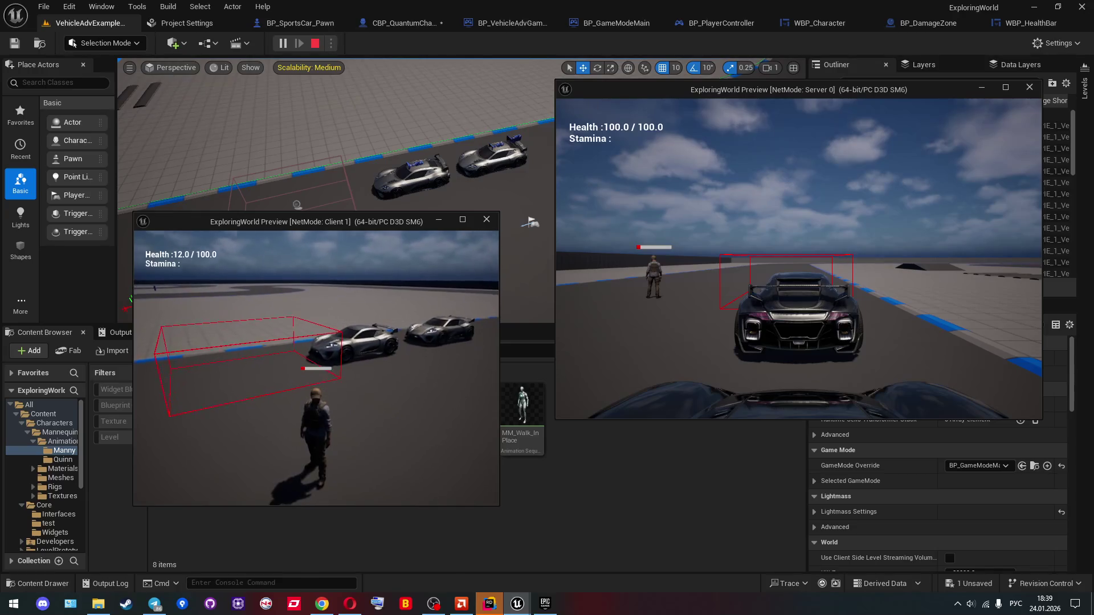
# Step: End the Play-In-Editor session with Esc and move up to the Mannequins folder
pyautogui.press('super')
pyautogui.press('super')
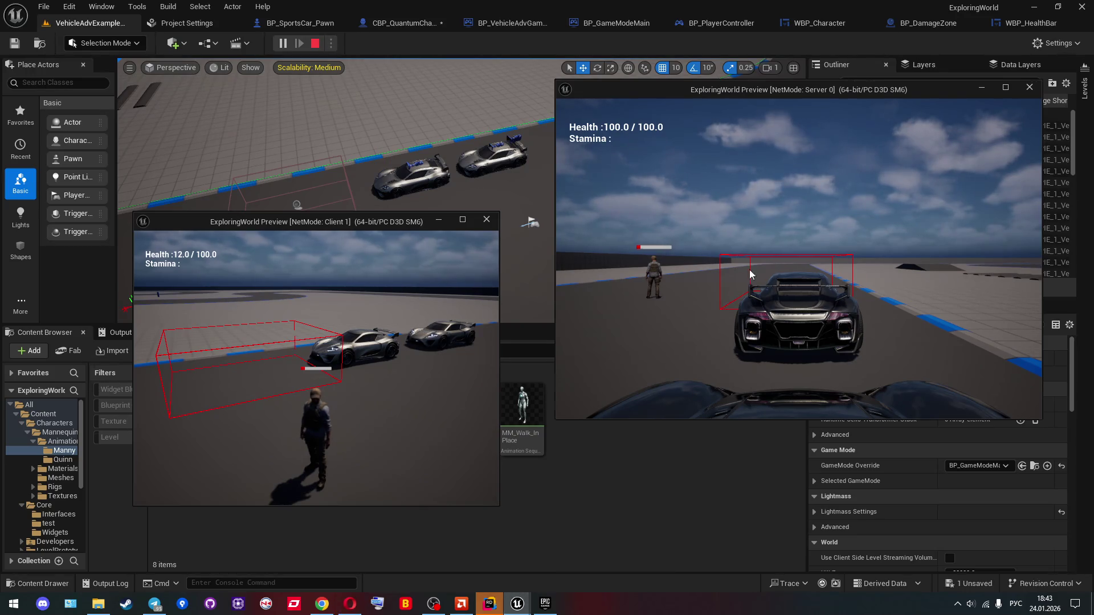
pyautogui.press('Escape')
pyautogui.click(367, 351)
# Step: Browse up to Content and look through VehicleTemplate's Maps, Input and Actions folders
pyautogui.click(311, 351)
pyautogui.click(260, 351)
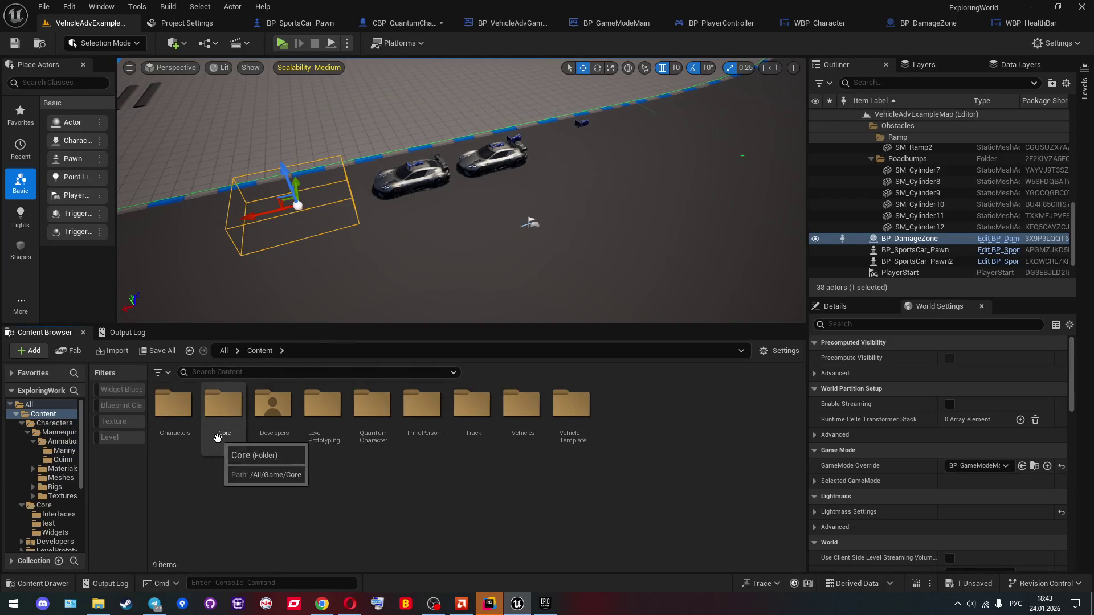
pyautogui.doubleClick(571, 408)
pyautogui.click(254, 413)
pyautogui.doubleClick(255, 413)
pyautogui.hotkey('alt', 'Left')
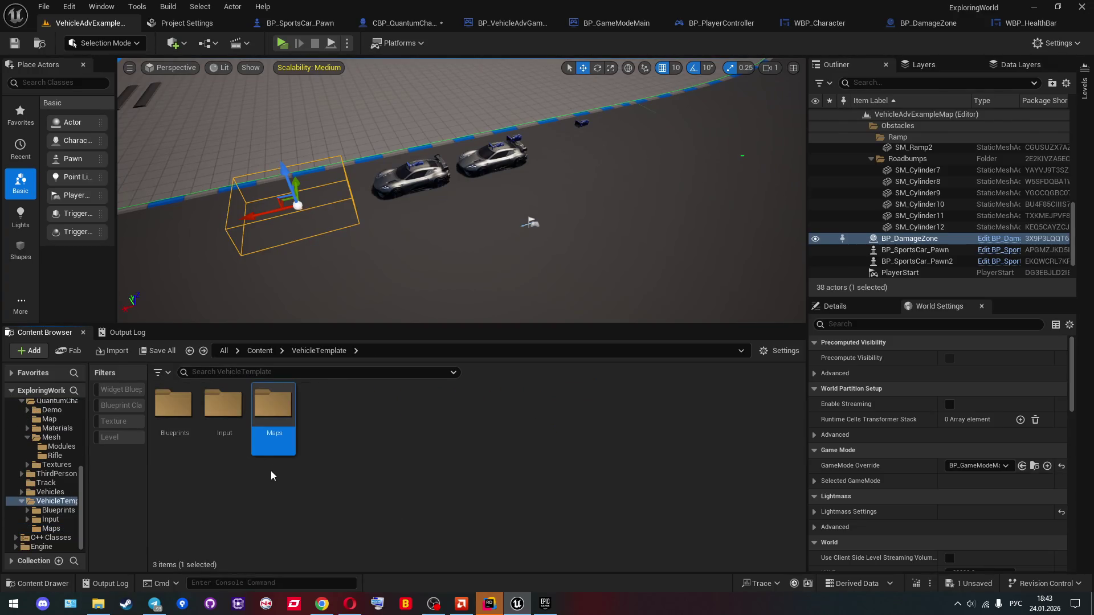
pyautogui.doubleClick(236, 434)
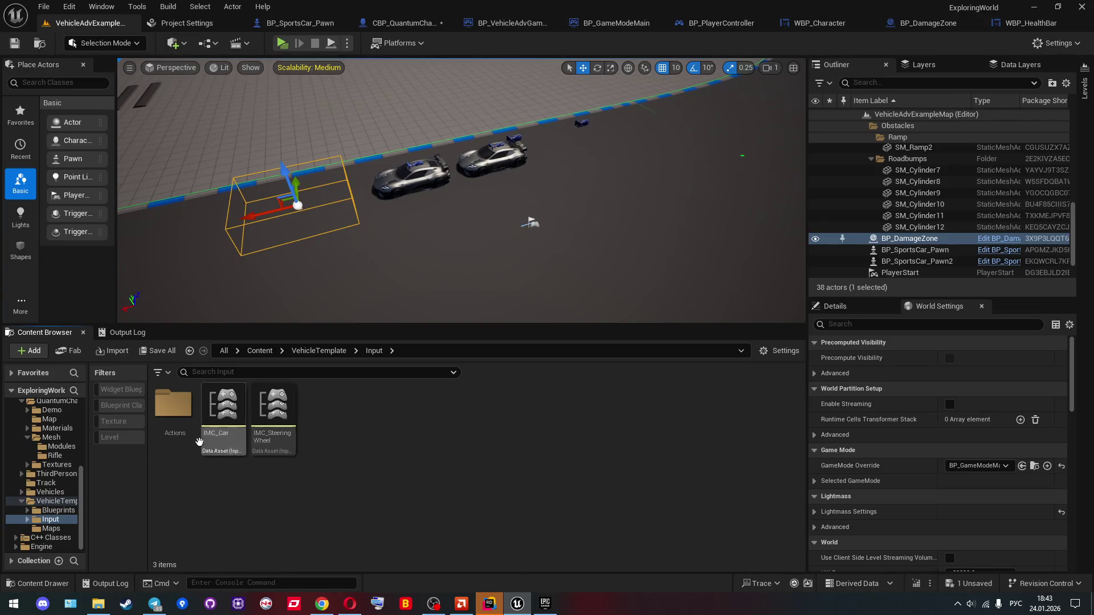
pyautogui.doubleClick(173, 405)
pyautogui.hotkey('alt', 'Left')
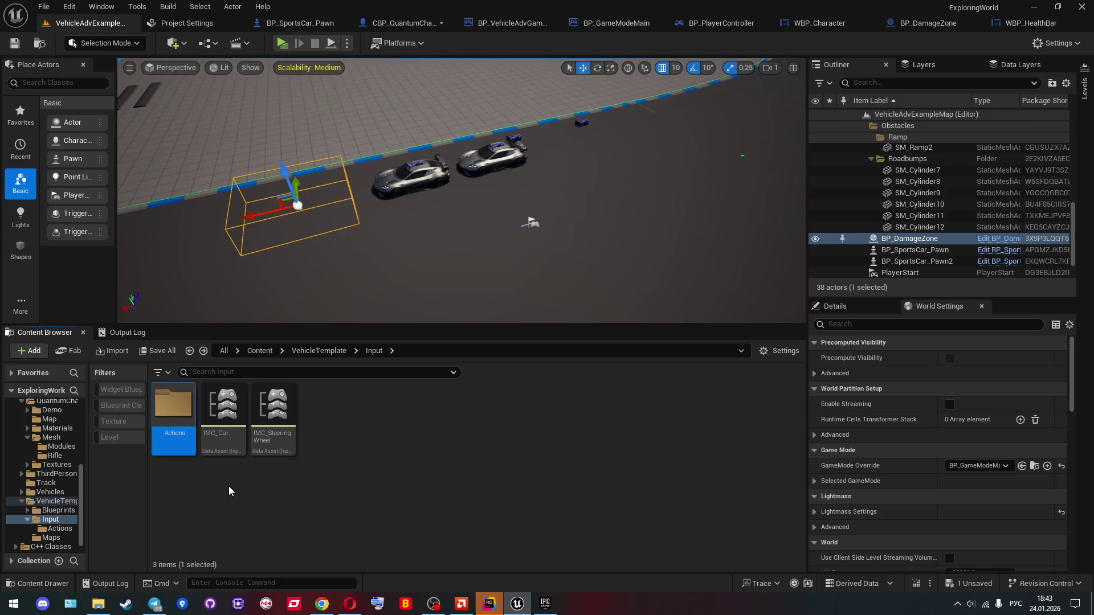
pyautogui.hotkey('alt', 'Left')
# Step: Open the VehicleTemplate/Blueprints/OffroadCar folder
pyautogui.press('Left')
pyautogui.press('Return')
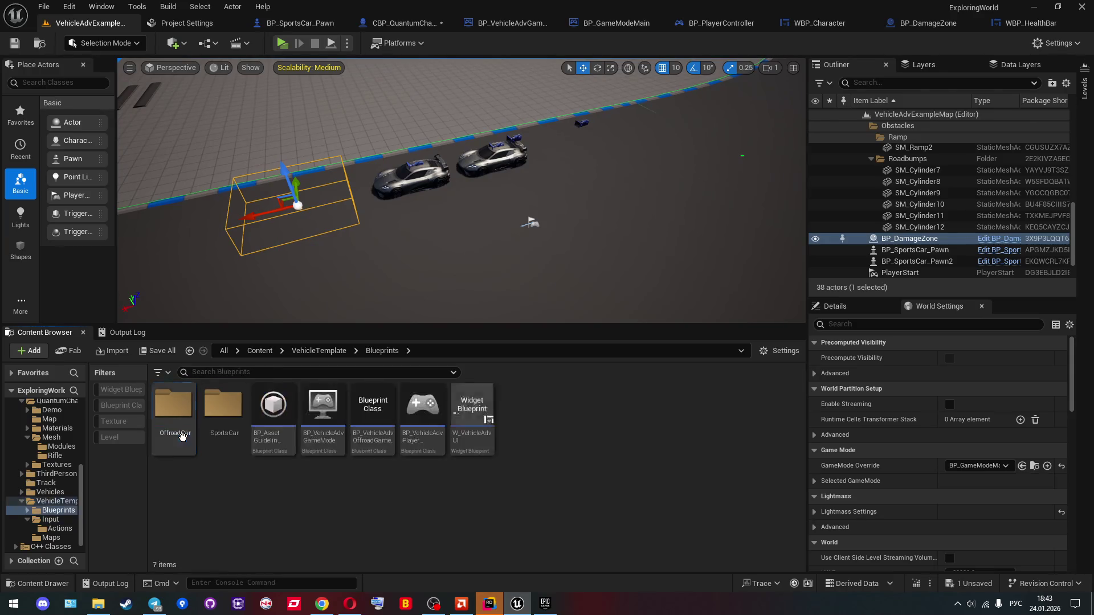
pyautogui.press('Left')
pyautogui.press('Return')
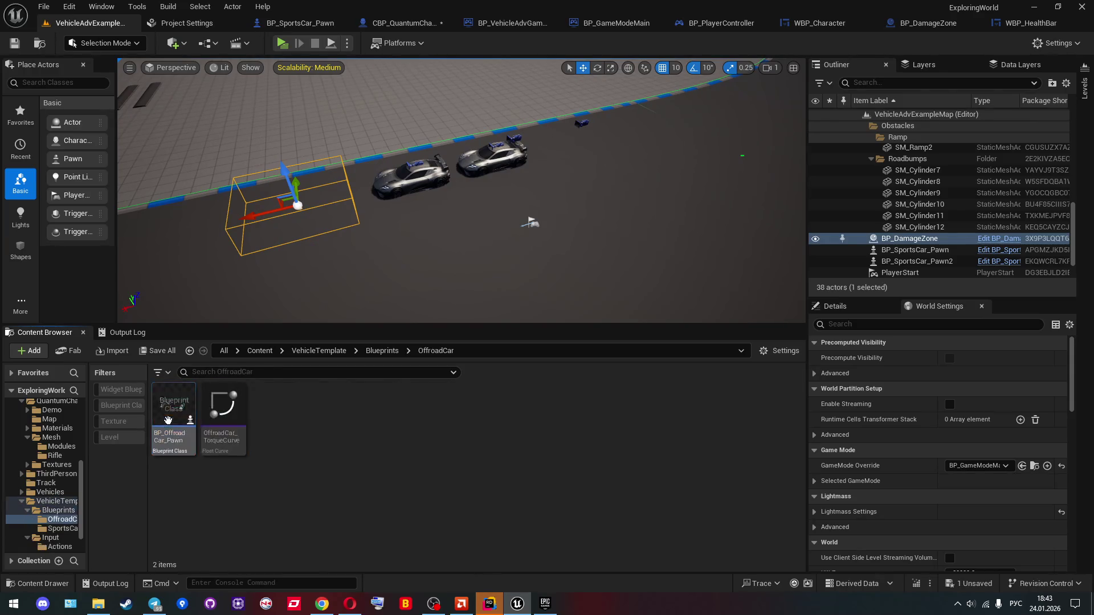
# Step: View BP_OffroadCar_Pawn's buggy in the full Blueprint Editor viewport, then return to the map
pyautogui.click(188, 440)
pyautogui.doubleClick(188, 440)
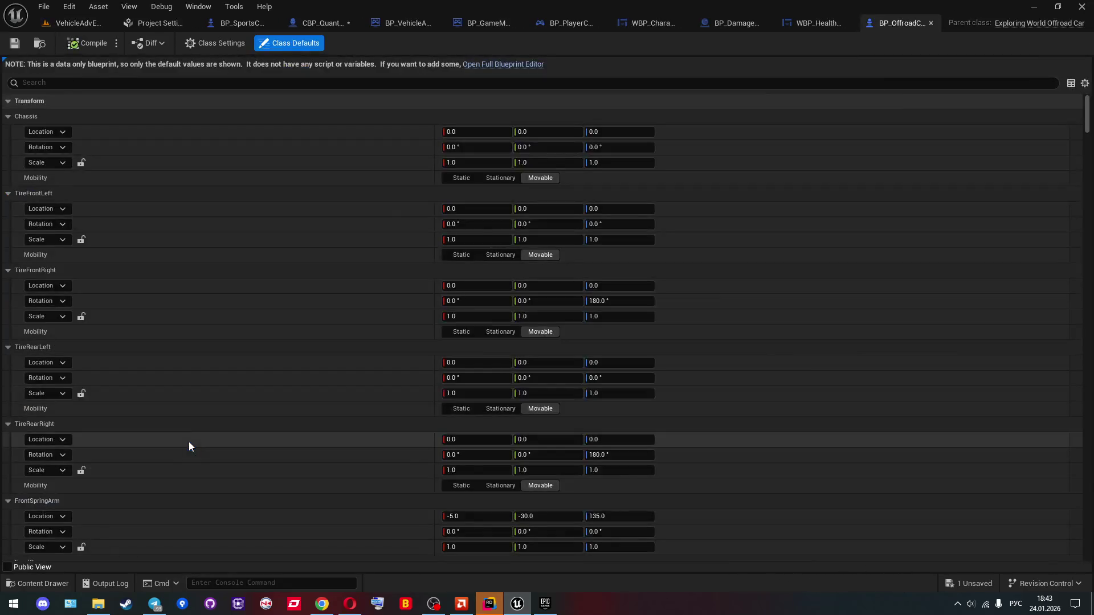
pyautogui.click(521, 67)
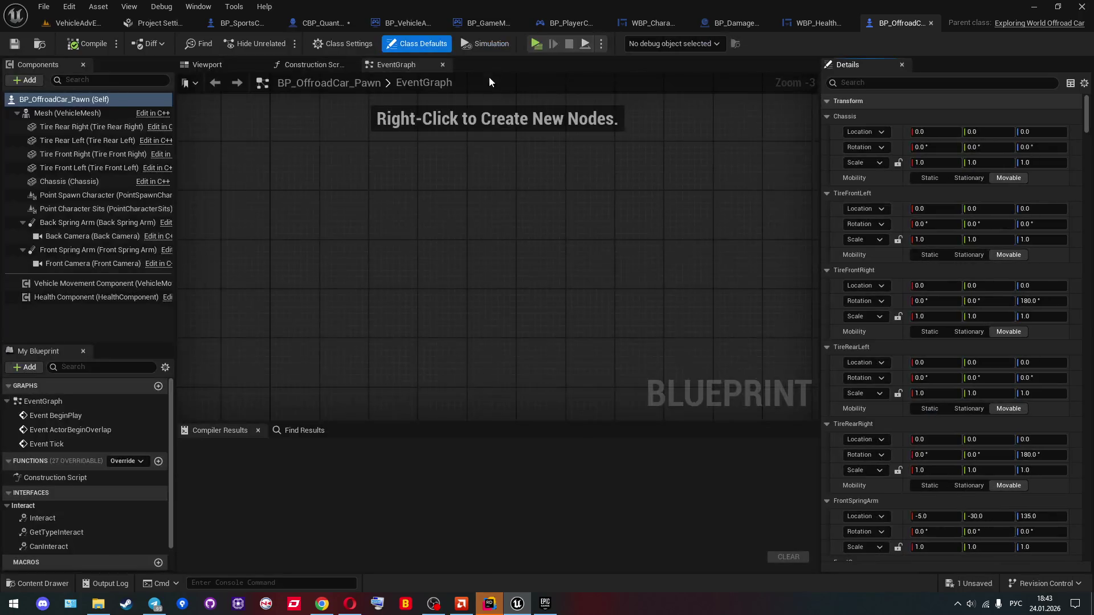
pyautogui.click(223, 67)
pyautogui.moveTo(496, 245)
pyautogui.mouseDown()
pyautogui.moveTo(786, 260)
pyautogui.moveTo(388, 183)
pyautogui.mouseUp()
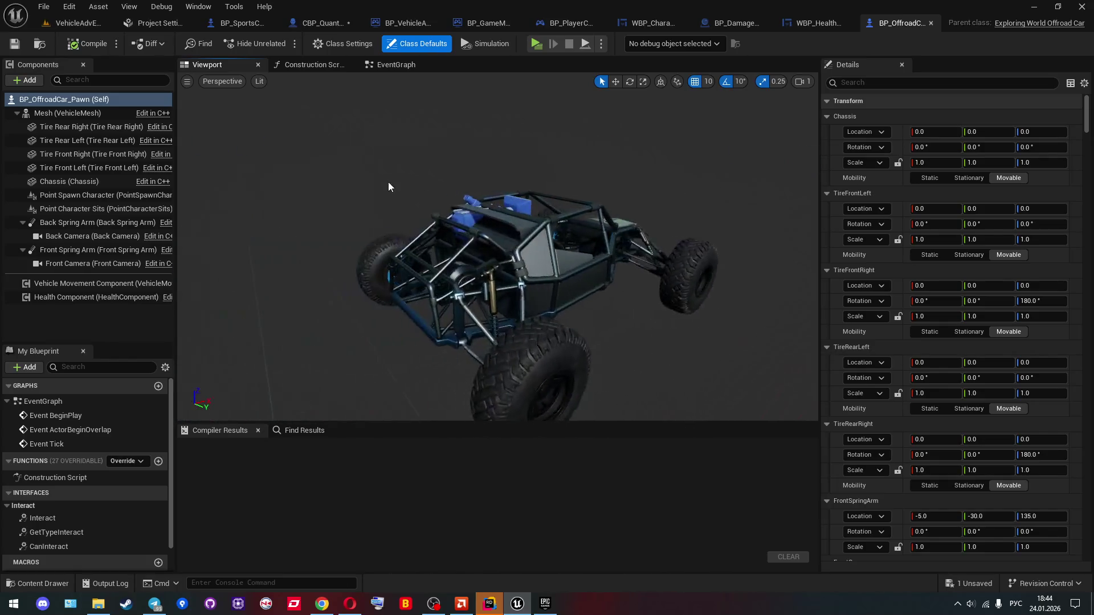
pyautogui.click(55, 25)
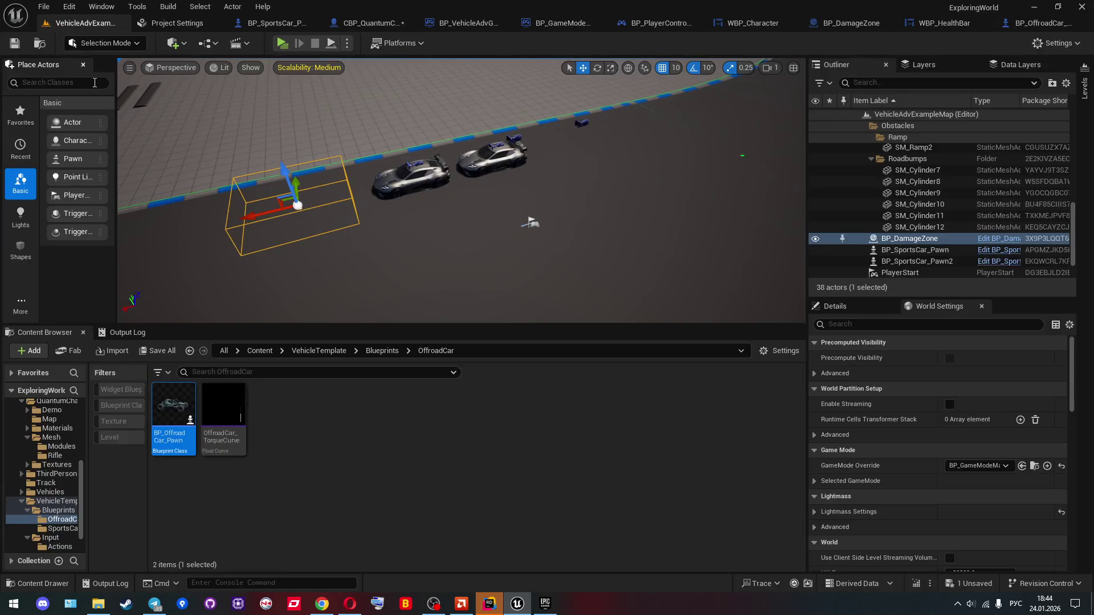
# Step: Peek into VehicleTemplate/Maps, then go back to the Content root
pyautogui.click(381, 351)
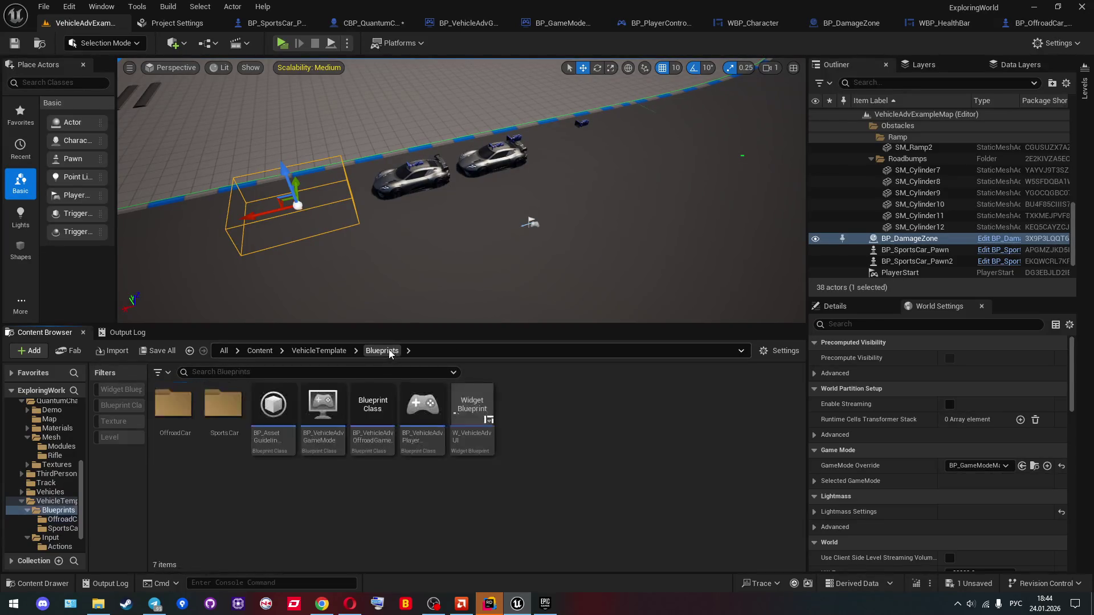
pyautogui.click(334, 353)
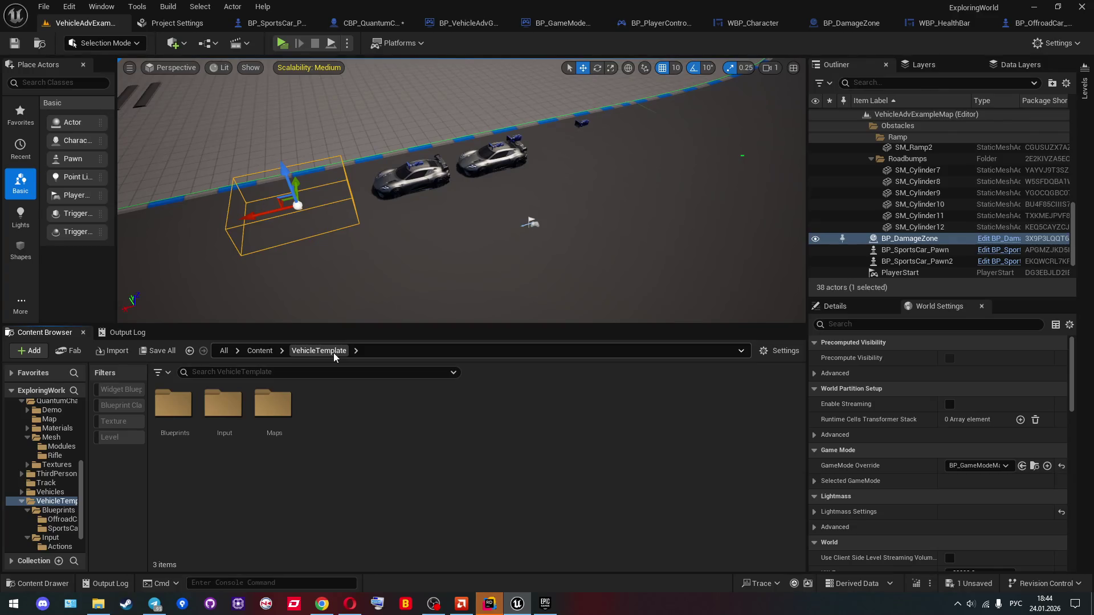
pyautogui.click(272, 411)
pyautogui.doubleClick(273, 411)
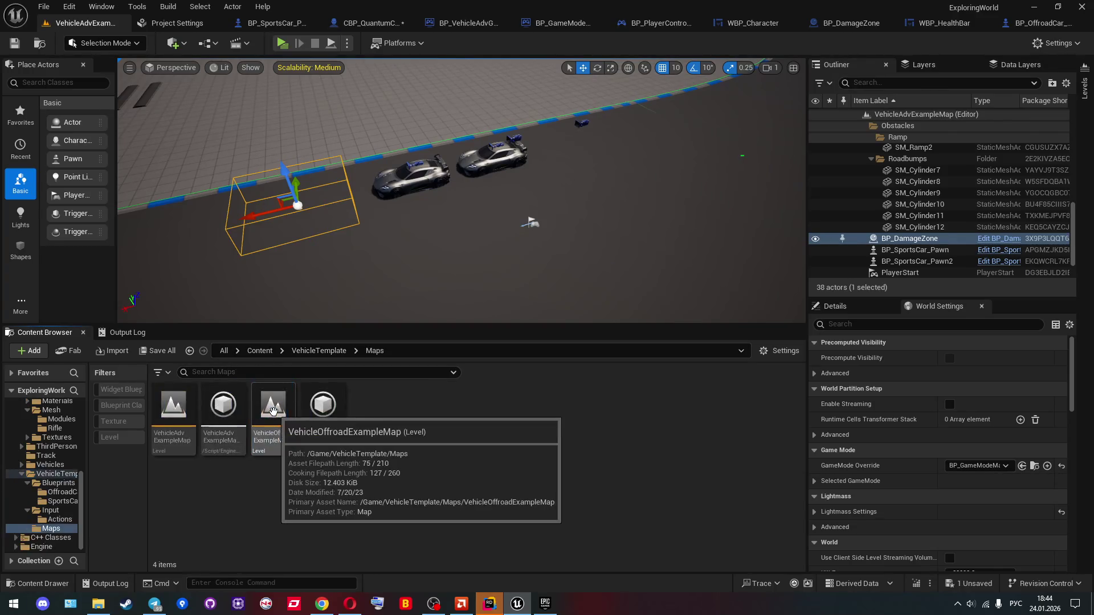
pyautogui.click(260, 351)
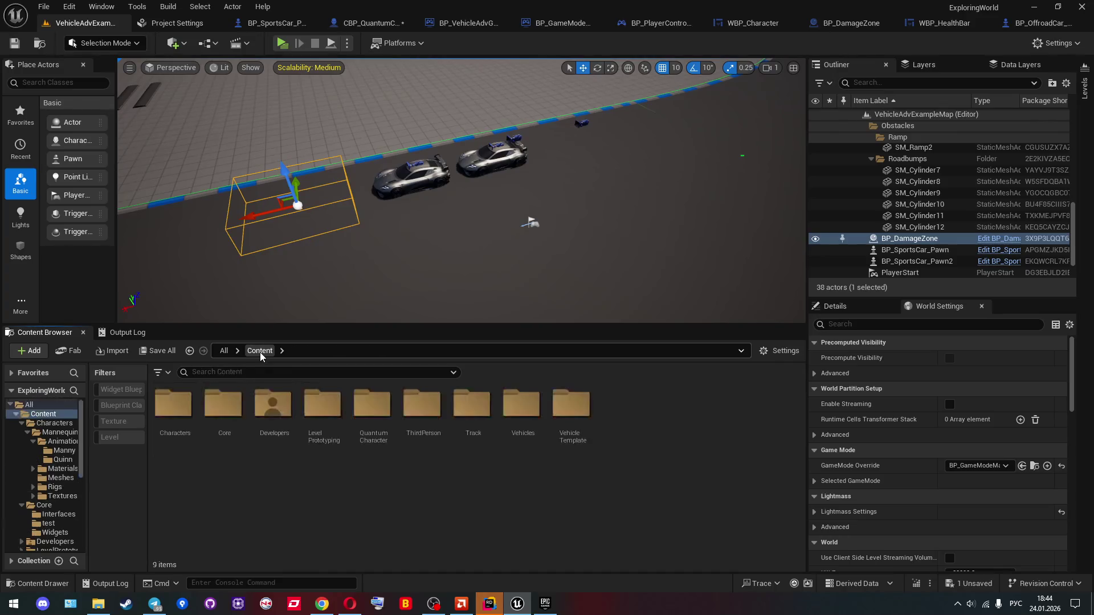
# Step: Open SportsCar_Skeleton from Content/Vehicles/SportsCar to inspect its bones
pyautogui.doubleClick(520, 404)
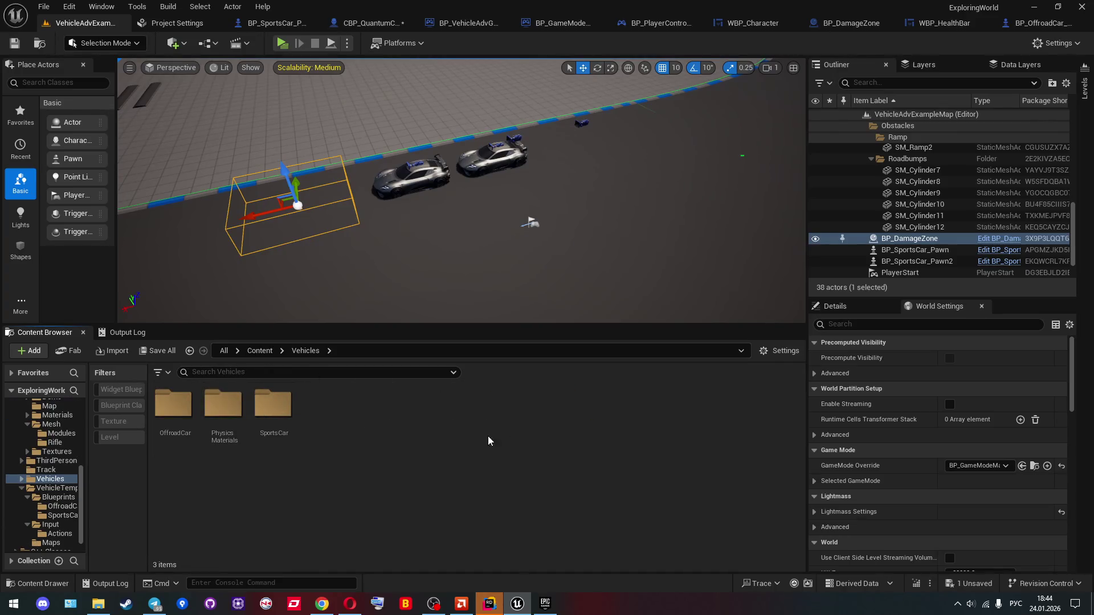
pyautogui.doubleClick(273, 404)
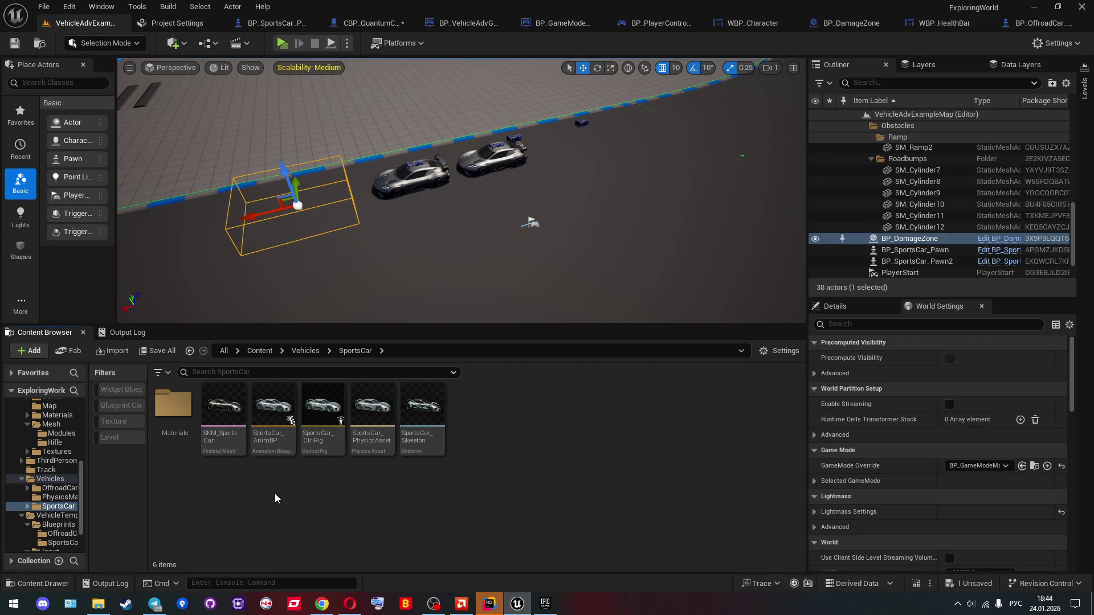
pyautogui.click(421, 437)
pyautogui.doubleClick(421, 437)
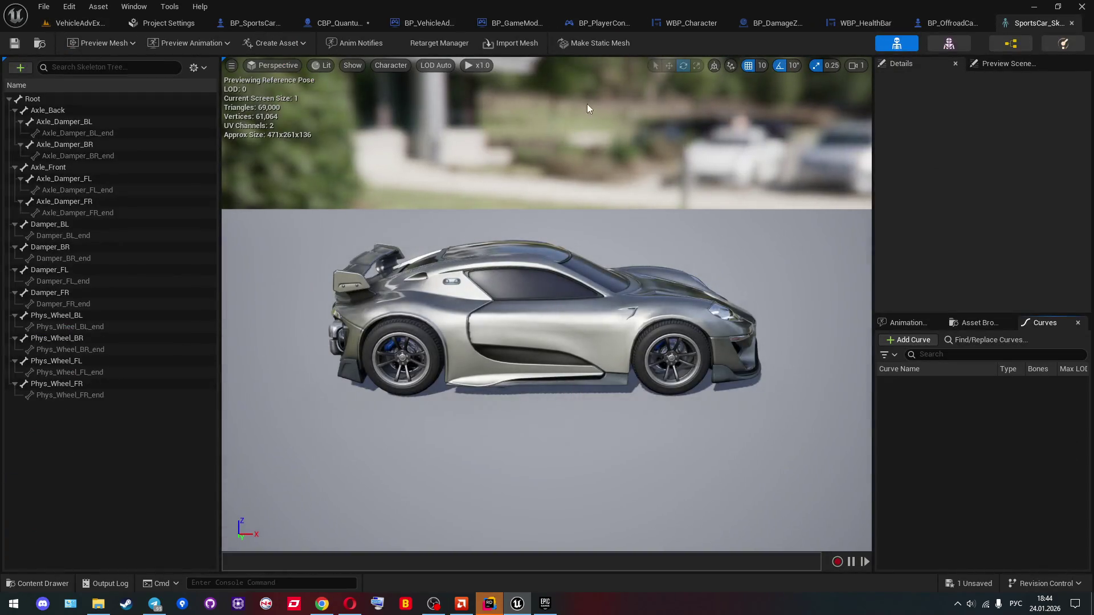
pyautogui.click(1072, 22)
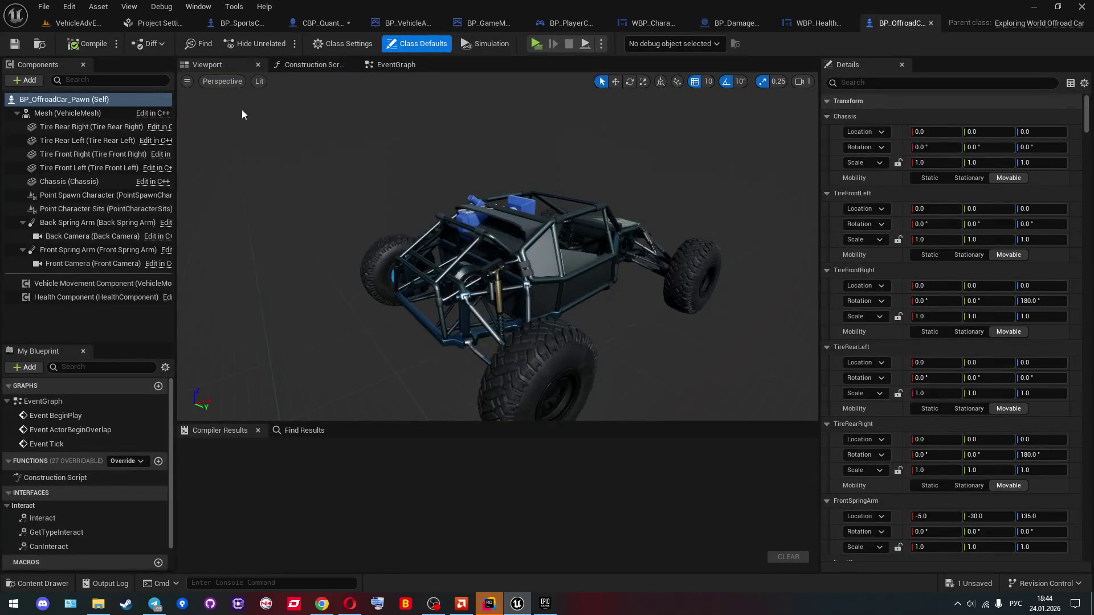
pyautogui.click(81, 27)
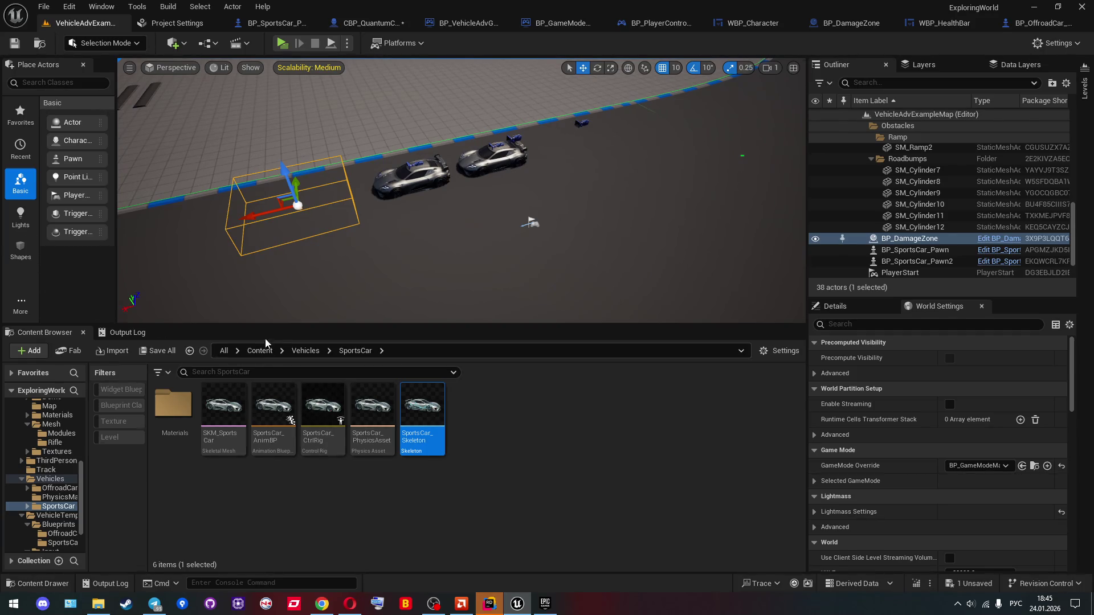
pyautogui.click(297, 355)
# Step: Check the Physics Materials and VehicleTemplate folders, returning to the Content root
pyautogui.doubleClick(241, 414)
pyautogui.click(300, 351)
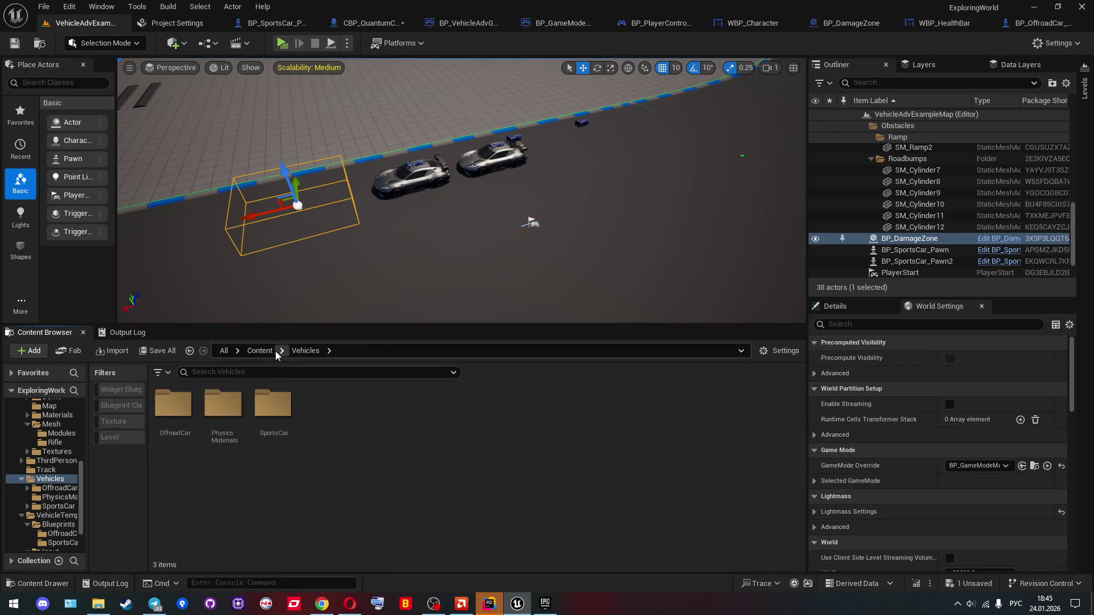
pyautogui.click(271, 351)
pyautogui.doubleClick(571, 409)
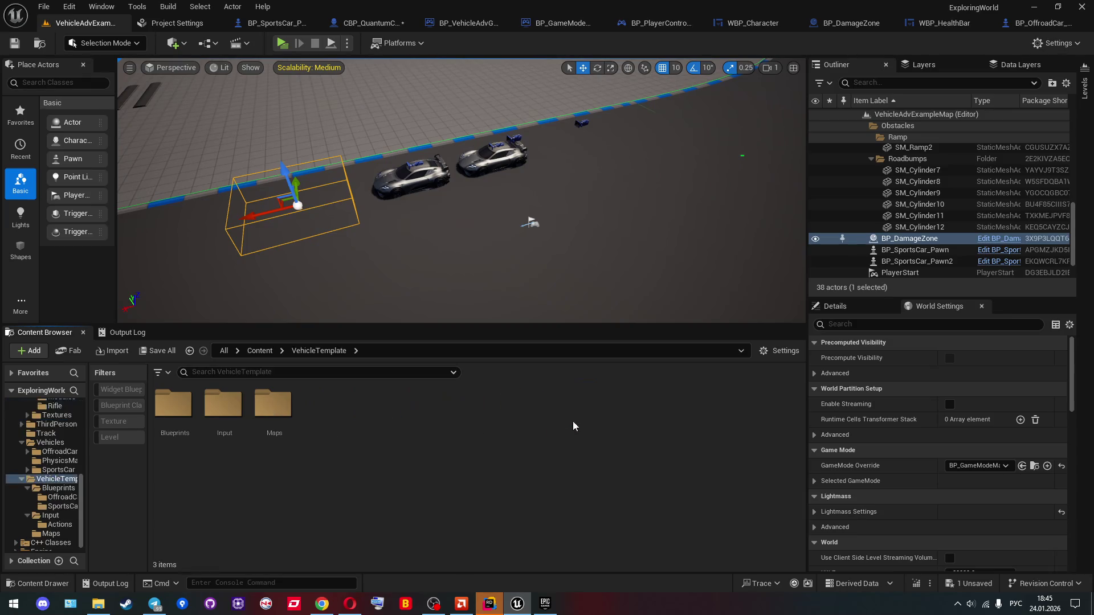
pyautogui.hotkey('alt', 'Left')
# Step: View the Vehicles folder's reference graph, then close it
pyautogui.rightClick(524, 406)
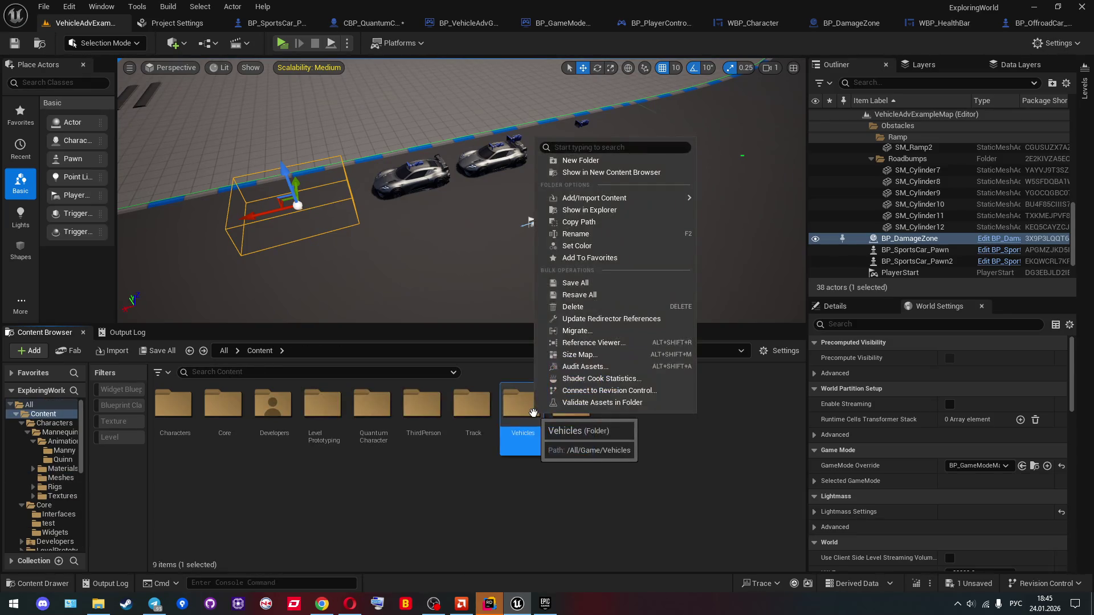
pyautogui.click(524, 407)
pyautogui.rightClick(525, 407)
pyautogui.click(569, 343)
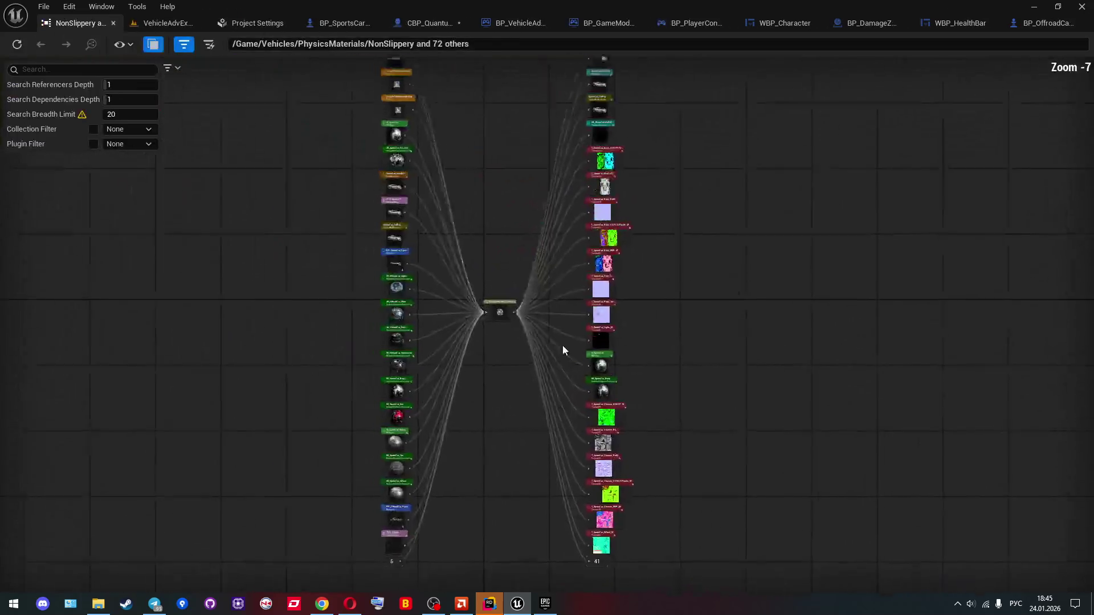
pyautogui.click(113, 22)
# Step: Look inside the Track folder and LevelPrototyping's Meshes and Materials folders
pyautogui.doubleClick(472, 415)
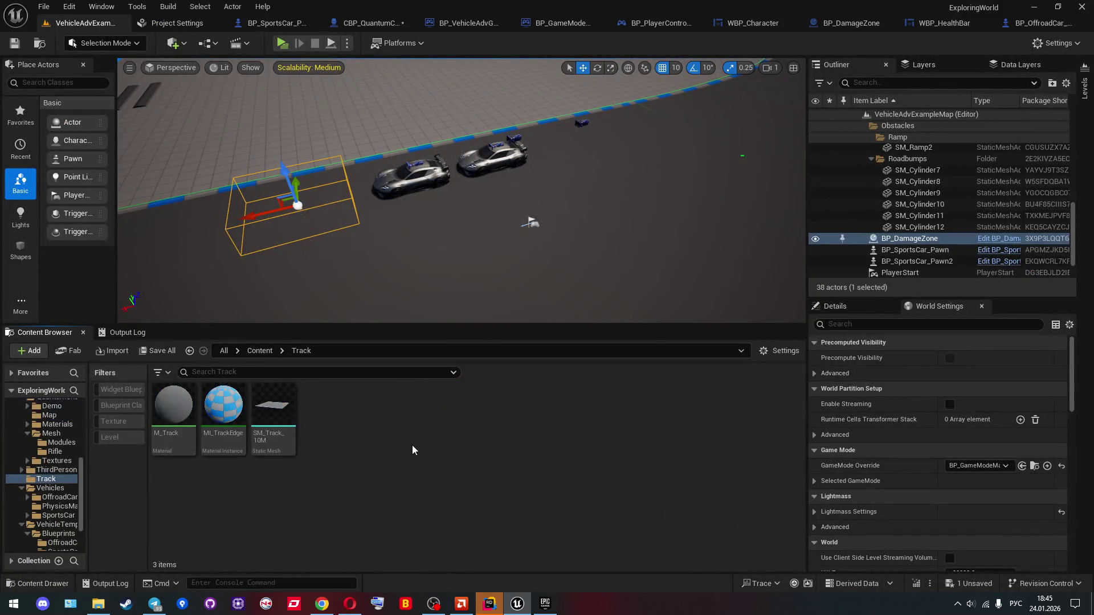
pyautogui.hotkey('alt', 'Left')
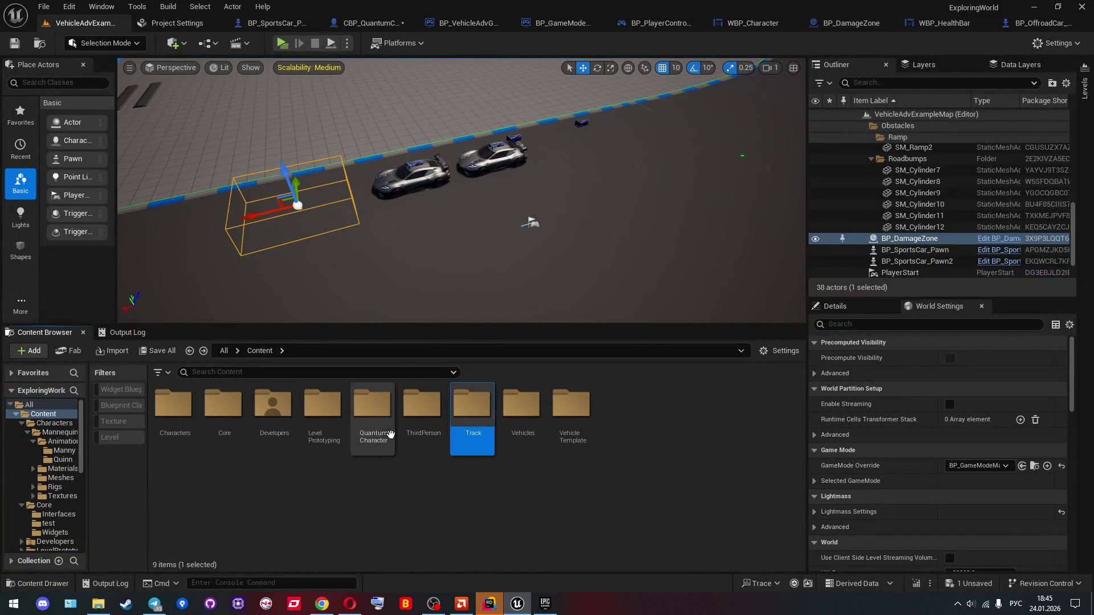
pyautogui.doubleClick(332, 428)
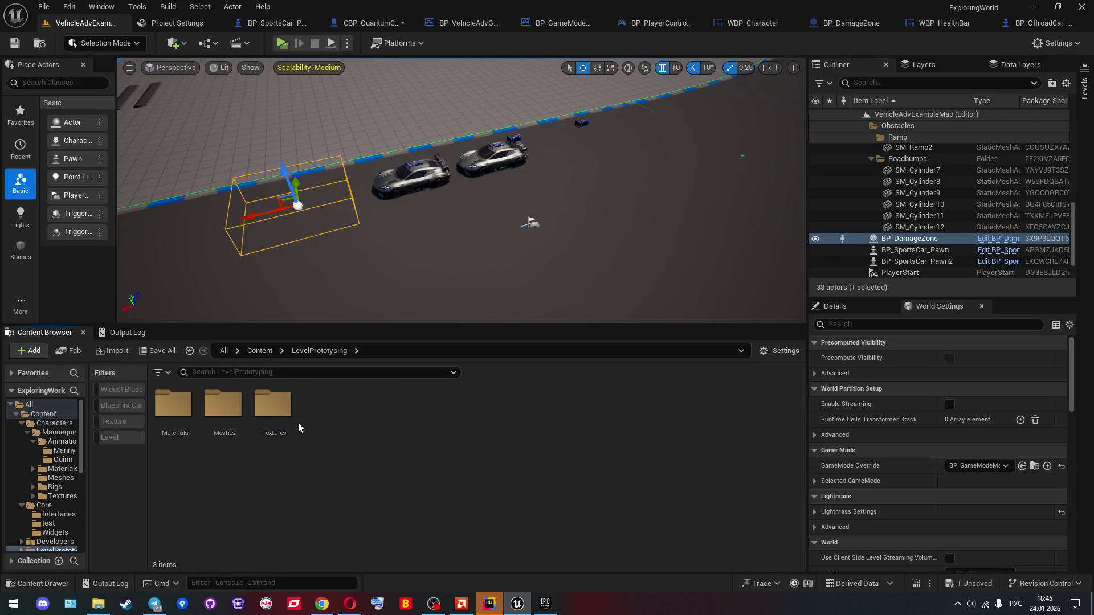
pyautogui.click(221, 407)
pyautogui.doubleClick(221, 406)
pyautogui.hotkey('alt', 'Left')
pyautogui.doubleClick(182, 411)
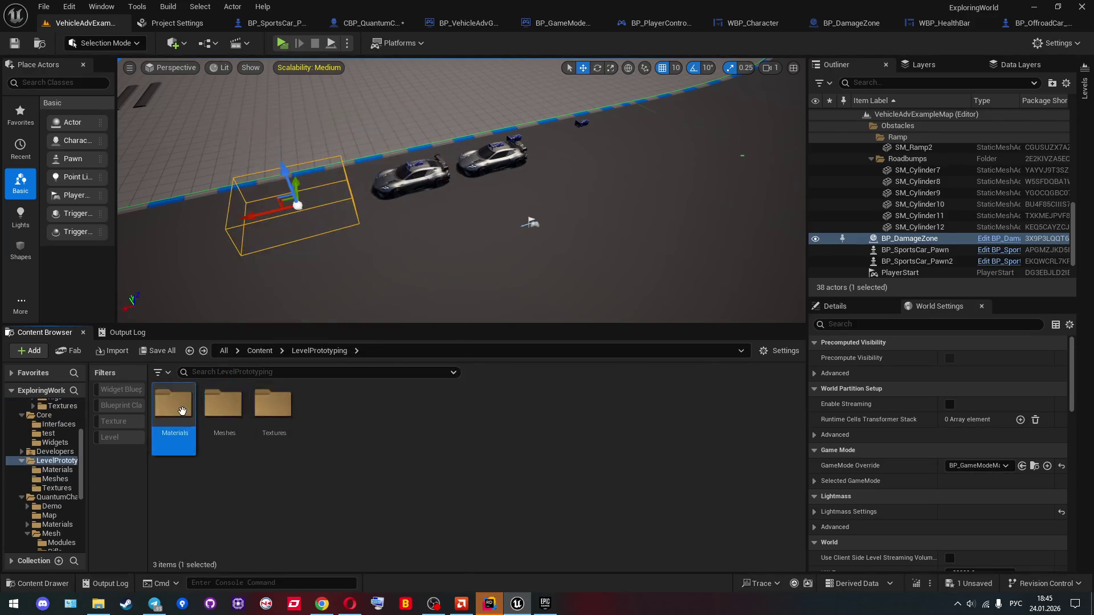
pyautogui.hotkey('alt', 'Left')
pyautogui.hotkey('alt', 'Left')
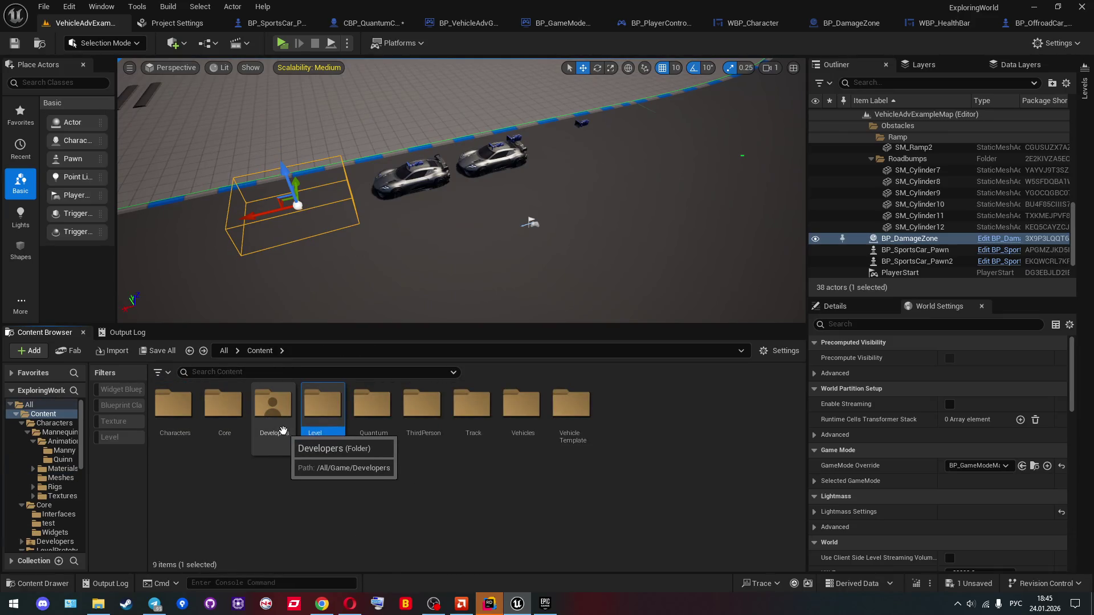
# Step: Open Characters/Mannequins/Meshes, then step back to the Mannequins folder
pyautogui.doubleClick(174, 413)
pyautogui.doubleClick(173, 413)
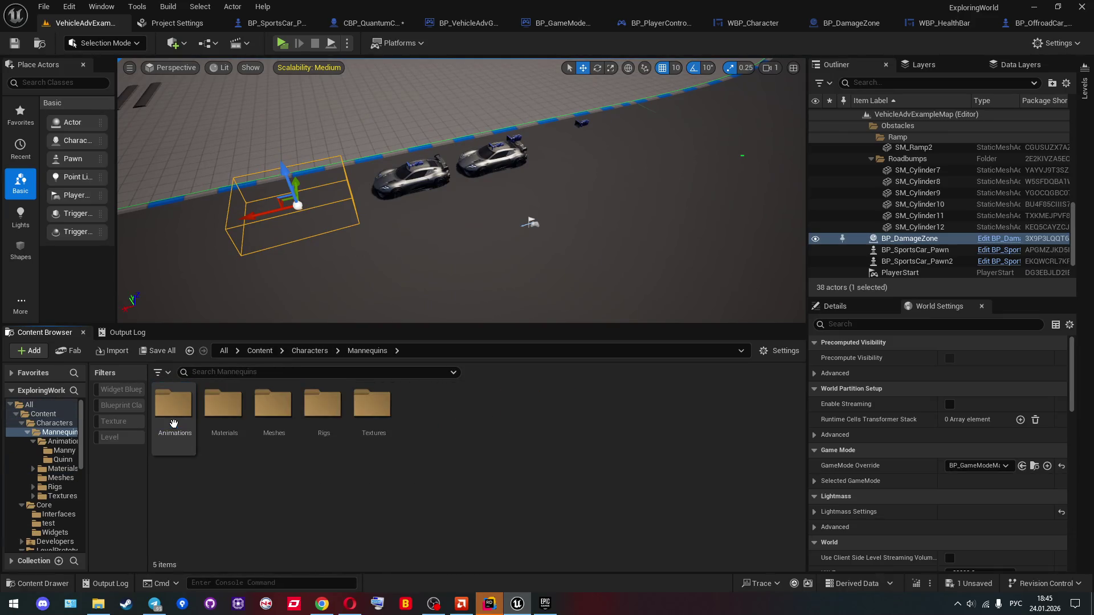
pyautogui.doubleClick(268, 435)
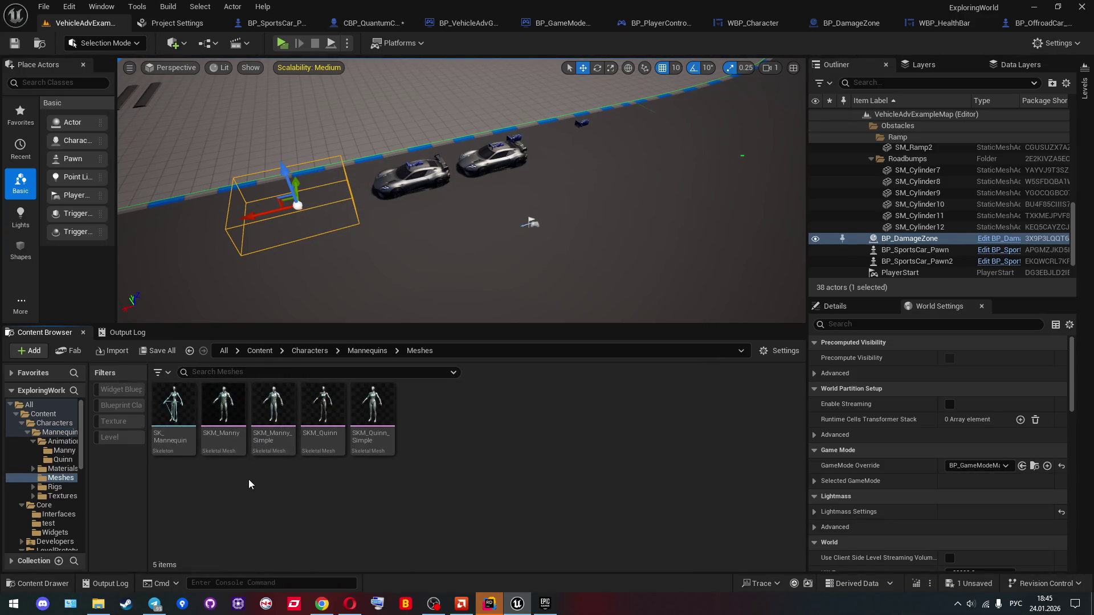
pyautogui.hotkey('alt', 'Left')
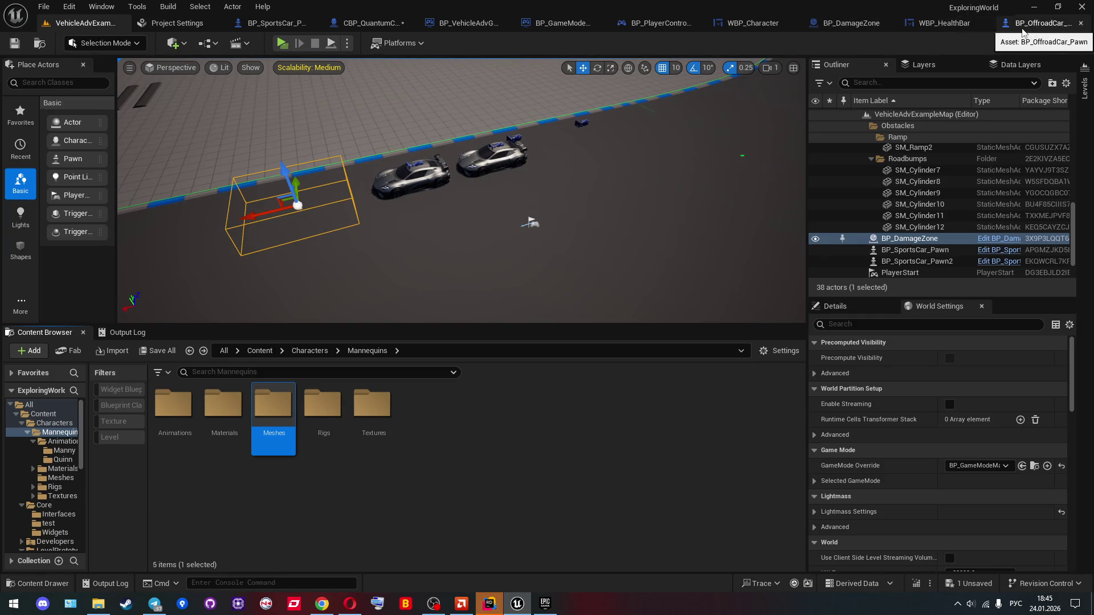
# Step: Assign SKM_QuantumCharacter as the skeletal mesh of CBP_QuantumCharacter's Mesh component
pyautogui.click(369, 25)
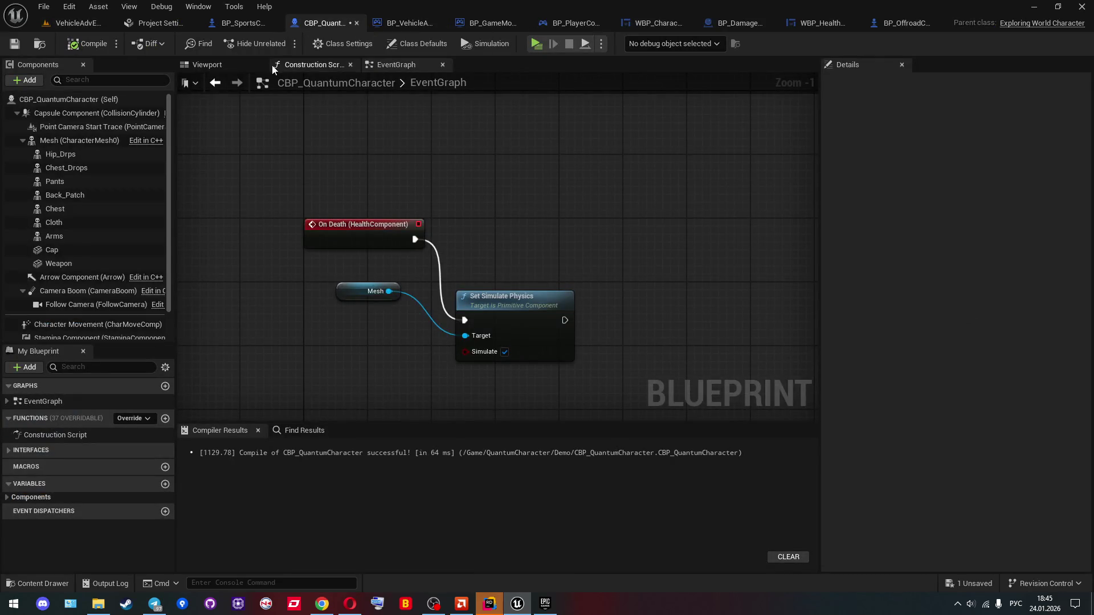
pyautogui.click(231, 64)
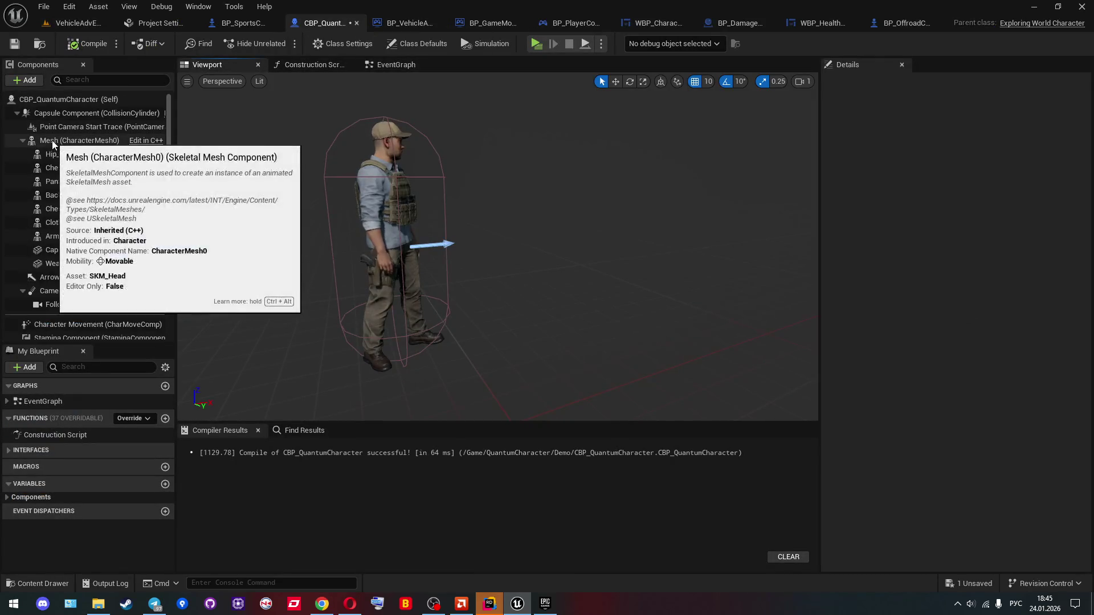
pyautogui.click(74, 140)
pyautogui.scroll(-1, 980, 362)
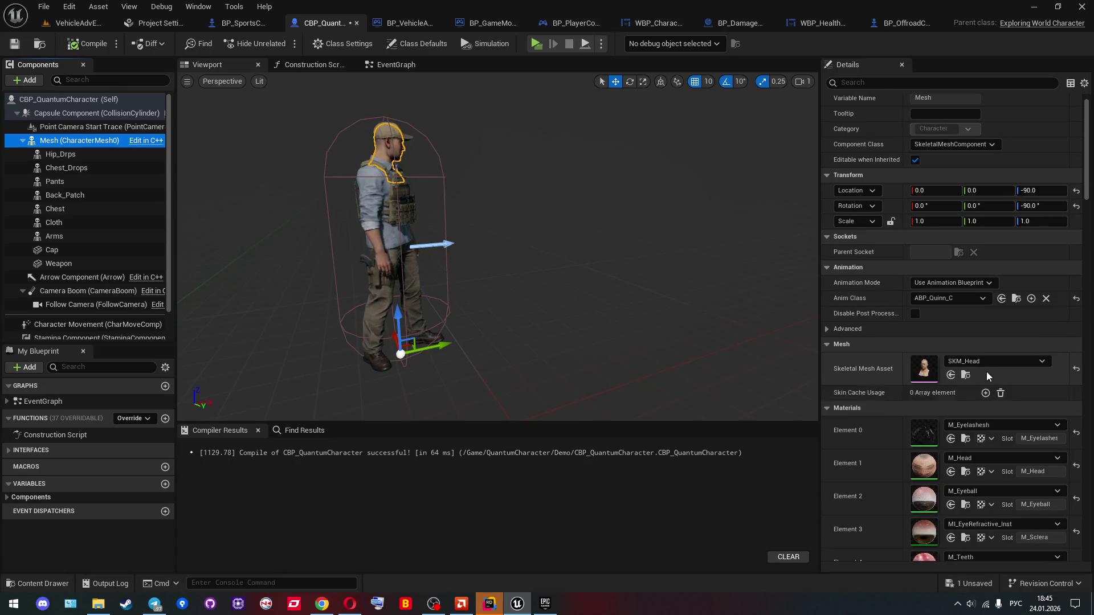
pyautogui.click(982, 364)
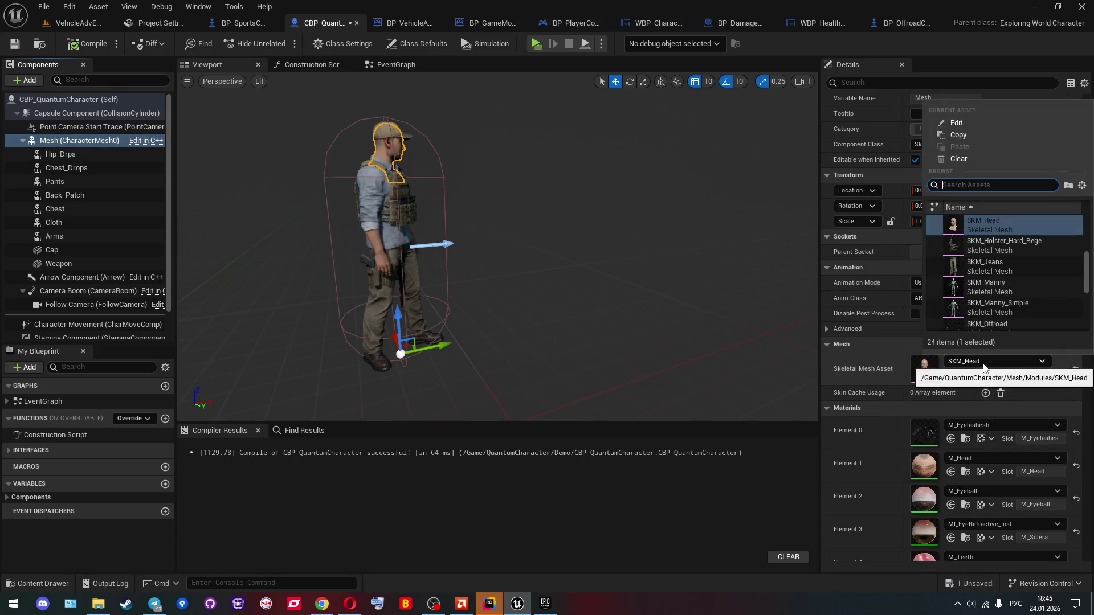
pyautogui.scroll(-3, 1029, 313)
pyautogui.scroll(-2, 1028, 312)
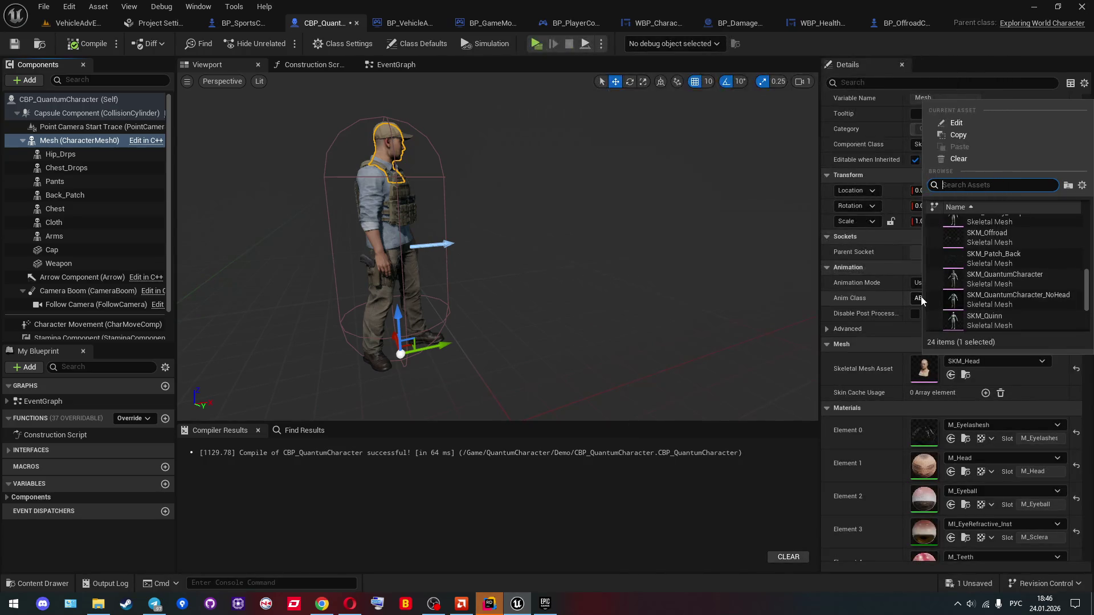
pyautogui.click(1007, 286)
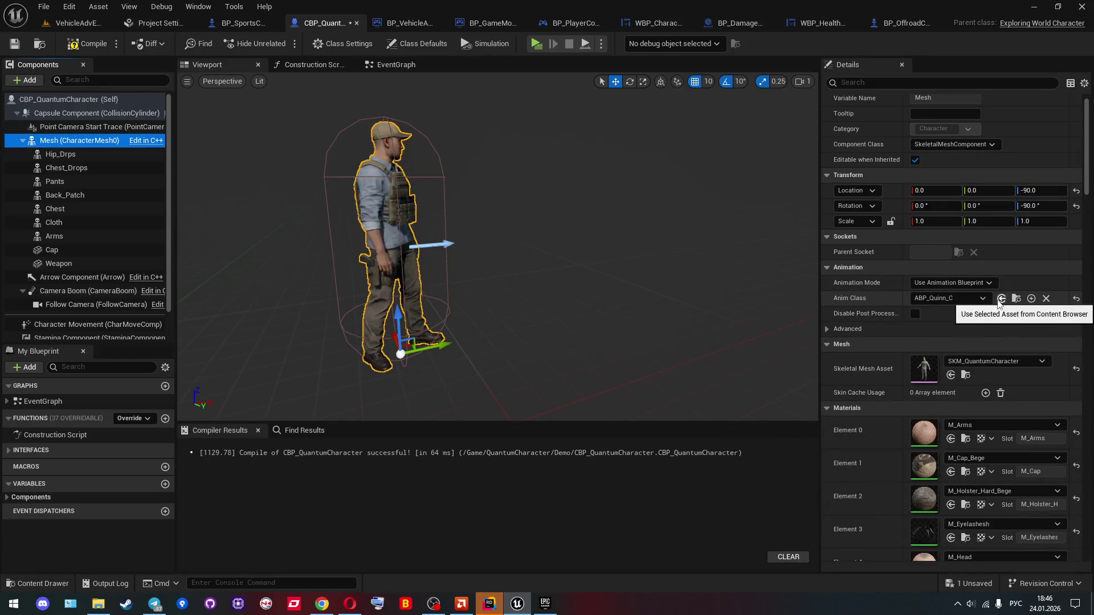
# Step: Inspect SKM_QuantumCharacter in its mesh editor, then select Hip_Drps in the blueprint
pyautogui.click(965, 376)
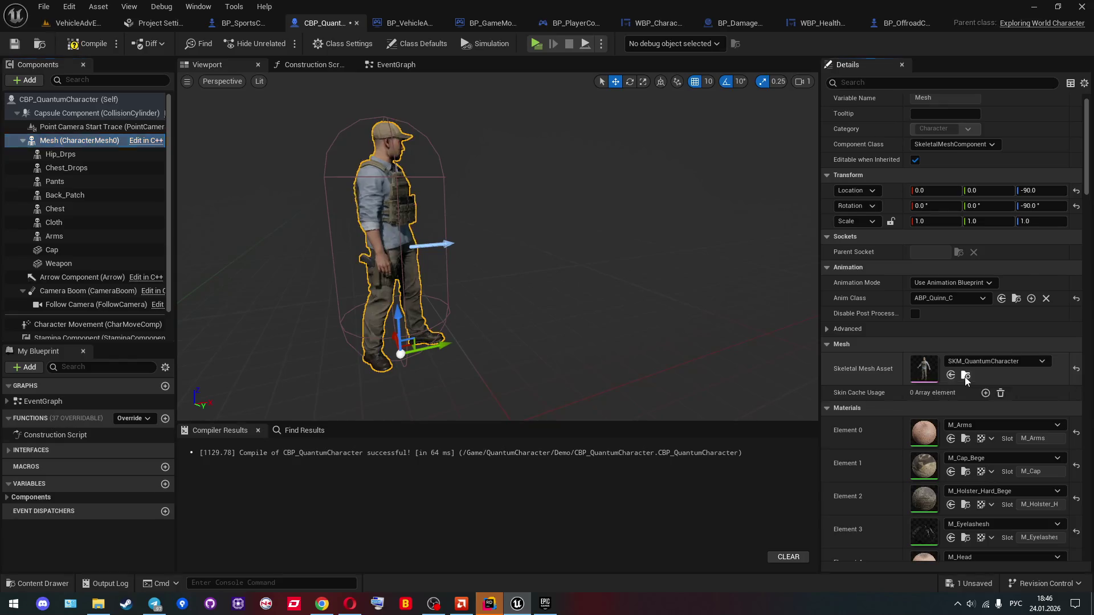
pyautogui.press('Return')
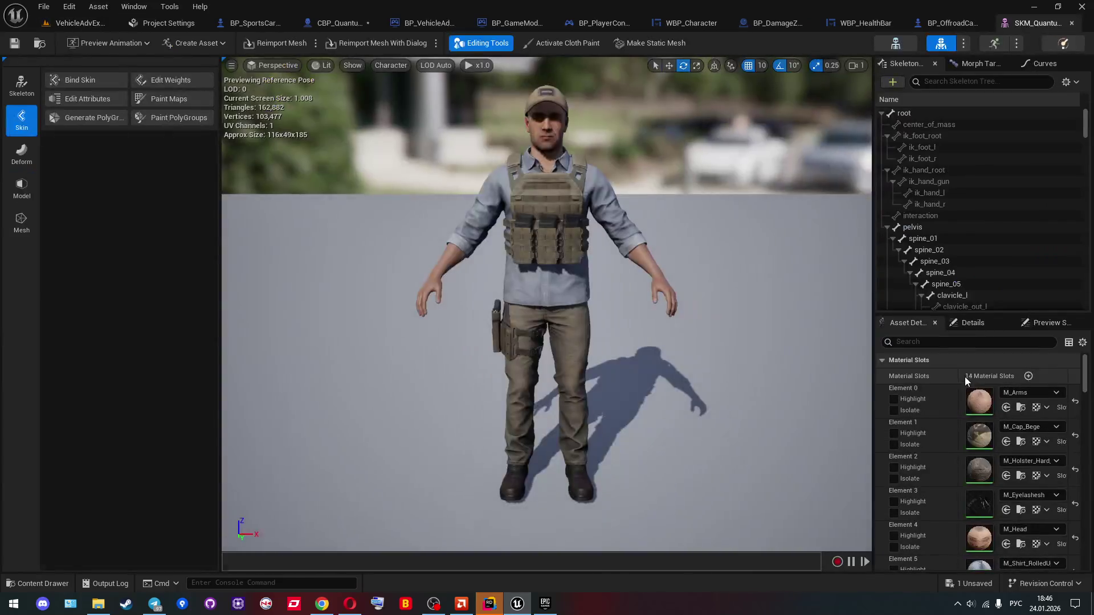
pyautogui.click(1071, 24)
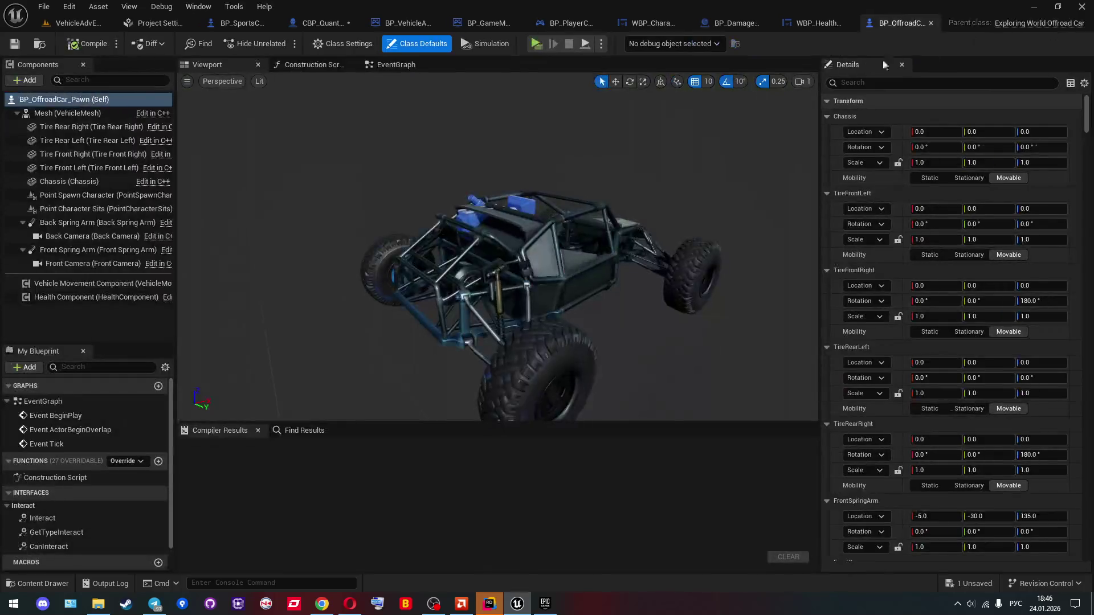
pyautogui.click(319, 23)
pyautogui.click(61, 155)
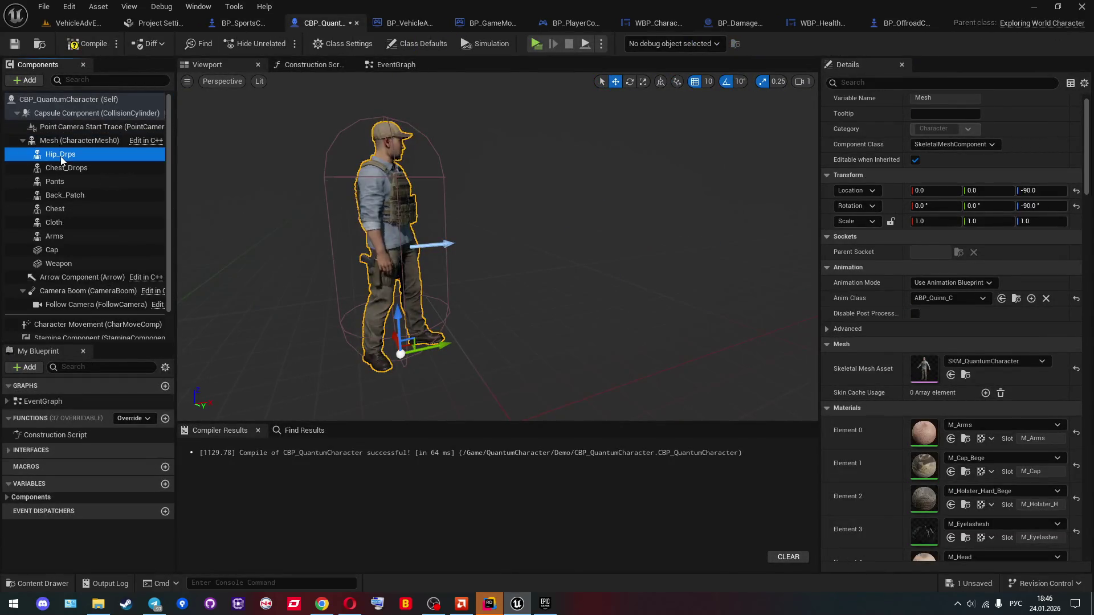
# Step: Delete the seven mesh components from Hip_Drps down to Arms
pyautogui.moveTo(183, 190); pyautogui.dragTo(252, 202)
pyautogui.keyDown('shift'); pyautogui.click(67, 234); pyautogui.keyUp('shift')
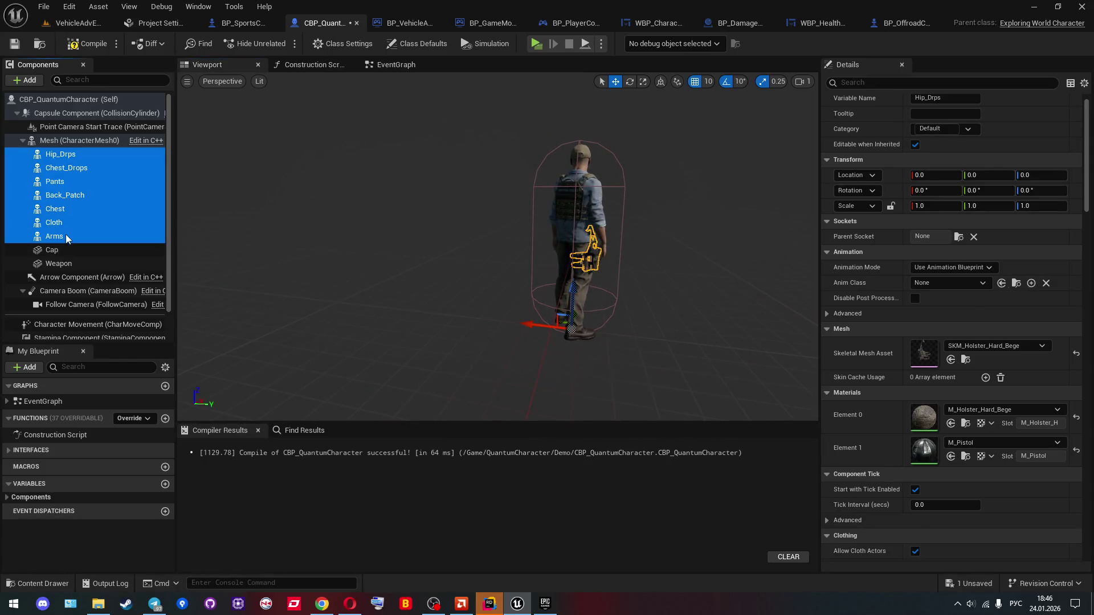
pyautogui.press('Delete')
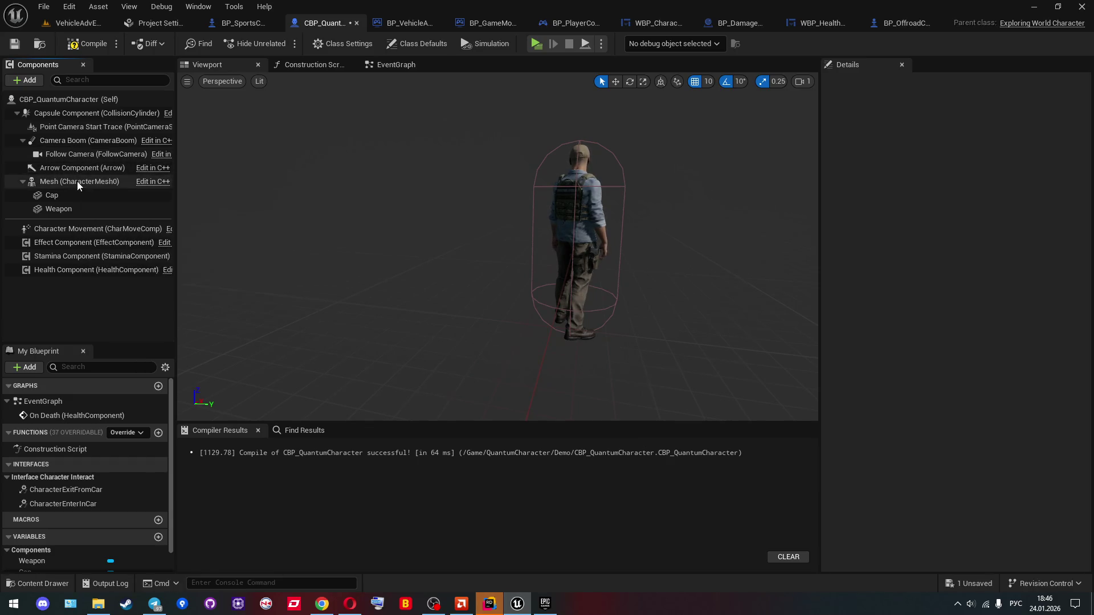
# Step: Delete the Cap and Weapon components and compile the blueprint
pyautogui.click(77, 181)
pyautogui.click(73, 193)
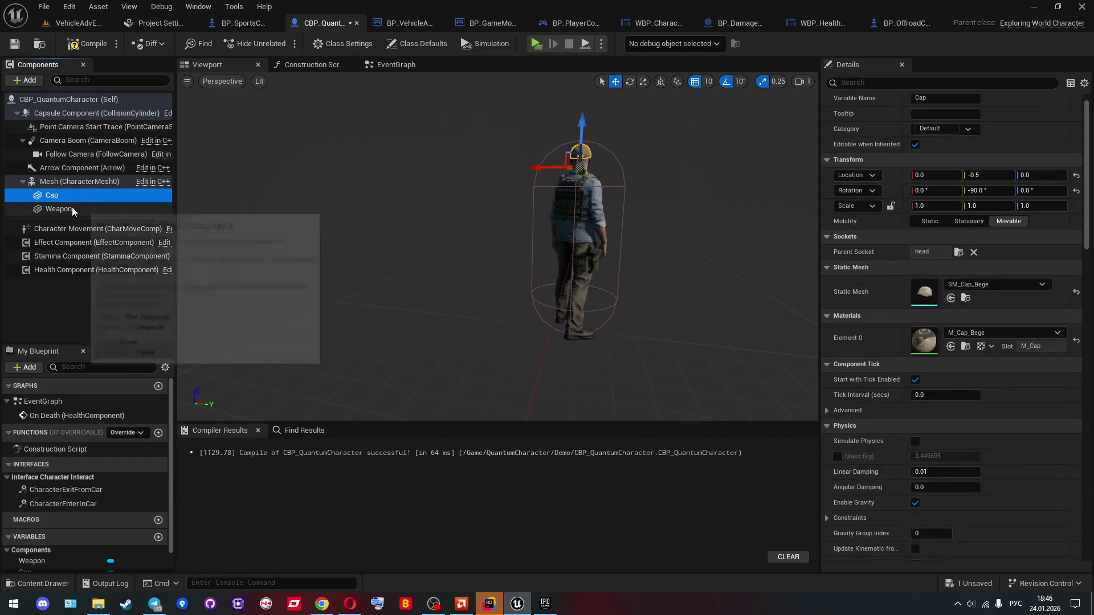
pyautogui.click(72, 210)
pyautogui.click(71, 194)
pyautogui.press('Delete')
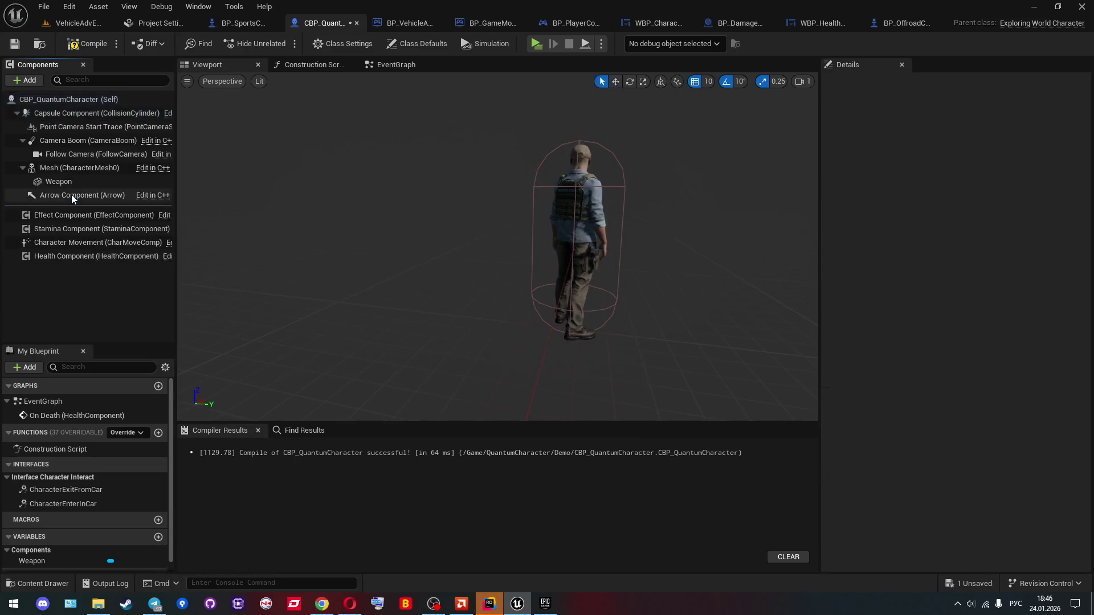
pyautogui.click(71, 196)
pyautogui.click(73, 183)
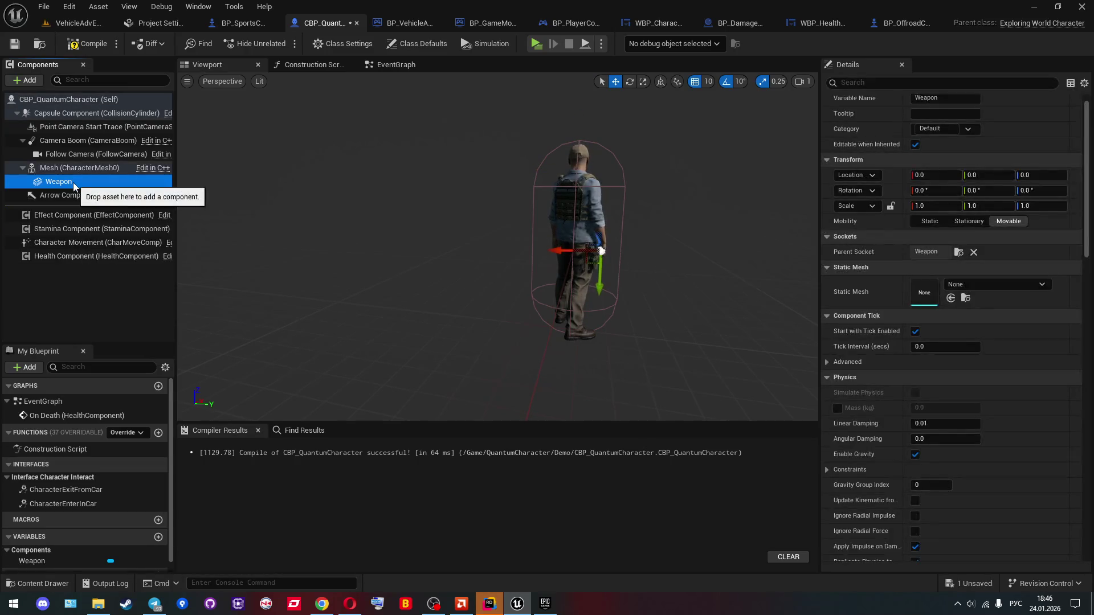
pyautogui.press('Delete')
pyautogui.click(88, 43)
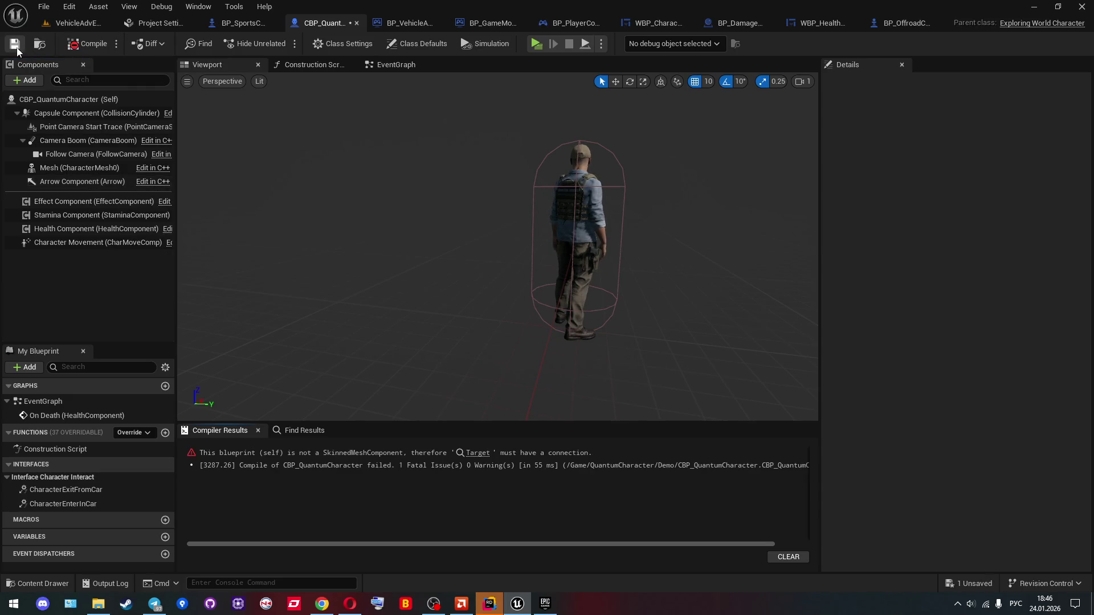
# Step: Wire a Mesh reference into Set Leader Pose Component, remove the stray node, and recompile
pyautogui.click(477, 453)
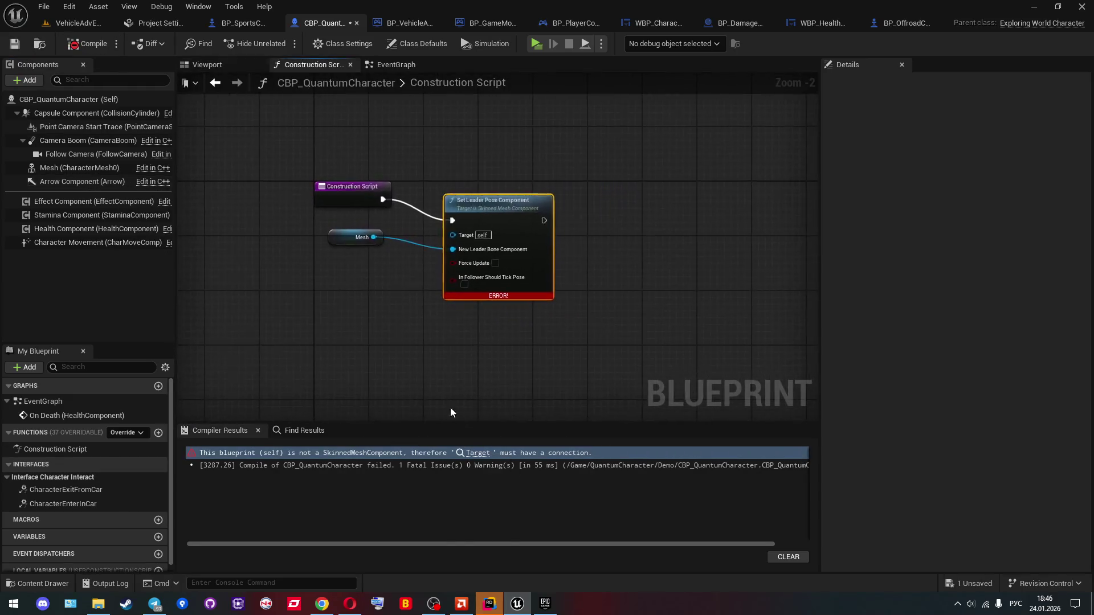
pyautogui.moveTo(58, 165)
pyautogui.mouseDown()
pyautogui.moveTo(263, 288)
pyautogui.moveTo(442, 260)
pyautogui.moveTo(445, 181)
pyautogui.mouseUp()
pyautogui.press('Delete')
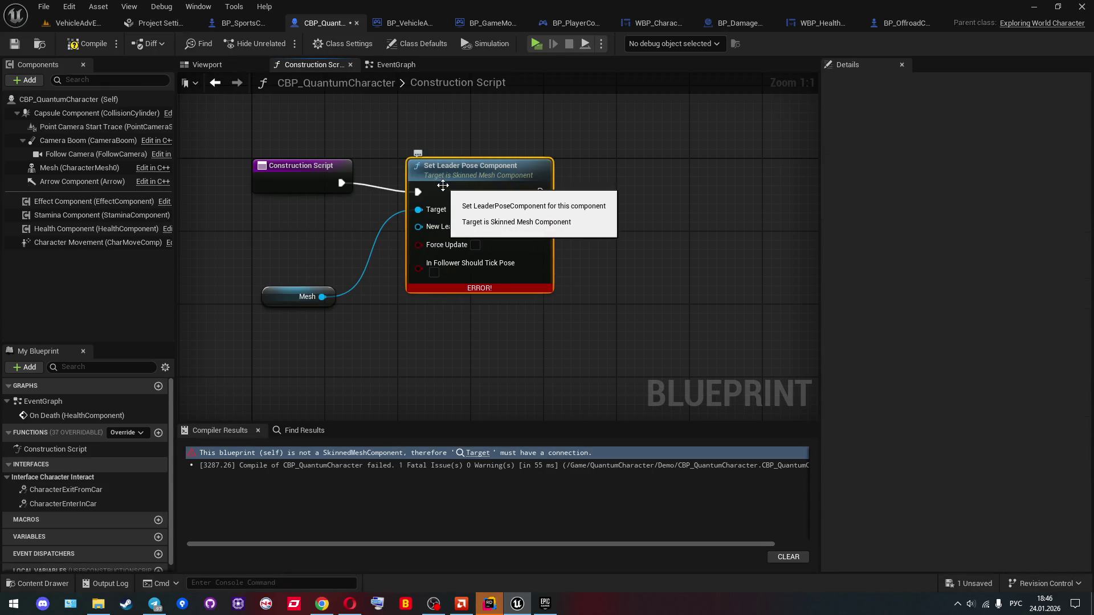
pyautogui.moveTo(299, 181); pyautogui.dragTo(298, 190)
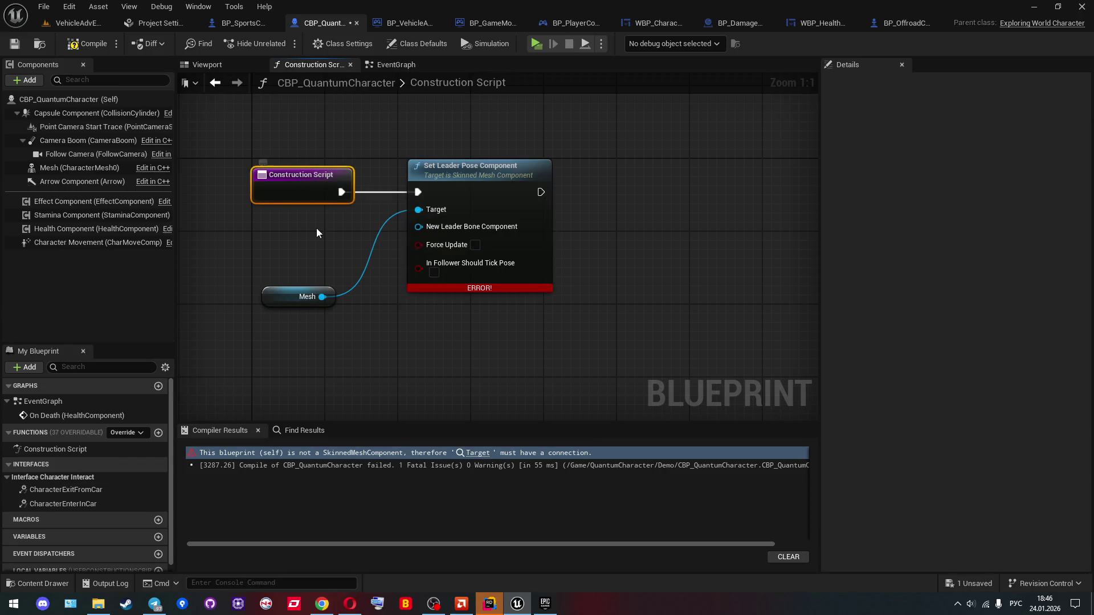
pyautogui.click(87, 43)
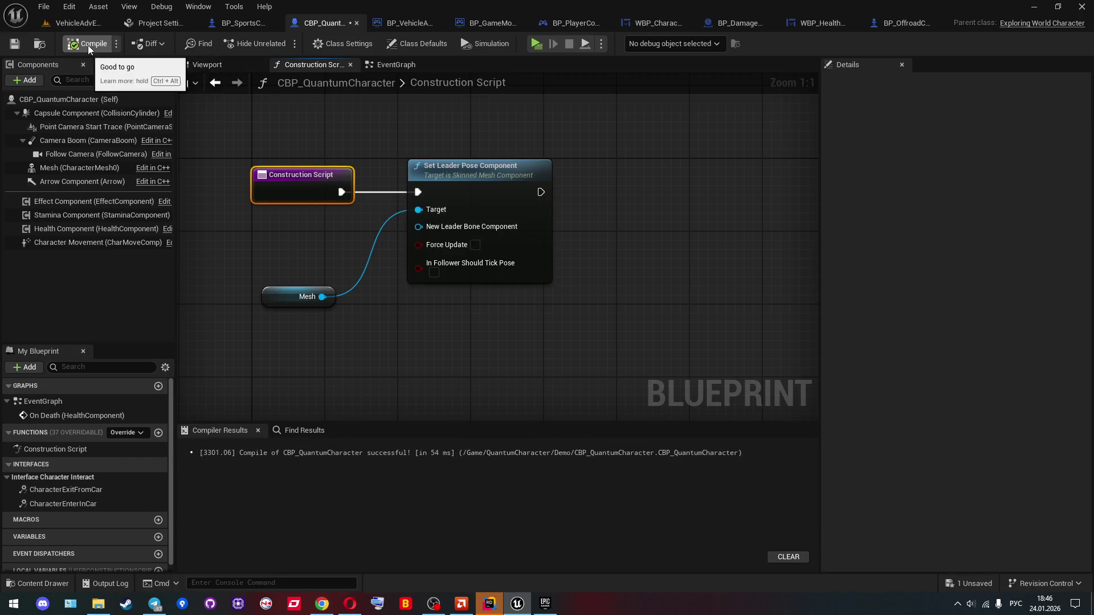
pyautogui.click(202, 65)
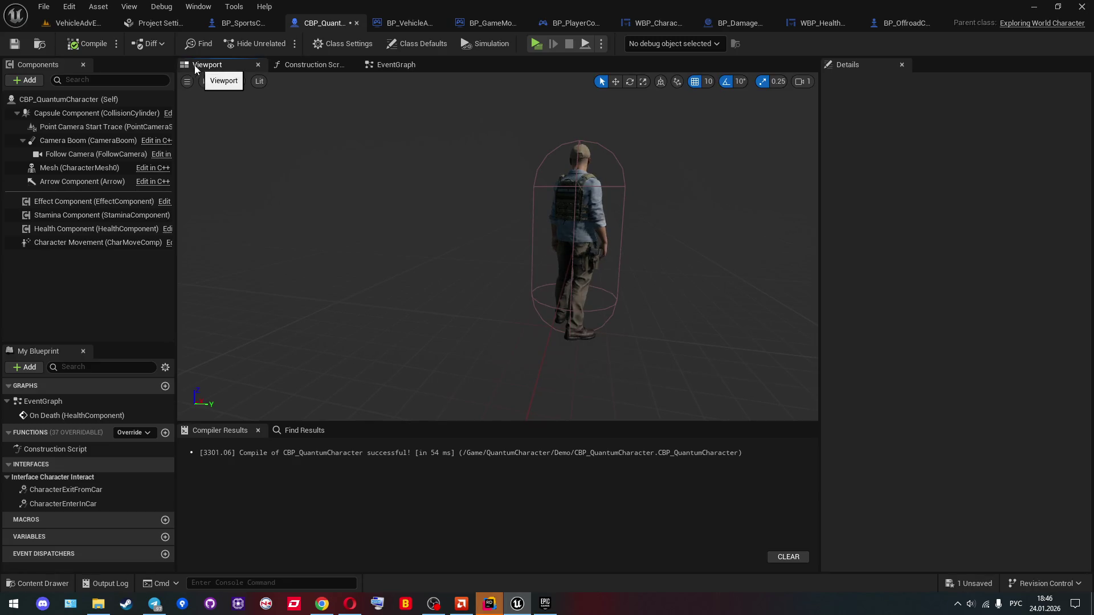
# Step: Play the vehicle level, run forward and jump with the character, then stop with Esc
pyautogui.doubleClick(76, 415)
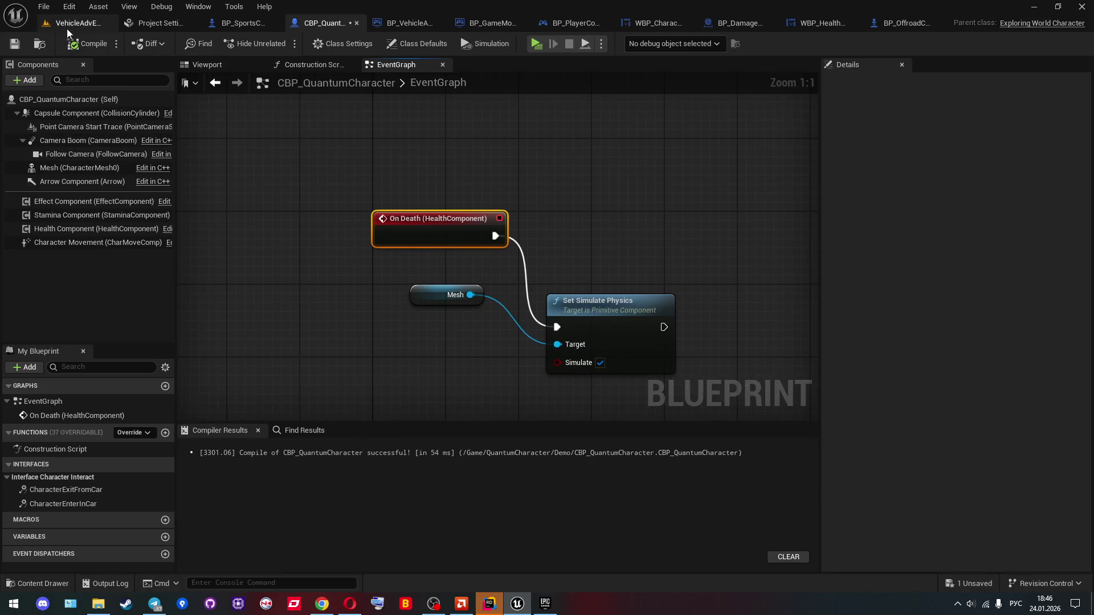
pyautogui.click(68, 24)
pyautogui.click(279, 44)
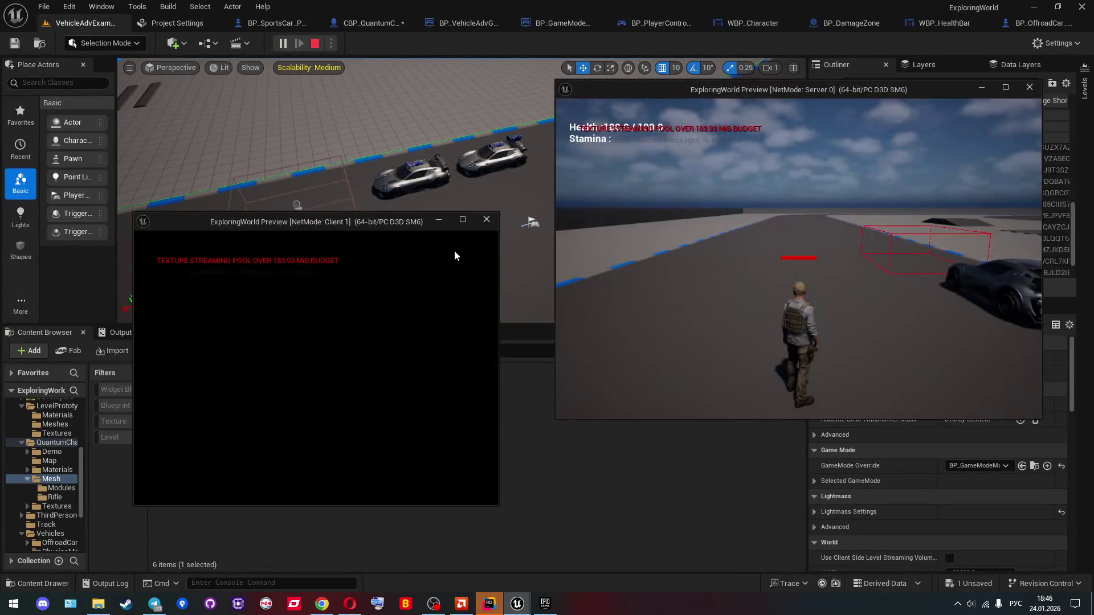
pyautogui.click(718, 251)
pyautogui.press('w')
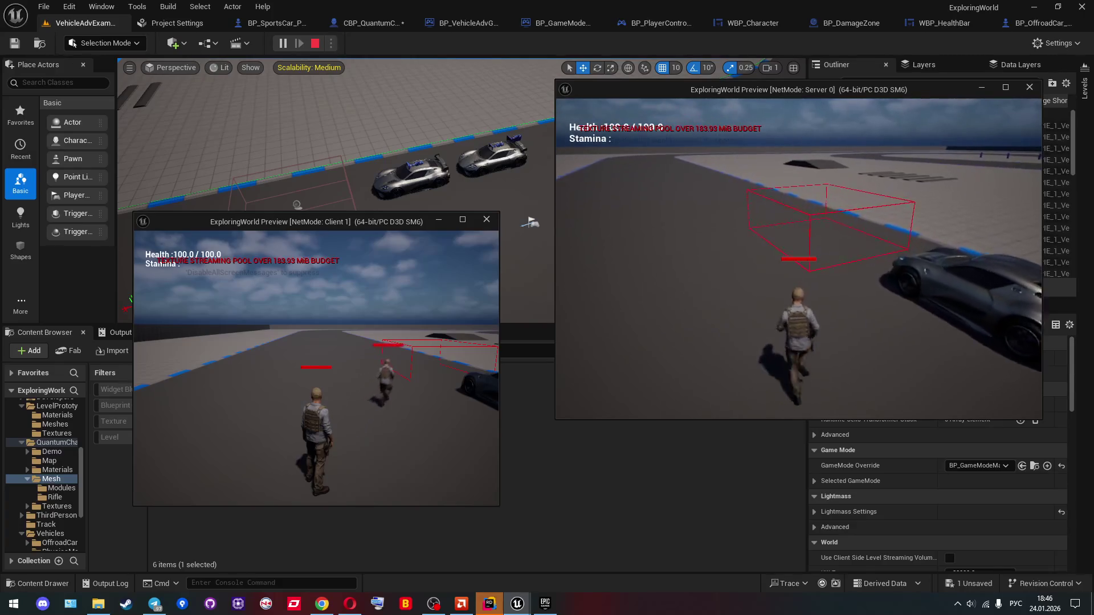
pyautogui.press('space')
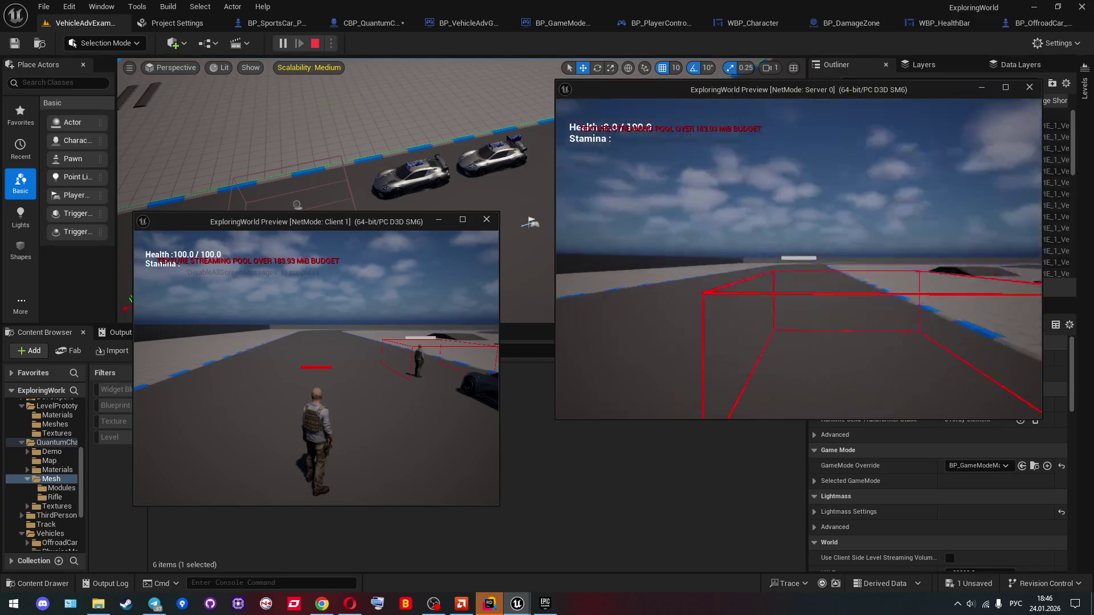
pyautogui.press('Escape')
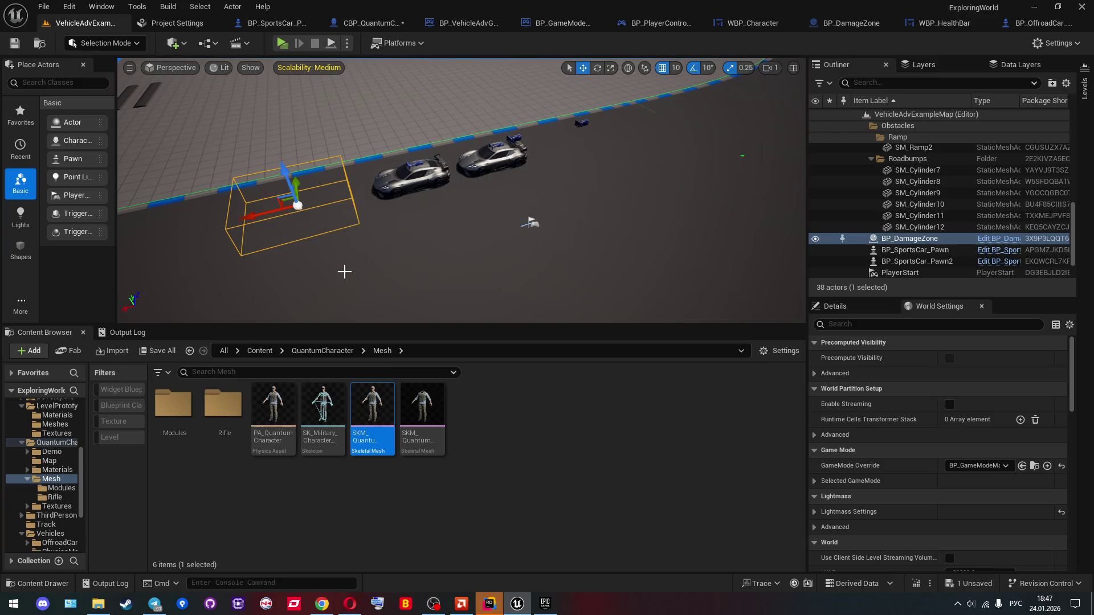
# Step: Open PA_QuantumCharacter and inspect the lowerarm_r physics body
pyautogui.click(282, 400)
pyautogui.doubleClick(283, 401)
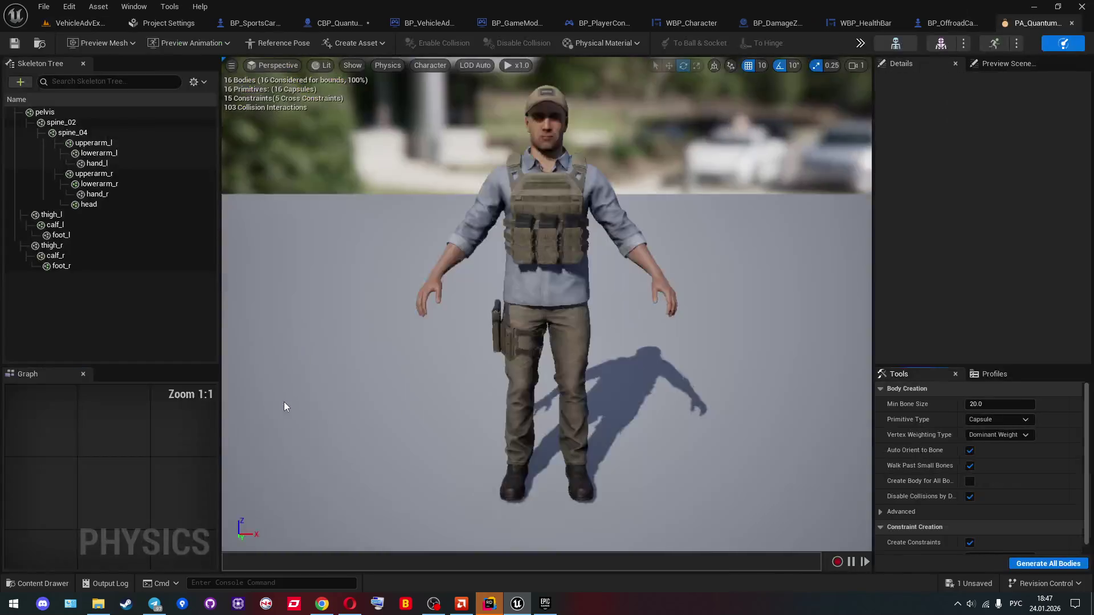
pyautogui.click(97, 184)
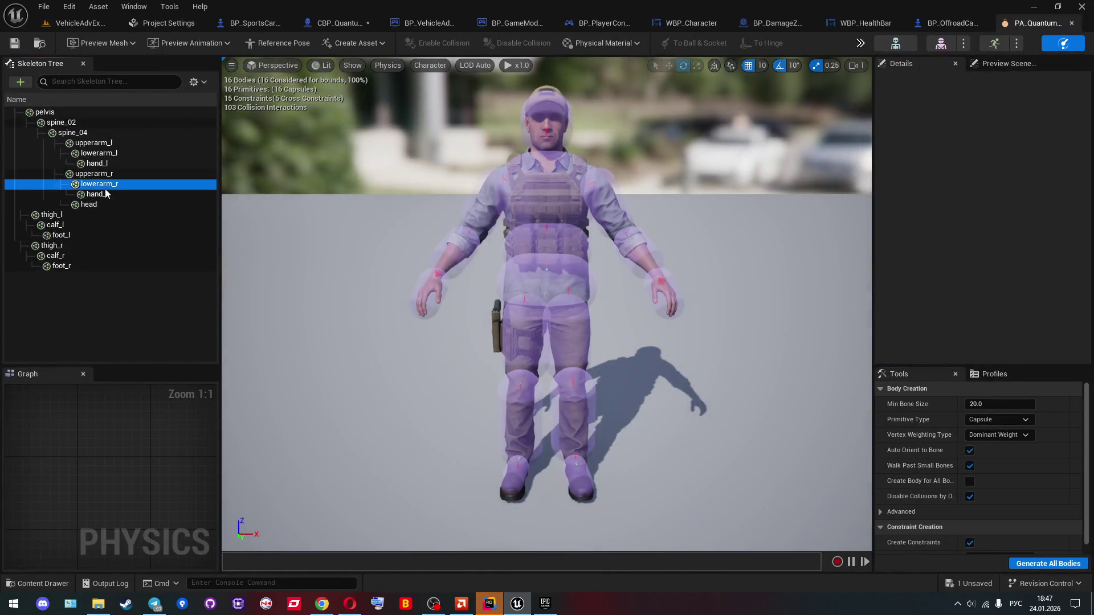
pyautogui.moveTo(358, 220)
pyautogui.mouseDown()
pyautogui.moveTo(348, 193)
pyautogui.moveTo(358, 220)
pyautogui.mouseUp()
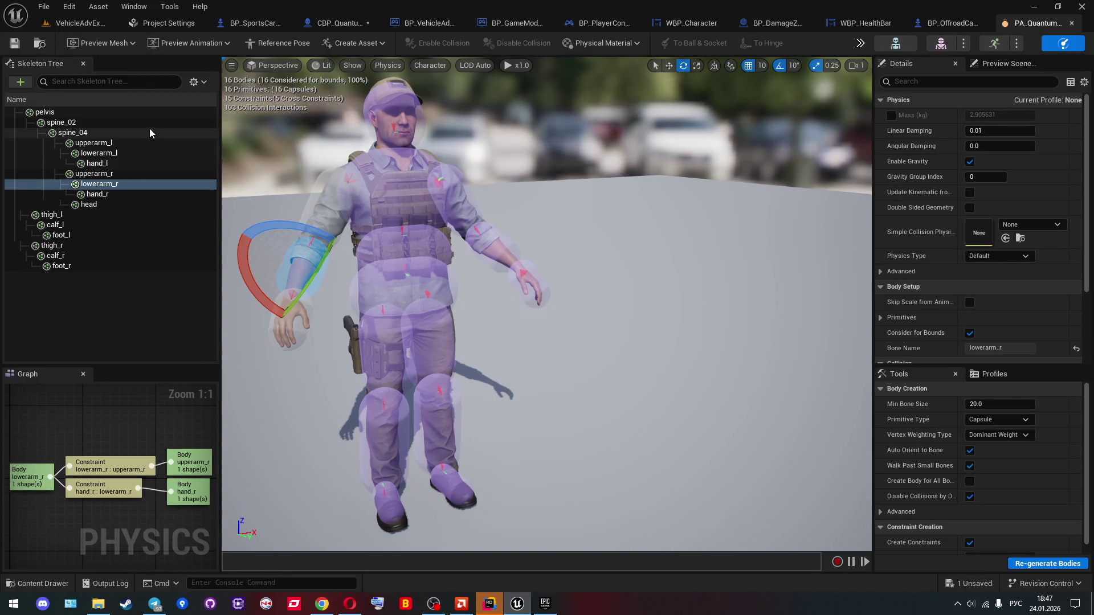
# Step: Back in the level, select the LandscapeSplineActor and move the camera along the track
pyautogui.click(75, 25)
pyautogui.click(394, 226)
pyautogui.moveTo(410, 231)
pyautogui.mouseDown()
pyautogui.moveTo(558, 262)
pyautogui.moveTo(644, 305)
pyautogui.moveTo(430, 226)
pyautogui.mouseUp()
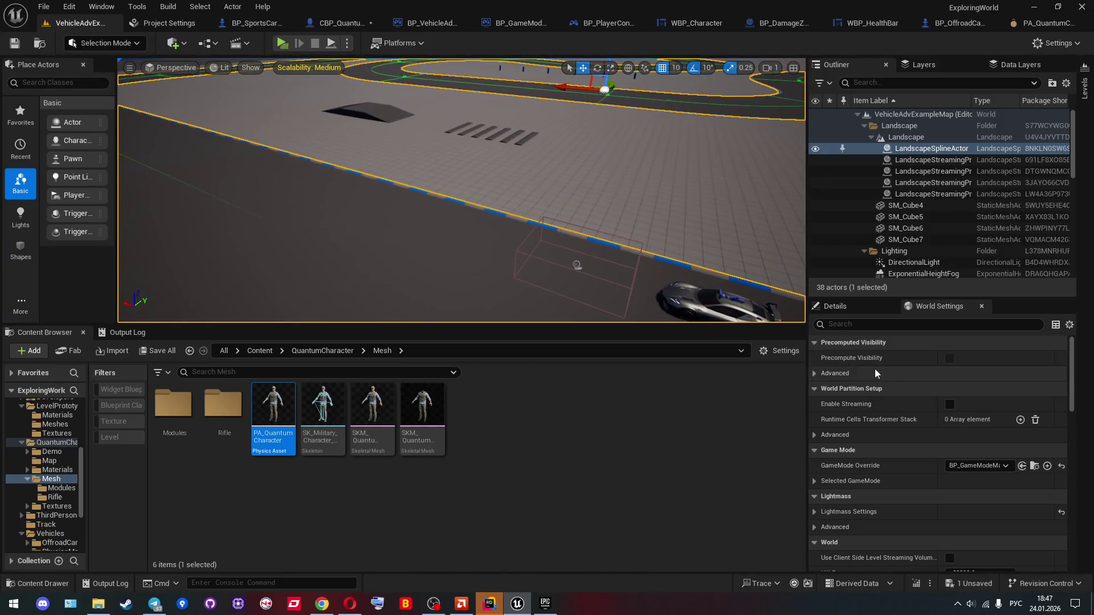
# Step: Review the LandscapeSplineActor's properties in the Details panel
pyautogui.click(846, 306)
pyautogui.scroll(-10, 943, 471)
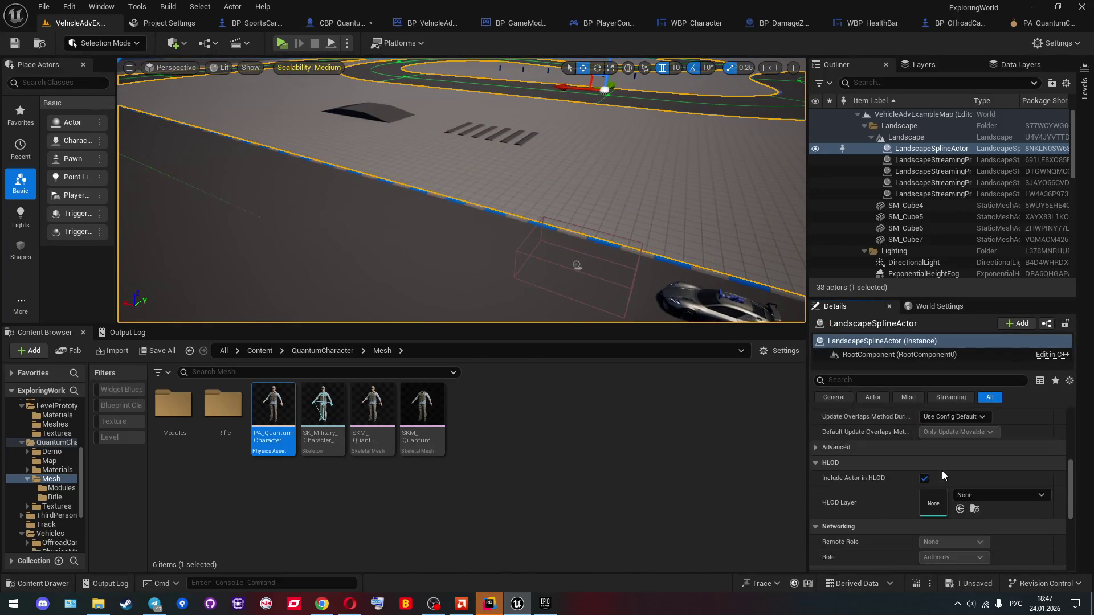
pyautogui.scroll(10, 942, 470)
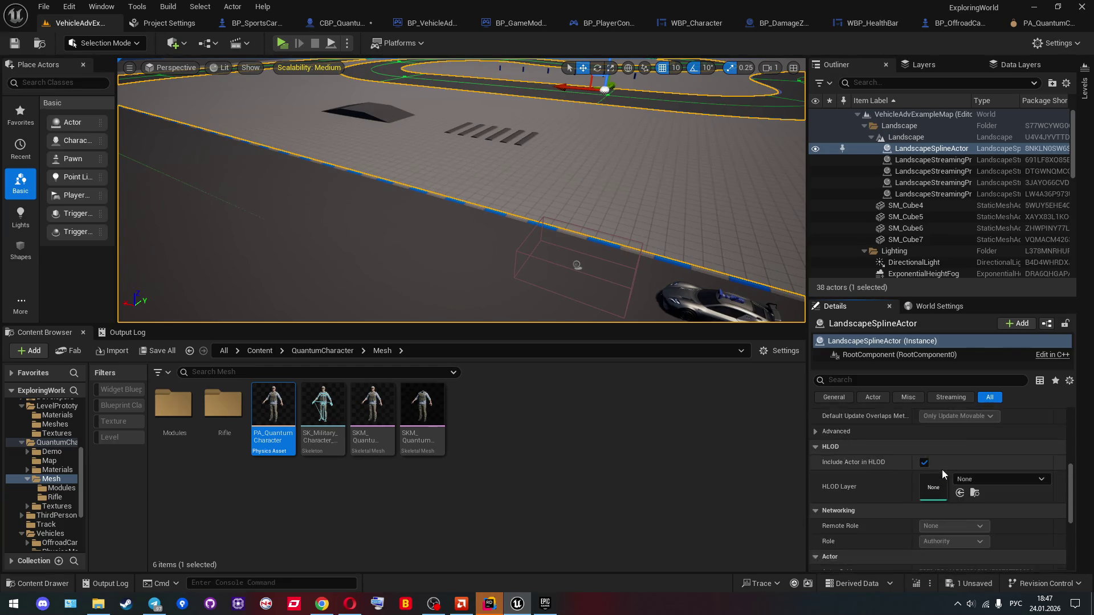
# Step: Inspect CBP_QuantumCharacter's Mesh collision presets in a widened Details panel, then return to the level
pyautogui.click(323, 28)
pyautogui.click(57, 169)
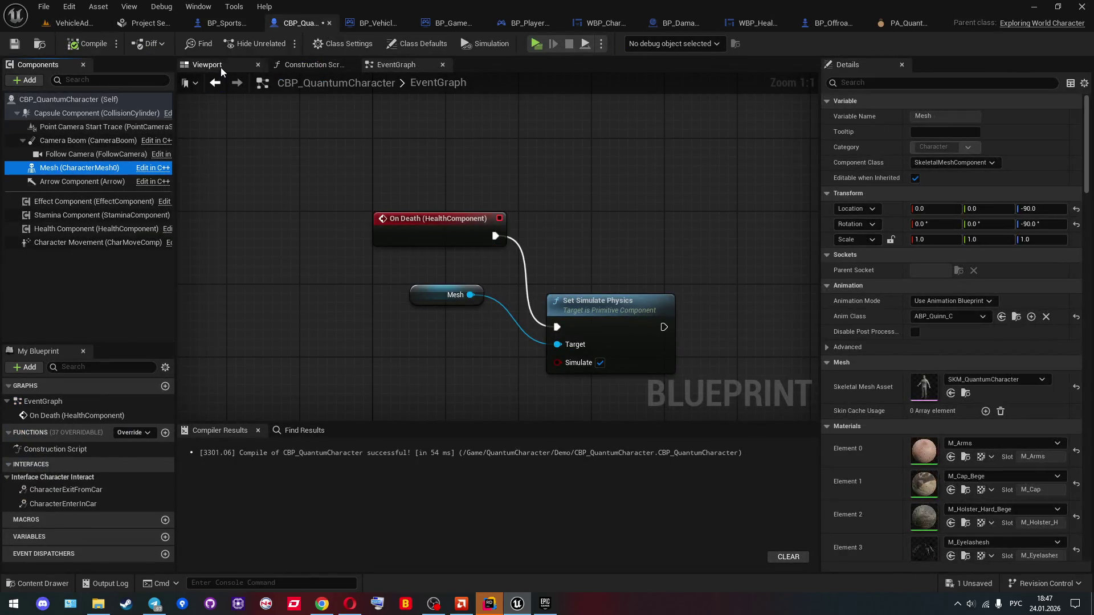
pyautogui.scroll(-10, 892, 375)
pyautogui.scroll(-12, 869, 391)
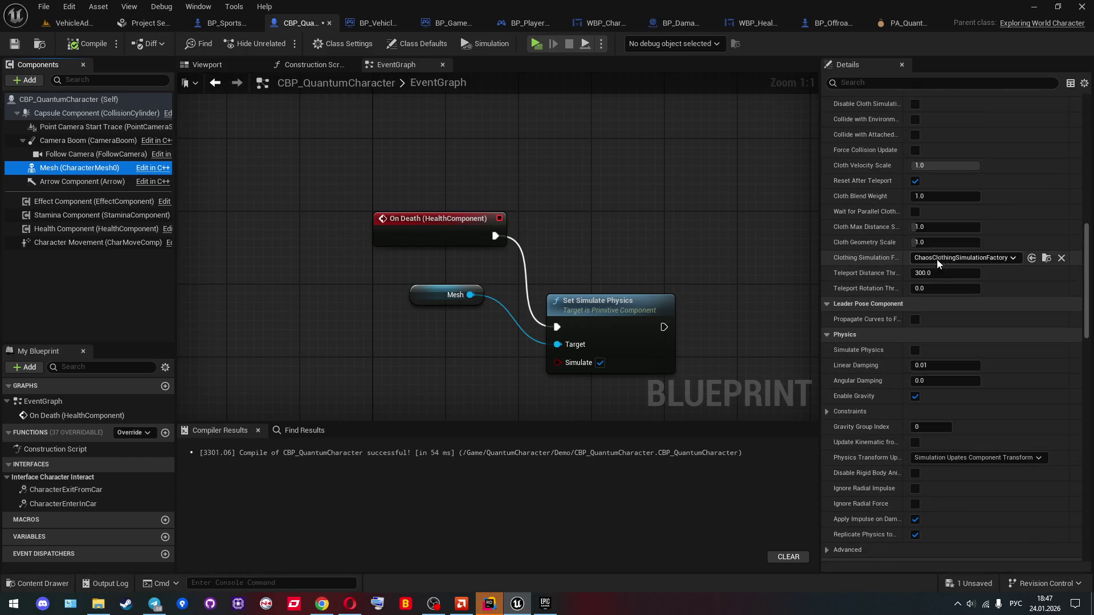
pyautogui.moveTo(1086, 296)
pyautogui.mouseDown()
pyautogui.moveTo(1087, 208)
pyautogui.moveTo(1071, 454)
pyautogui.moveTo(1073, 370)
pyautogui.mouseUp()
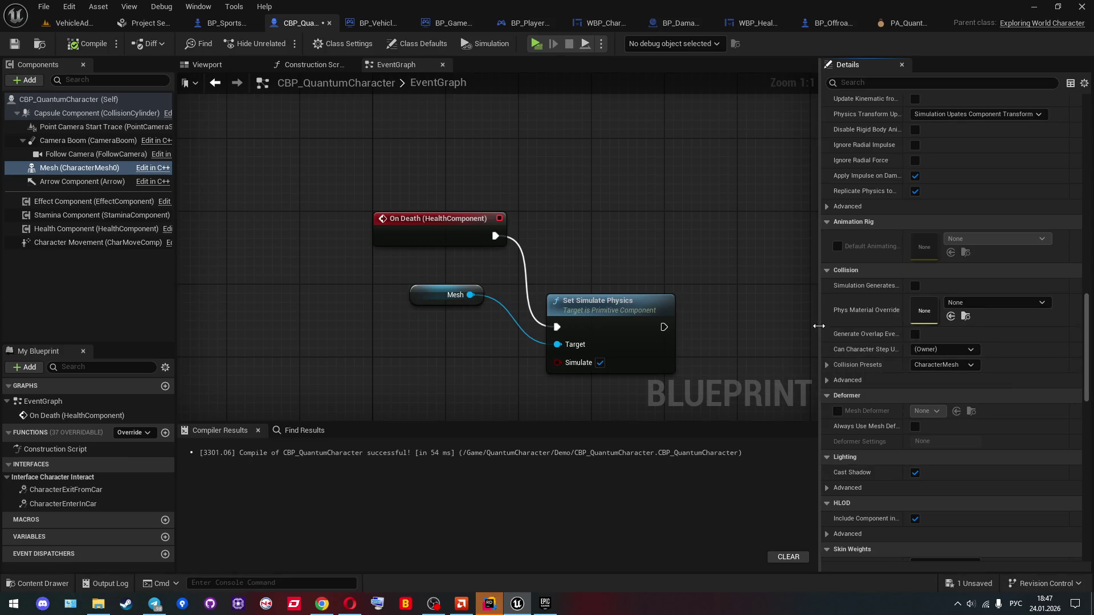
pyautogui.moveTo(816, 321); pyautogui.dragTo(746, 325)
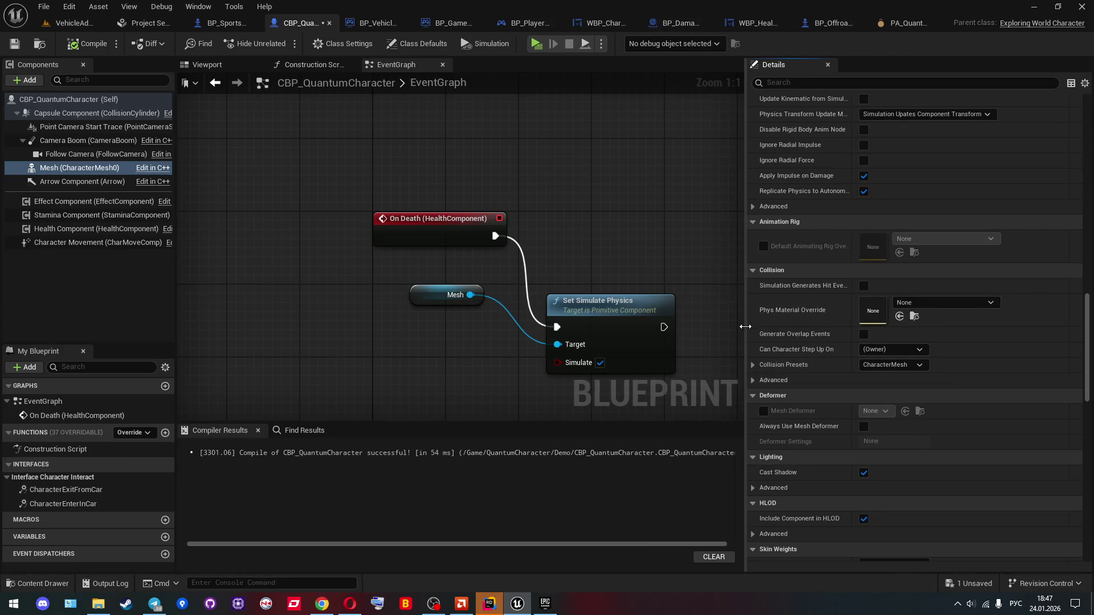
pyautogui.click(755, 366)
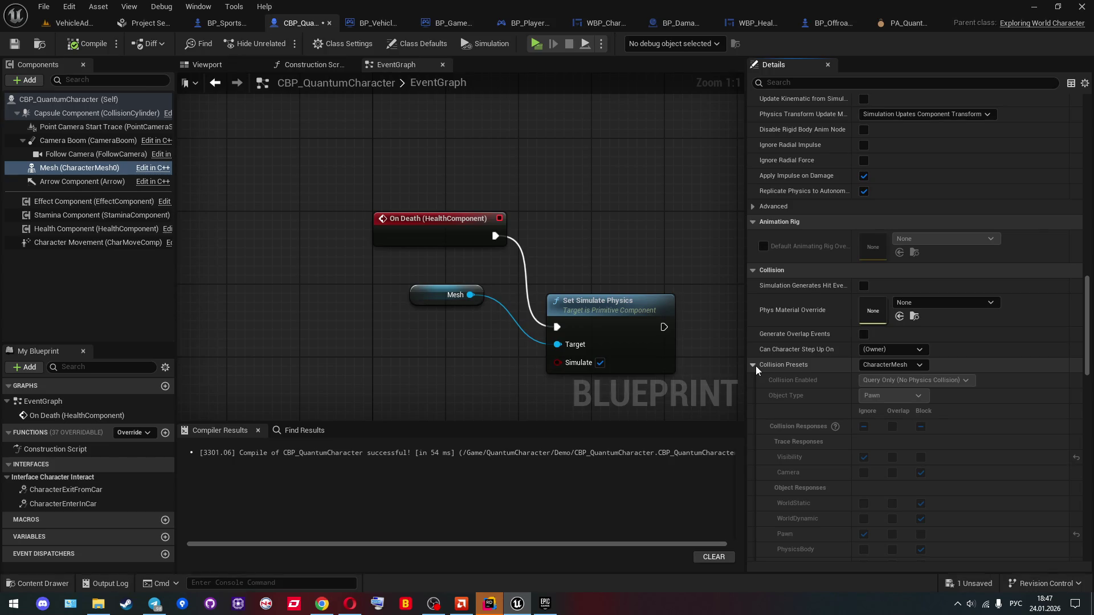
pyautogui.click(753, 365)
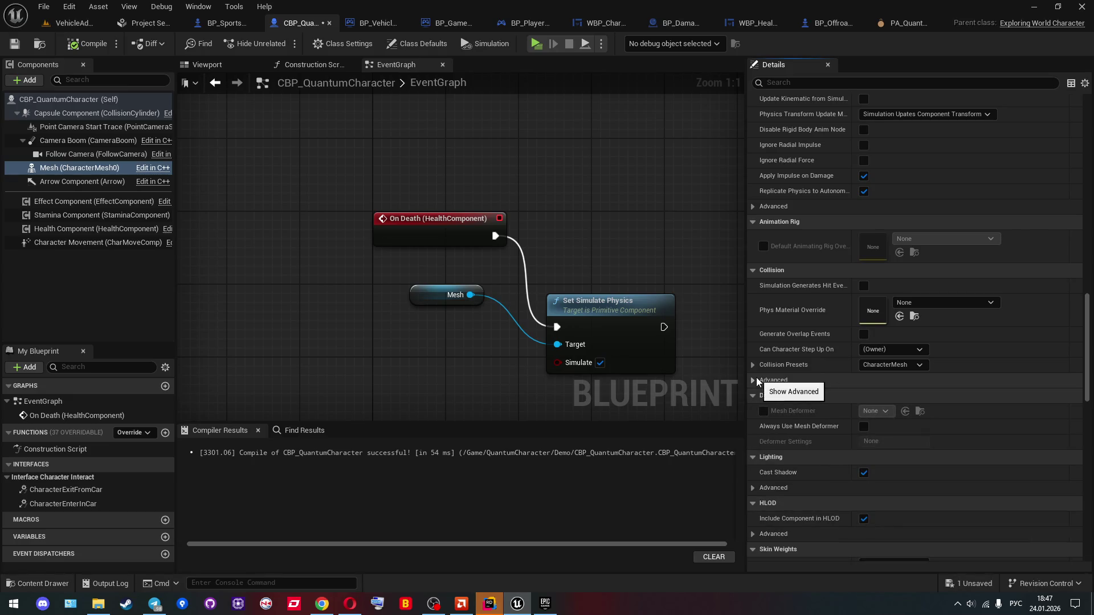
pyautogui.click(59, 29)
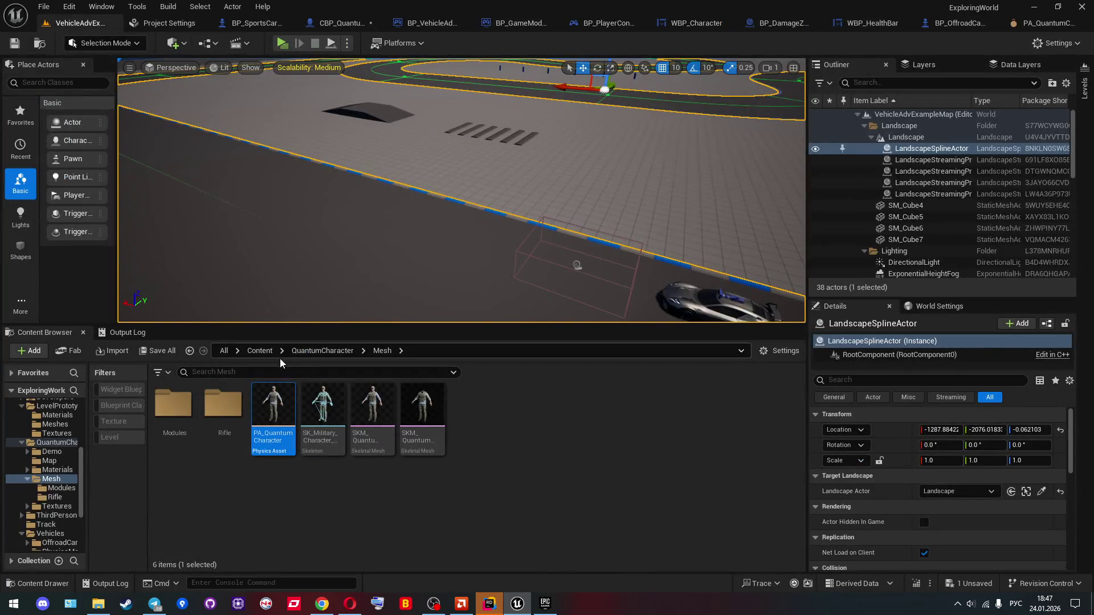
# Step: Inspect the SM_Rifle_Olive mesh from the Rifle folder, then close its editor
pyautogui.moveTo(422, 406)
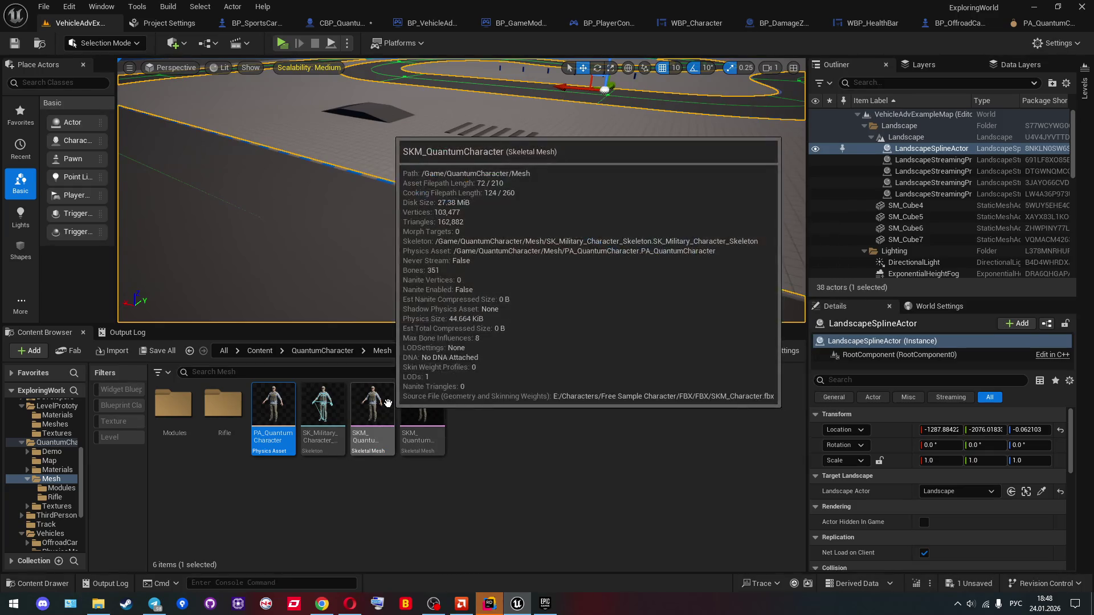
pyautogui.doubleClick(223, 405)
pyautogui.doubleClick(175, 410)
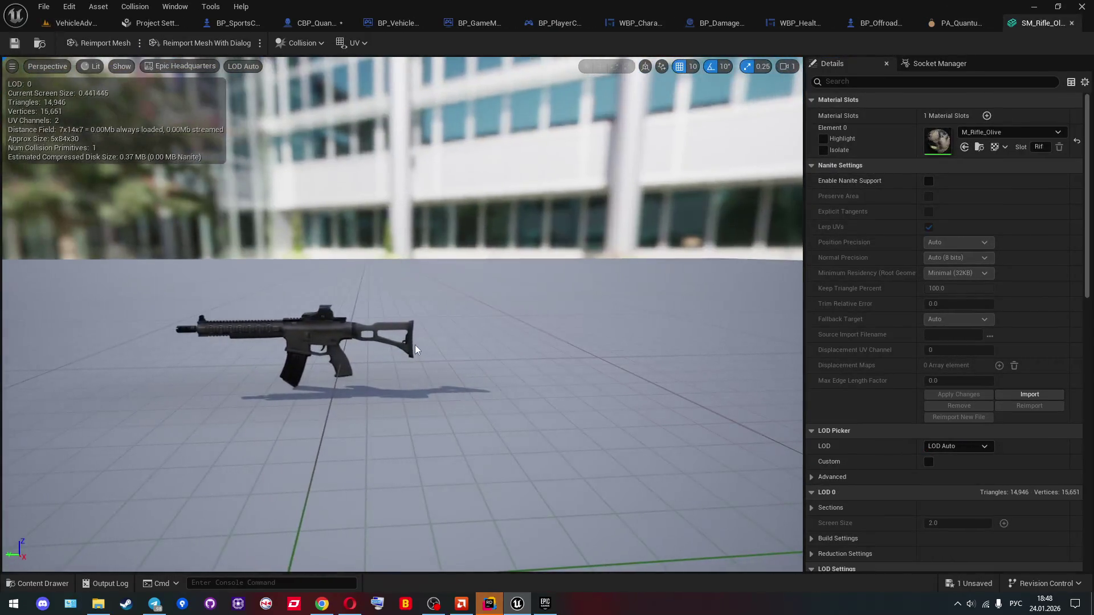
pyautogui.click(1071, 23)
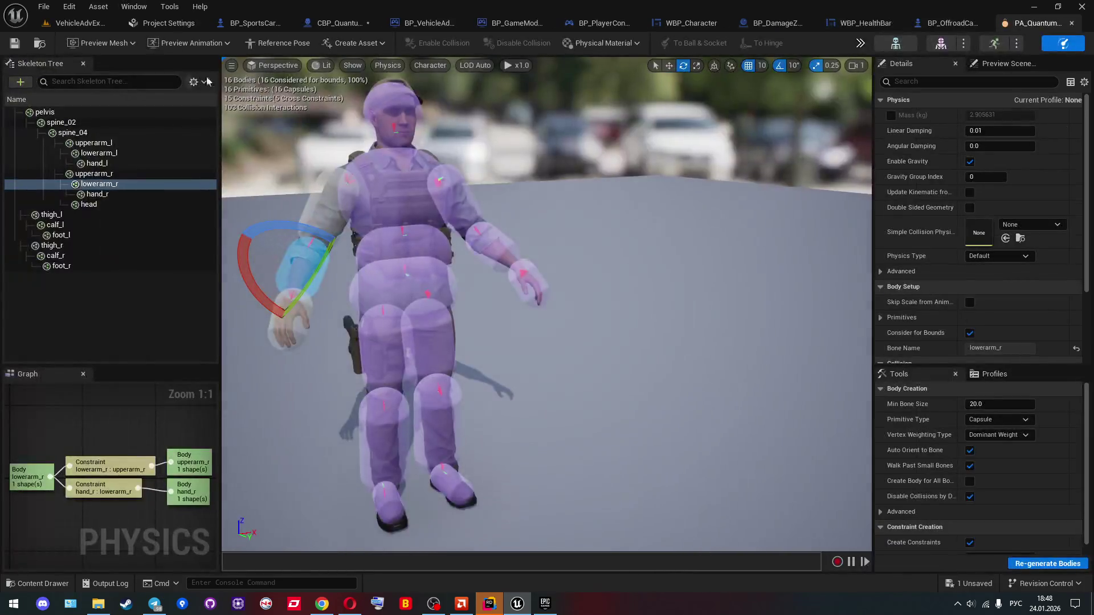
pyautogui.click(86, 23)
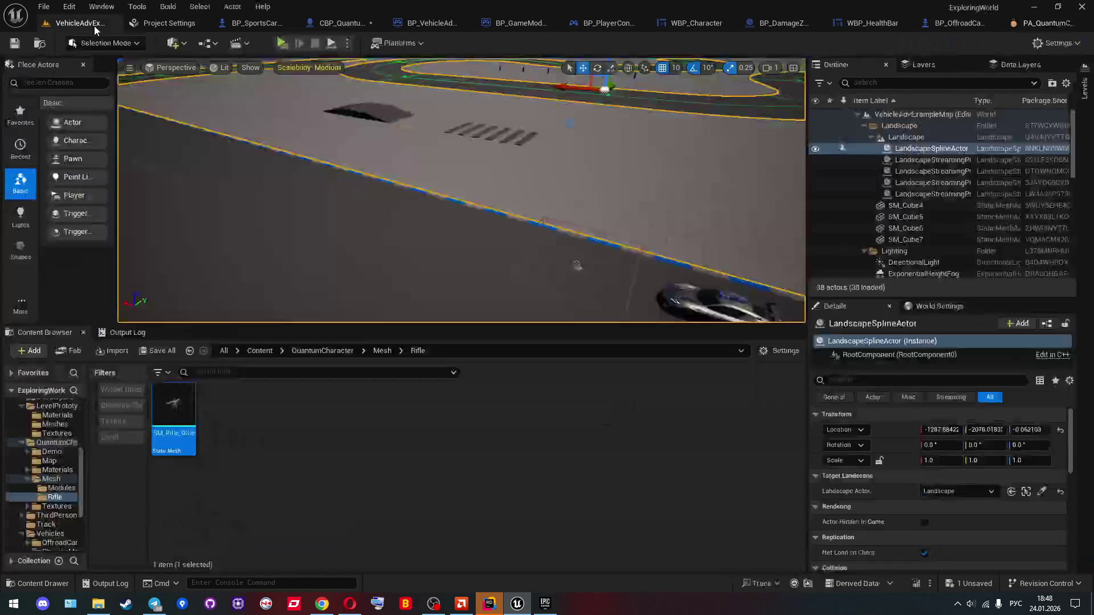
# Step: Look inside the Modules folder, then go back up to the QuantumCharacter folder
pyautogui.click(377, 352)
pyautogui.doubleClick(173, 403)
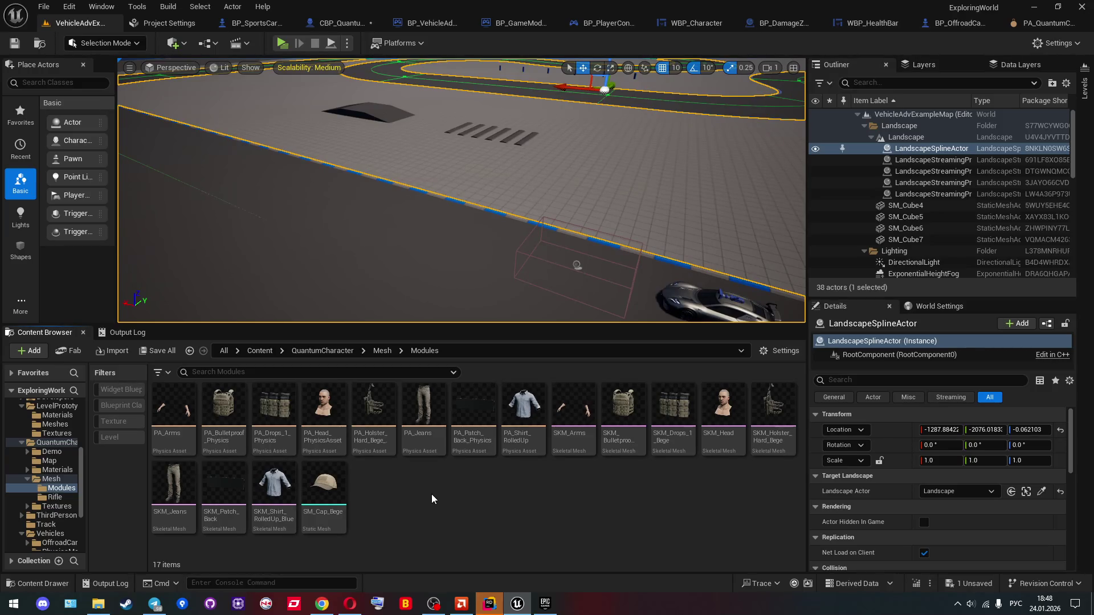
pyautogui.click(382, 351)
pyautogui.click(341, 351)
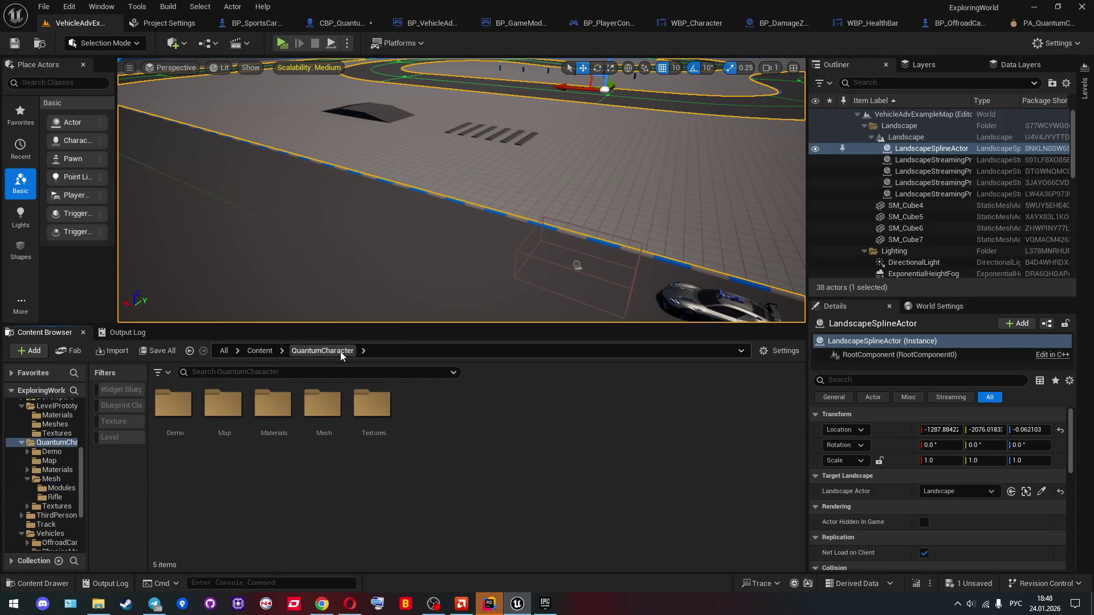
# Step: Browse the Textures, Mesh, Materials and Map folders of QuantumCharacter
pyautogui.doubleClick(372, 407)
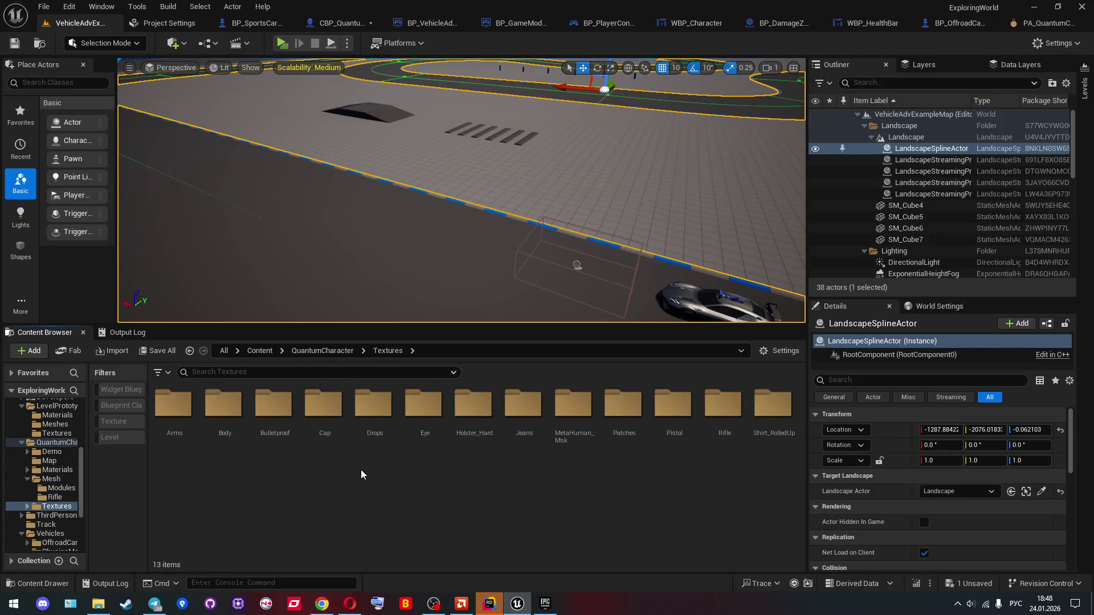
pyautogui.hotkey('alt', 'Left')
pyautogui.doubleClick(322, 405)
pyautogui.hotkey('alt', 'Left')
pyautogui.click(277, 424)
pyautogui.doubleClick(277, 425)
pyautogui.hotkey('alt', 'Left')
pyautogui.doubleClick(225, 424)
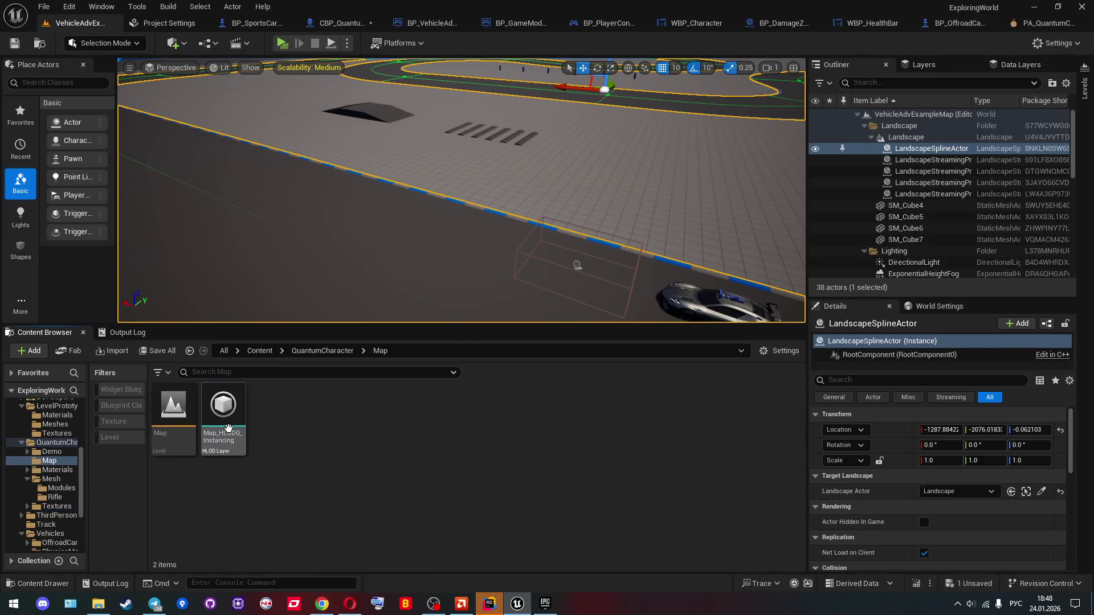
pyautogui.hotkey('alt', 'Left')
# Step: Enter the Demo folder, save all changes, and open A_MM_Walk_InPlace from Animations
pyautogui.press('Left')
pyautogui.press('Return')
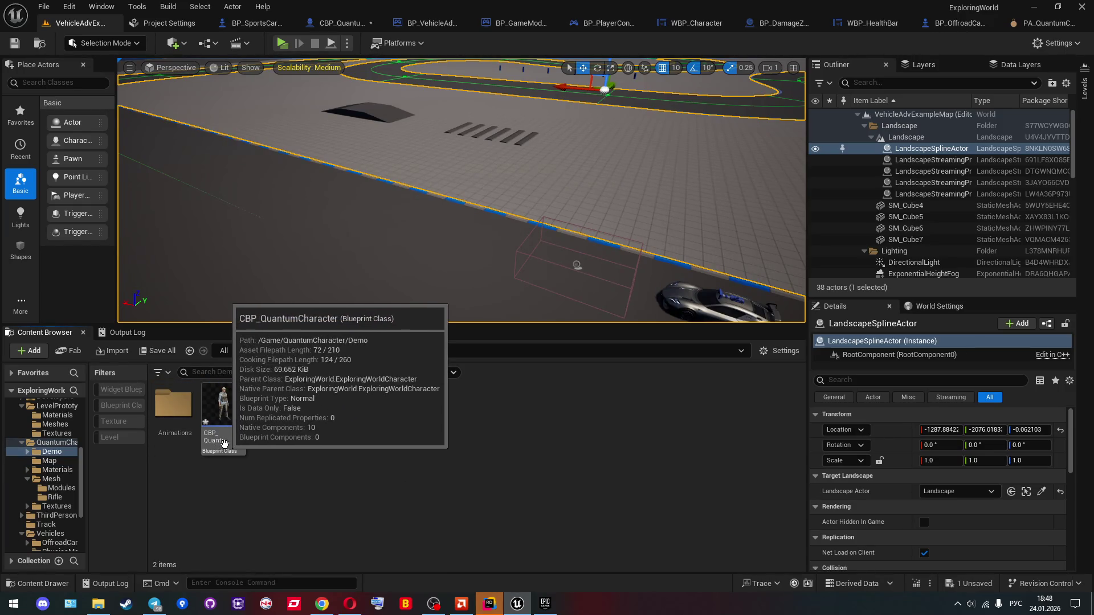
pyautogui.click(224, 444)
pyautogui.hotkey('ctrl', 's')
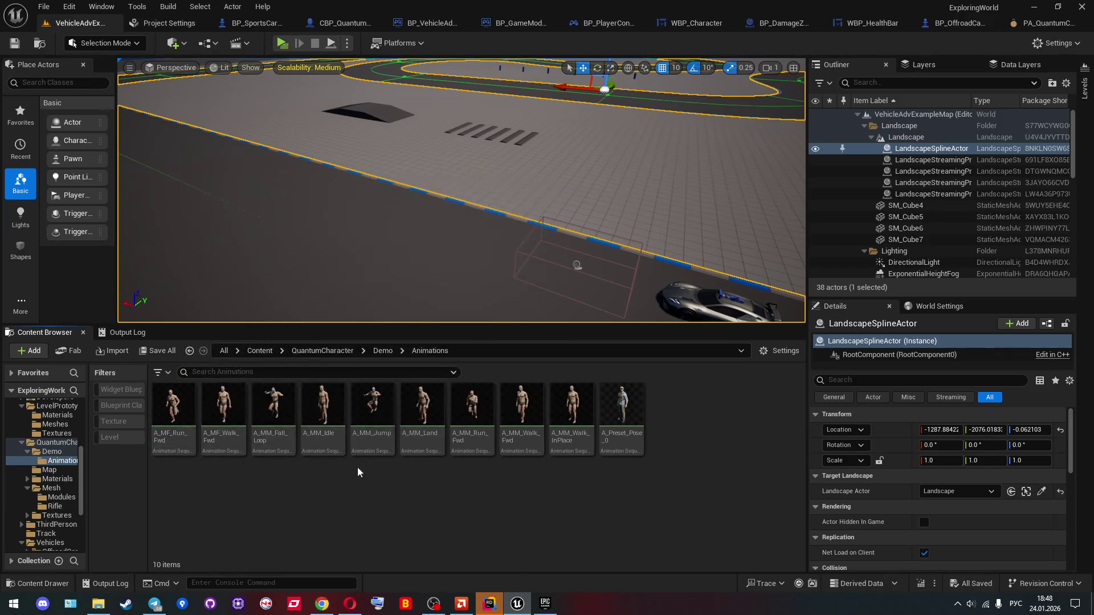
pyautogui.click(621, 430)
pyautogui.doubleClick(572, 409)
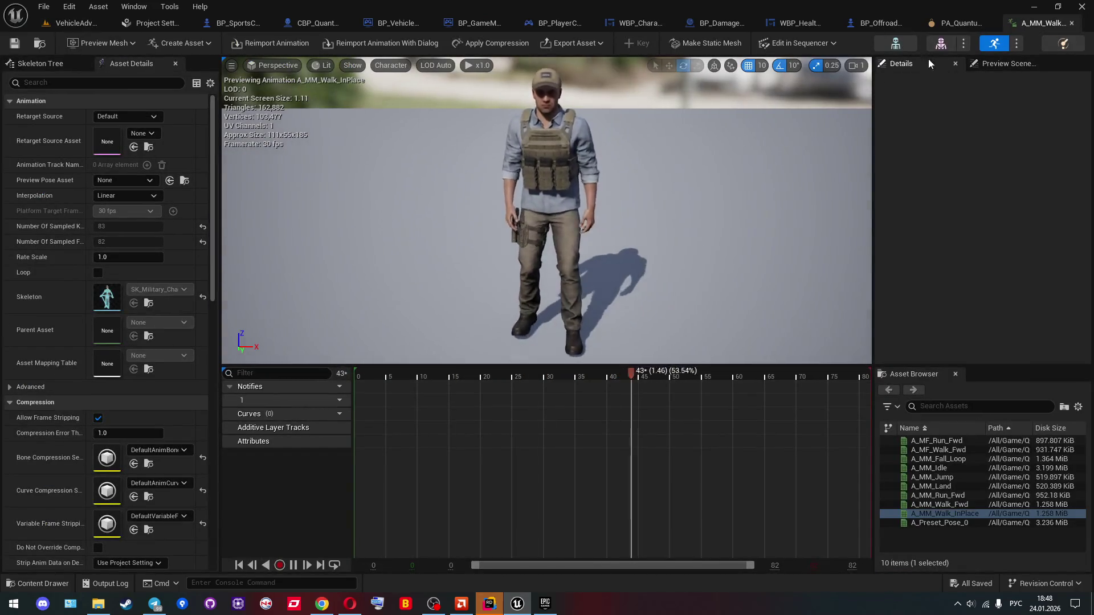
# Step: Close the walk animation and PA_QuantumCharacter physics asset editors, returning to the level editor
pyautogui.click(961, 23)
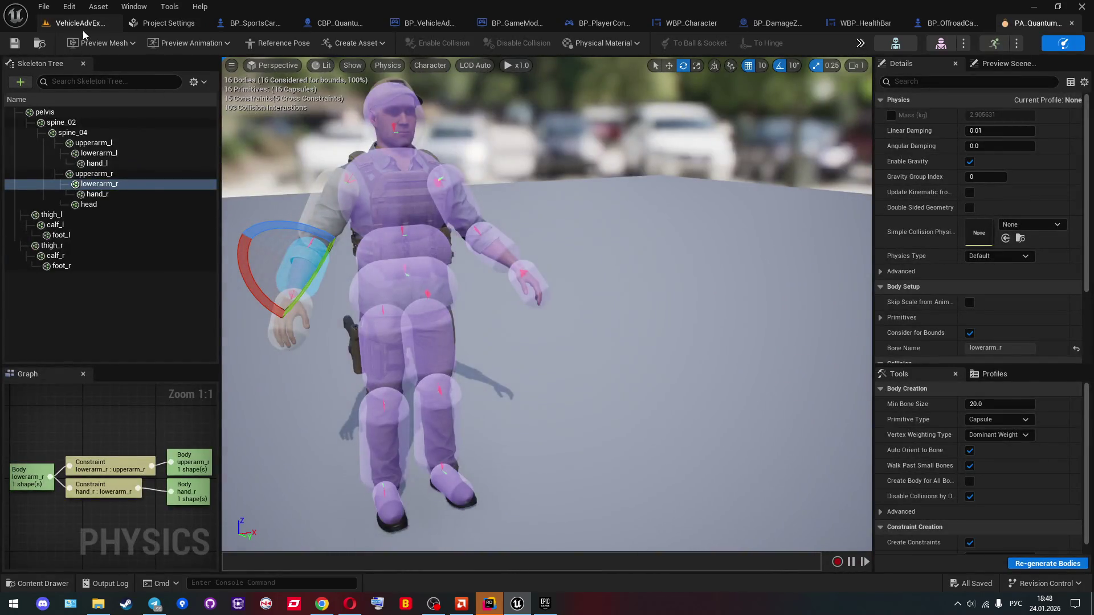
pyautogui.click(1072, 23)
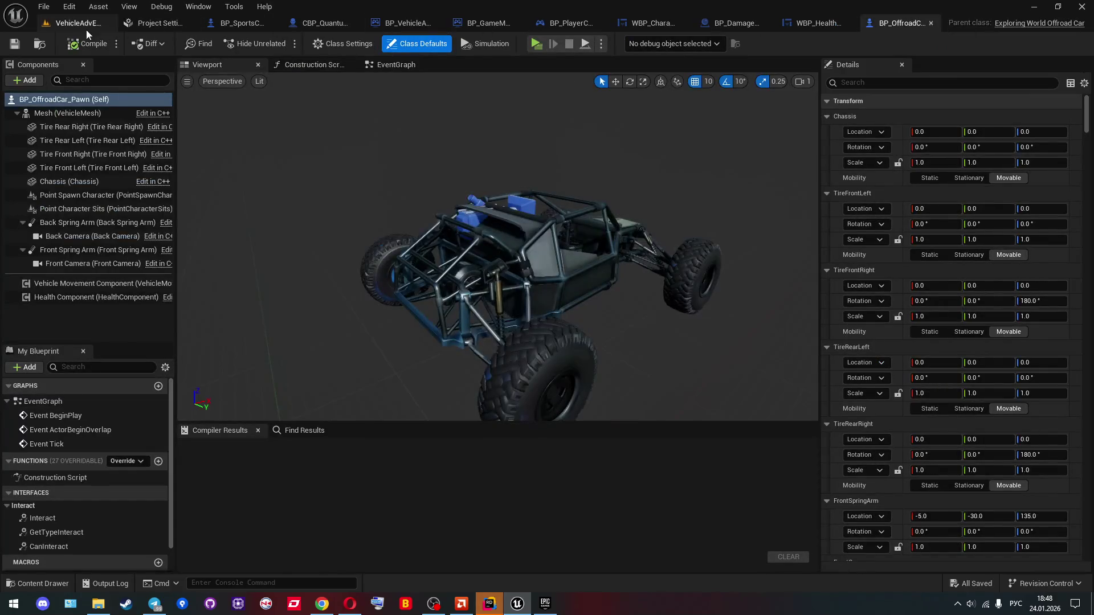
pyautogui.click(73, 27)
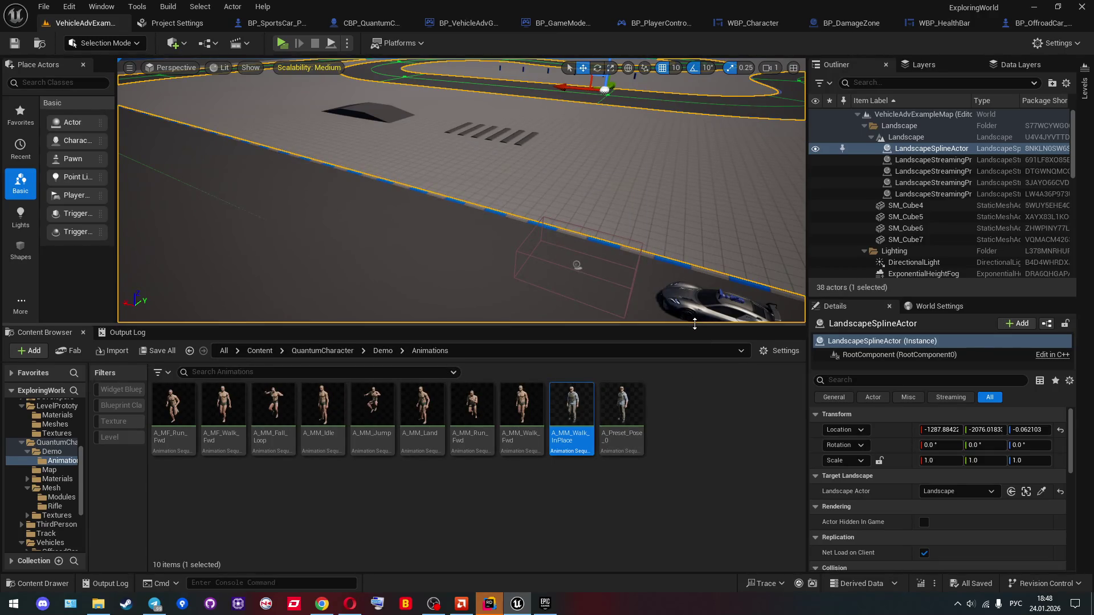
# Step: Enlarge the level viewport, climb Demo → QuantumCharacter → Content, and switch to the Epic Games Launcher
pyautogui.moveTo(694, 324); pyautogui.dragTo(695, 340)
pyautogui.click(389, 369)
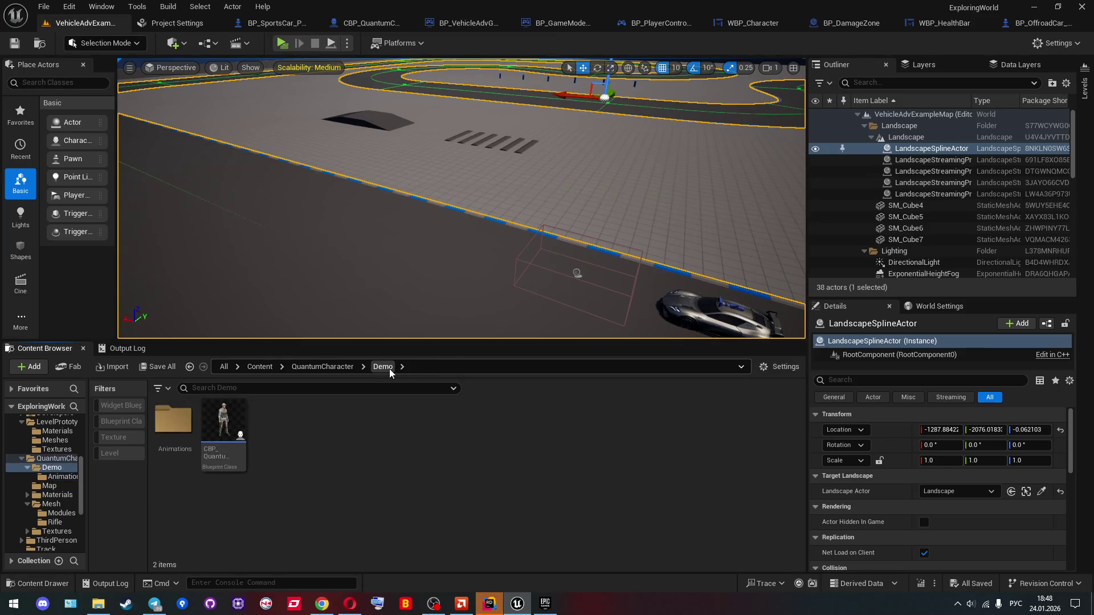
pyautogui.click(342, 369)
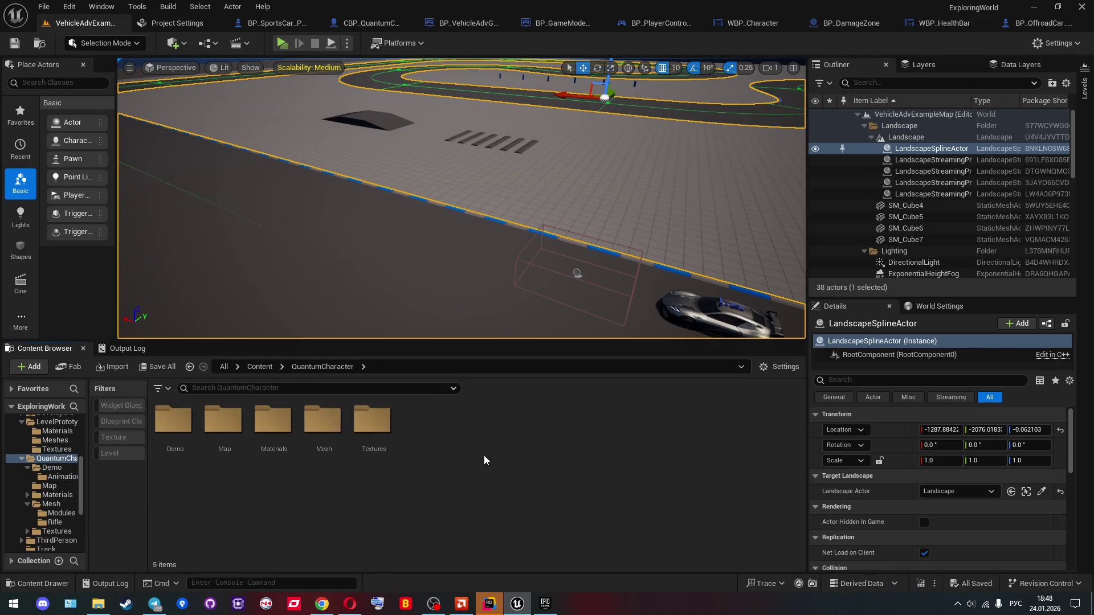
pyautogui.click(265, 369)
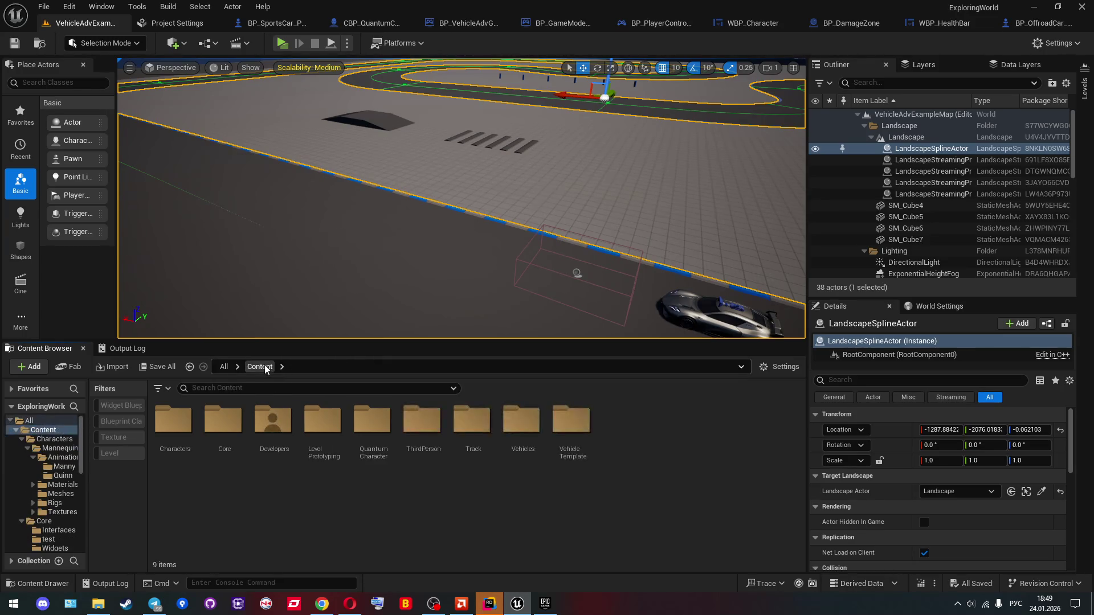
pyautogui.click(548, 599)
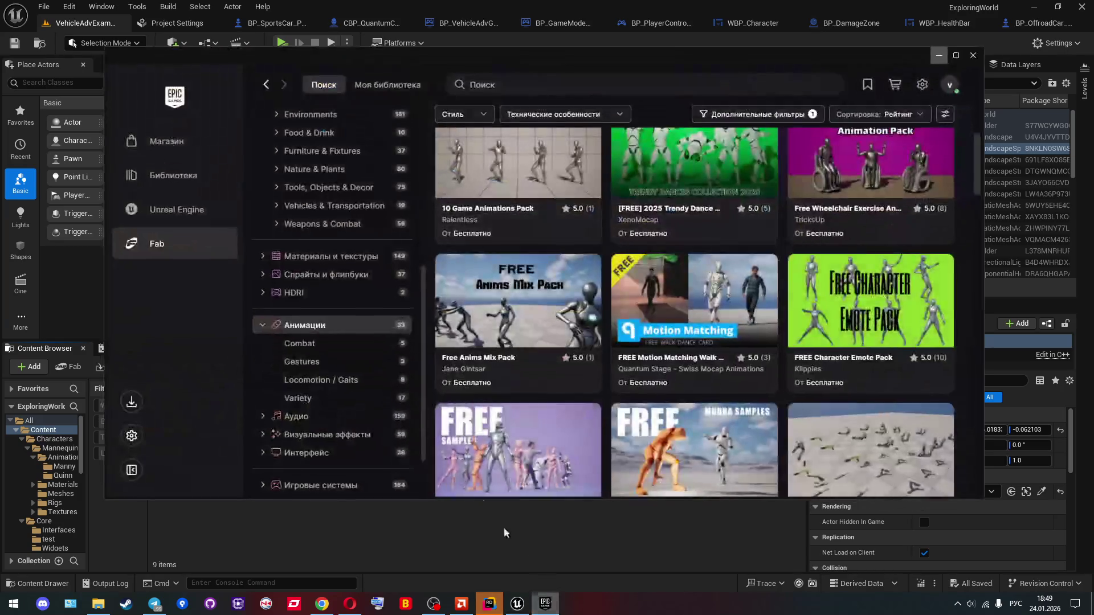
pyautogui.scroll(2, 536, 366)
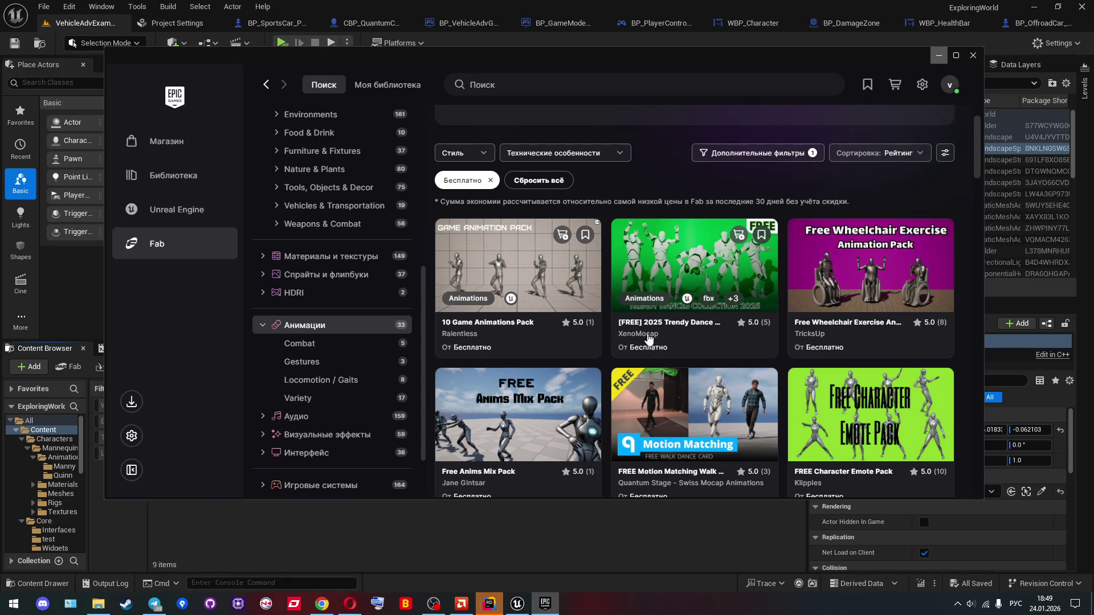
pyautogui.scroll(-1, 518, 333)
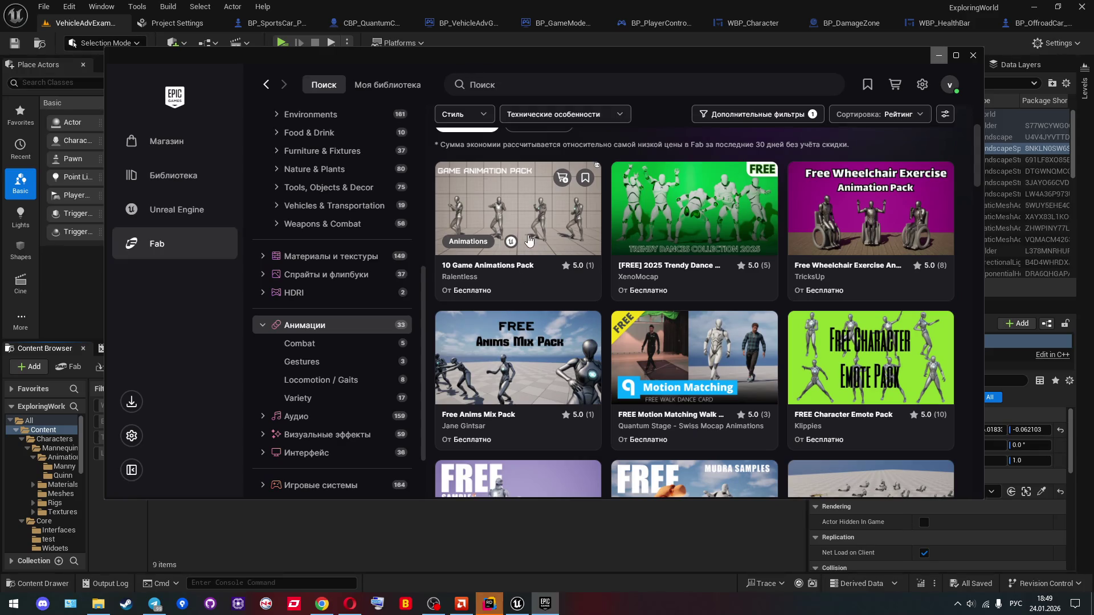
pyautogui.click(500, 269)
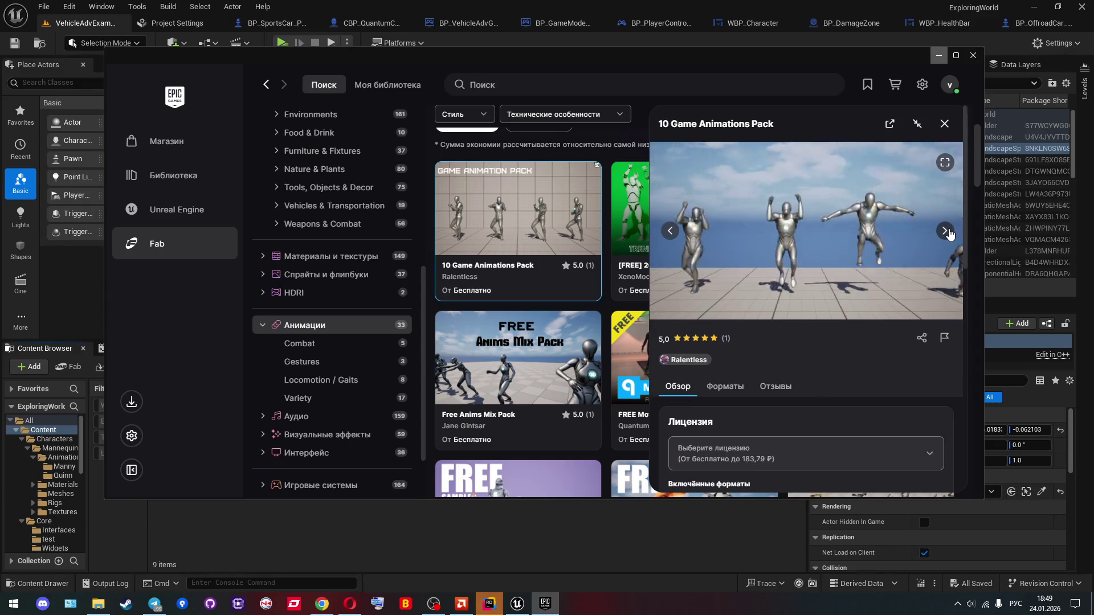
pyautogui.scroll(-10, 825, 322)
pyautogui.press('Escape')
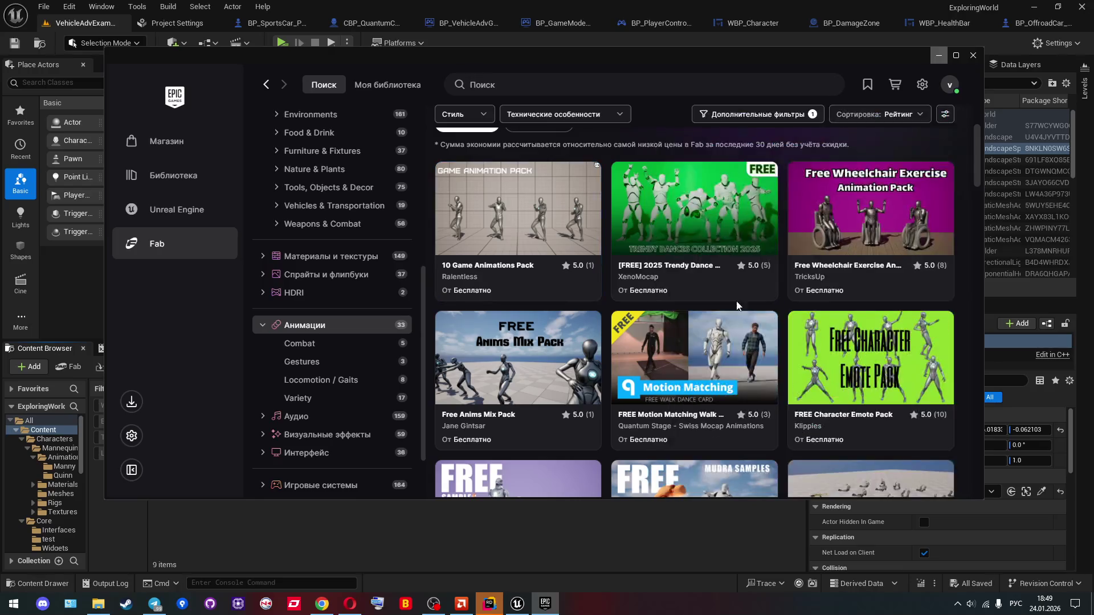
pyautogui.scroll(-1, 600, 304)
pyautogui.click(510, 313)
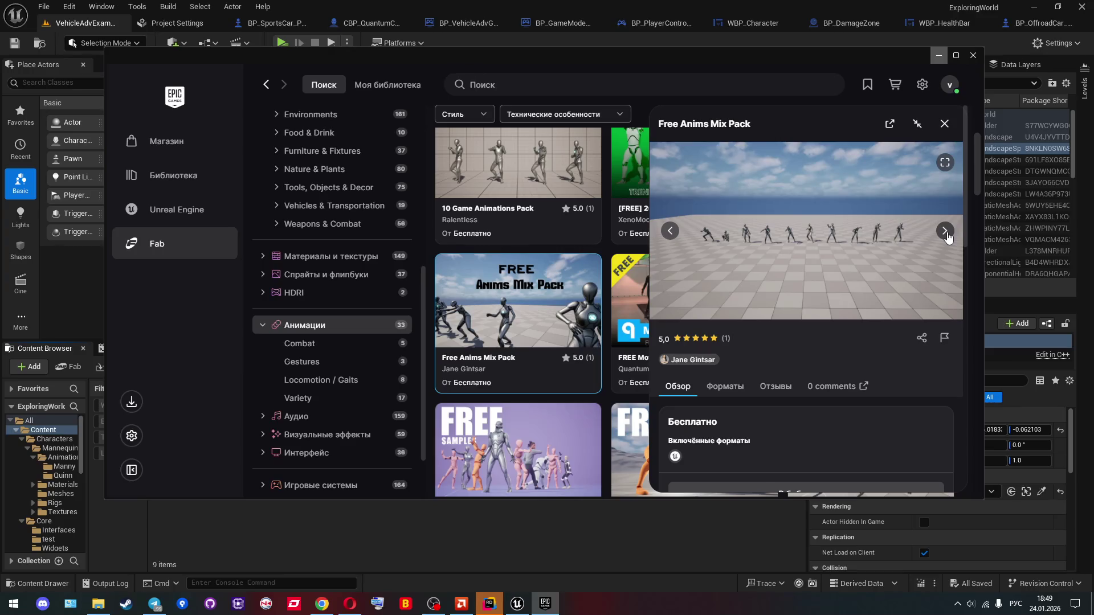
pyautogui.click(945, 232)
pyautogui.click(945, 232)
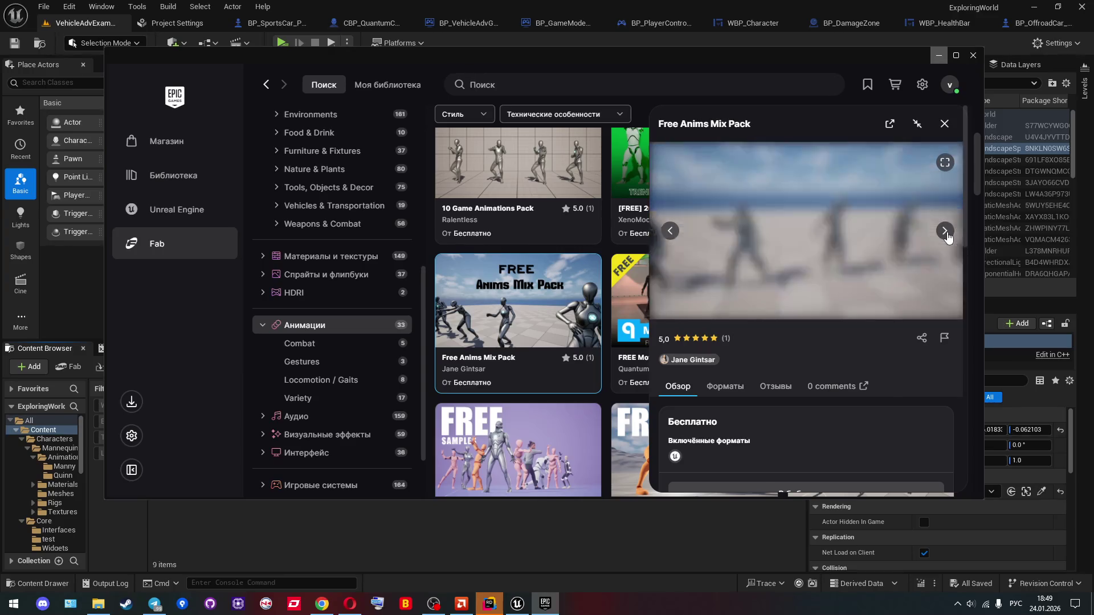
pyautogui.click(945, 232)
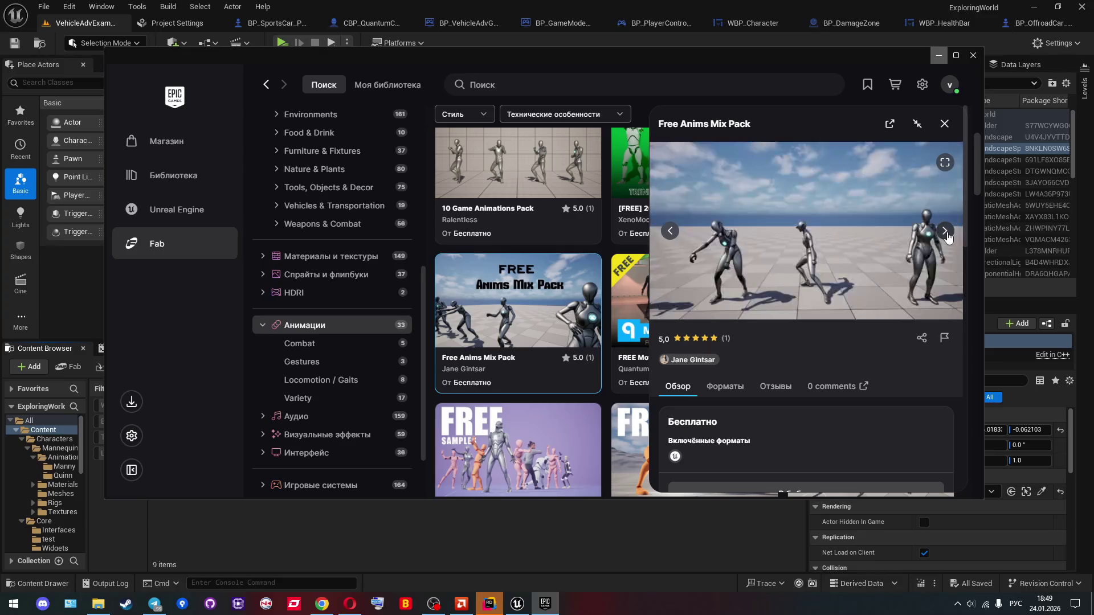
pyautogui.press('Escape')
pyautogui.scroll(-2, 797, 248)
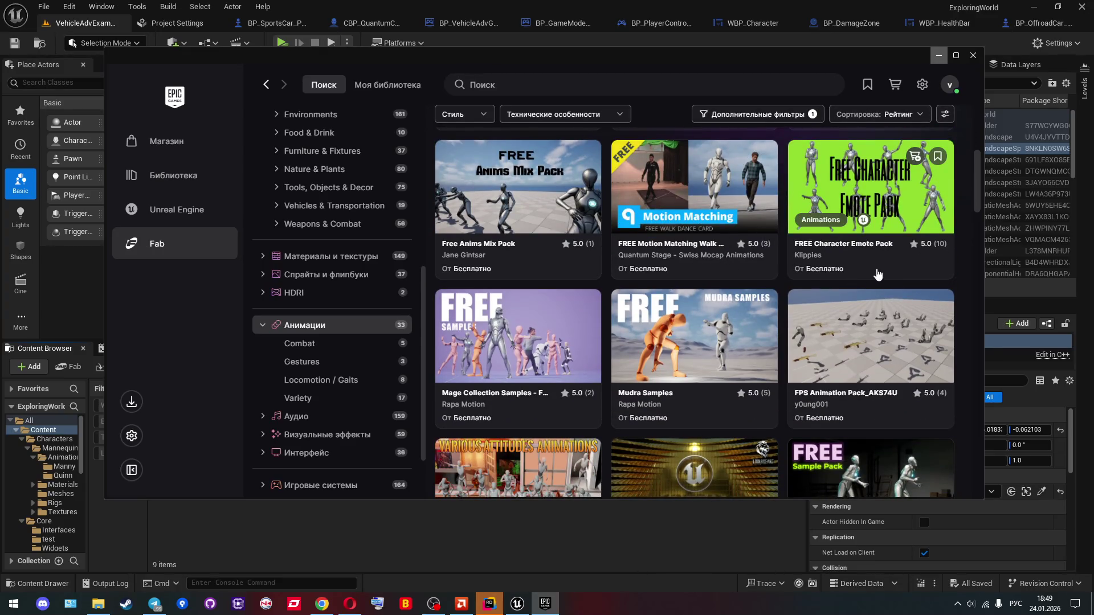
pyautogui.scroll(-2, 877, 275)
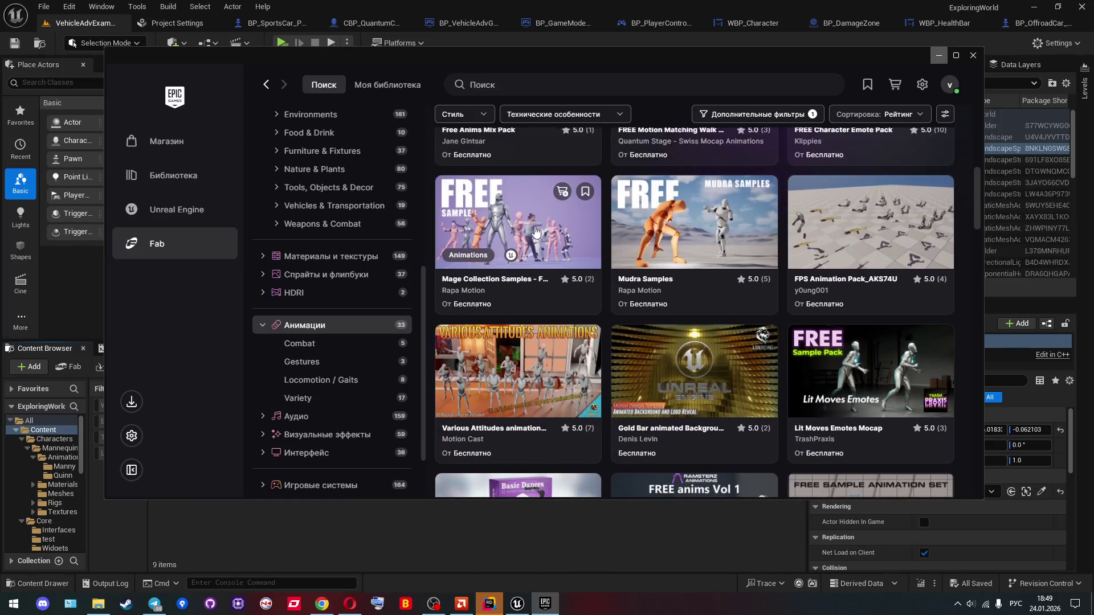
pyautogui.click(535, 231)
pyautogui.press('Escape')
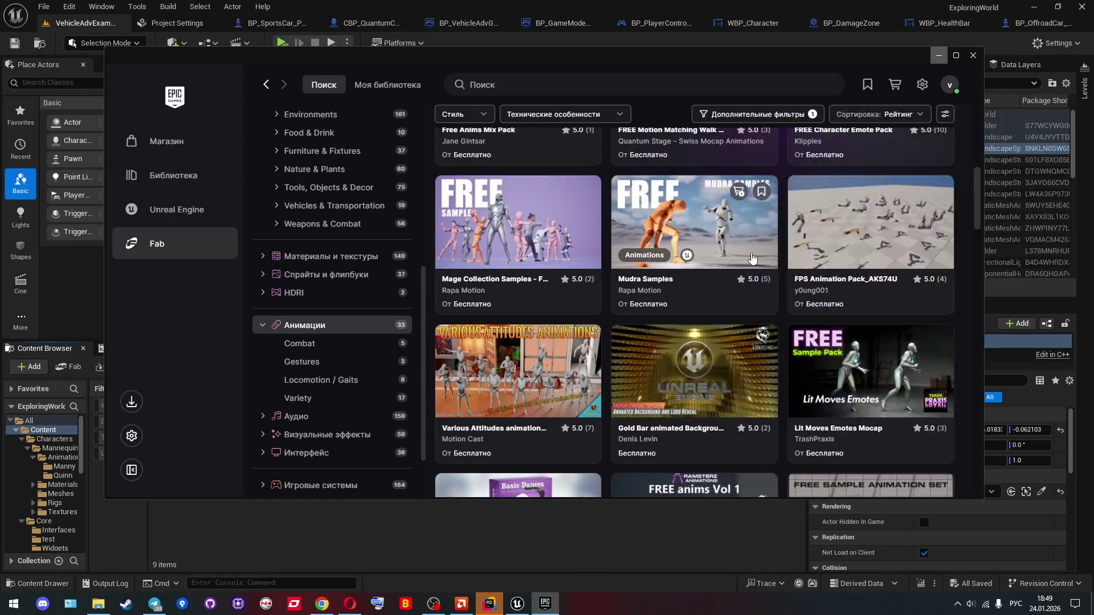
pyautogui.click(722, 250)
pyautogui.click(945, 235)
pyautogui.press('Escape')
pyautogui.scroll(-3, 631, 257)
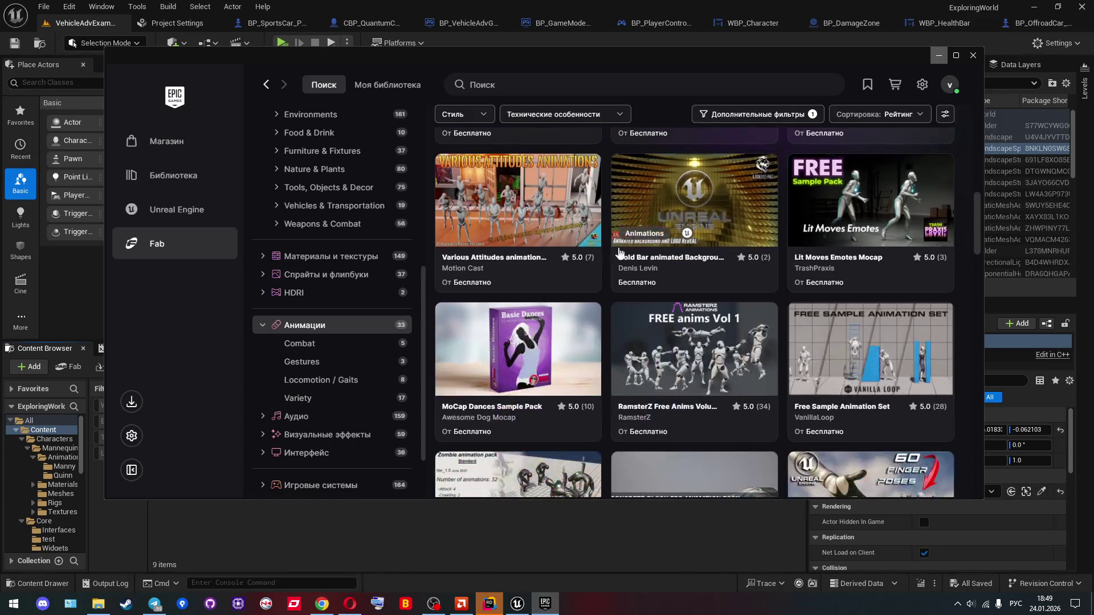
# Step: Preview the Various Attitudes animation pack's images, then close its details
pyautogui.click(553, 223)
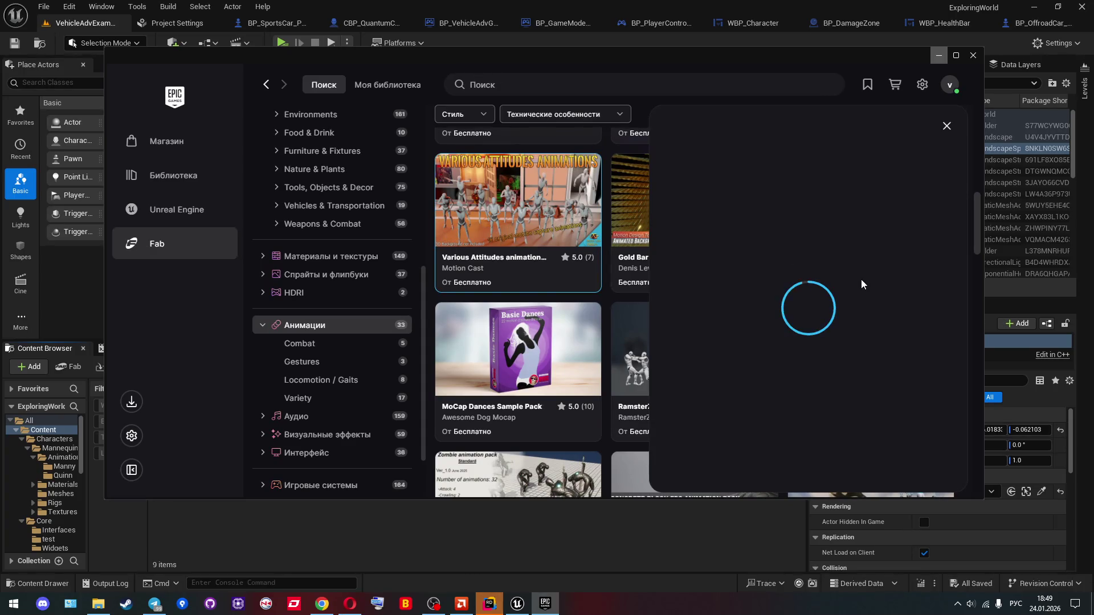
pyautogui.click(944, 236)
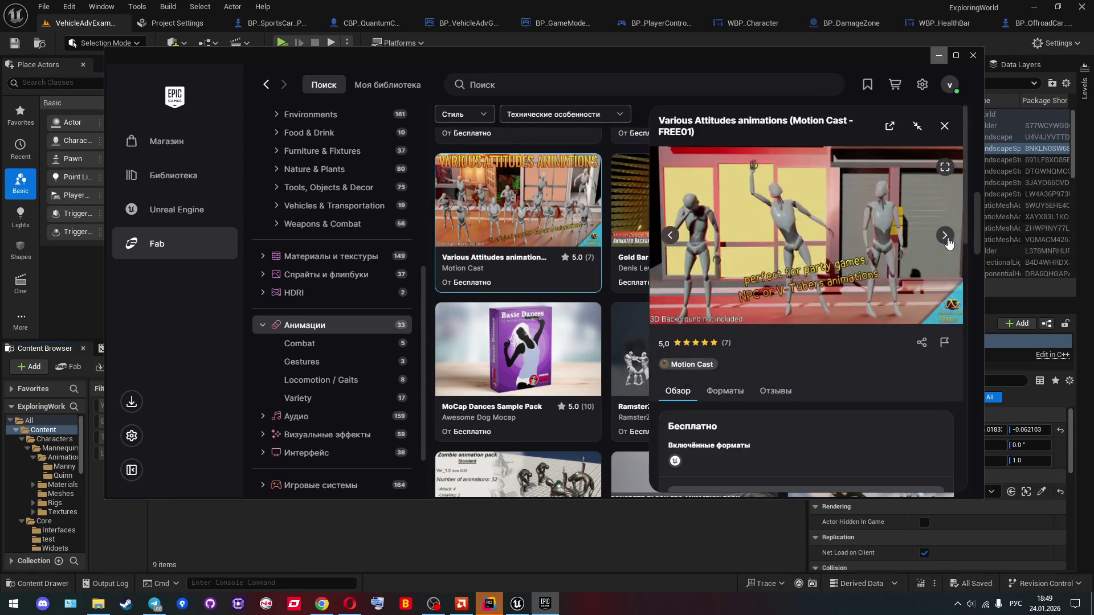
pyautogui.press('Escape')
# Step: Find the Character Interaction Add-On Vol.01 pack and flip through its preview gallery
pyautogui.scroll(-2, 909, 242)
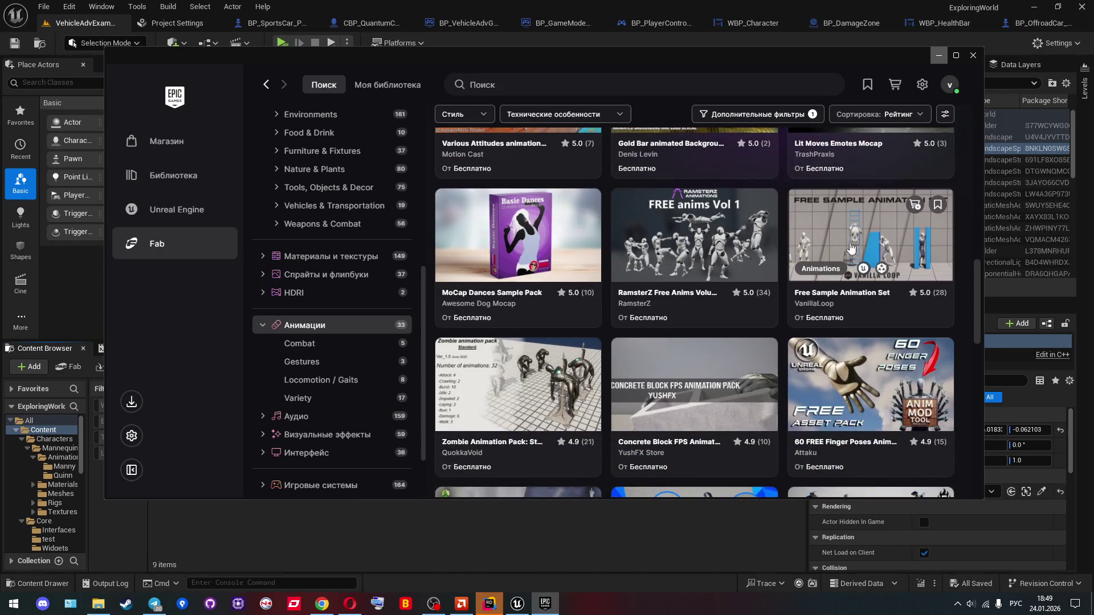
pyautogui.scroll(-1, 781, 316)
pyautogui.scroll(-2, 778, 317)
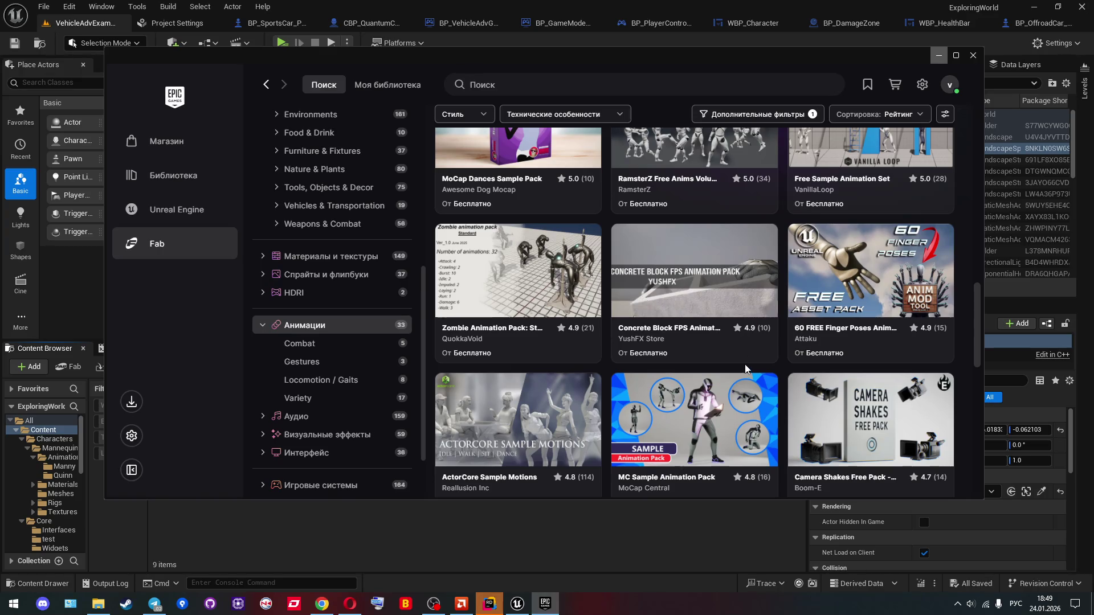
pyautogui.scroll(-4, 747, 364)
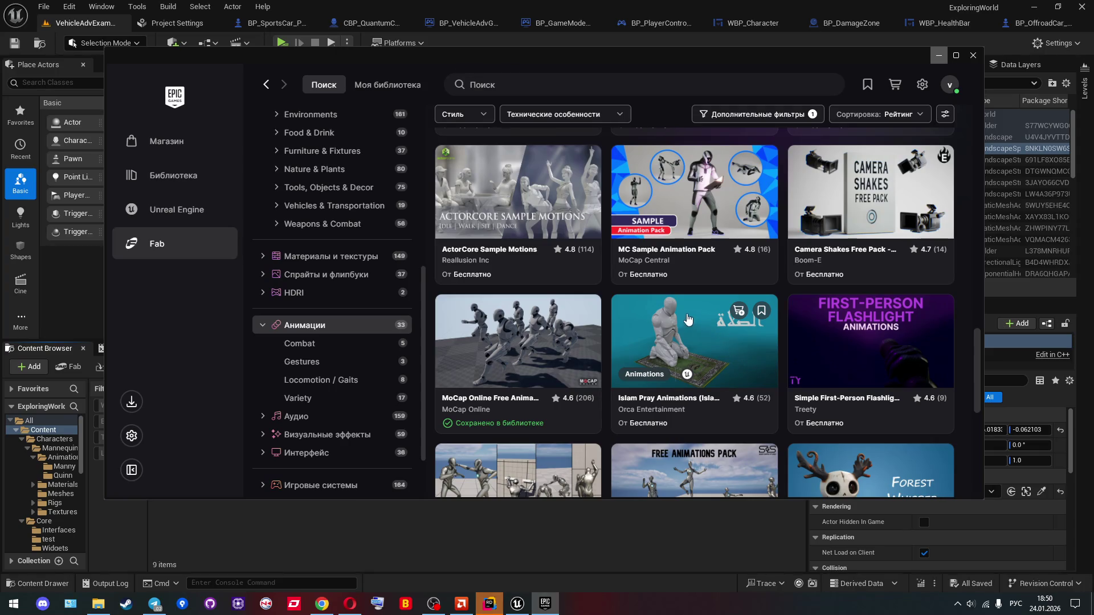
pyautogui.scroll(-2, 556, 250)
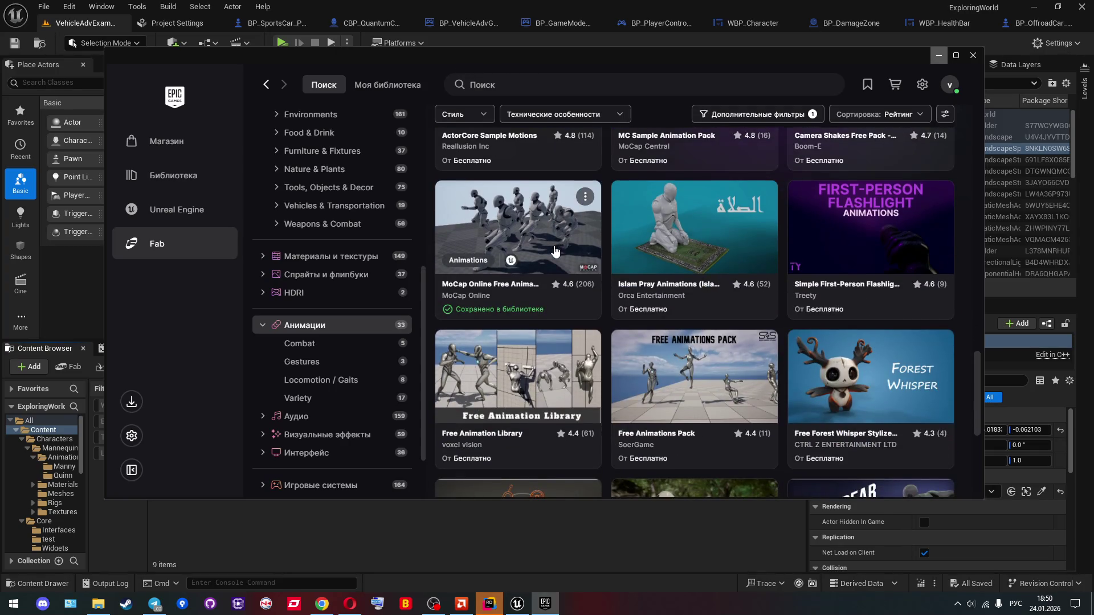
pyautogui.scroll(-2, 559, 255)
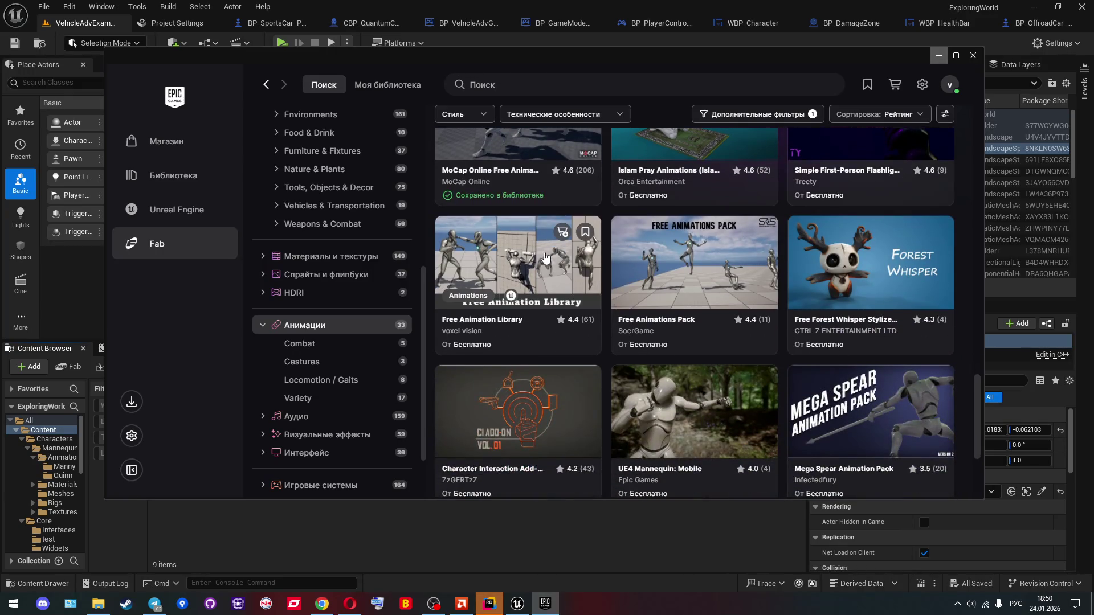
pyautogui.scroll(-2, 663, 272)
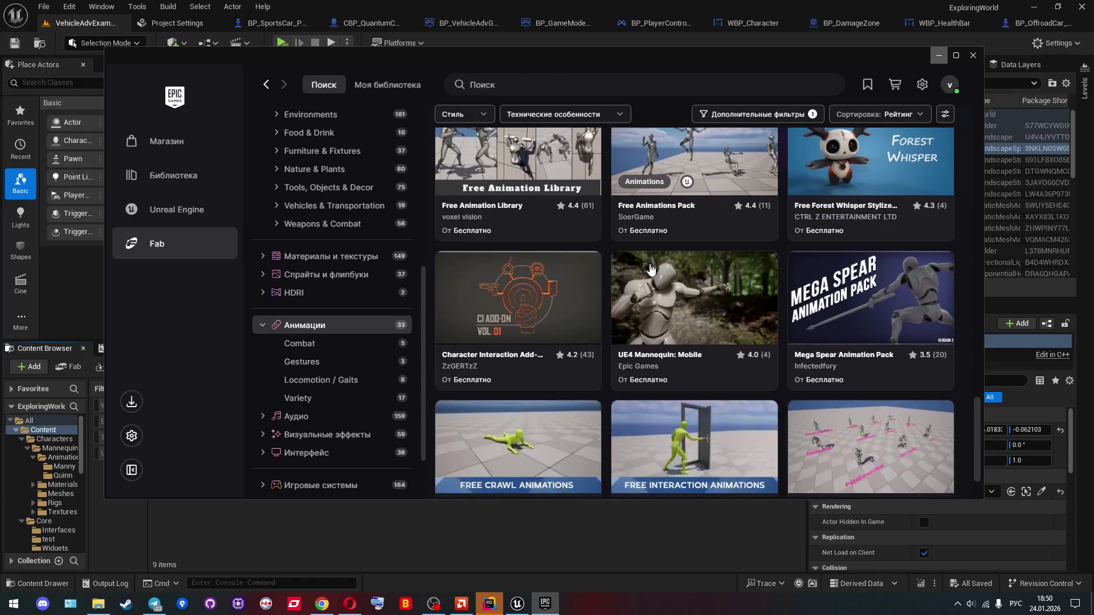
pyautogui.scroll(-1, 662, 273)
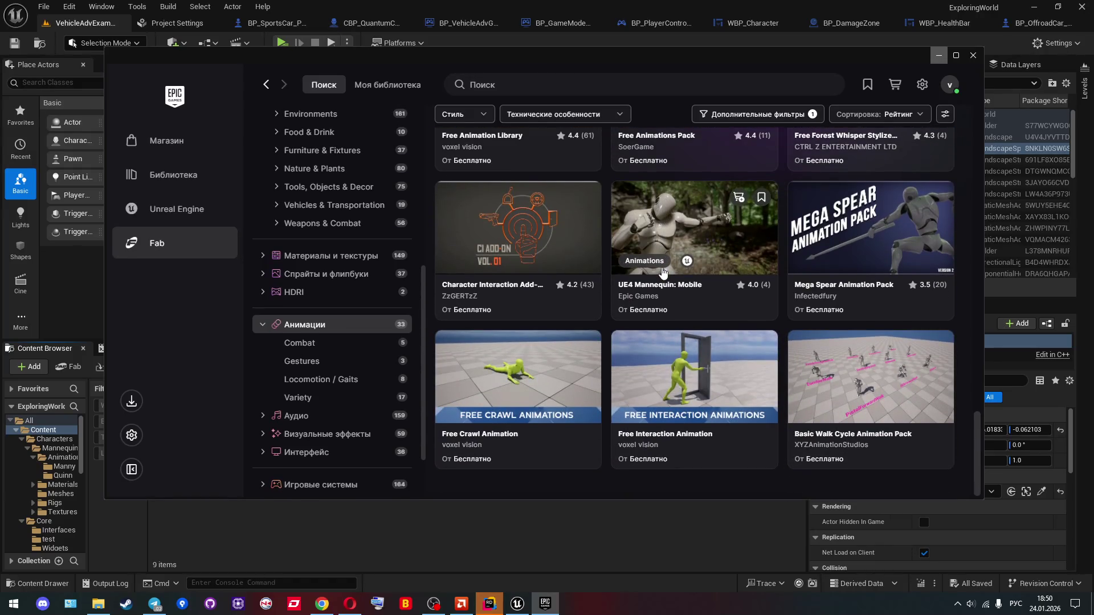
pyautogui.scroll(1, 591, 266)
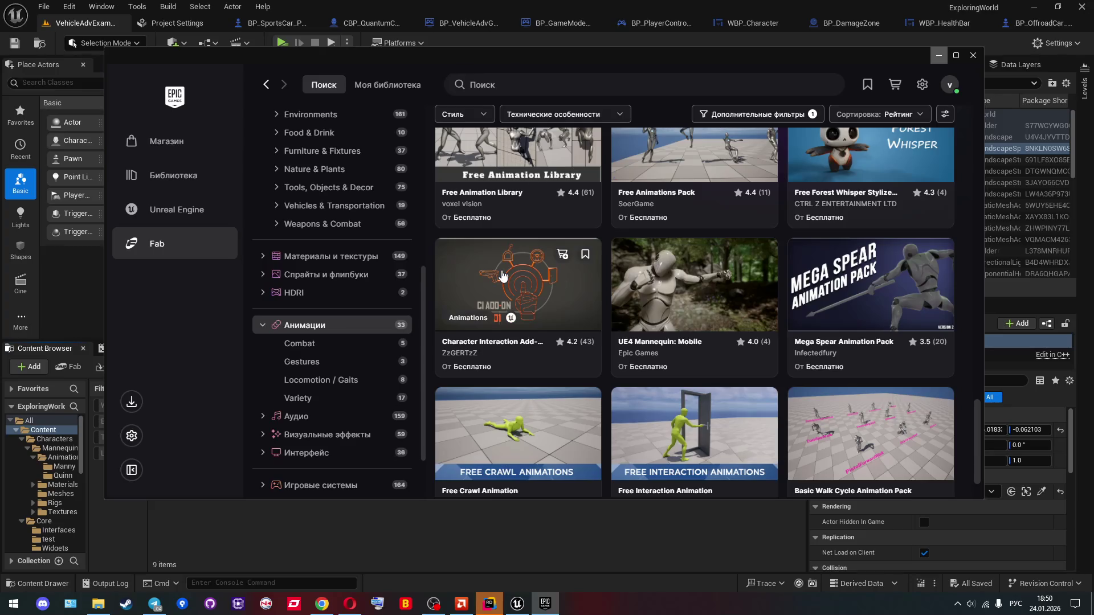
pyautogui.click(502, 276)
pyautogui.click(944, 231)
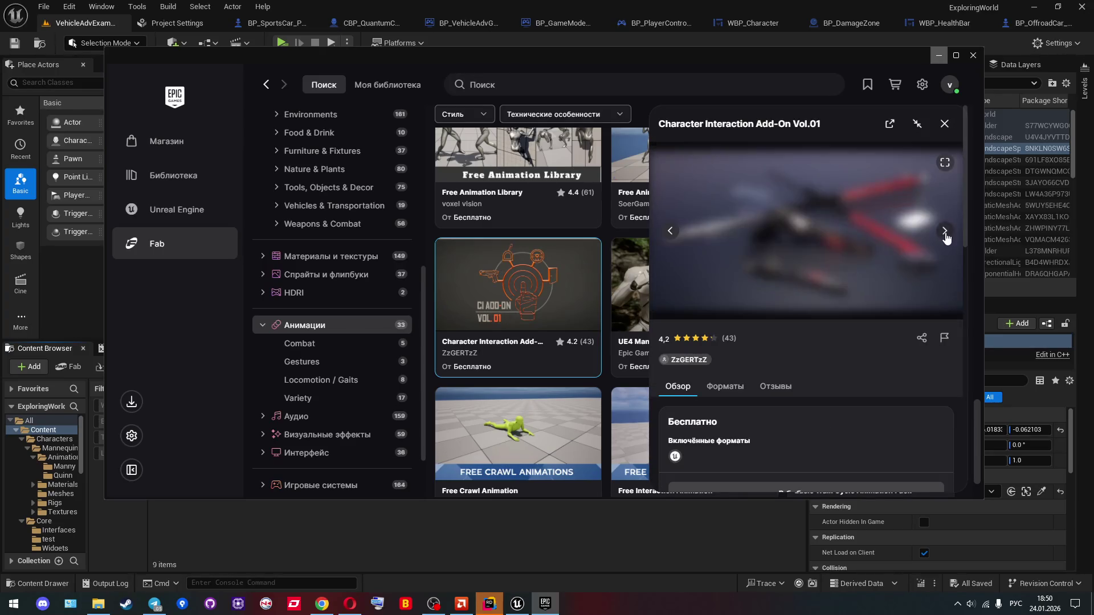
pyautogui.click(944, 231)
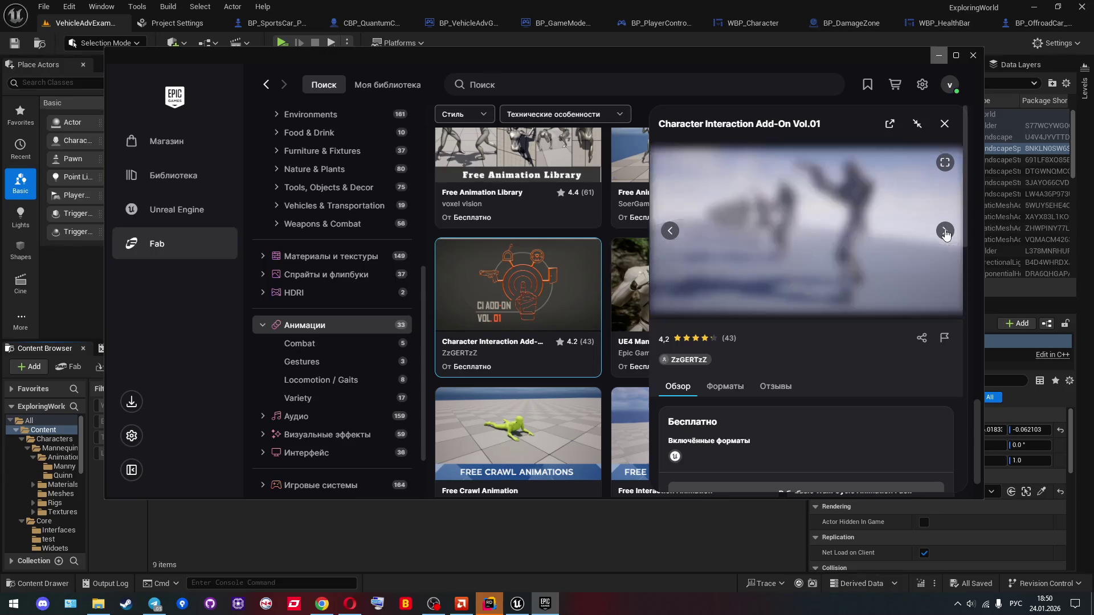
pyautogui.click(945, 231)
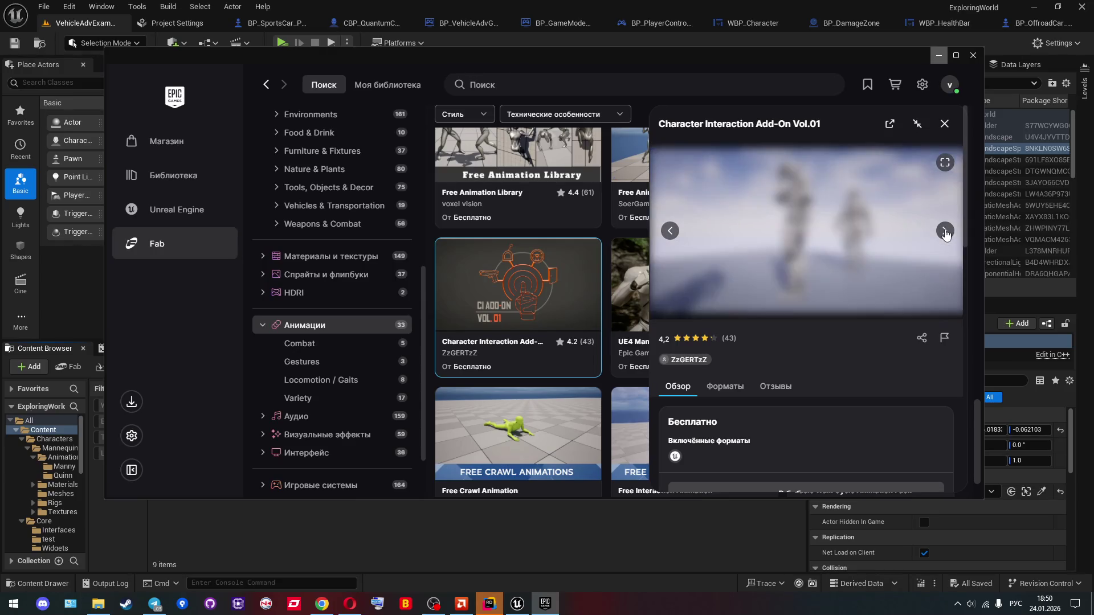
pyautogui.click(945, 231)
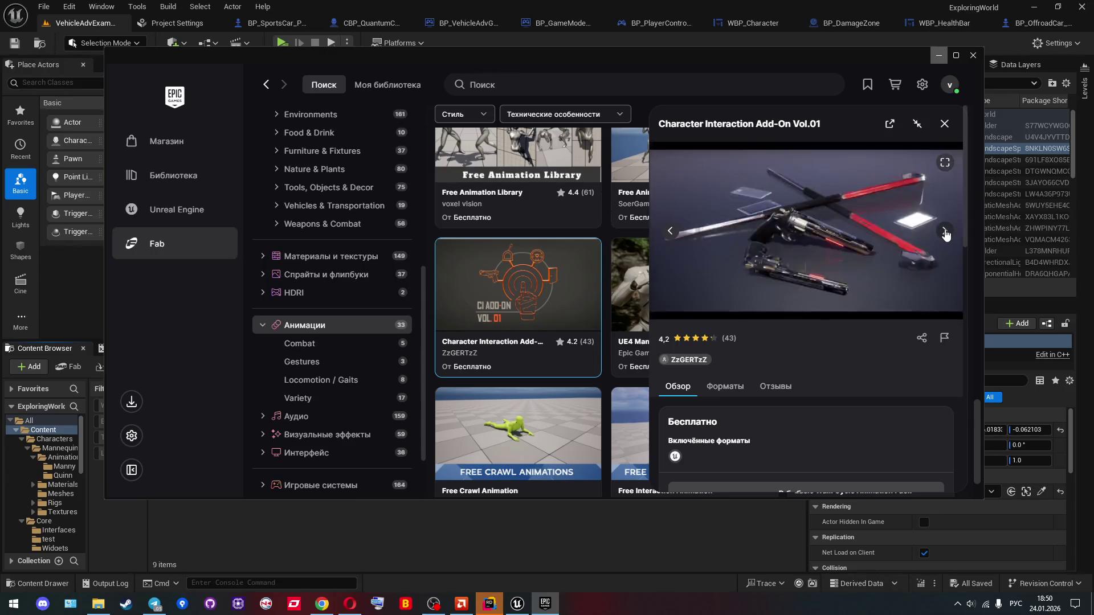
pyautogui.click(944, 233)
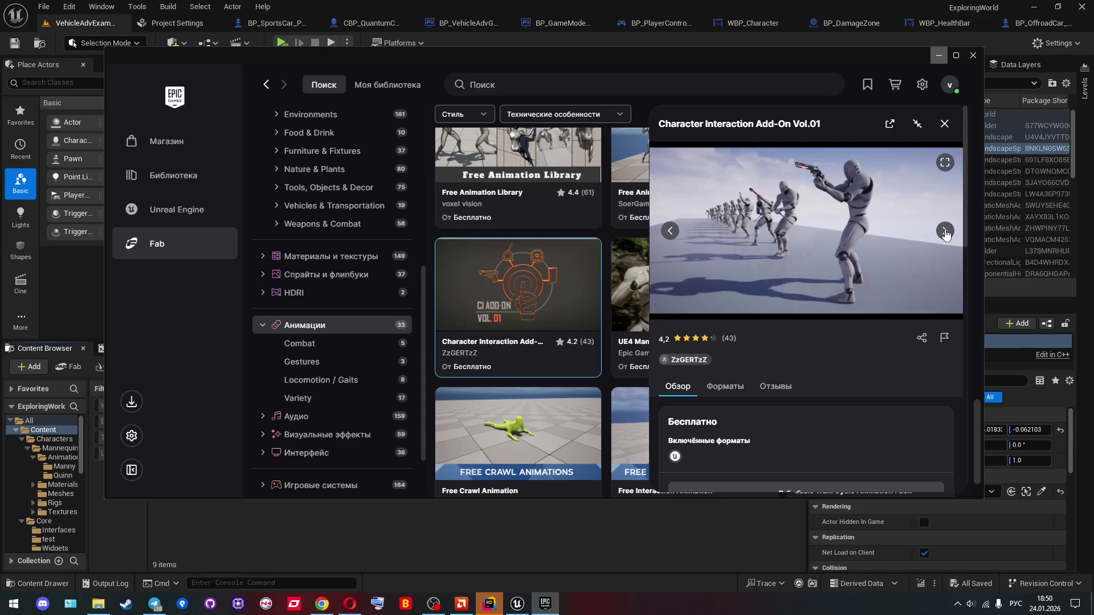
pyautogui.click(944, 232)
pyautogui.click(945, 123)
# Step: Filter the free animations to Combat packs, then go to the launcher's Library
pyautogui.scroll(-1, 665, 296)
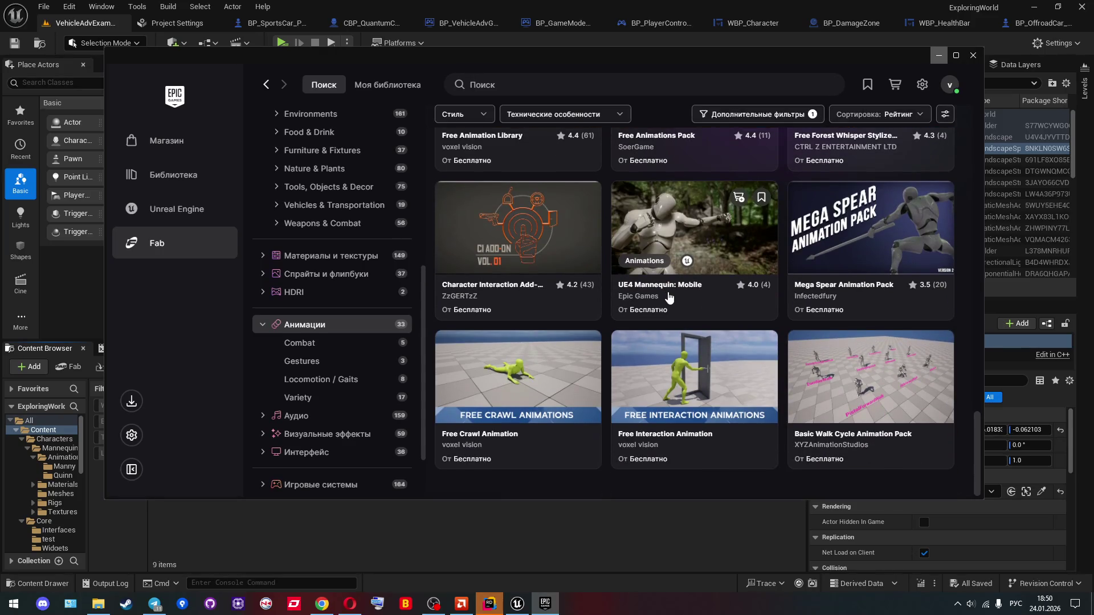
pyautogui.click(340, 347)
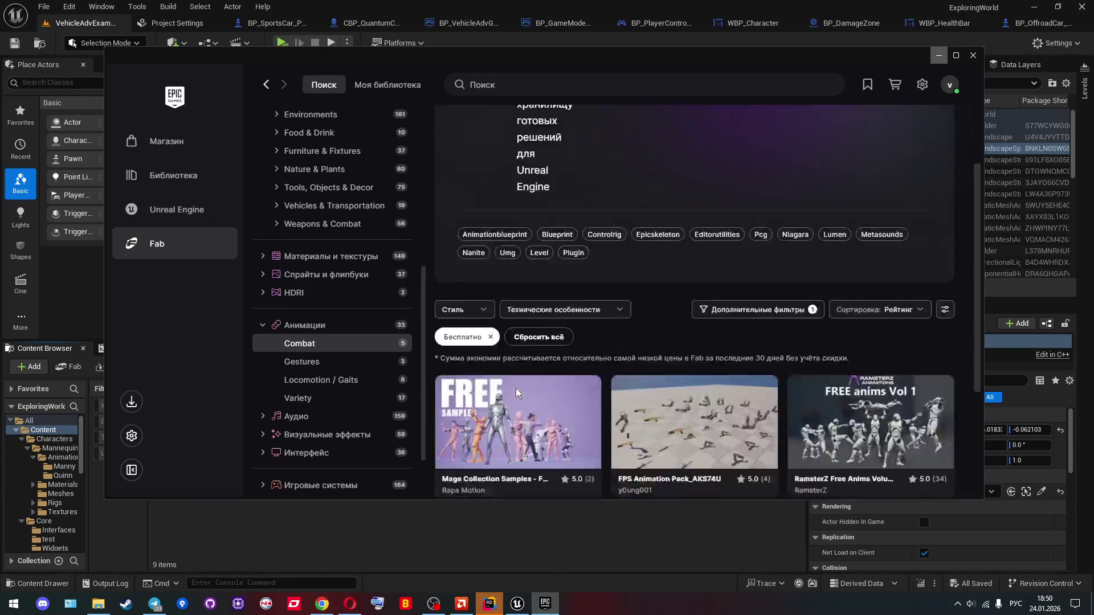
pyautogui.scroll(-1, 515, 392)
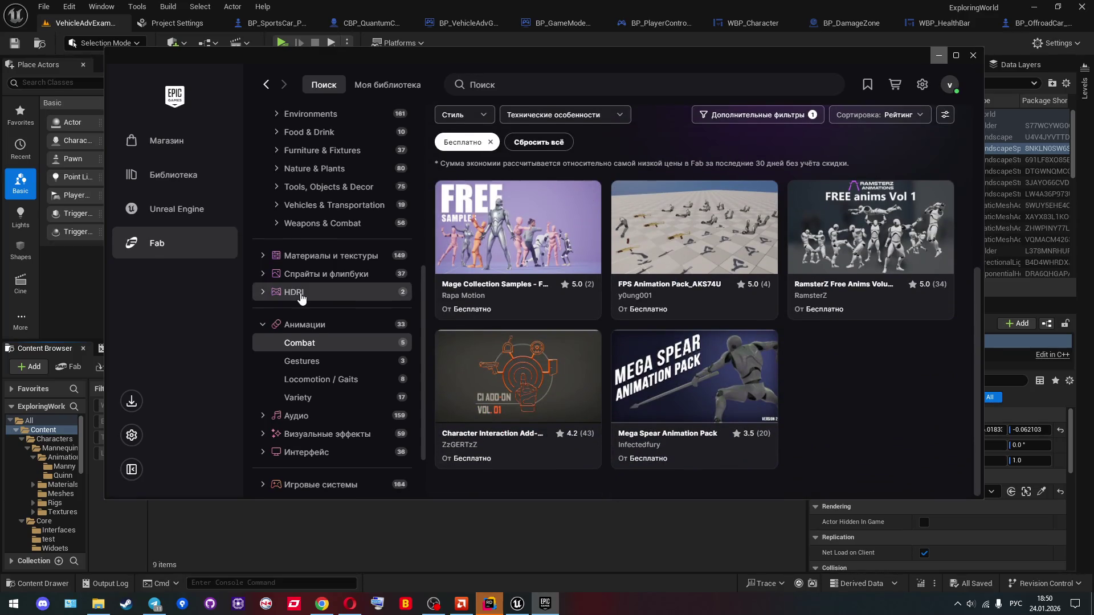
pyautogui.scroll(-2, 307, 381)
pyautogui.scroll(3, 308, 381)
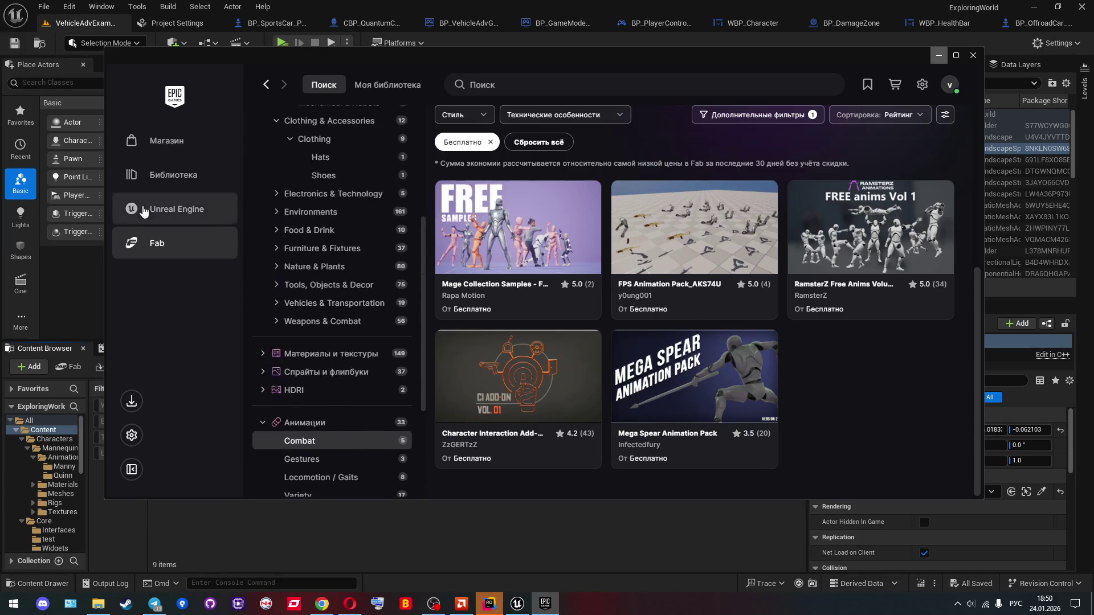
pyautogui.click(162, 176)
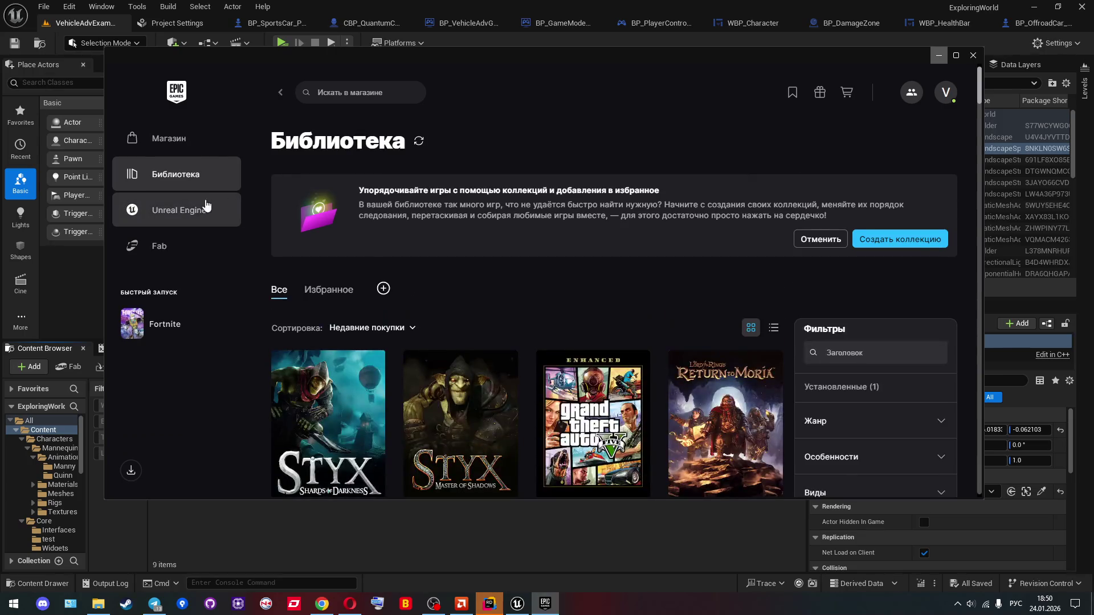
# Step: Open the Animation Starter Pack page from the launcher's Unreal Engine section
pyautogui.click(197, 205)
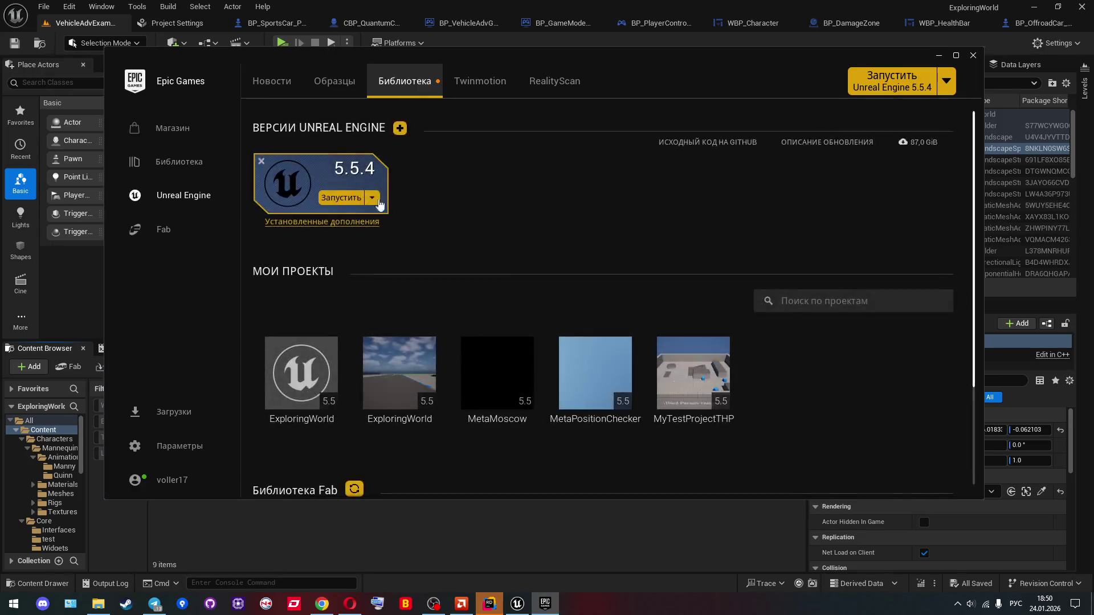
pyautogui.scroll(-3, 524, 259)
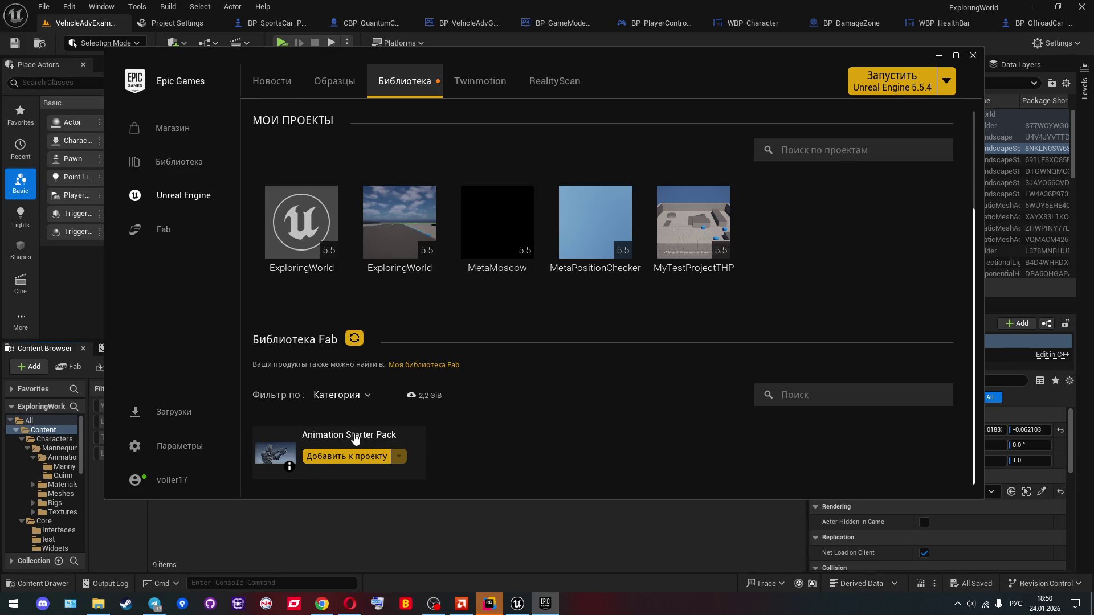
pyautogui.click(353, 436)
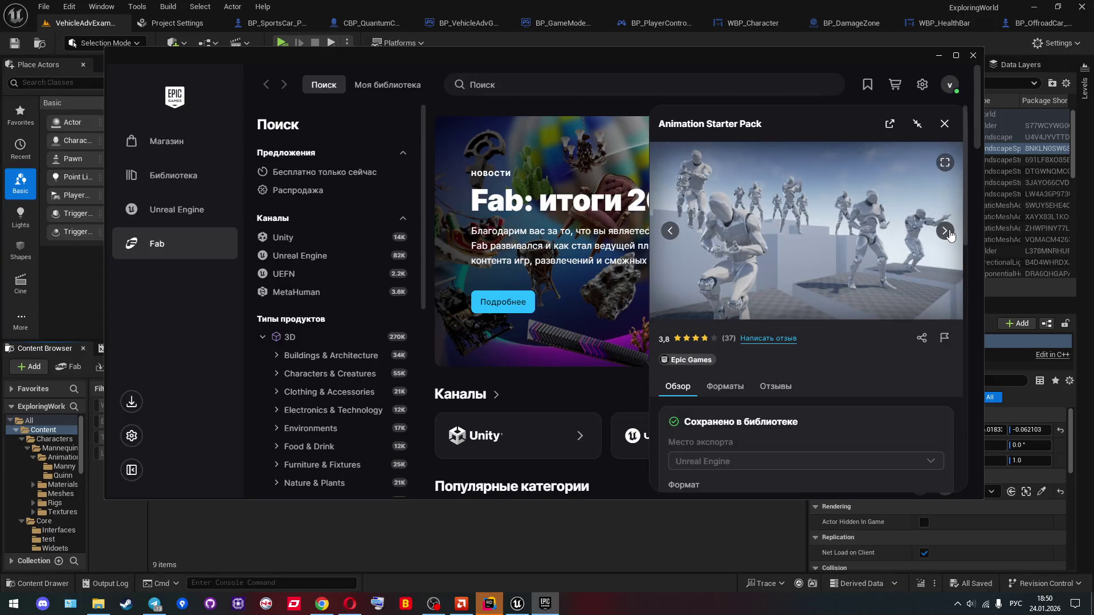
# Step: Flip through the pack's preview images, close its details, and return to the Unreal Engine library
pyautogui.click(948, 231)
pyautogui.click(945, 231)
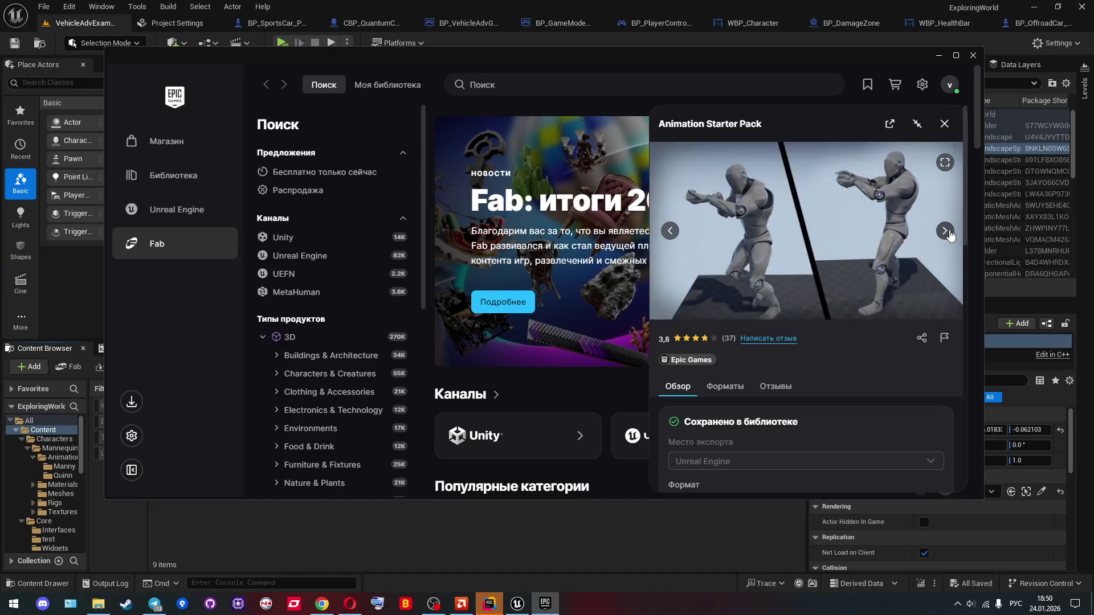
pyautogui.click(944, 231)
pyautogui.click(946, 231)
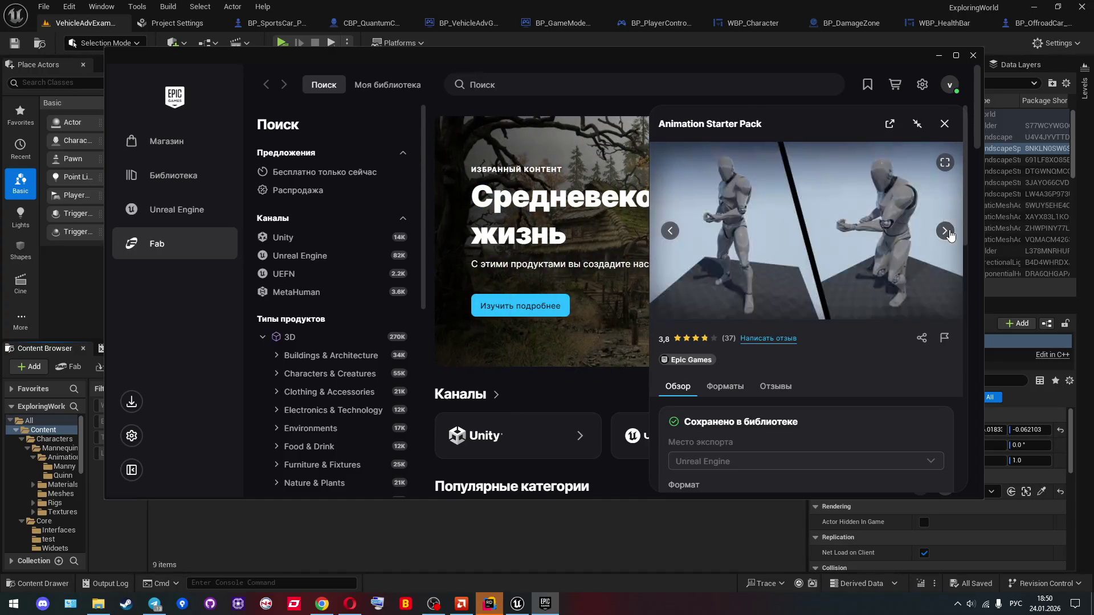
pyautogui.click(946, 231)
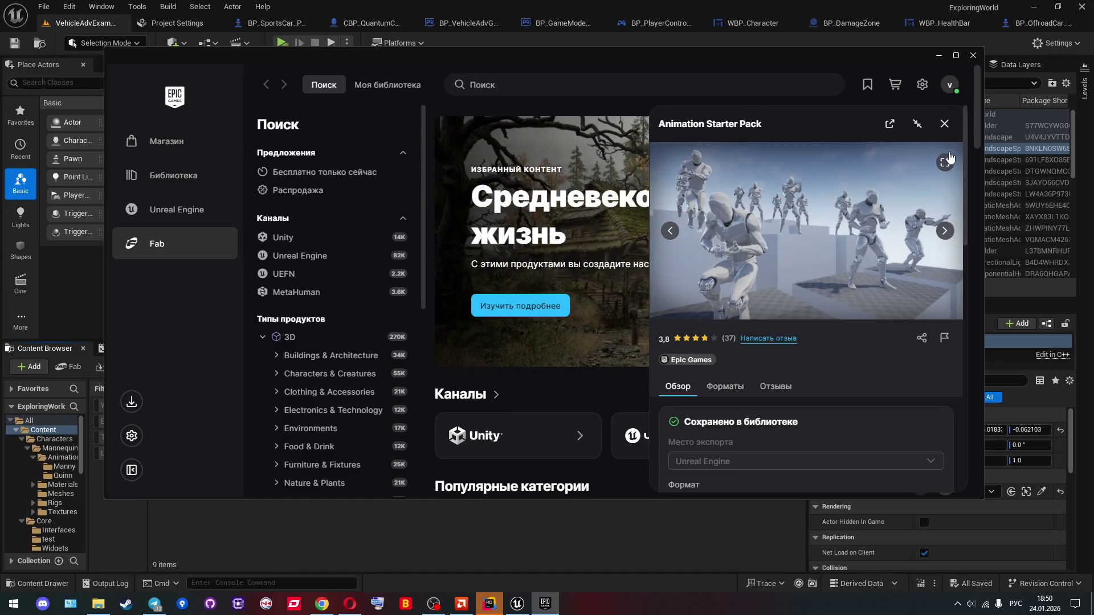
pyautogui.click(944, 123)
pyautogui.click(194, 210)
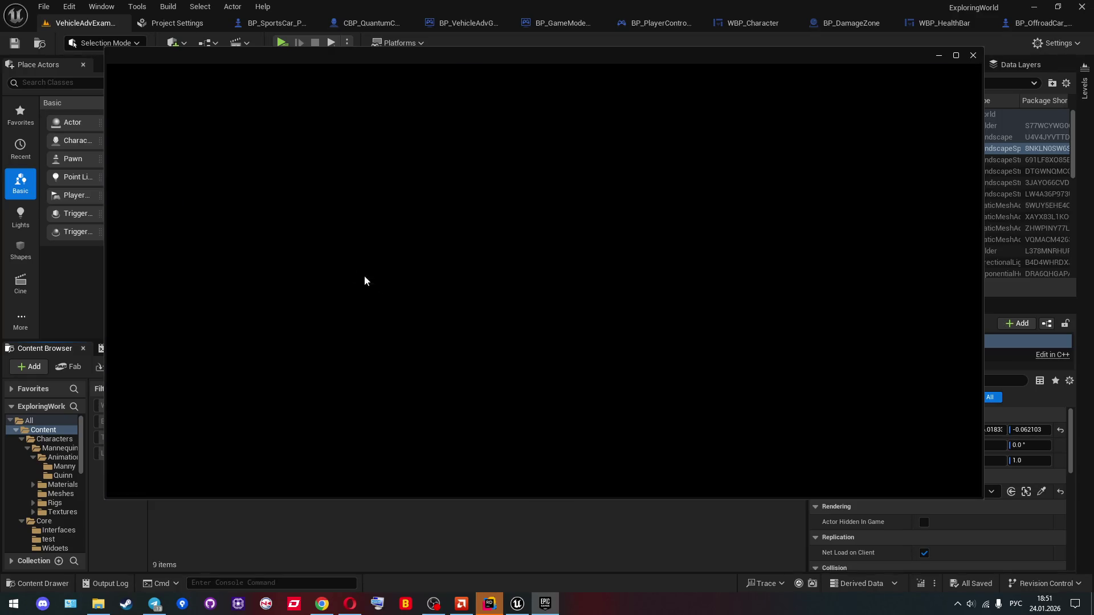
# Step: Open the Fab library category filter and briefly try the Анимации category
pyautogui.scroll(-3, 423, 323)
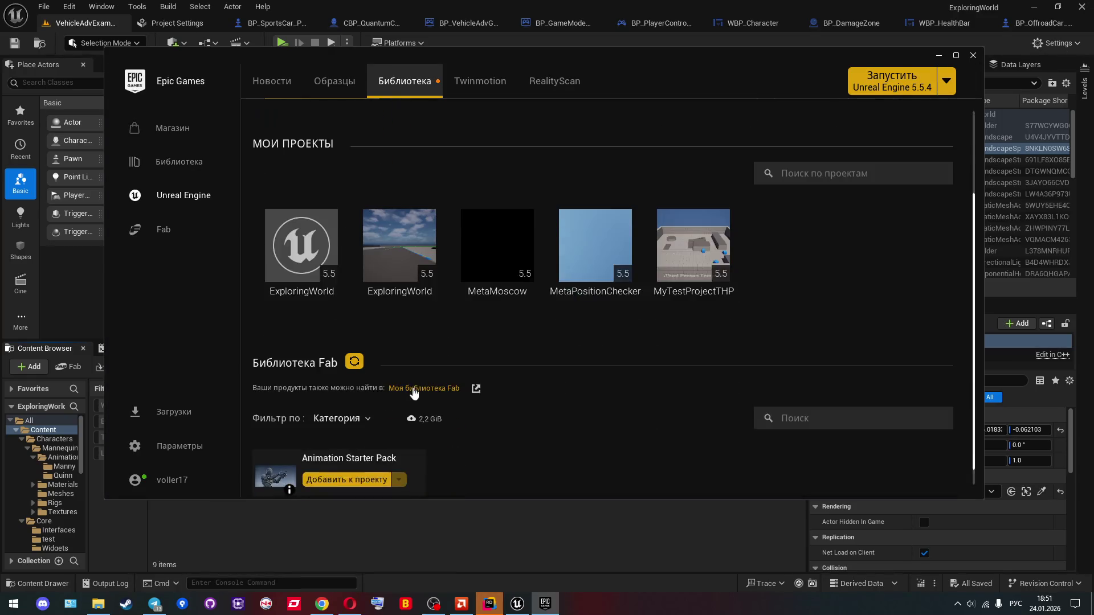
pyautogui.click(347, 390)
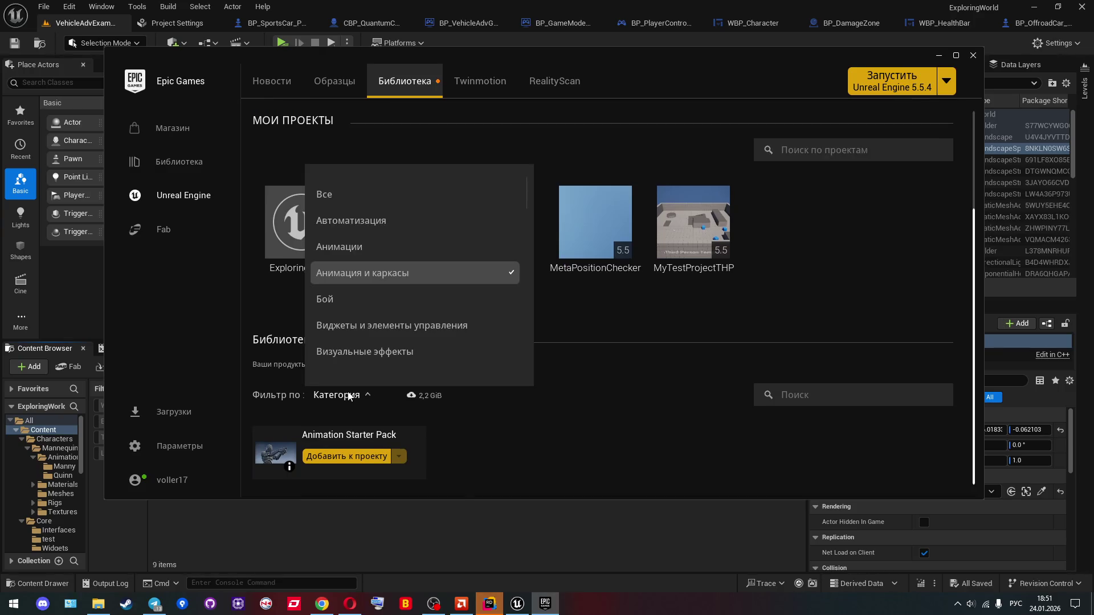
pyautogui.click(392, 248)
pyautogui.scroll(-1, 603, 299)
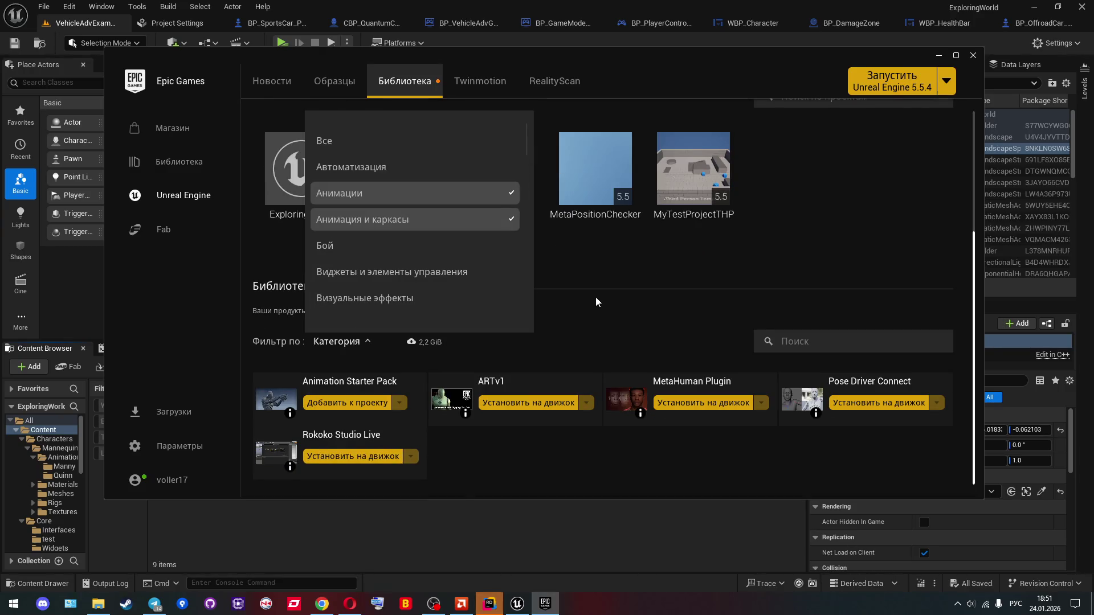
pyautogui.click(338, 195)
# Step: Try the Люди category filter, then remove it again
pyautogui.scroll(-3, 371, 252)
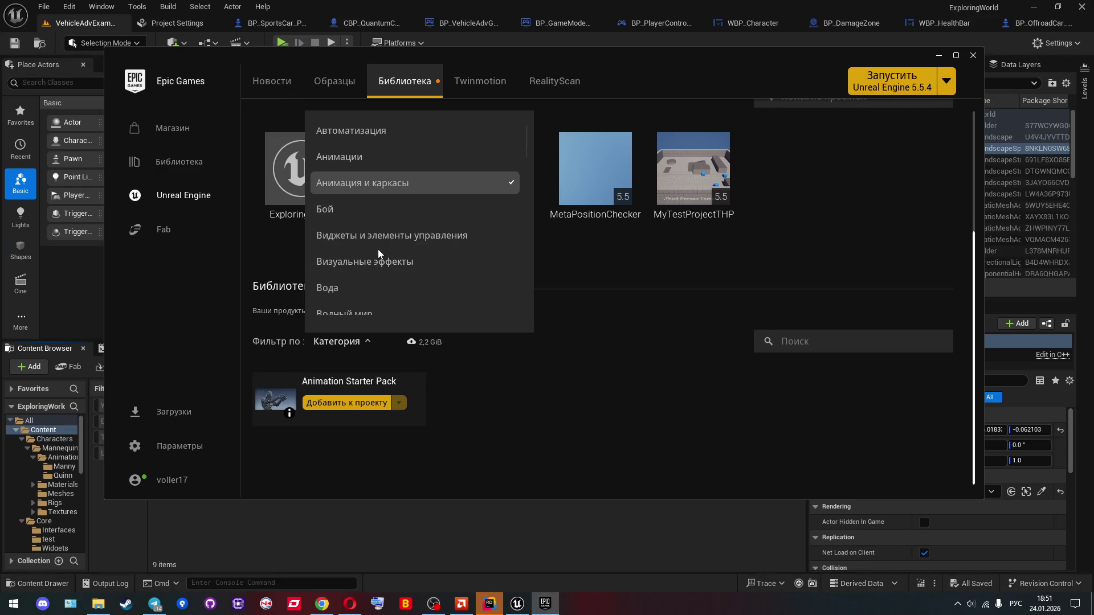
pyautogui.scroll(-4, 381, 248)
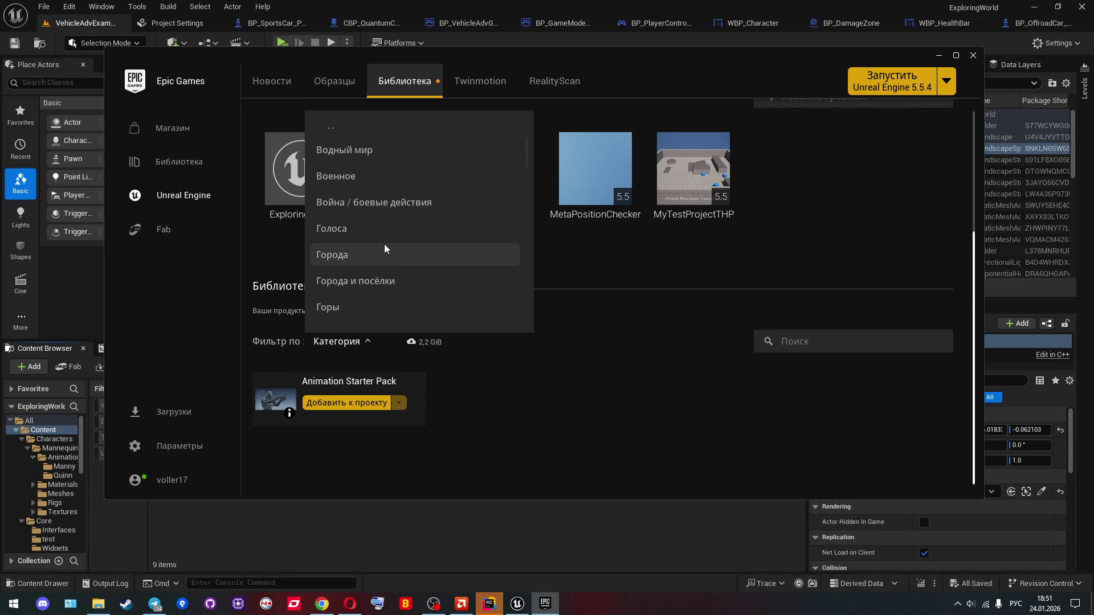
pyautogui.scroll(-5, 384, 244)
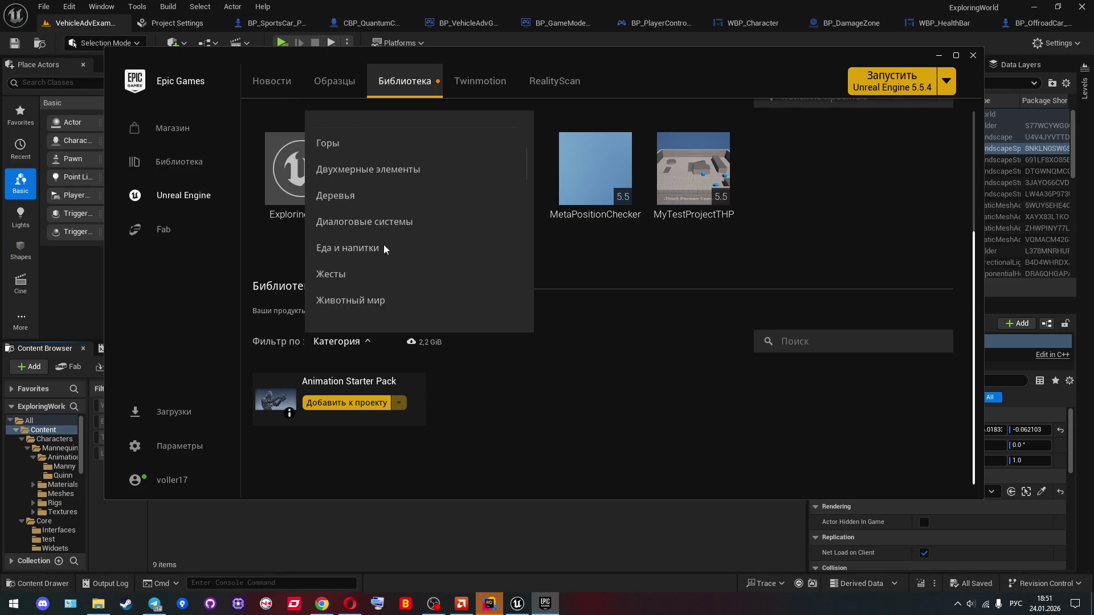
pyautogui.scroll(-3, 388, 245)
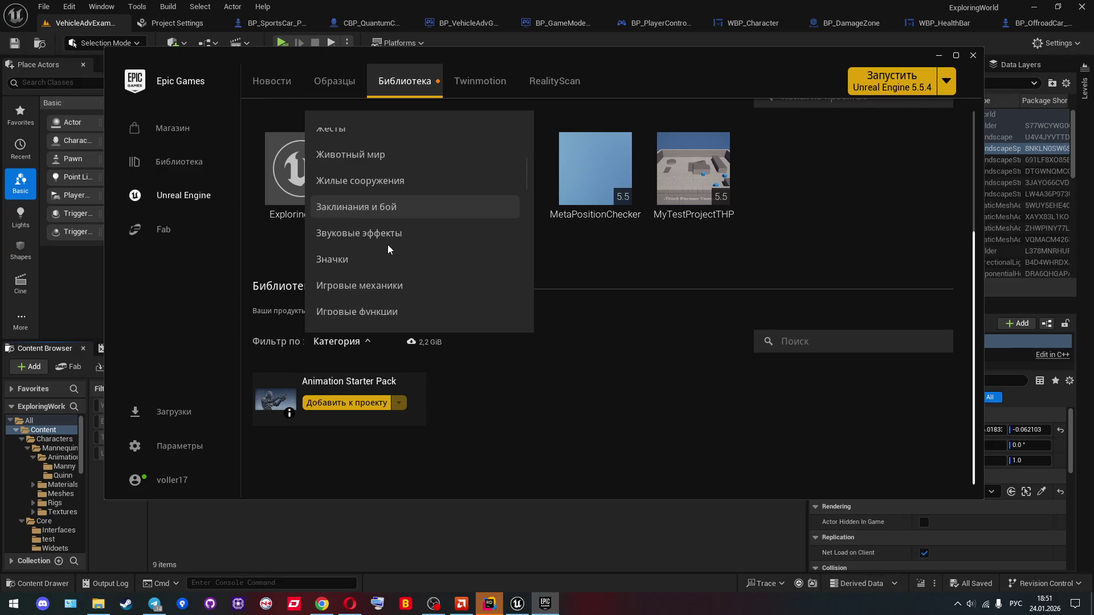
pyautogui.scroll(-3, 379, 236)
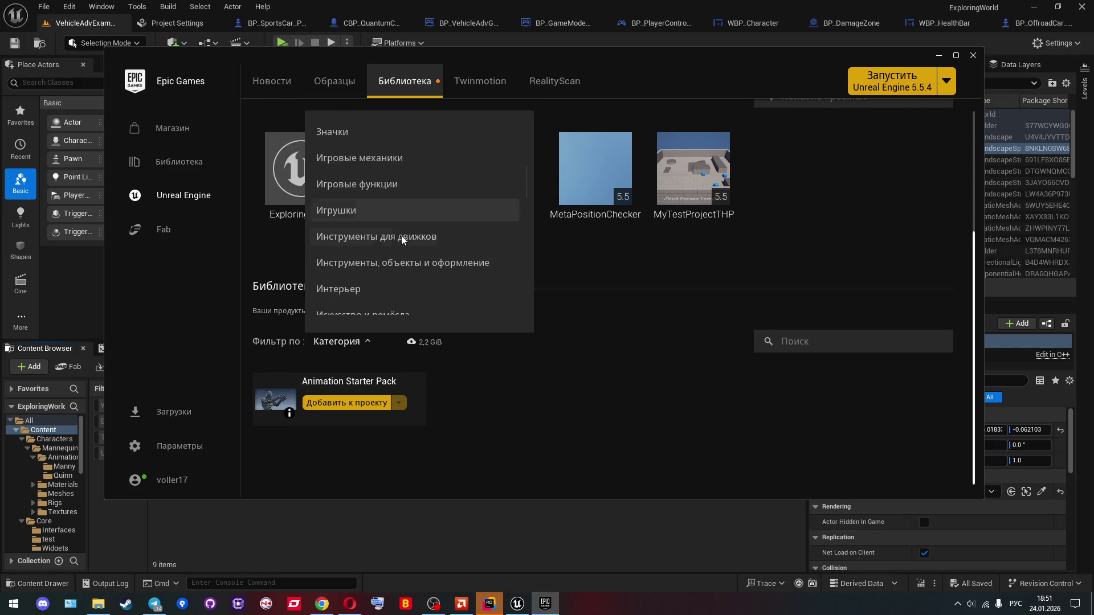
pyautogui.scroll(-4, 420, 234)
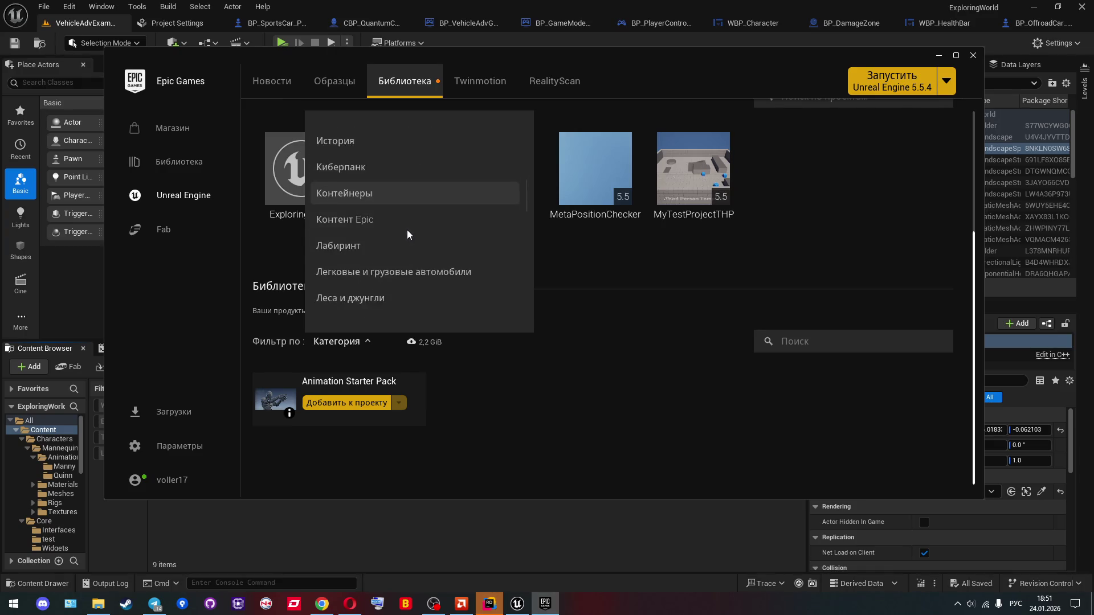
pyautogui.scroll(-2, 395, 216)
pyautogui.click(391, 219)
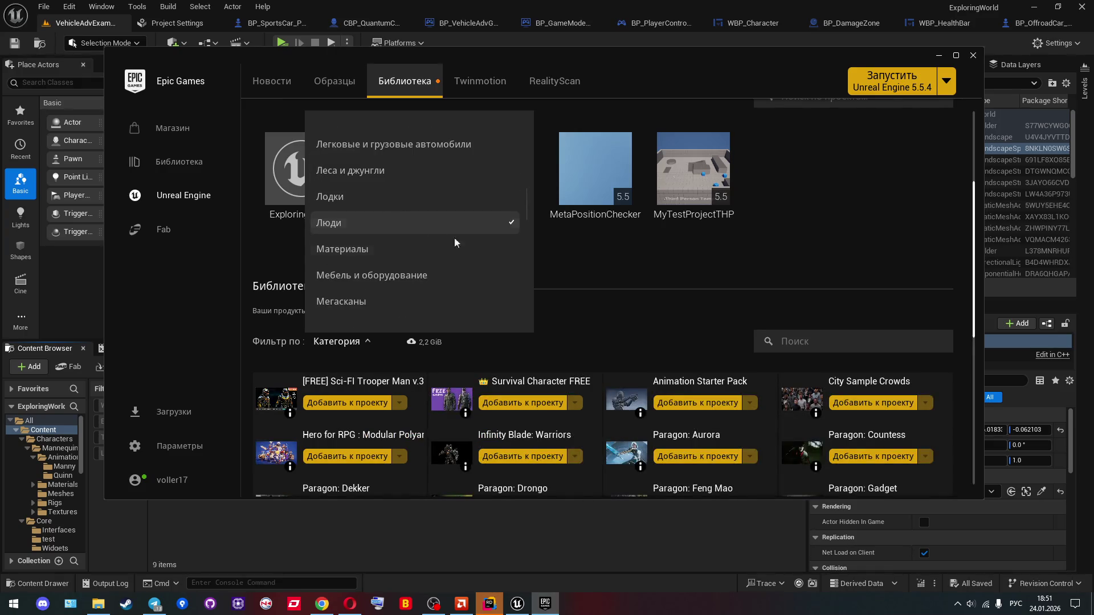
pyautogui.scroll(-2, 569, 285)
pyautogui.scroll(-1, 619, 303)
pyautogui.scroll(1, 429, 230)
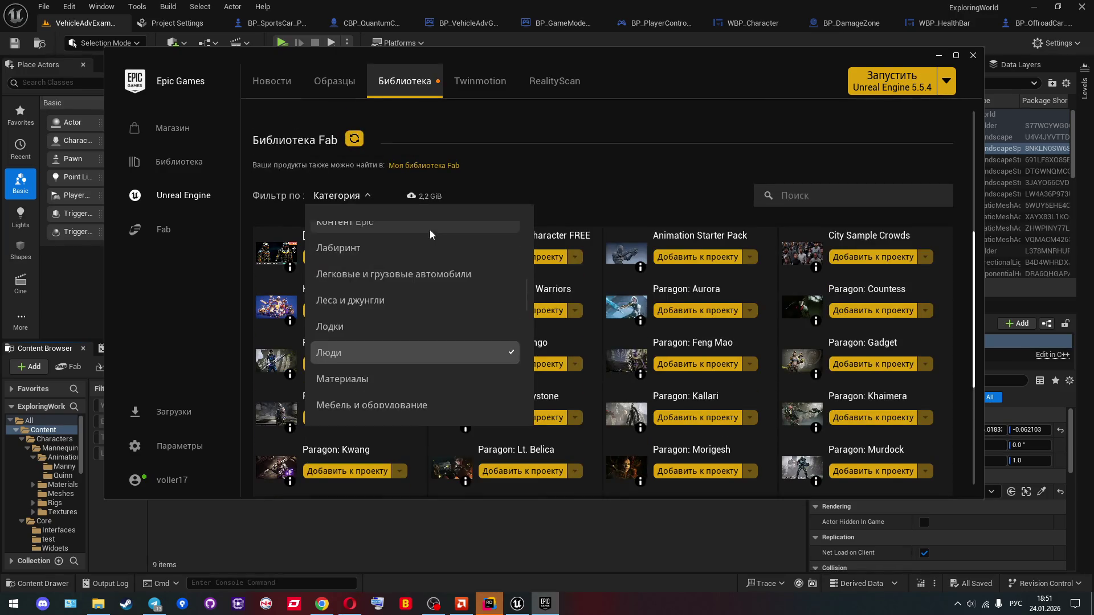
pyautogui.click(405, 351)
# Step: Cycle through Мегасканы, Механизмы и роботы, Моделирование and Одежда, settling on Оружие и бой
pyautogui.scroll(-3, 408, 343)
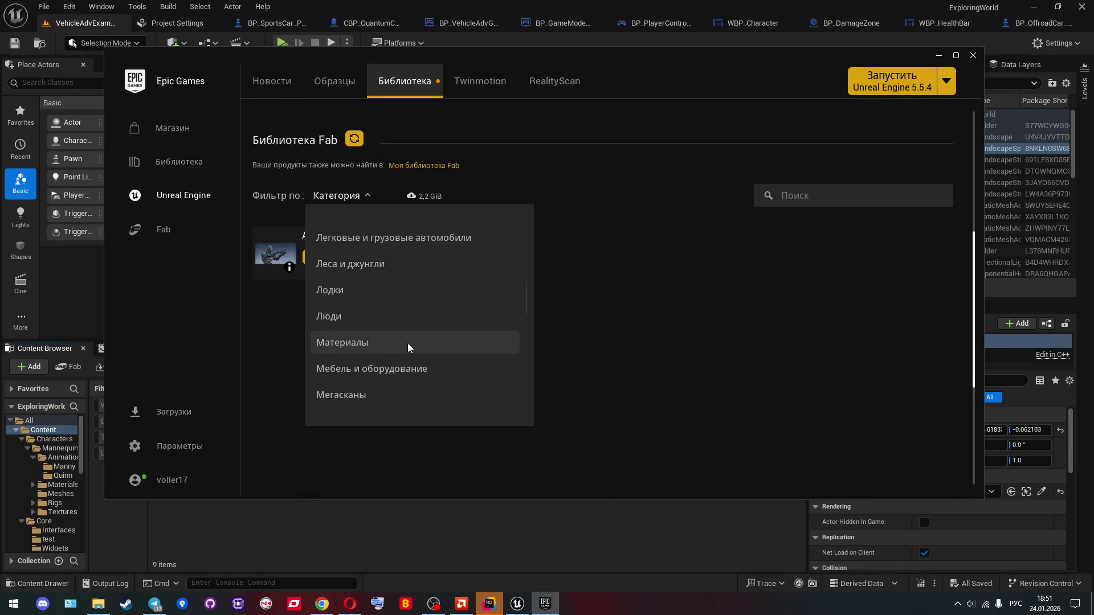
pyautogui.scroll(-1, 404, 342)
pyautogui.click(372, 259)
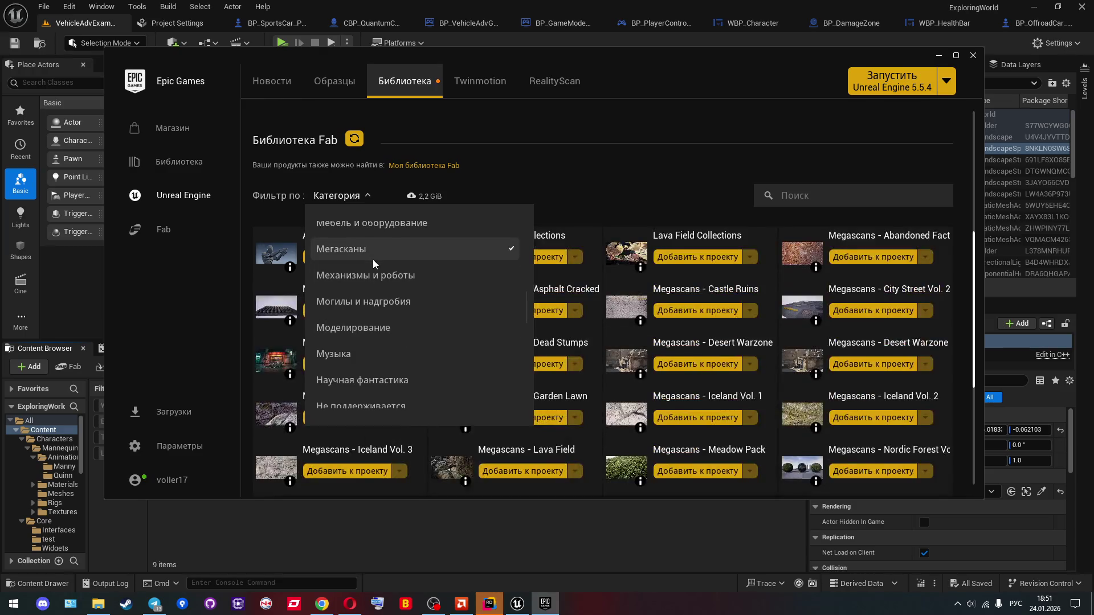
pyautogui.click(384, 278)
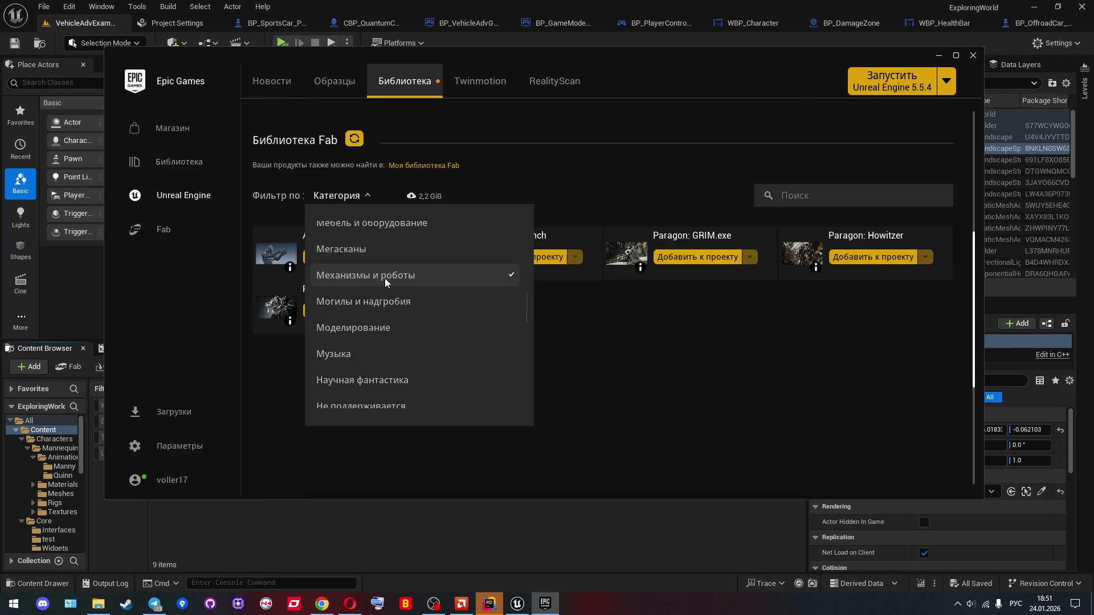
pyautogui.scroll(-1, 385, 278)
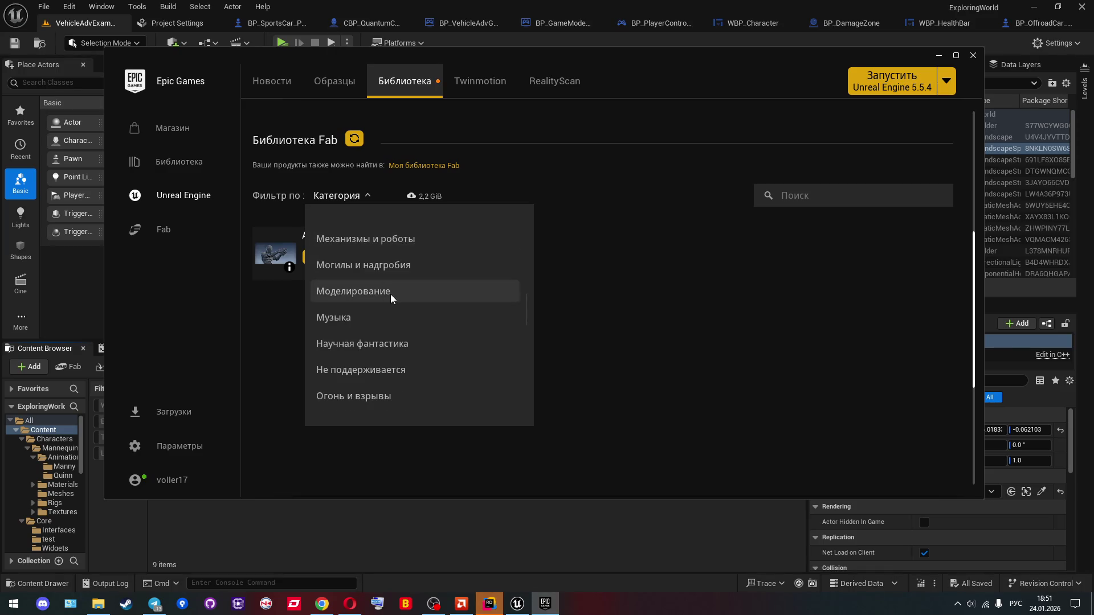
pyautogui.click(391, 294)
pyautogui.scroll(-3, 391, 294)
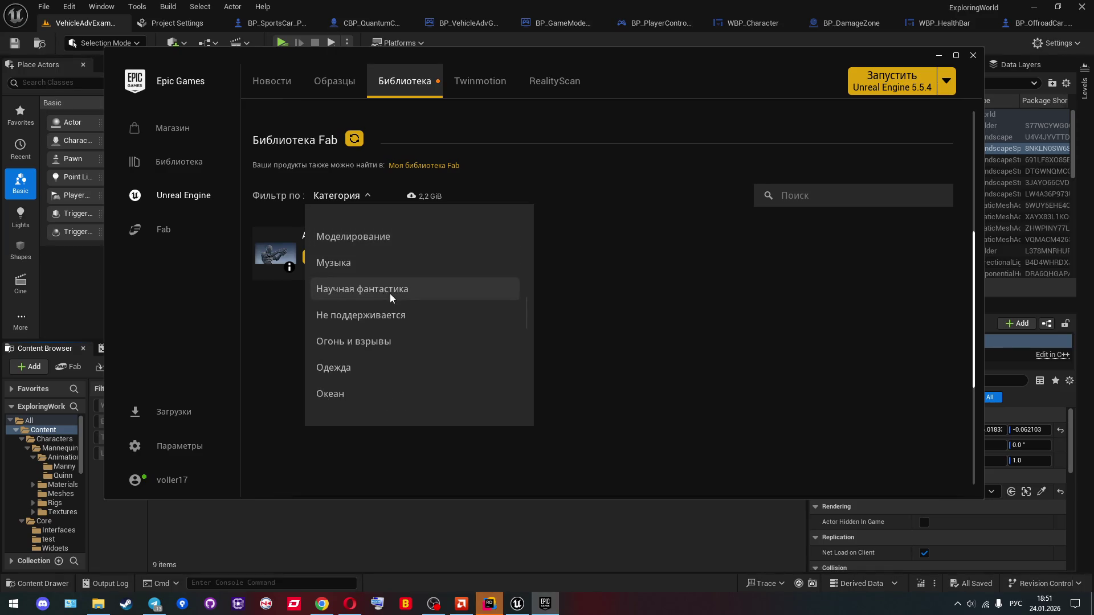
pyautogui.click(390, 293)
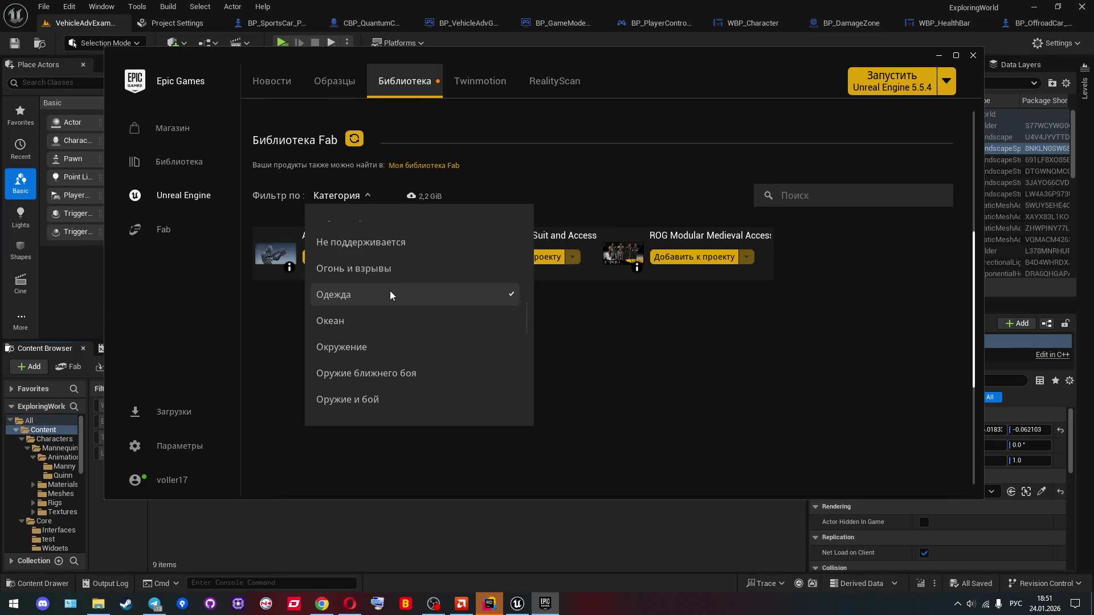
pyautogui.scroll(-2, 389, 293)
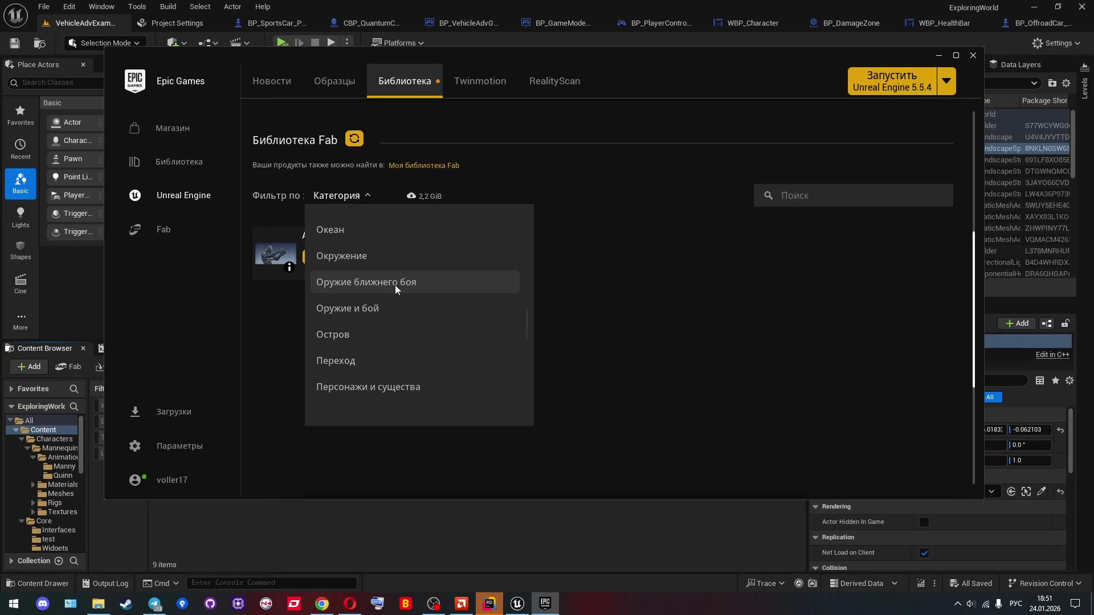
pyautogui.click(385, 309)
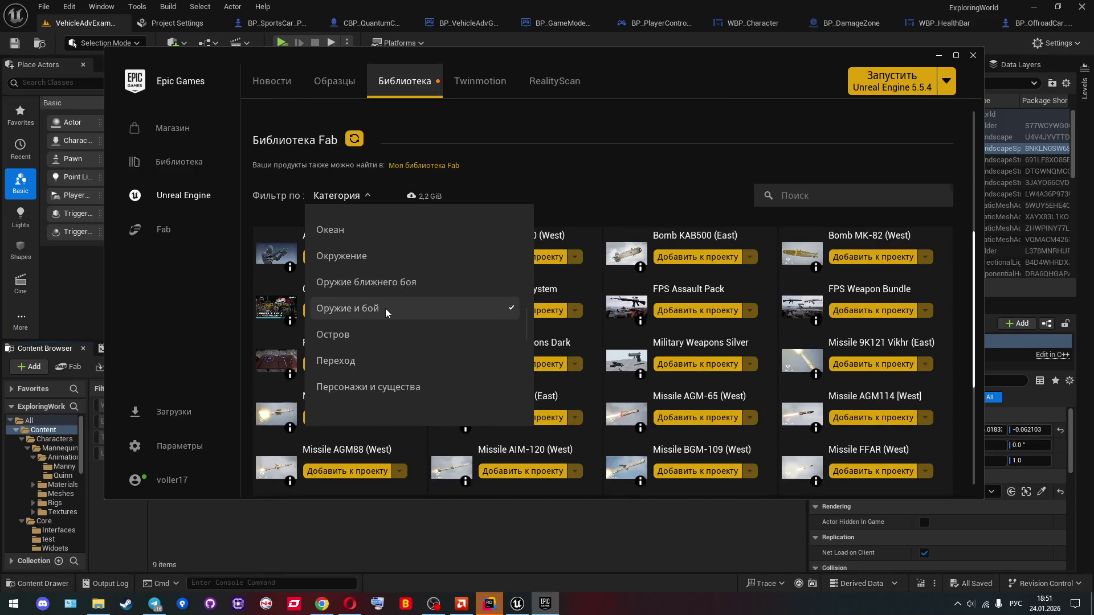
pyautogui.click(581, 176)
pyautogui.scroll(-1, 558, 239)
pyautogui.scroll(-2, 558, 240)
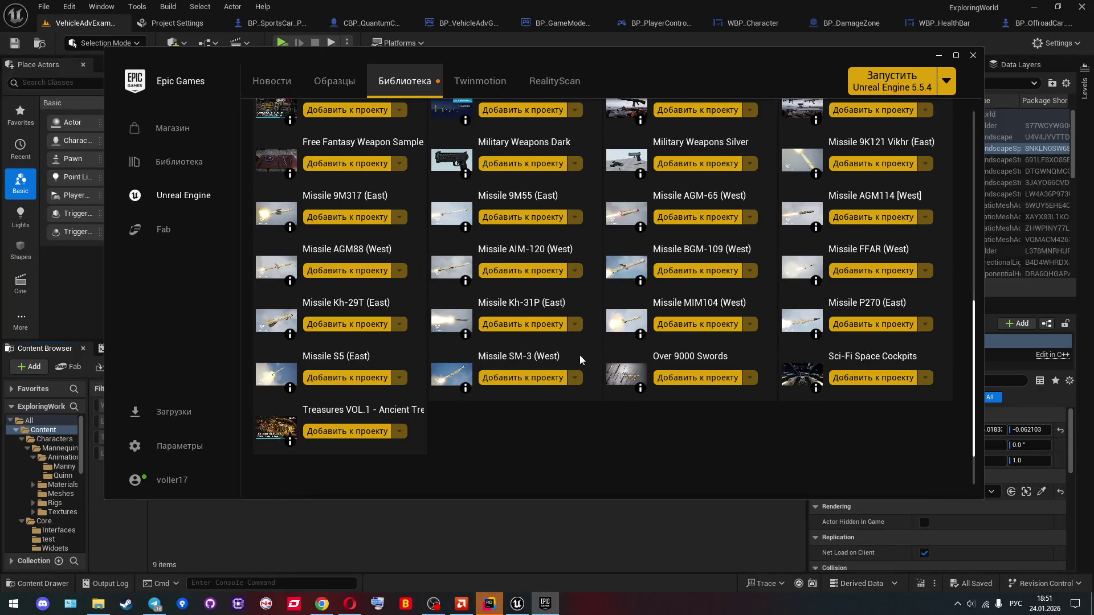
pyautogui.click(370, 420)
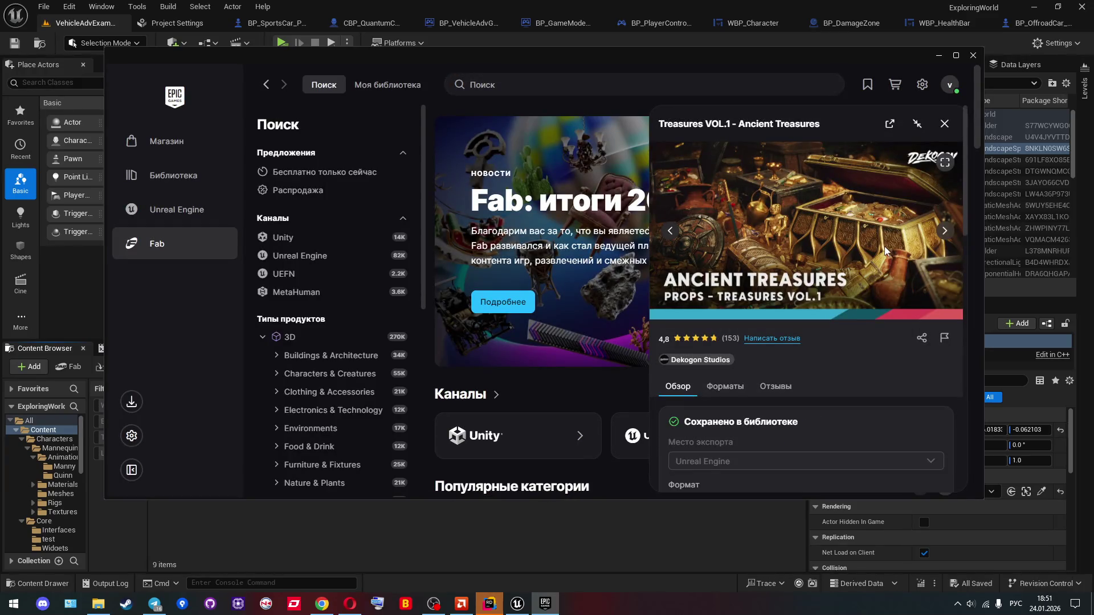
pyautogui.click(144, 212)
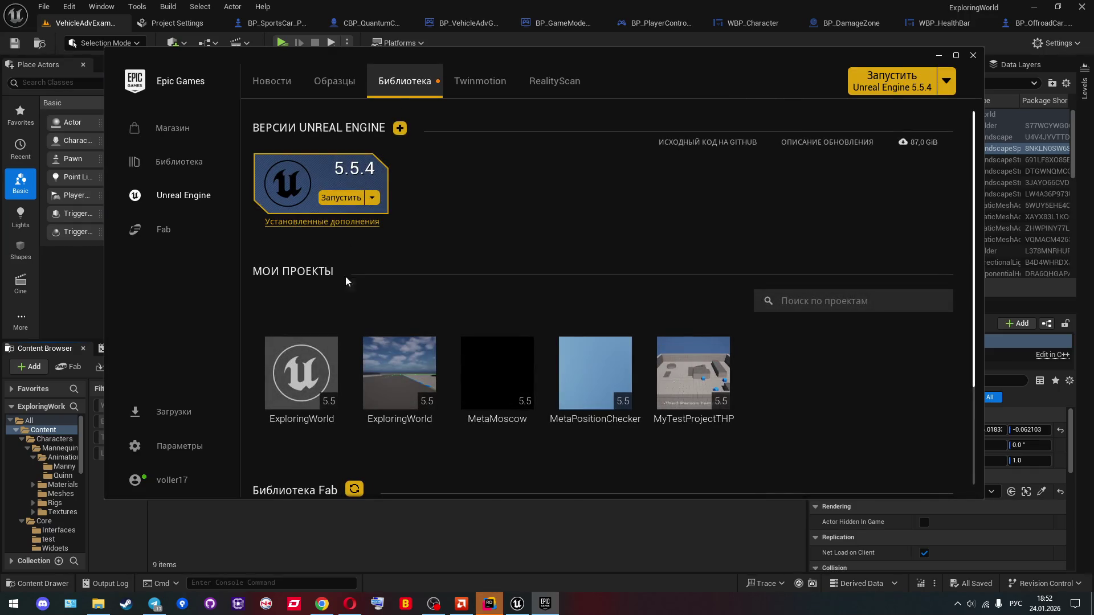
# Step: Reopen the category filter and clear the Анимация и каркасы and Оружие и бой selections
pyautogui.scroll(-3, 353, 290)
pyautogui.scroll(-5, 363, 307)
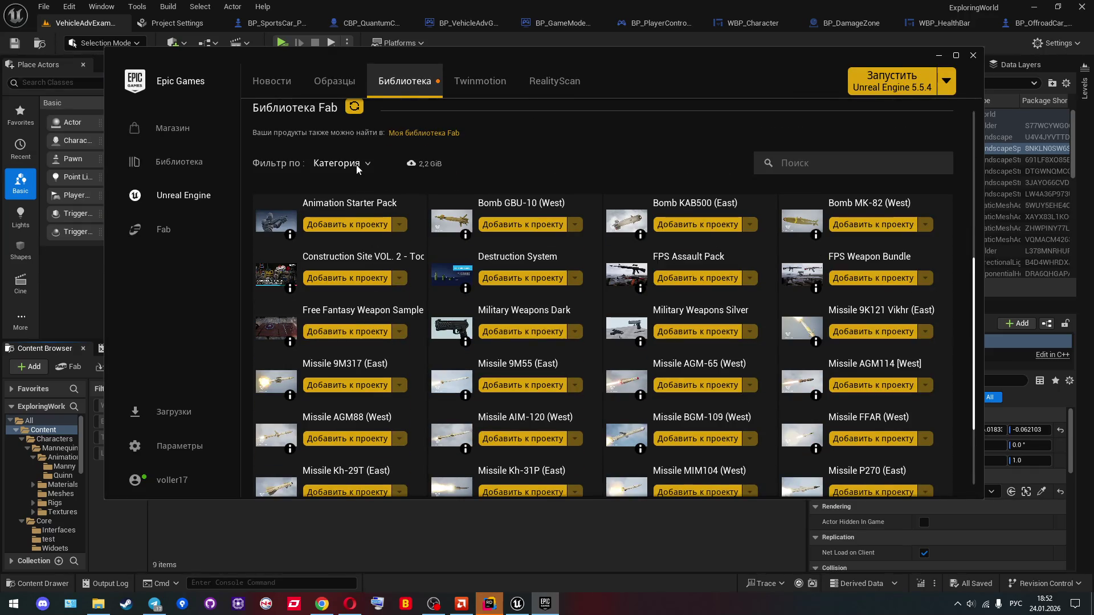
pyautogui.click(356, 165)
pyautogui.click(387, 276)
pyautogui.scroll(-1, 388, 276)
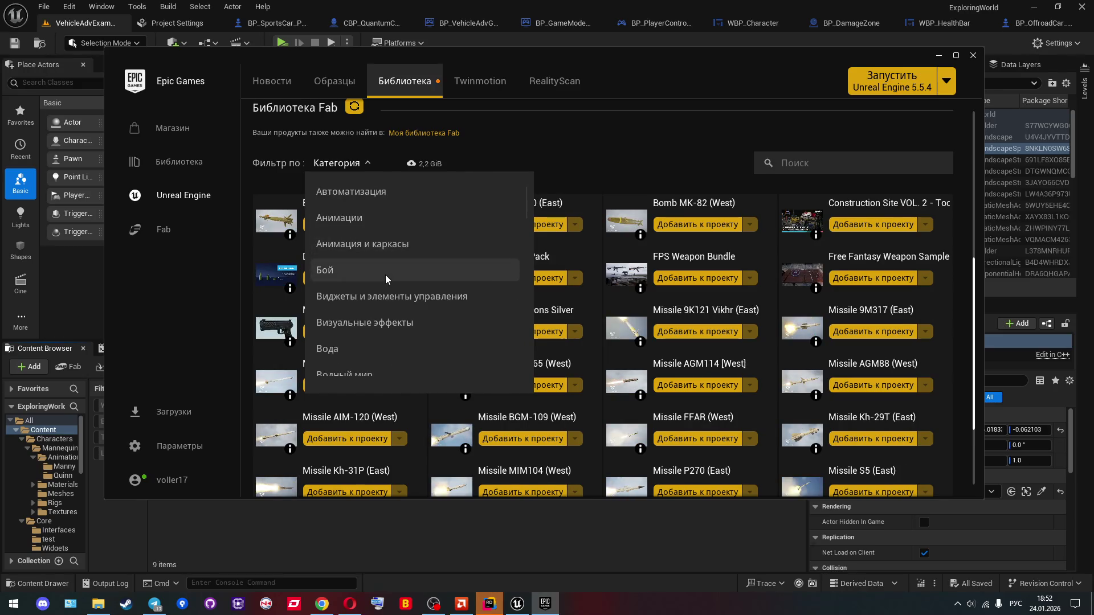
pyautogui.scroll(2, 386, 274)
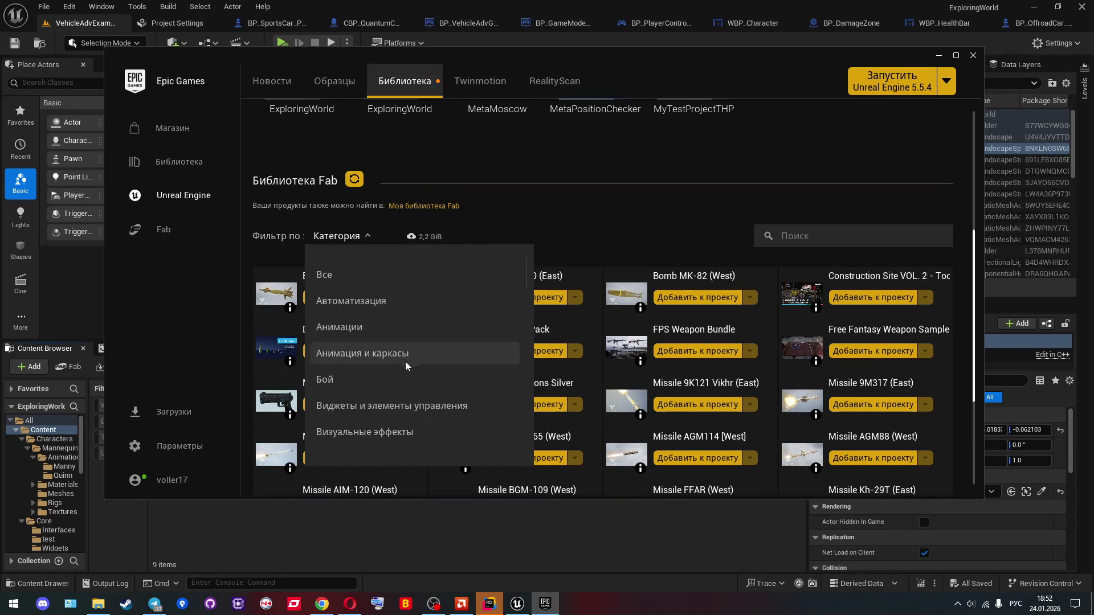
pyautogui.click(372, 351)
pyautogui.scroll(-10, 372, 350)
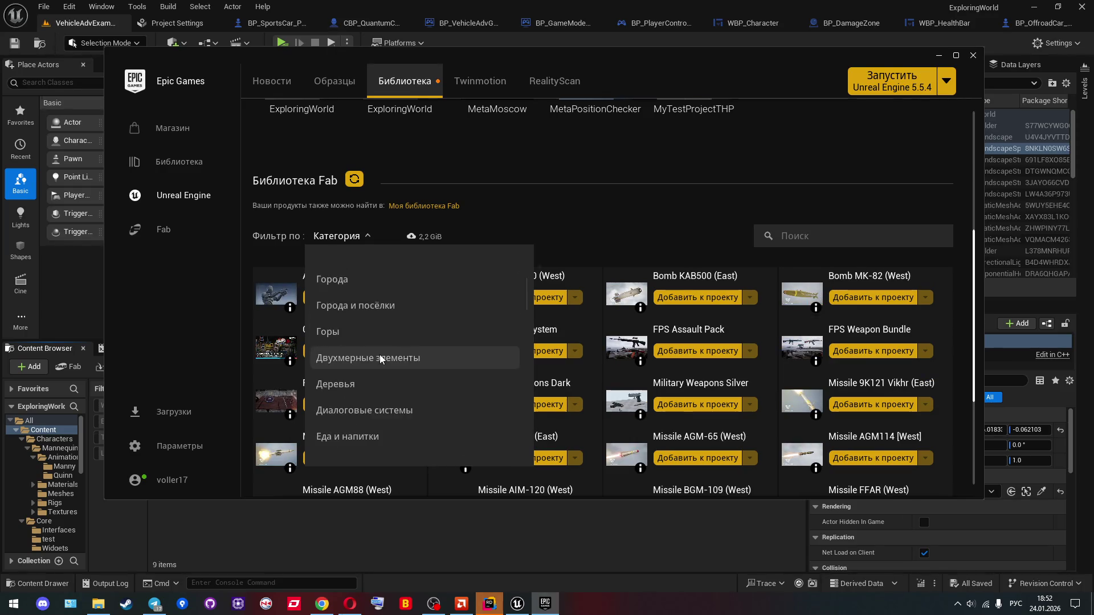
pyautogui.scroll(-10, 392, 365)
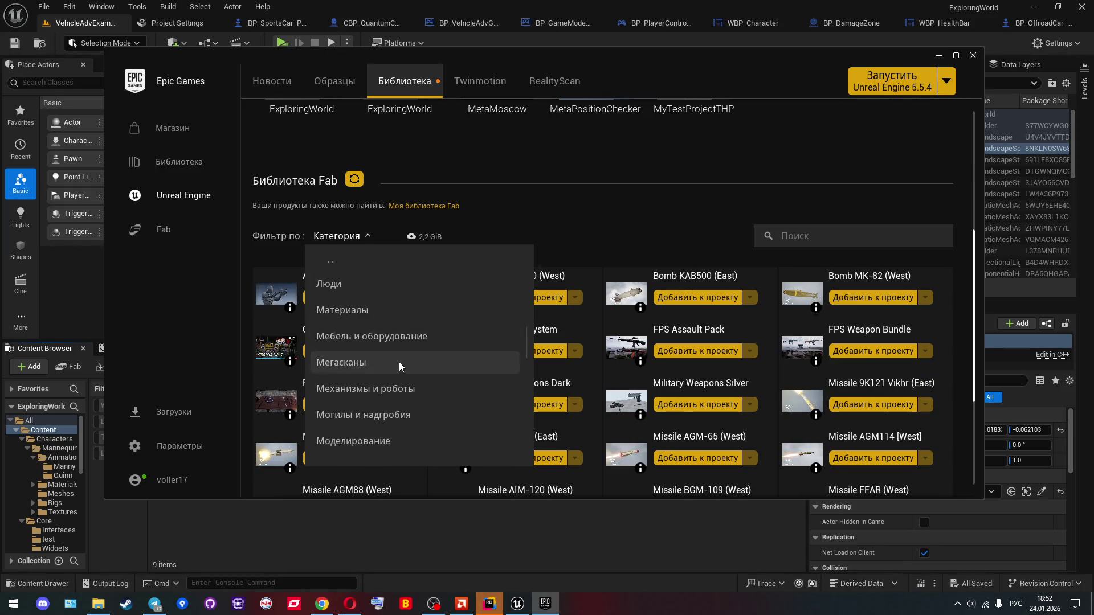
pyautogui.scroll(-5, 400, 362)
pyautogui.click(381, 317)
# Step: Try Ролевая игра, then filter to Сетевая и многопользовательская игра and close the list
pyautogui.scroll(-2, 376, 321)
pyautogui.scroll(-6, 376, 329)
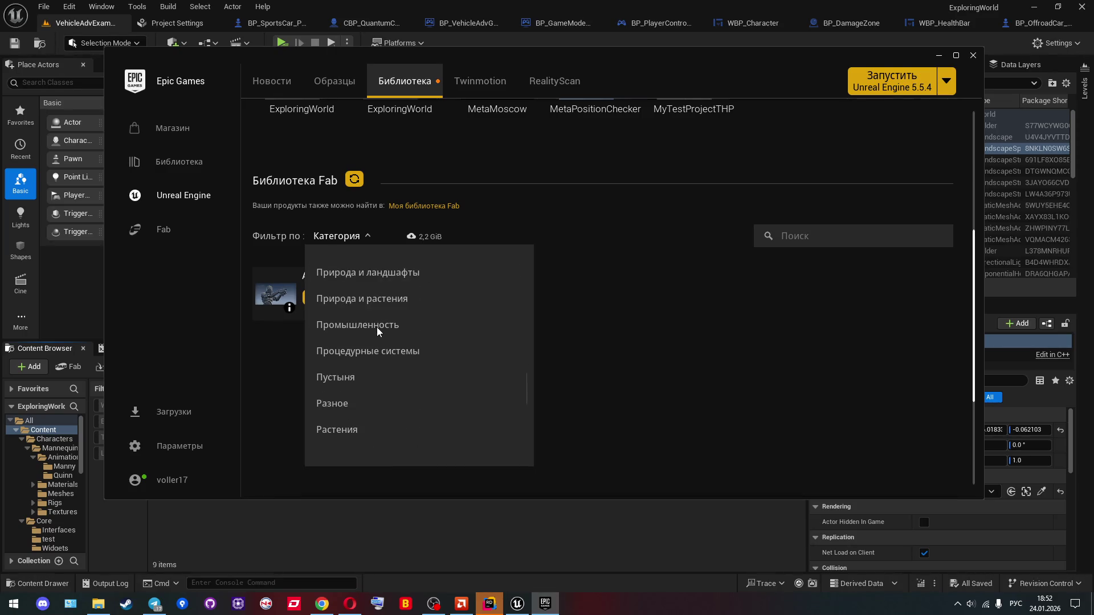
pyautogui.scroll(-3, 377, 327)
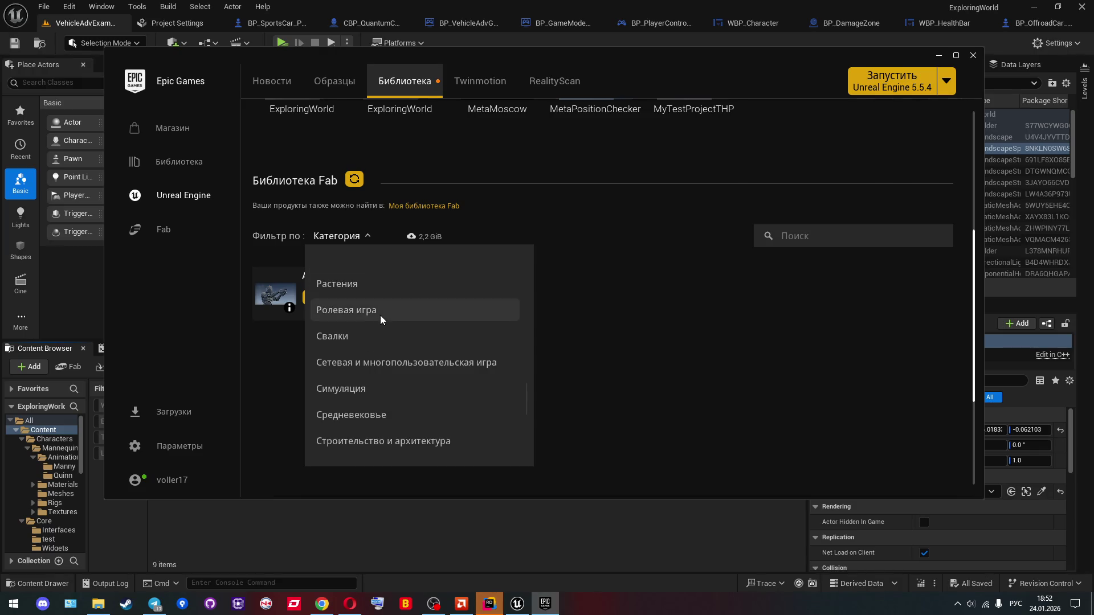
pyautogui.click(380, 310)
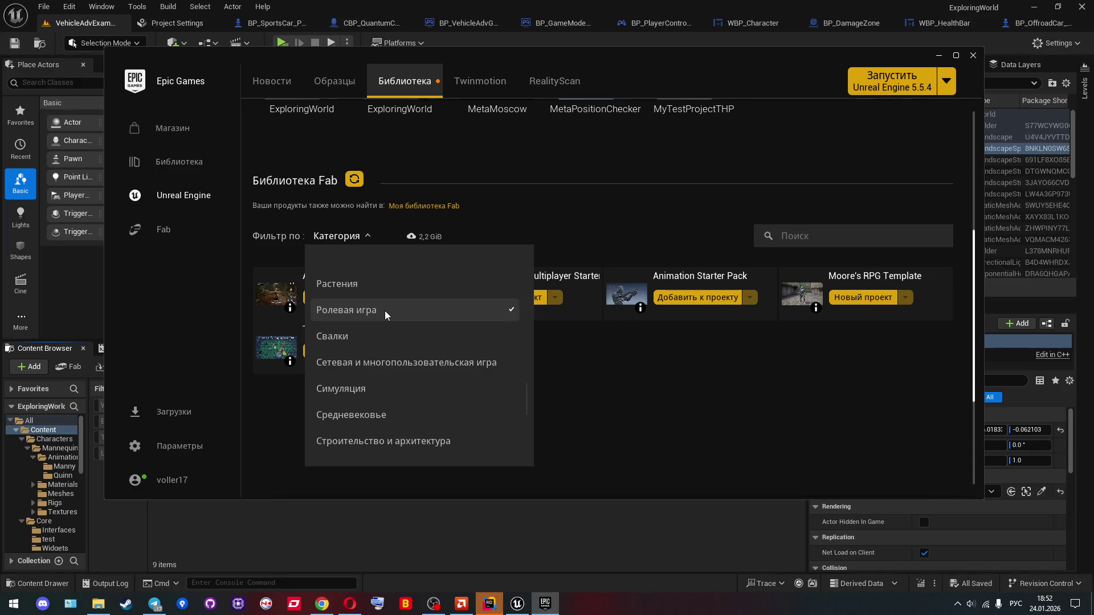
pyautogui.scroll(-2, 384, 310)
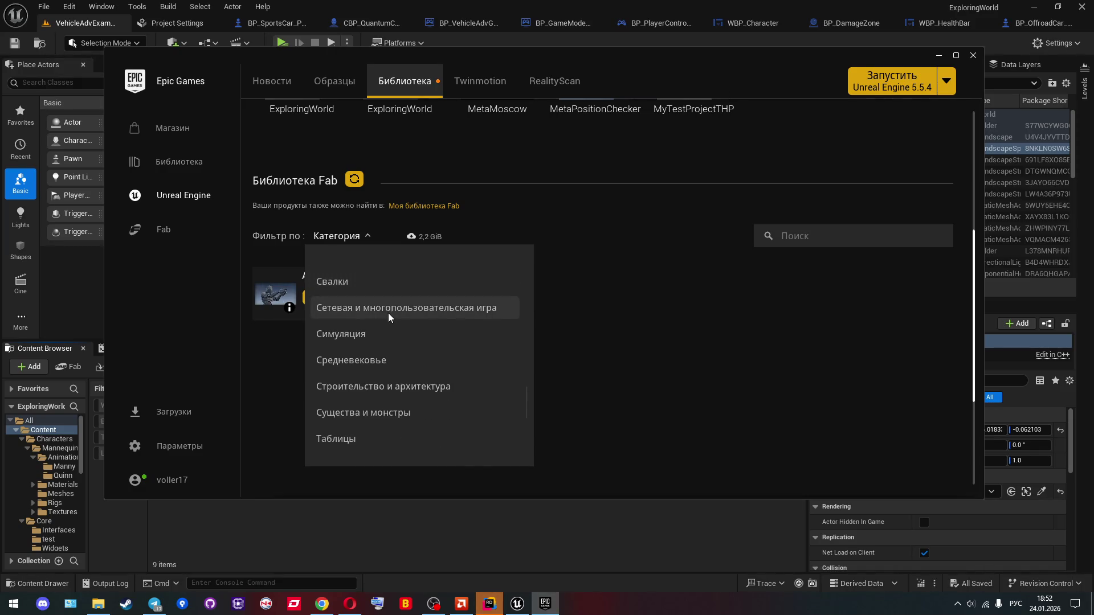
pyautogui.scroll(-1, 388, 313)
pyautogui.click(413, 297)
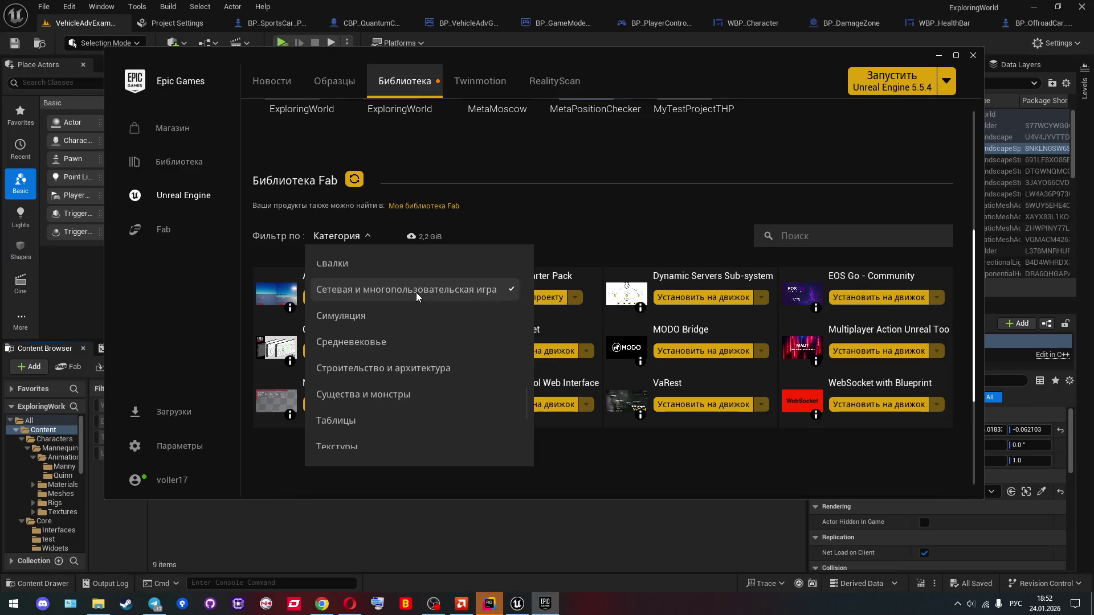
pyautogui.click(618, 238)
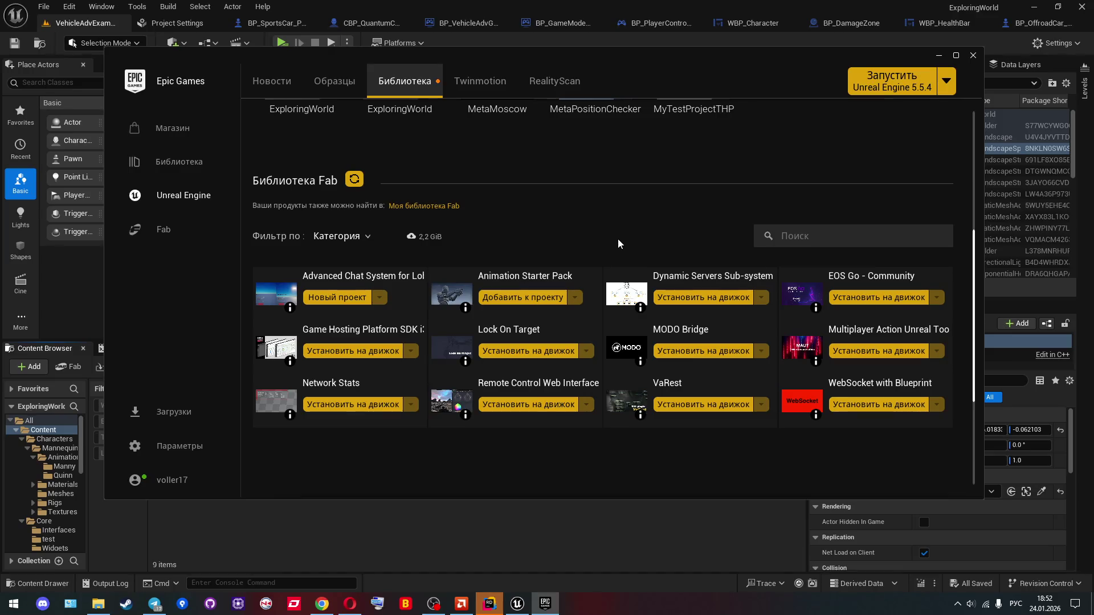
pyautogui.click(691, 277)
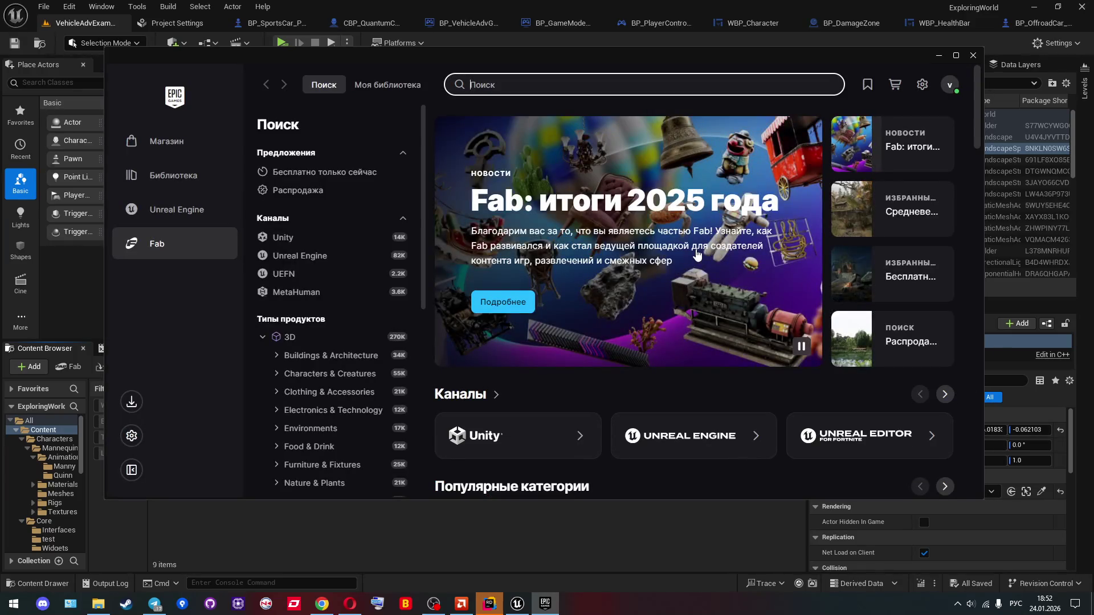
pyautogui.scroll(-1, 822, 332)
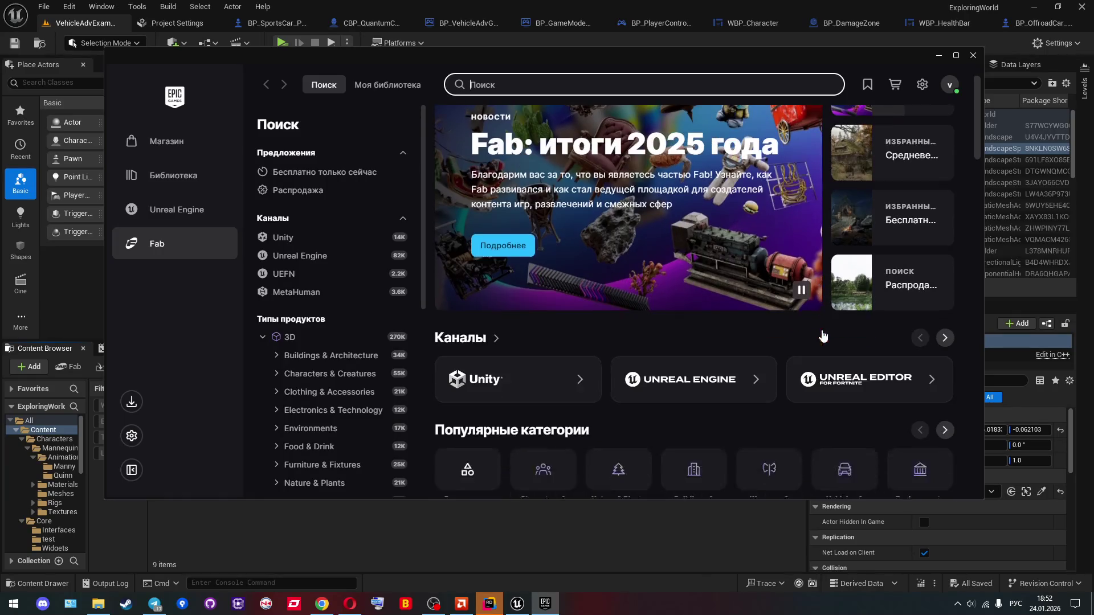
pyautogui.scroll(-1, 821, 335)
pyautogui.scroll(3, 822, 335)
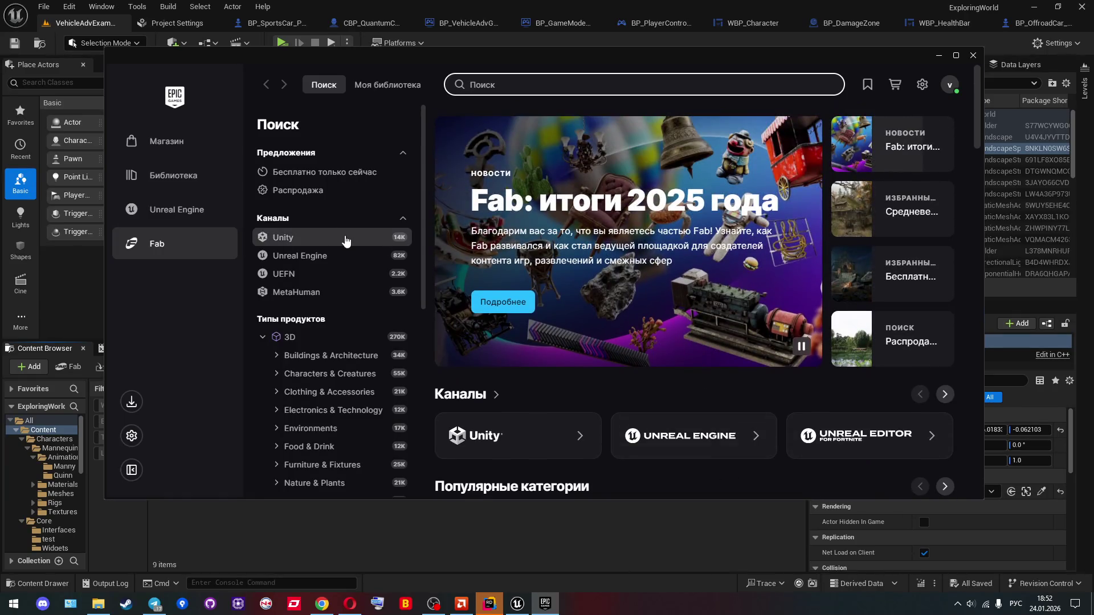
pyautogui.click(182, 211)
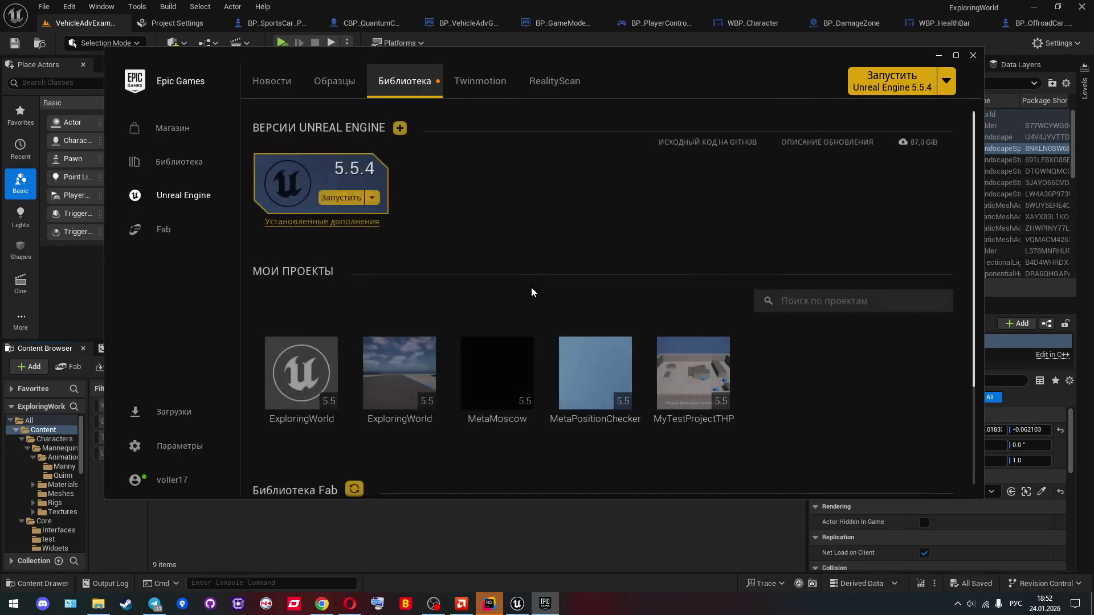
pyautogui.scroll(-4, 534, 404)
pyautogui.click(663, 368)
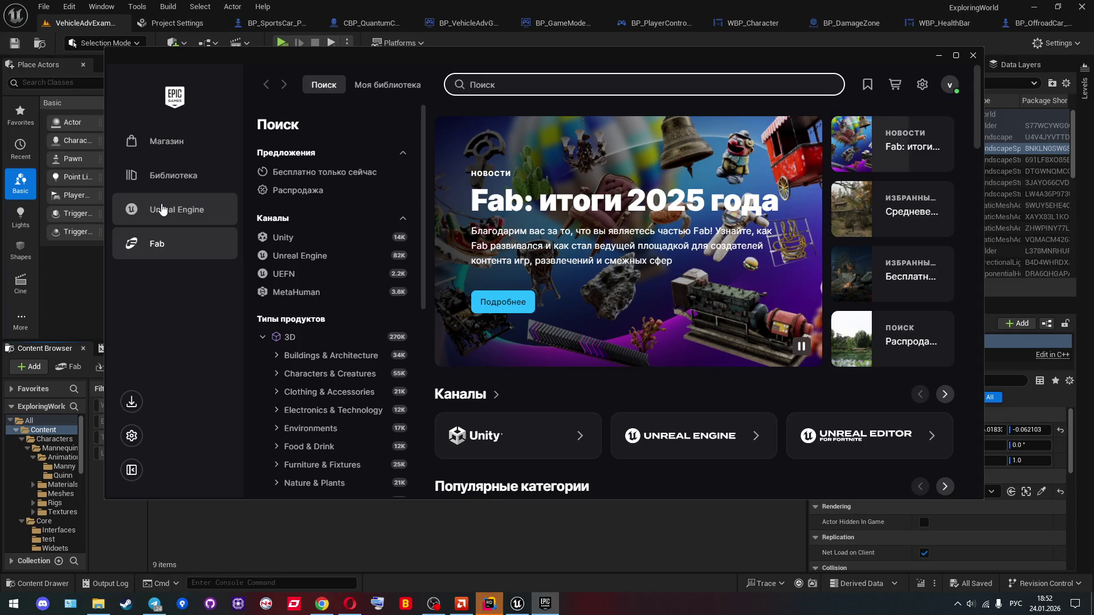
pyautogui.click(162, 209)
pyautogui.scroll(-5, 464, 341)
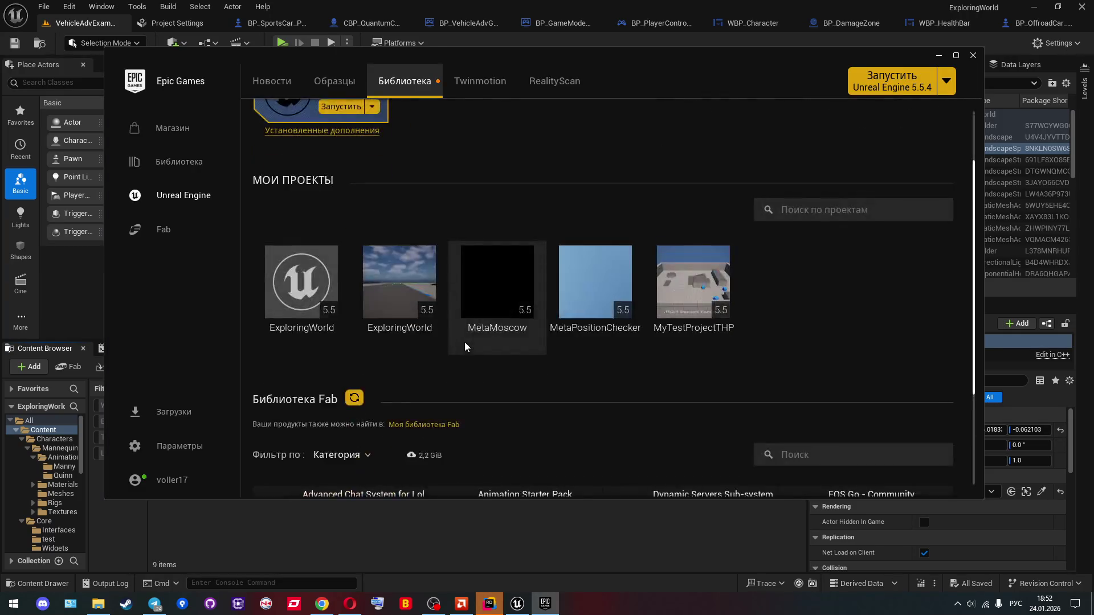
pyautogui.moveTo(643, 362)
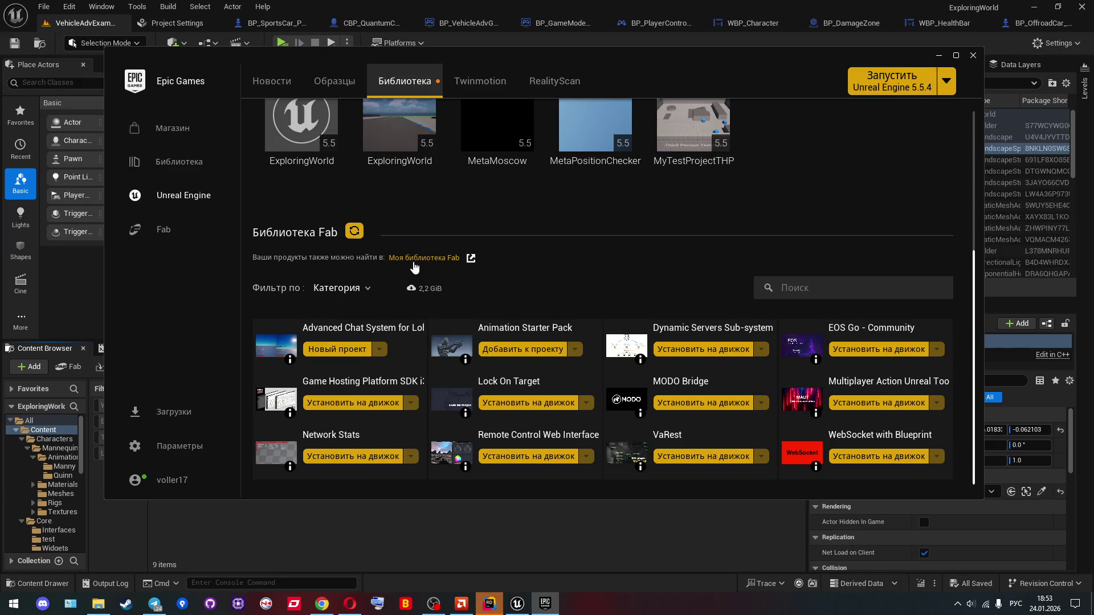
# Step: In the Категория filter, untick Сетевая и многопользовательская игра and tick Транспортные средства
pyautogui.click(340, 287)
pyautogui.scroll(-3, 397, 213)
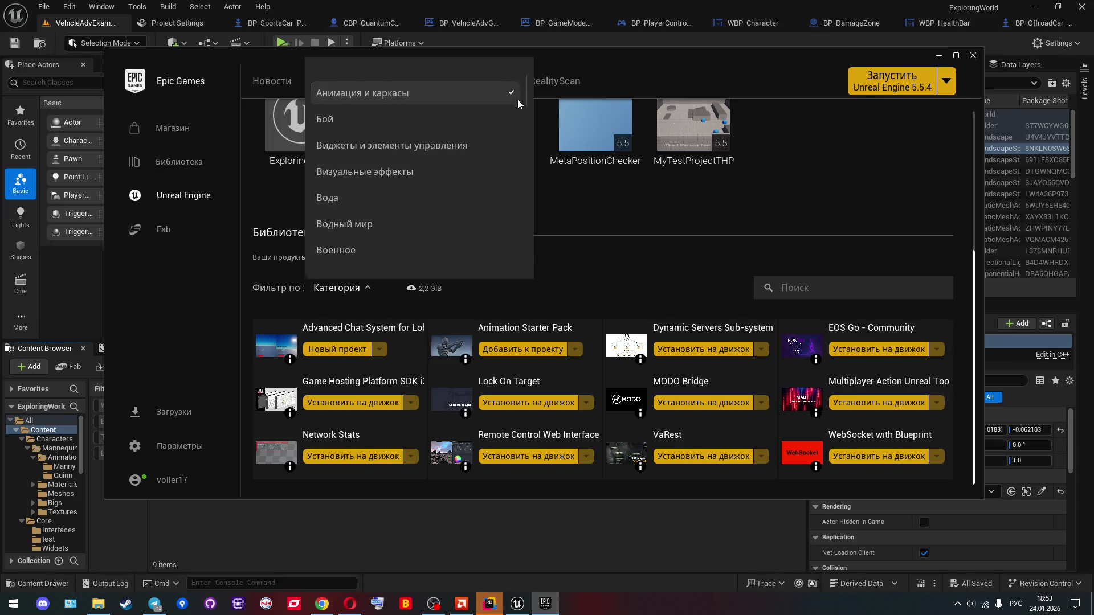
pyautogui.moveTo(527, 94)
pyautogui.mouseDown()
pyautogui.moveTo(528, 222)
pyautogui.moveTo(505, 199)
pyautogui.mouseUp()
pyautogui.click(439, 165)
pyautogui.scroll(-3, 436, 171)
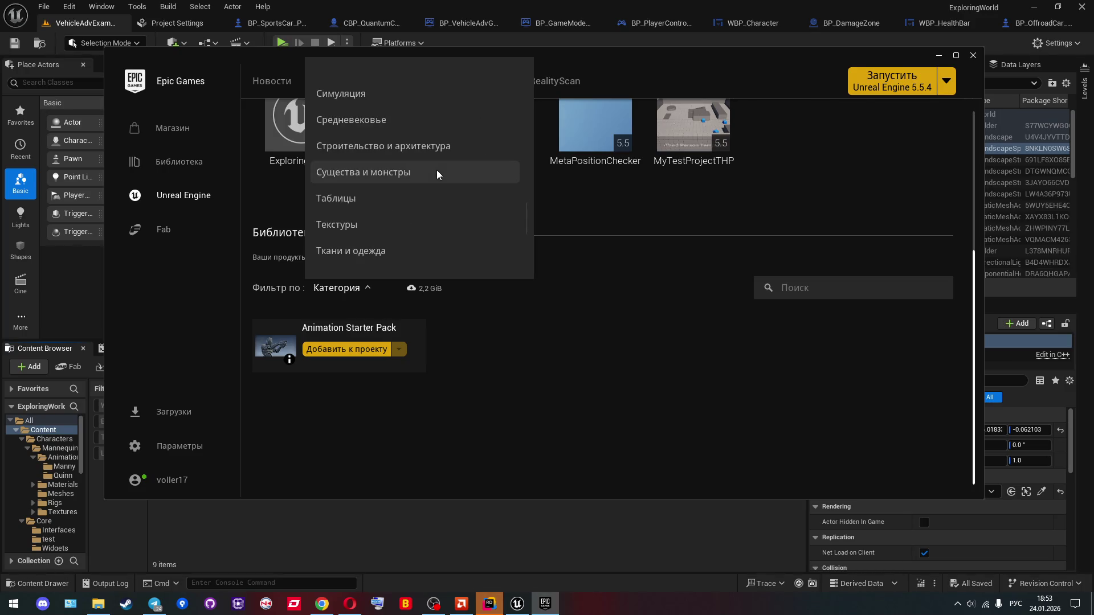
pyautogui.scroll(-4, 436, 172)
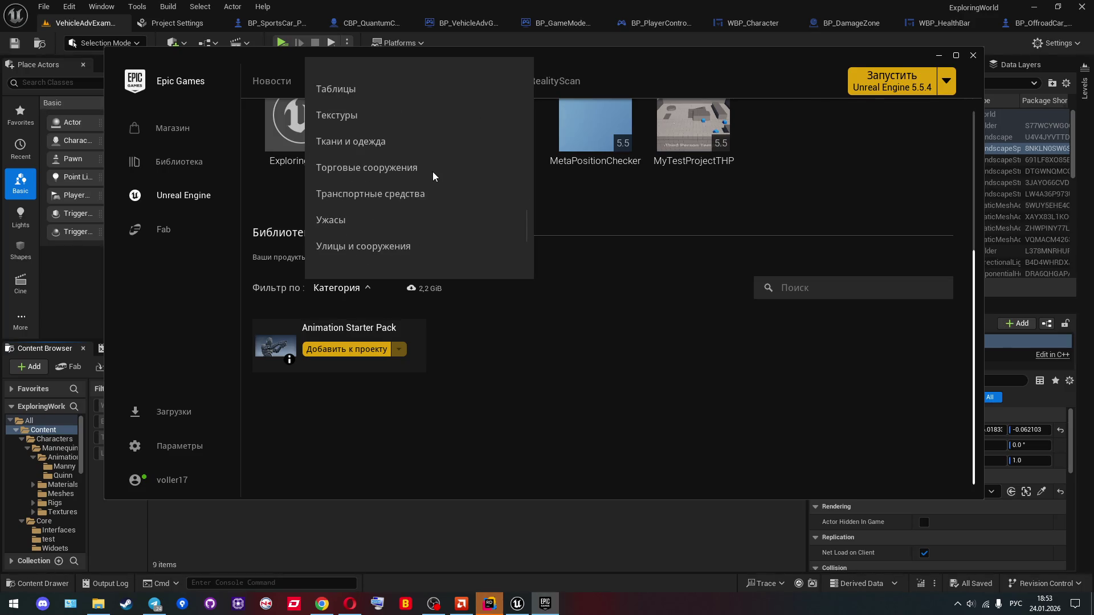
pyautogui.scroll(-1, 423, 178)
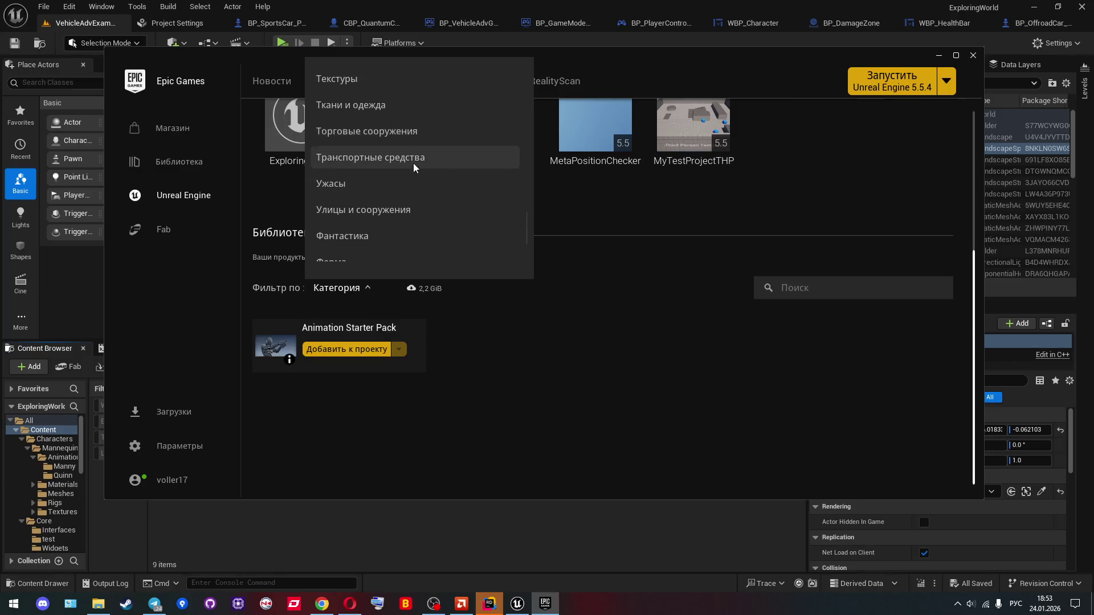
pyautogui.click(413, 162)
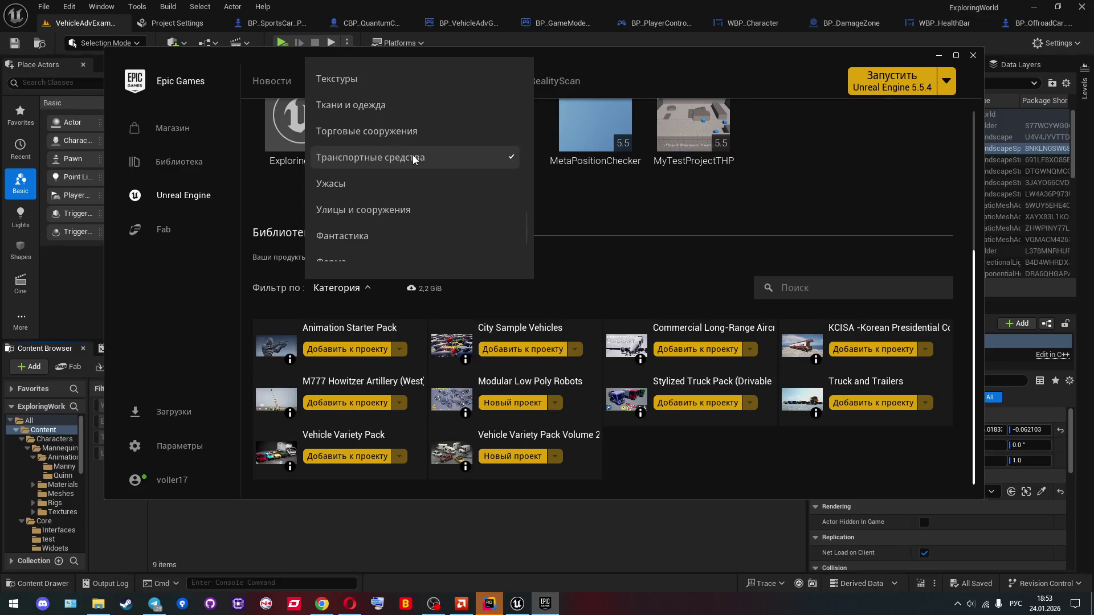
# Step: Try the Шутер category and untick it, keeping Транспортные средства selected
pyautogui.scroll(-9, 410, 160)
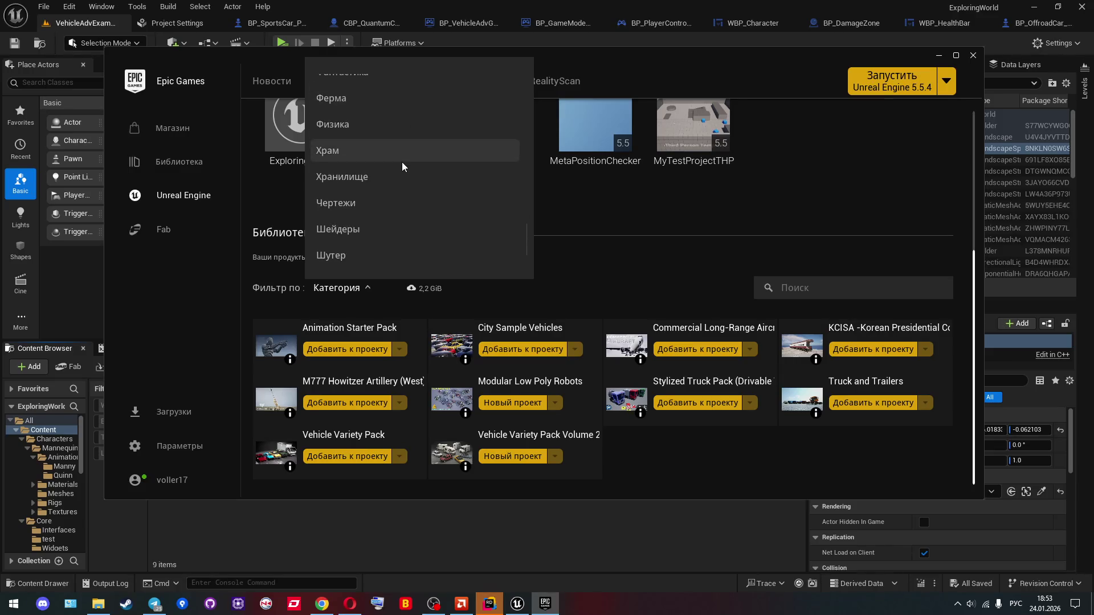
pyautogui.scroll(-1, 401, 163)
pyautogui.click(395, 167)
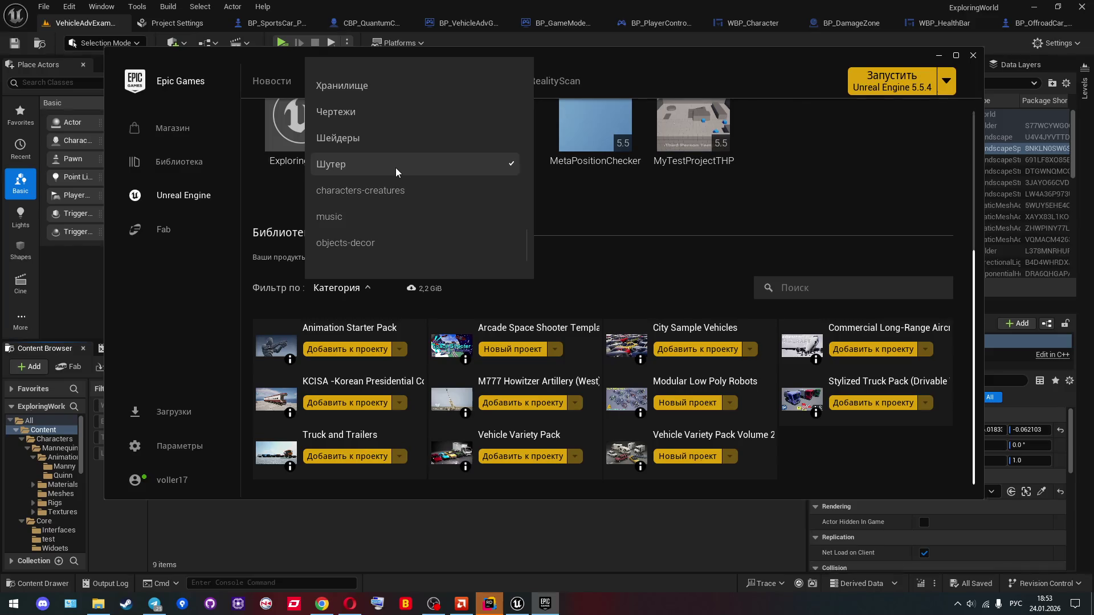
pyautogui.click(395, 167)
pyautogui.scroll(10, 391, 167)
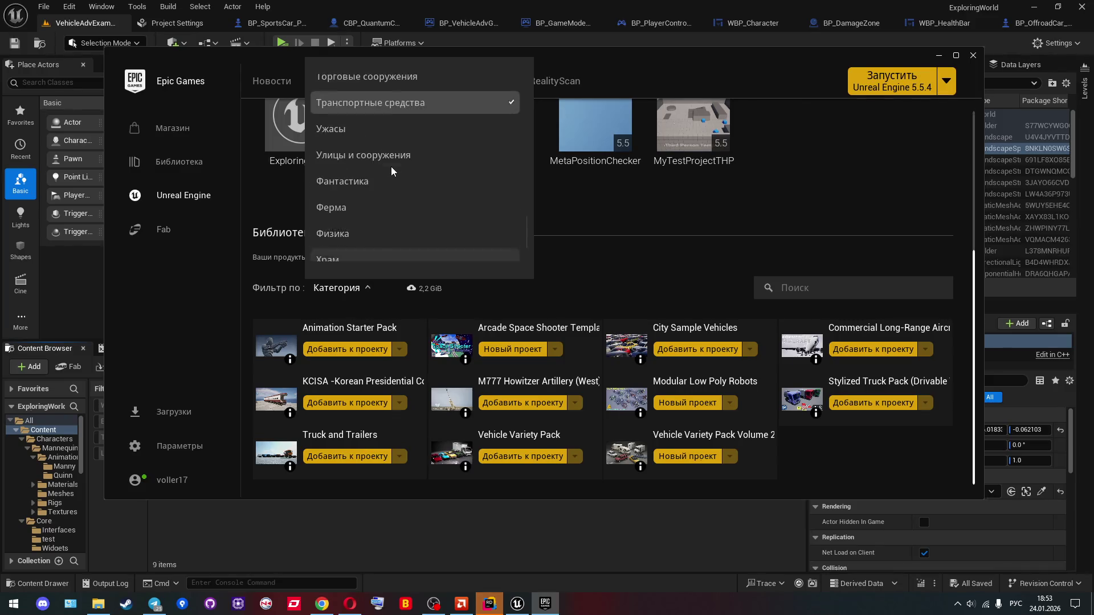
pyautogui.click(388, 125)
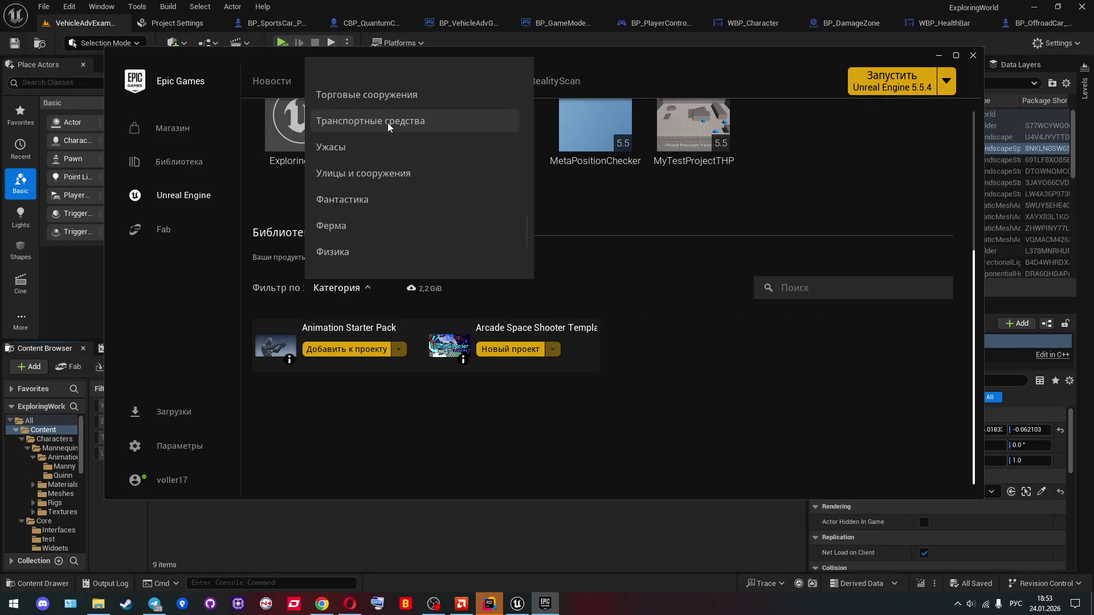
pyautogui.click(388, 122)
pyautogui.scroll(-10, 381, 166)
pyautogui.click(379, 169)
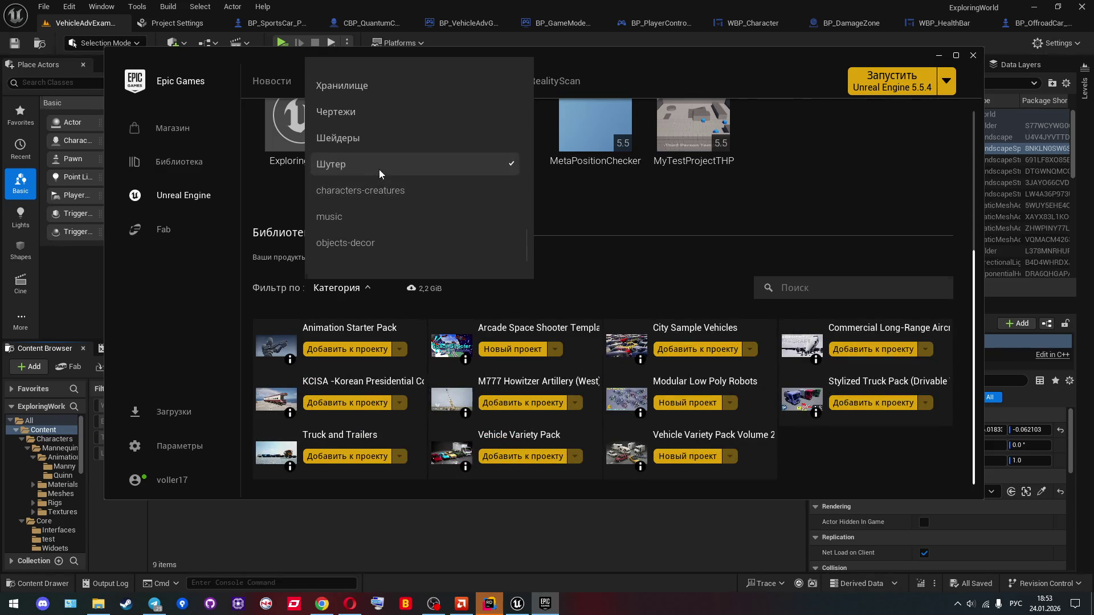
pyautogui.click(379, 169)
# Step: Try weapons-combat, untick it, close the category list, and open City Sample Vehicles
pyautogui.scroll(-3, 378, 171)
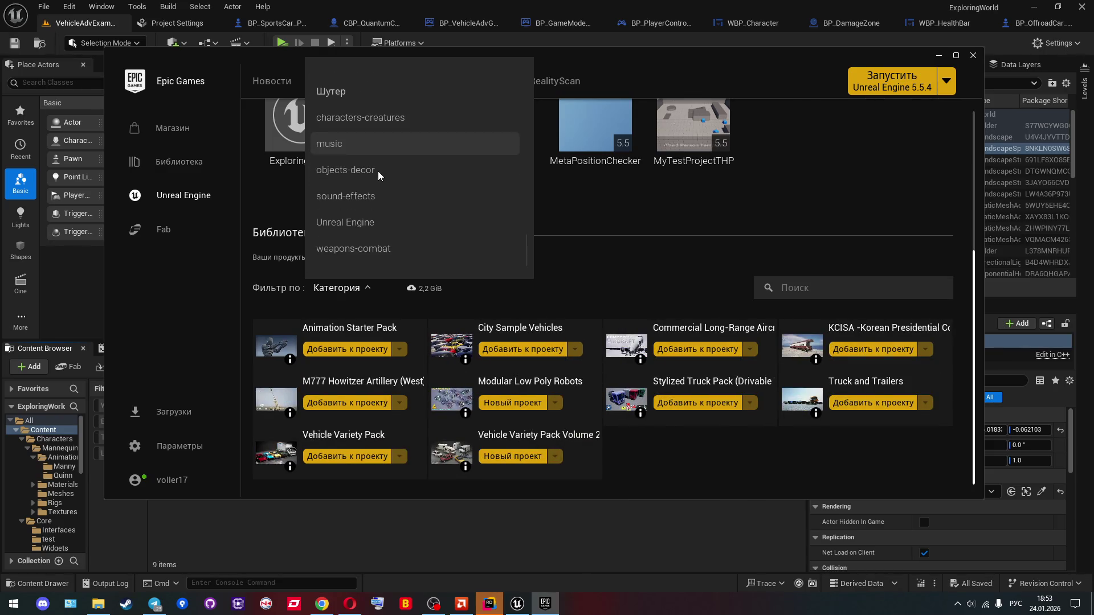
pyautogui.click(389, 249)
pyautogui.scroll(12, 389, 245)
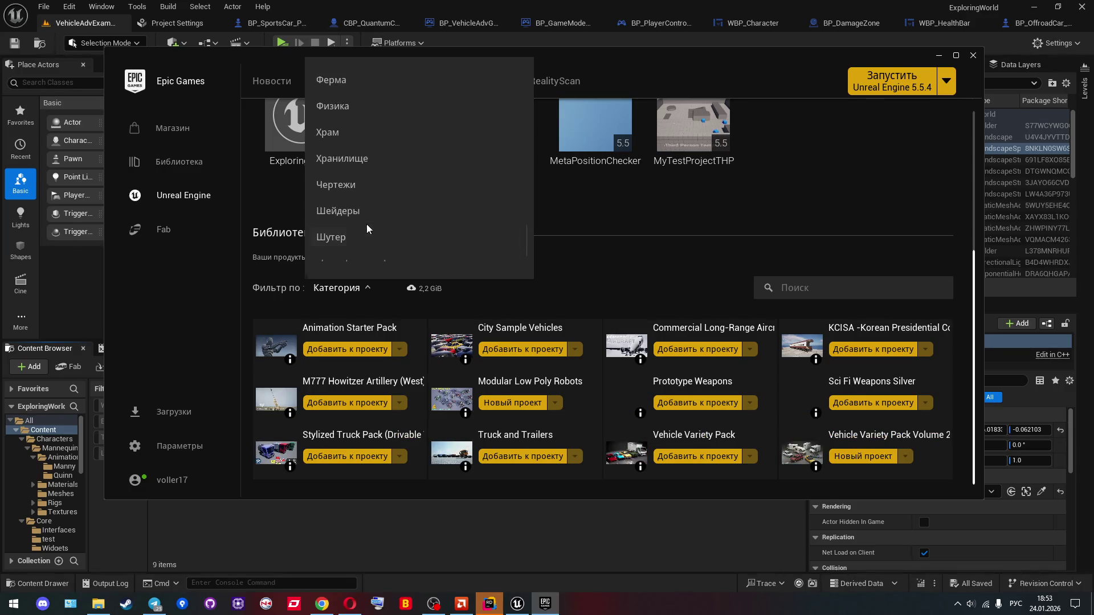
pyautogui.click(386, 120)
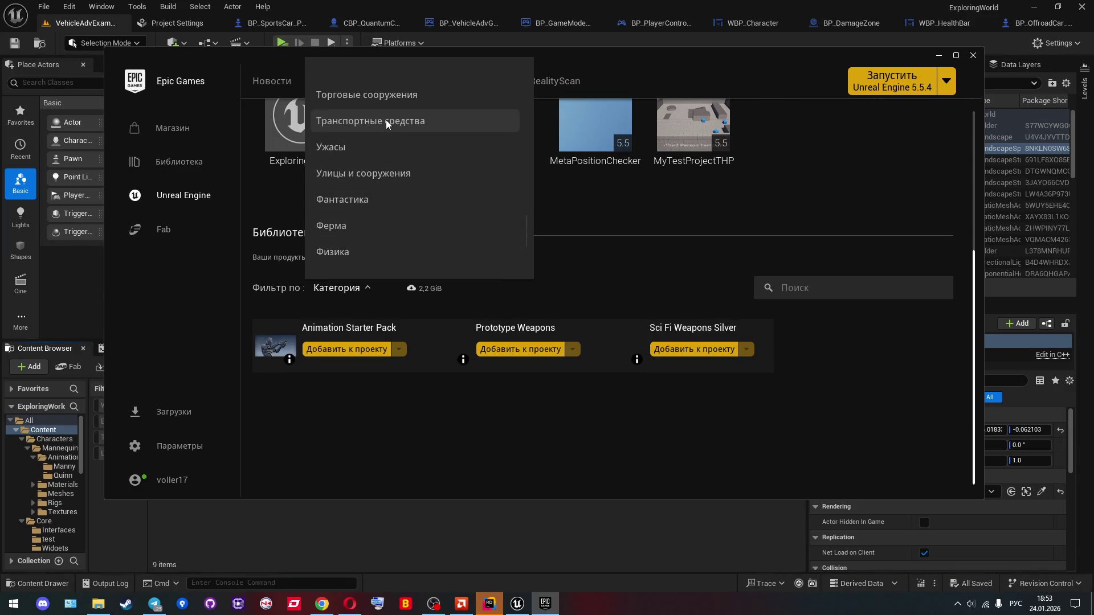
pyautogui.click(385, 120)
pyautogui.scroll(-6, 392, 151)
pyautogui.scroll(-2, 392, 244)
pyautogui.click(391, 244)
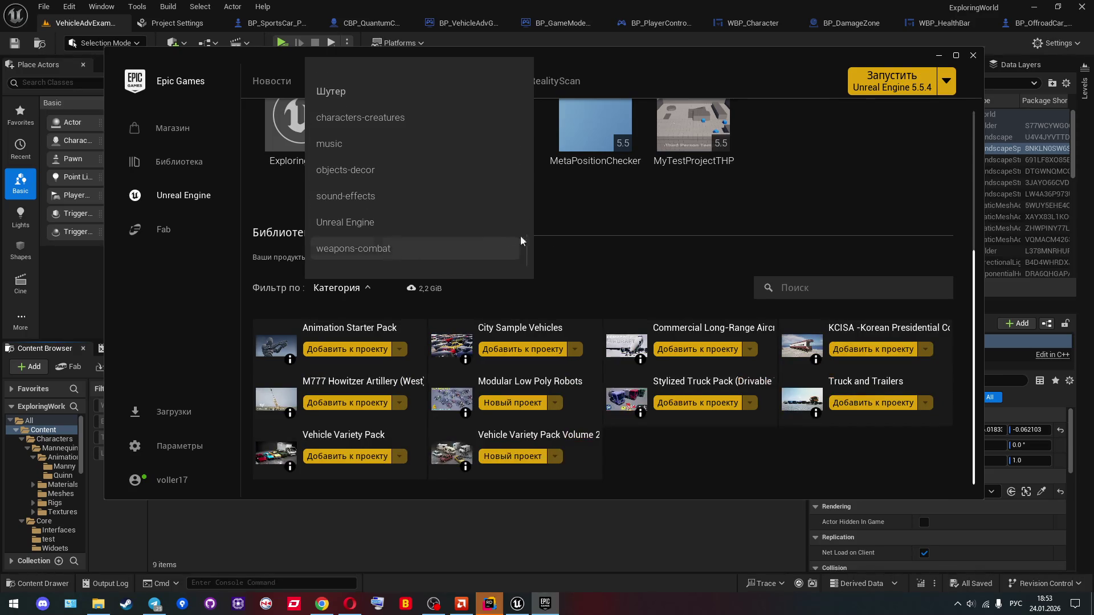
pyautogui.click(620, 216)
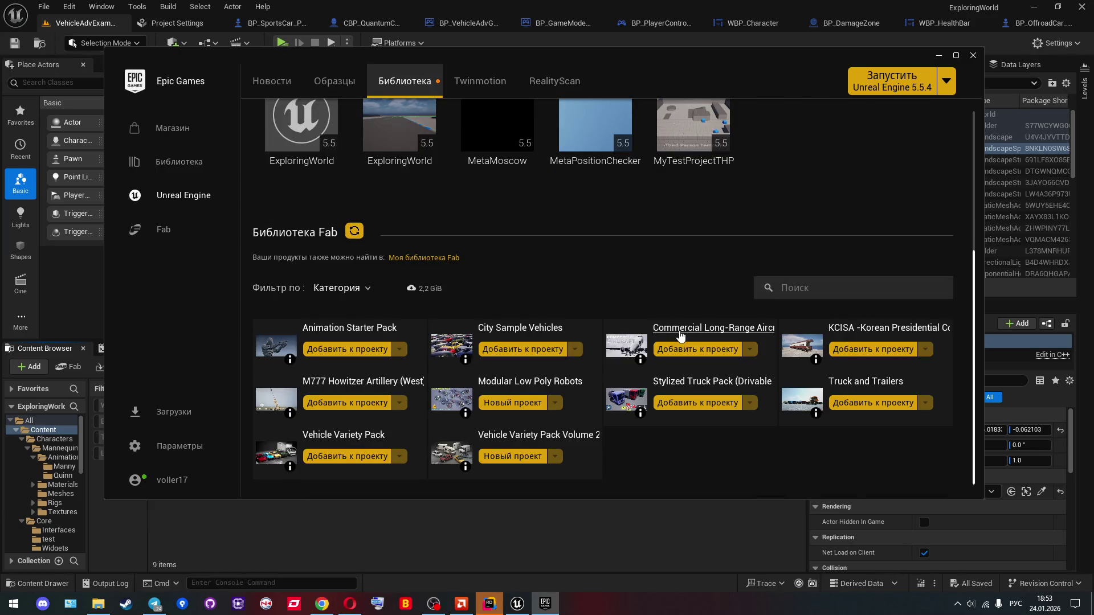
pyautogui.click(535, 333)
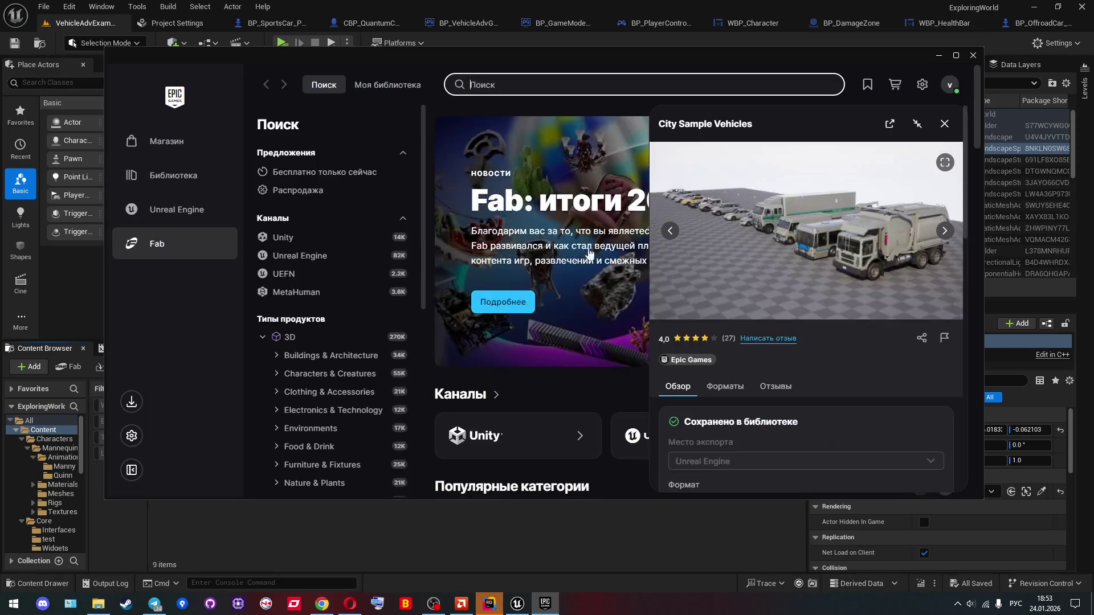
# Step: Flip through five City Sample Vehicles preview images
pyautogui.click(945, 232)
pyautogui.click(944, 233)
pyautogui.click(943, 234)
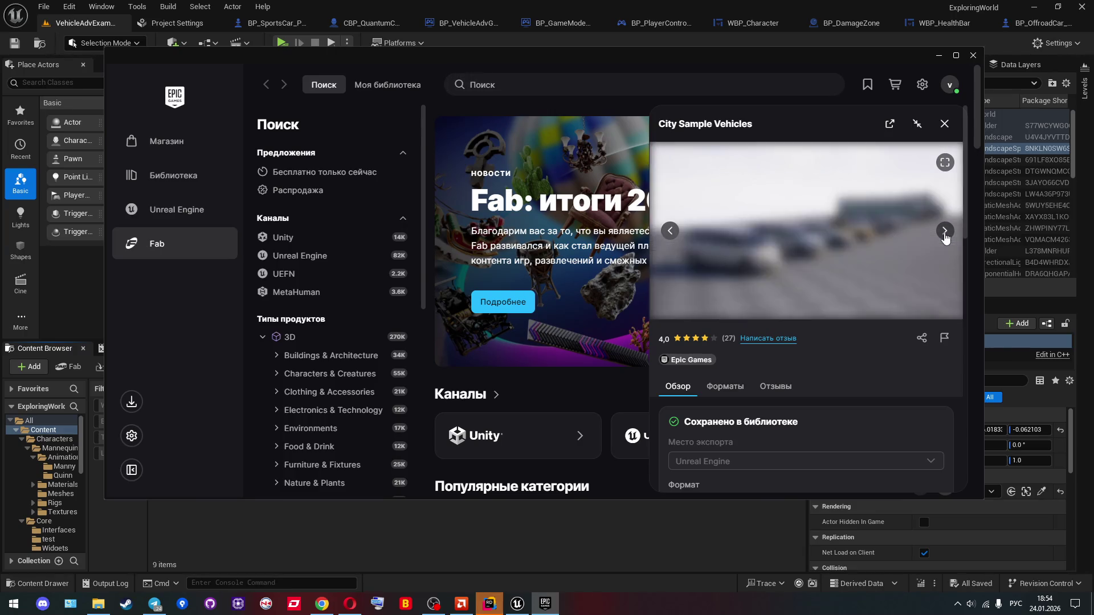
pyautogui.click(944, 233)
pyautogui.click(945, 234)
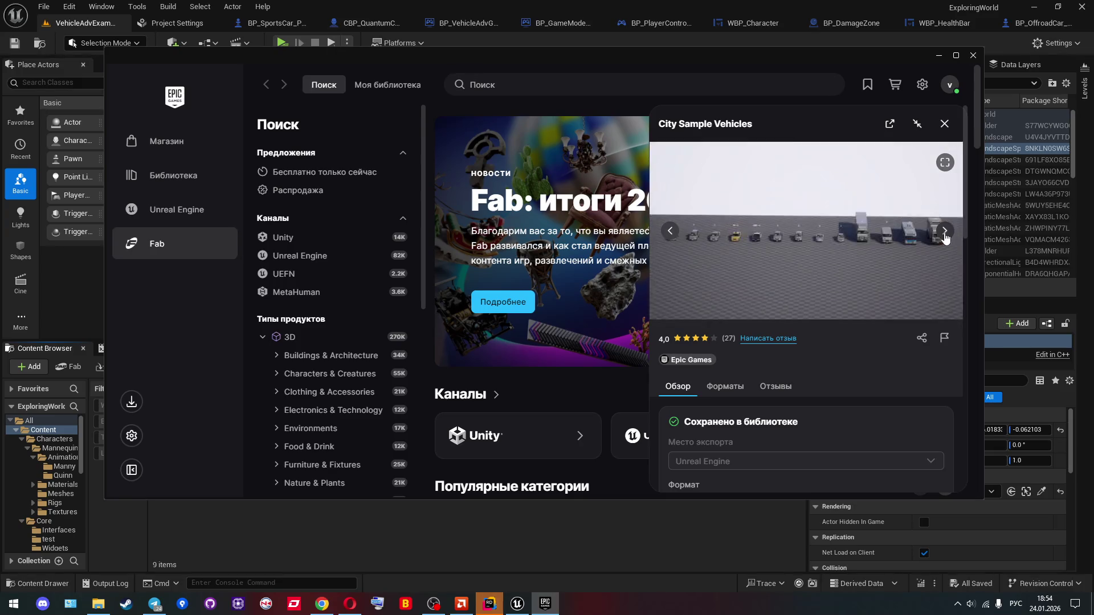
# Step: Go to the Unreal Engine library page and scroll to the Fab Library packs
pyautogui.scroll(-5, 840, 231)
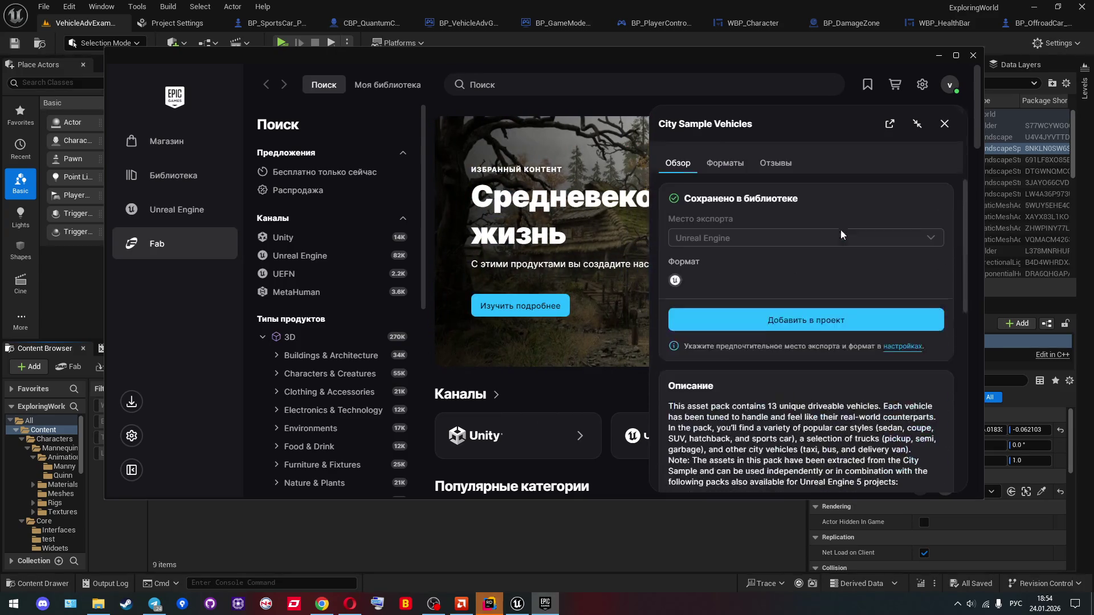
pyautogui.click(156, 210)
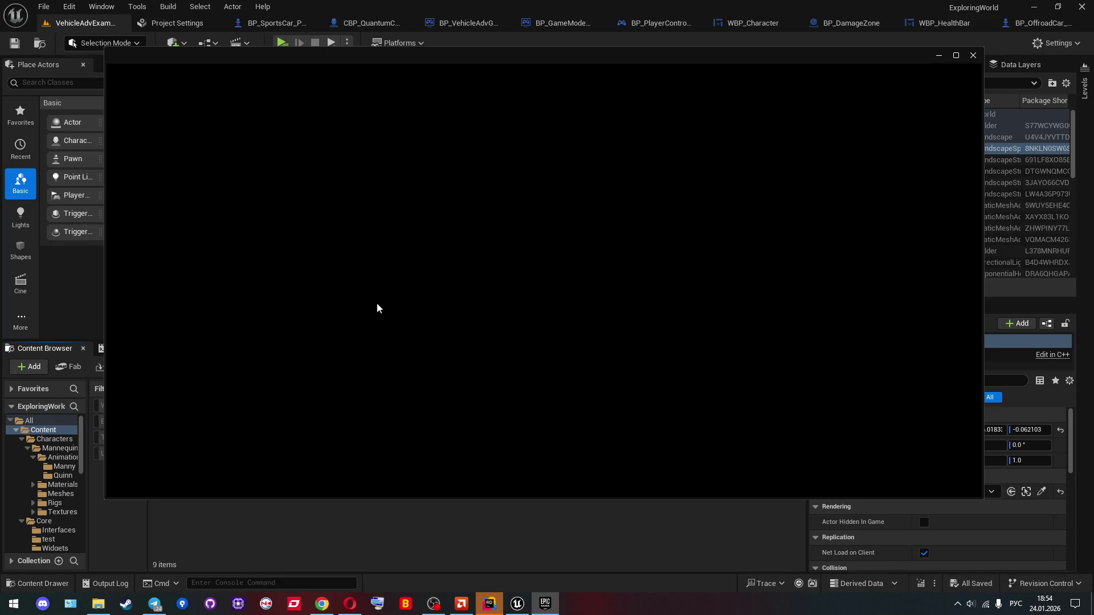
pyautogui.scroll(-2, 426, 352)
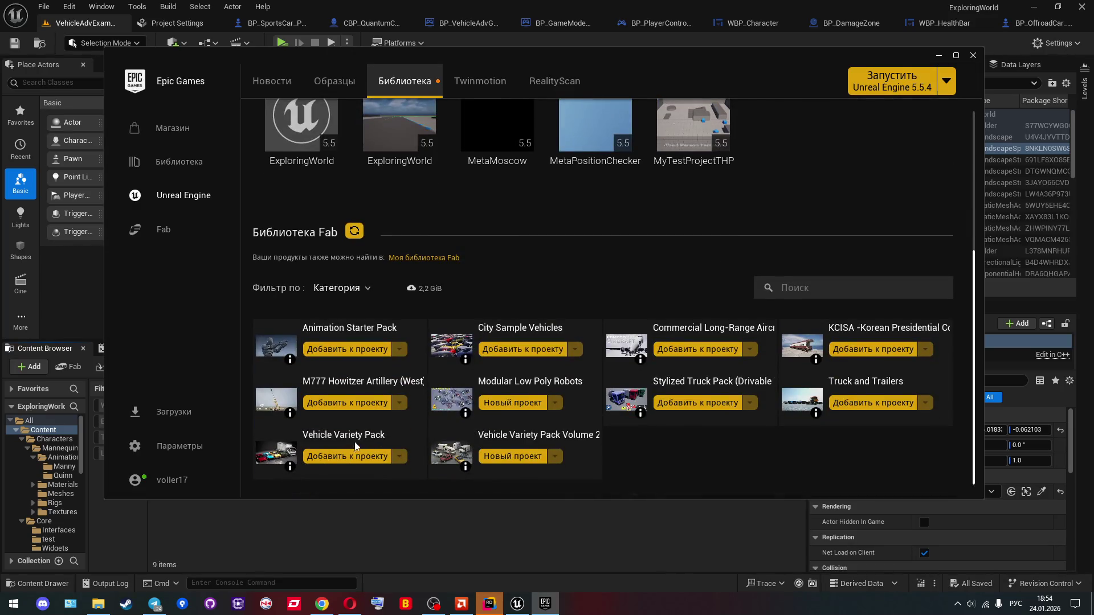
pyautogui.click(354, 445)
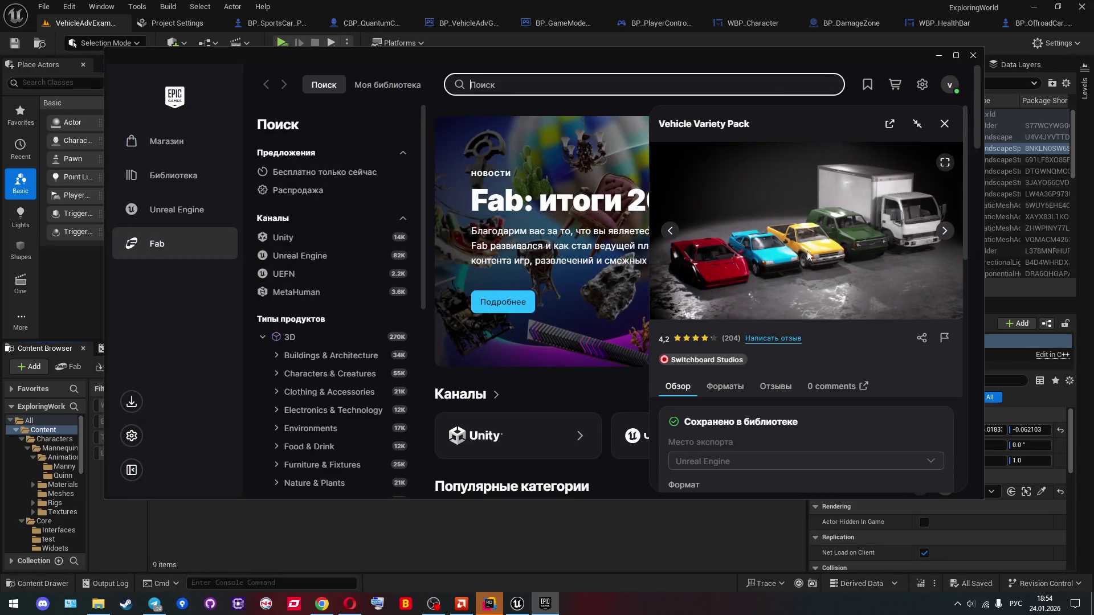
pyautogui.click(945, 233)
pyautogui.click(945, 234)
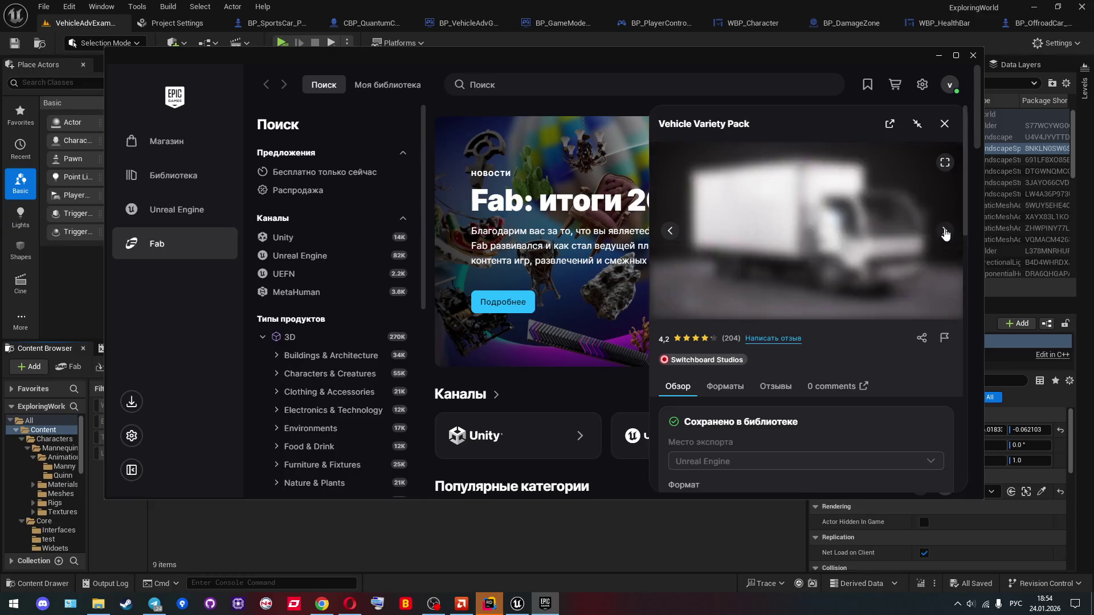
pyautogui.click(945, 233)
pyautogui.click(944, 234)
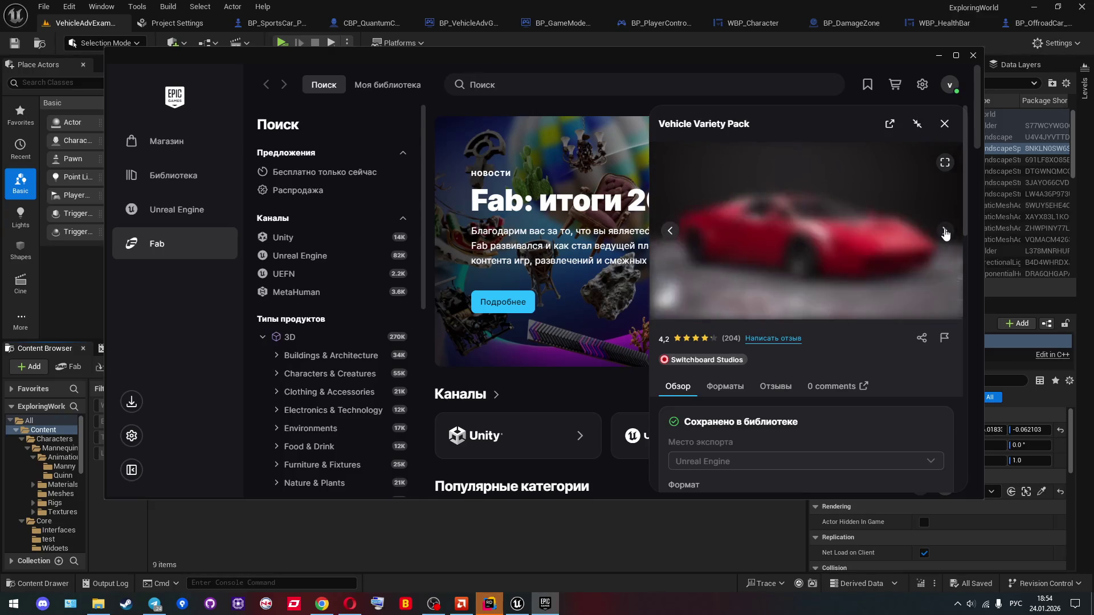
pyautogui.click(944, 234)
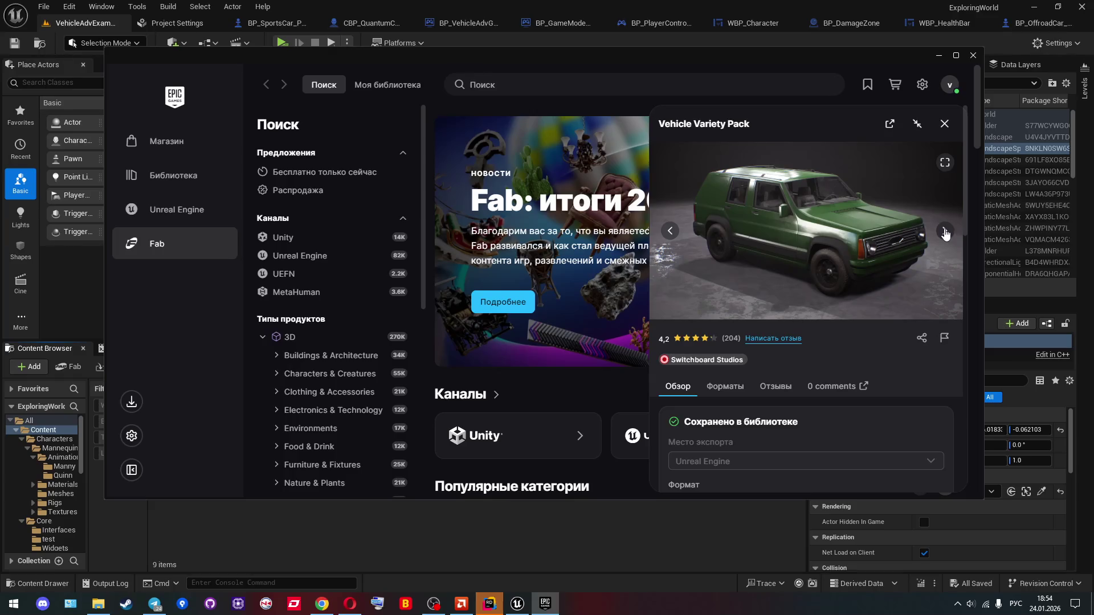
pyautogui.click(163, 213)
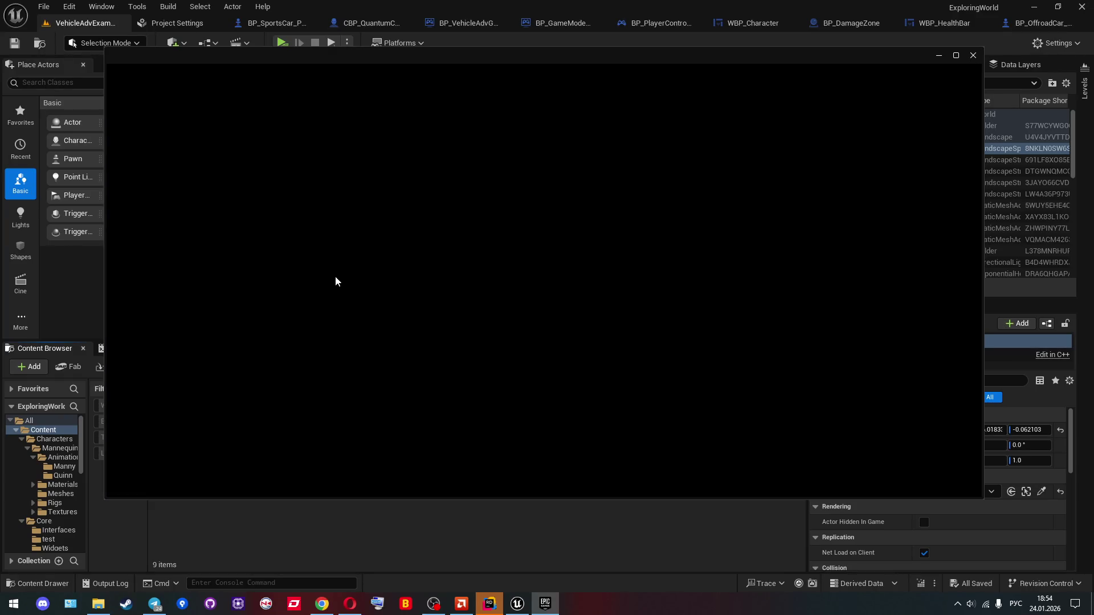
pyautogui.scroll(-3, 439, 376)
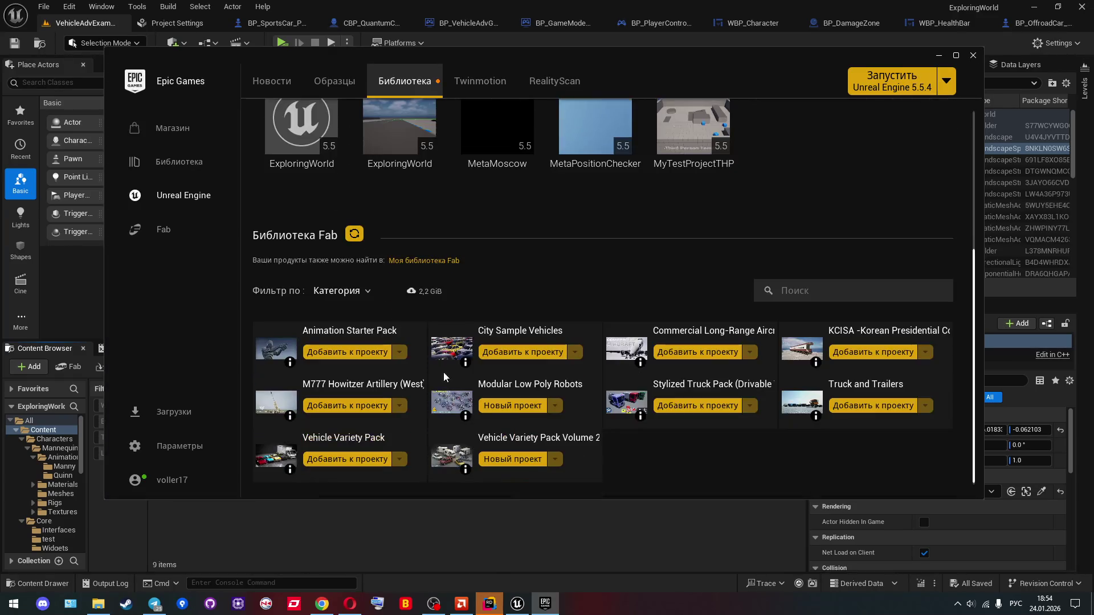
# Step: Start adding Animation Starter Pack to a project, list all five projects, then switch to File Explorer
pyautogui.click(375, 357)
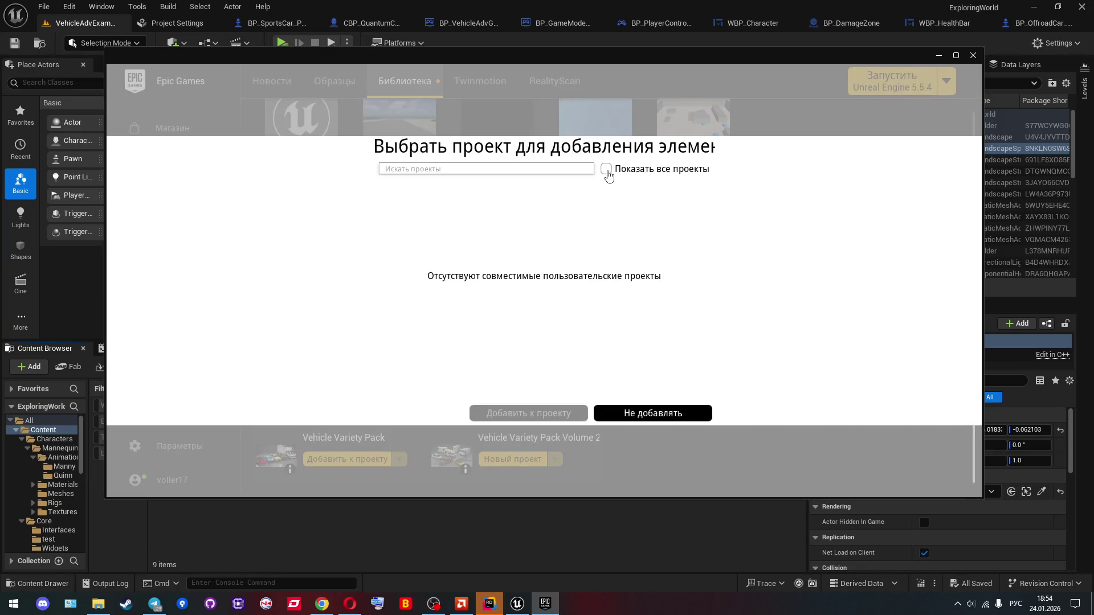
pyautogui.click(607, 170)
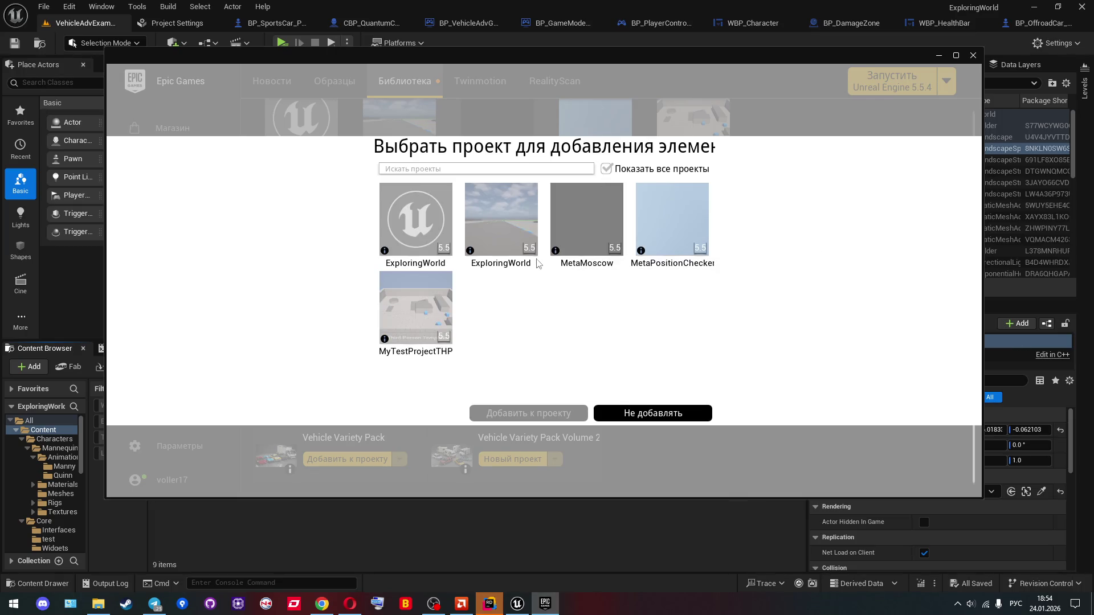
pyautogui.moveTo(511, 252)
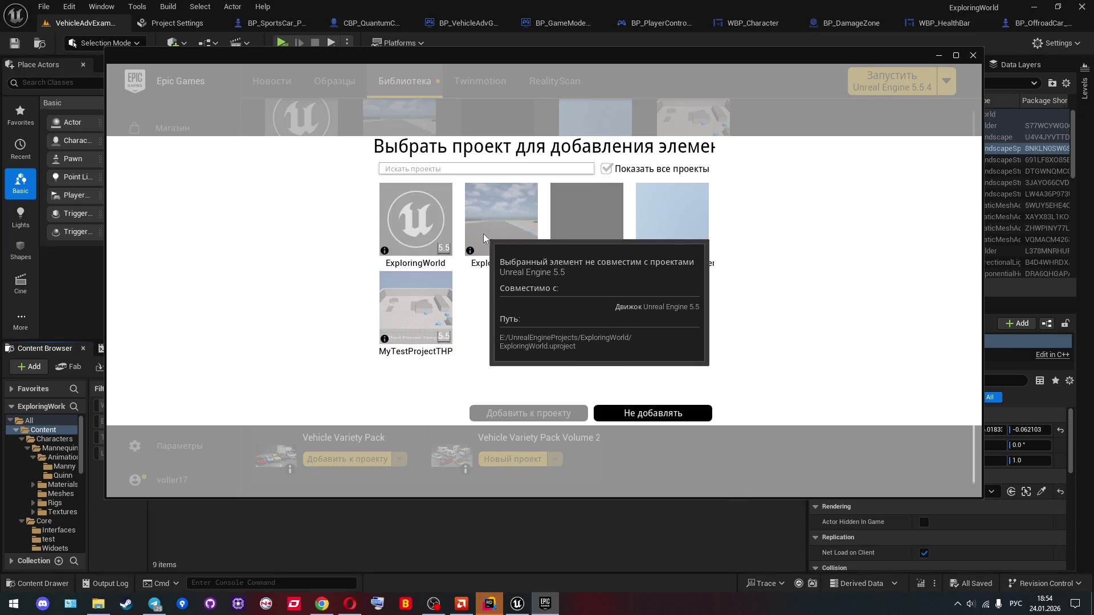
pyautogui.moveTo(405, 219)
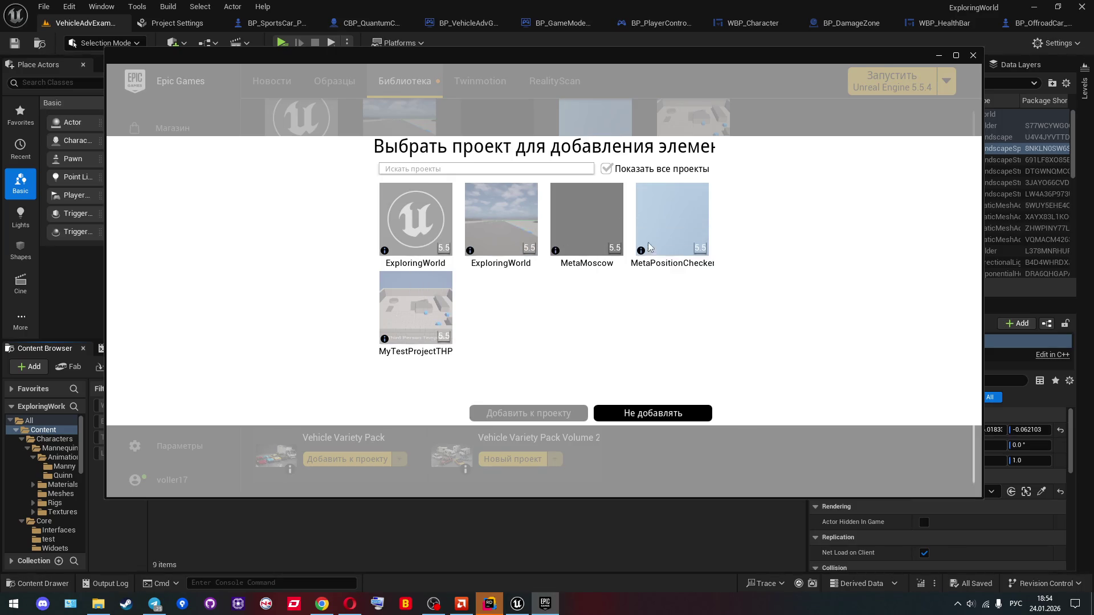
pyautogui.moveTo(655, 238)
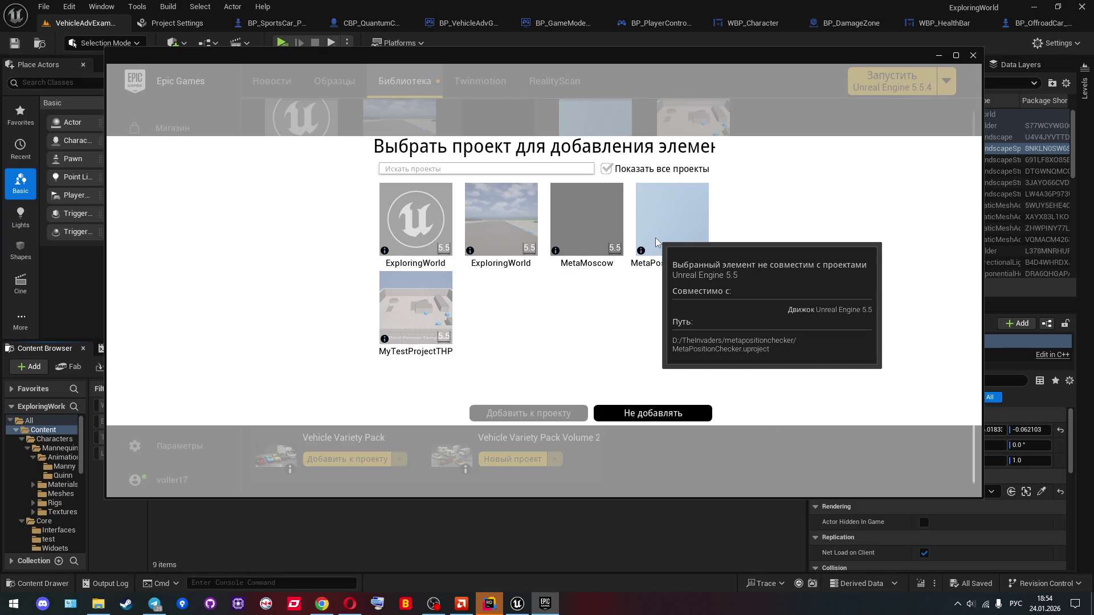
pyautogui.moveTo(499, 223)
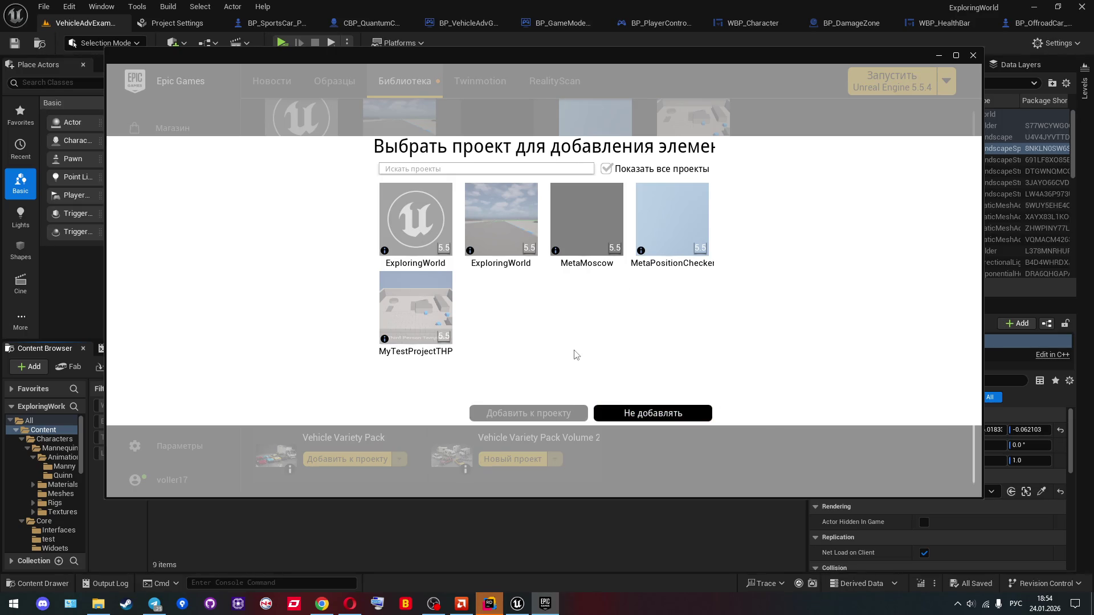
pyautogui.moveTo(470, 252)
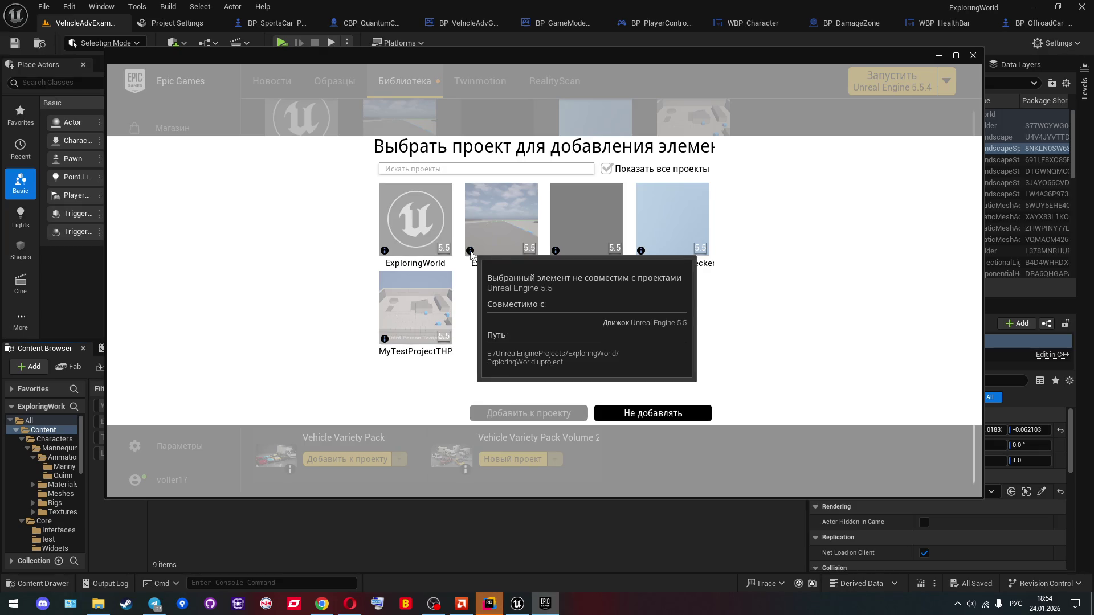
pyautogui.click(98, 605)
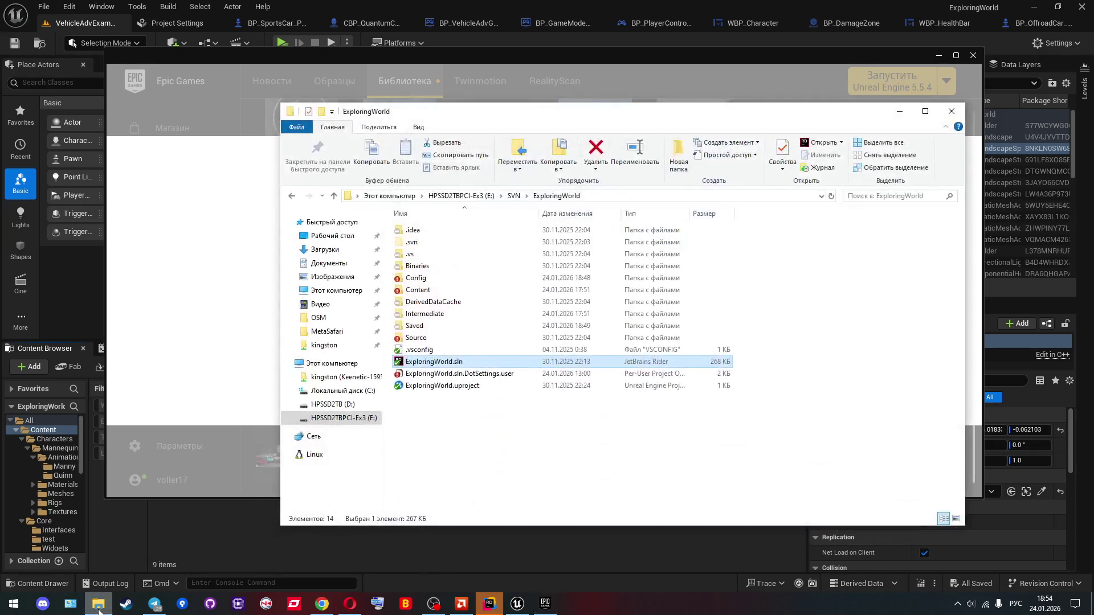
# Step: Toggle Показать все проекты off and on, close the picker with Не добавлять, and return to Explorer
pyautogui.click(98, 607)
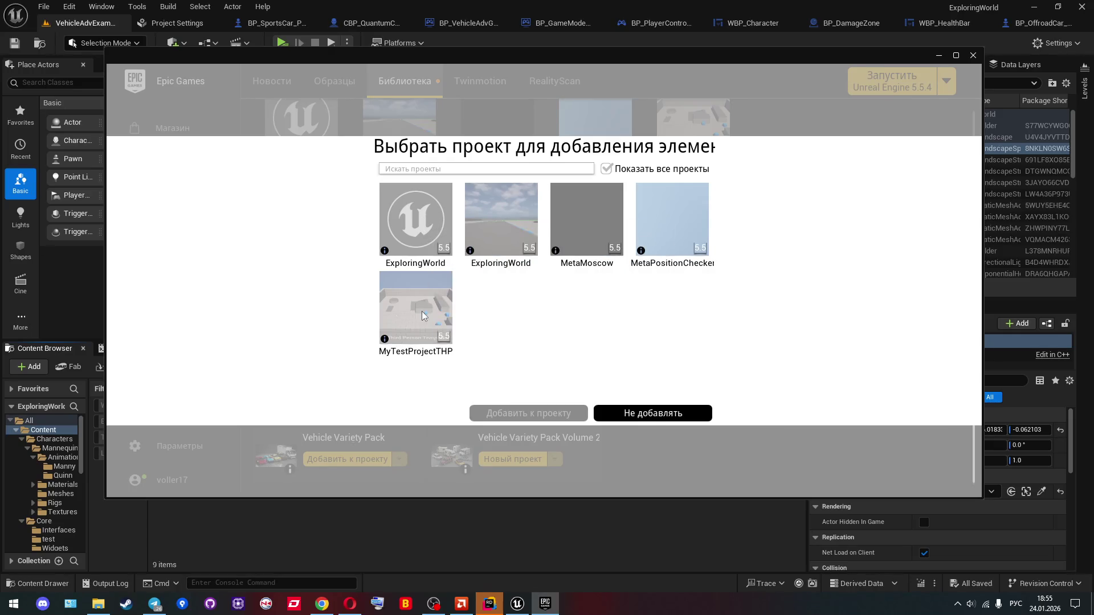
pyautogui.moveTo(422, 316)
pyautogui.click(607, 169)
pyautogui.click(608, 169)
pyautogui.click(639, 418)
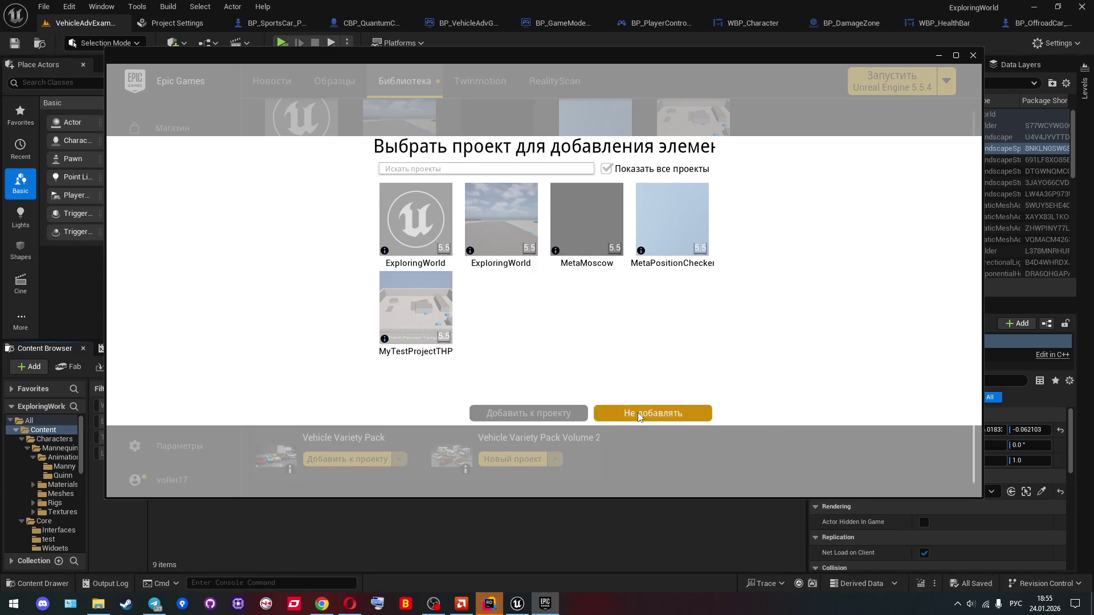
pyautogui.click(107, 609)
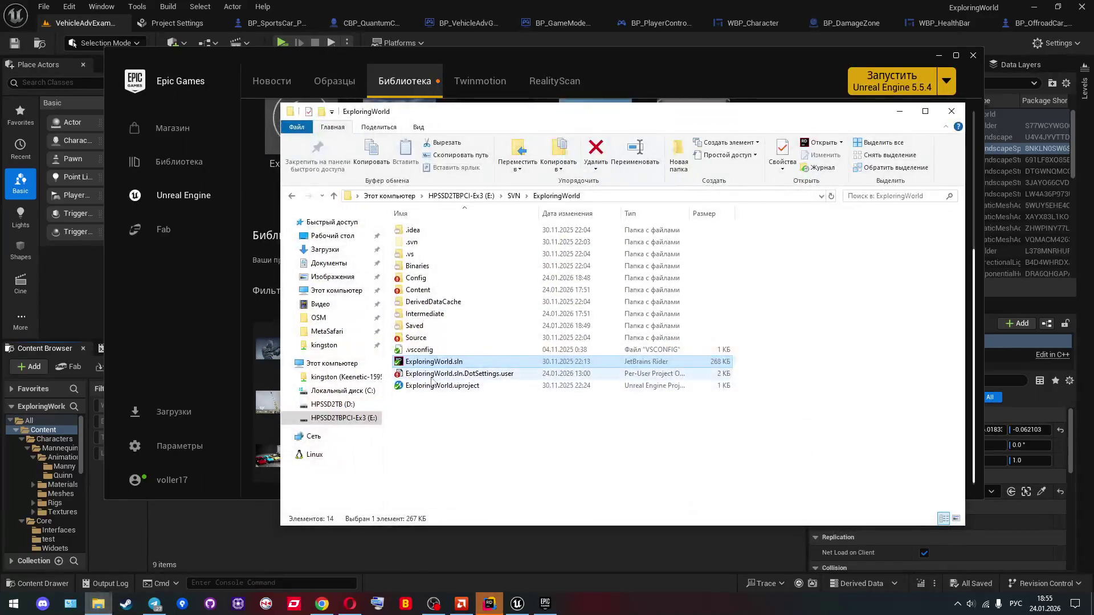
# Step: Browse from E: into UnrealEngineProjects and ExploringWorld, then back to UnrealEngineProjects
pyautogui.click(462, 195)
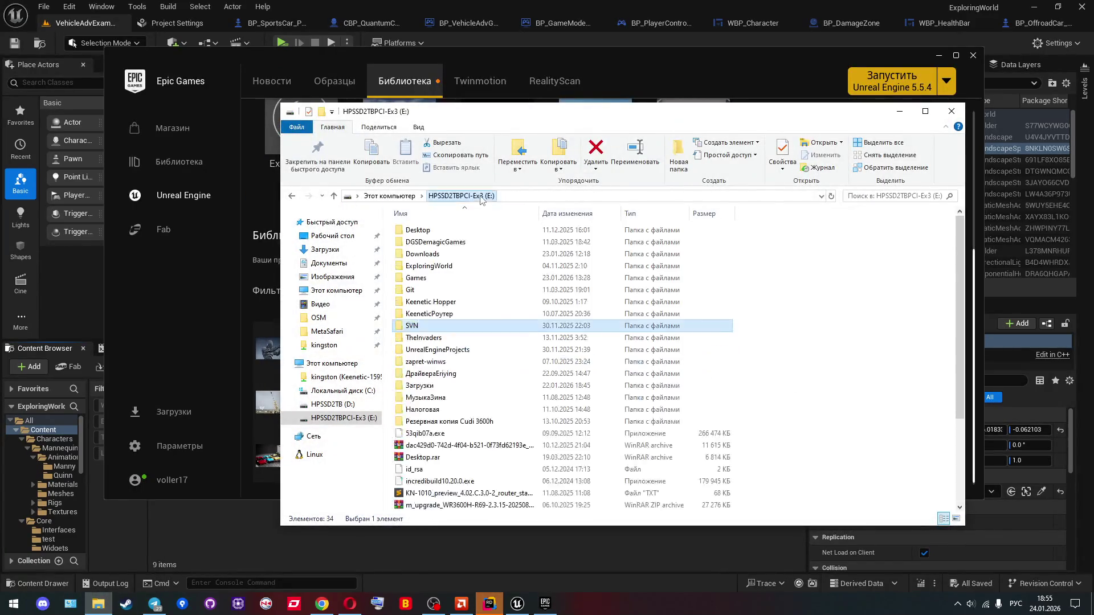
pyautogui.doubleClick(444, 351)
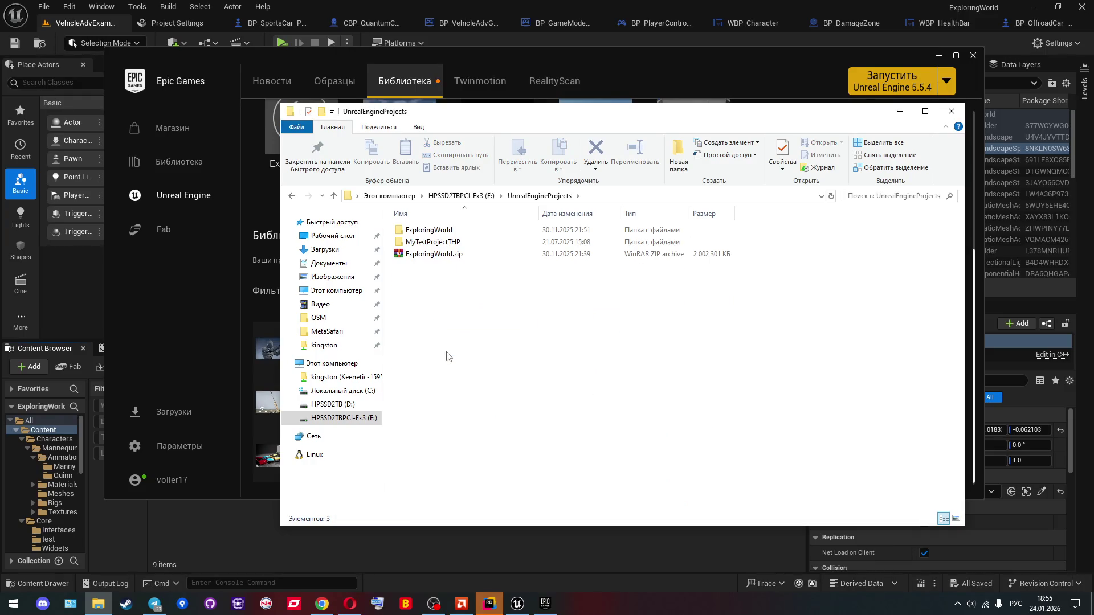
pyautogui.doubleClick(423, 234)
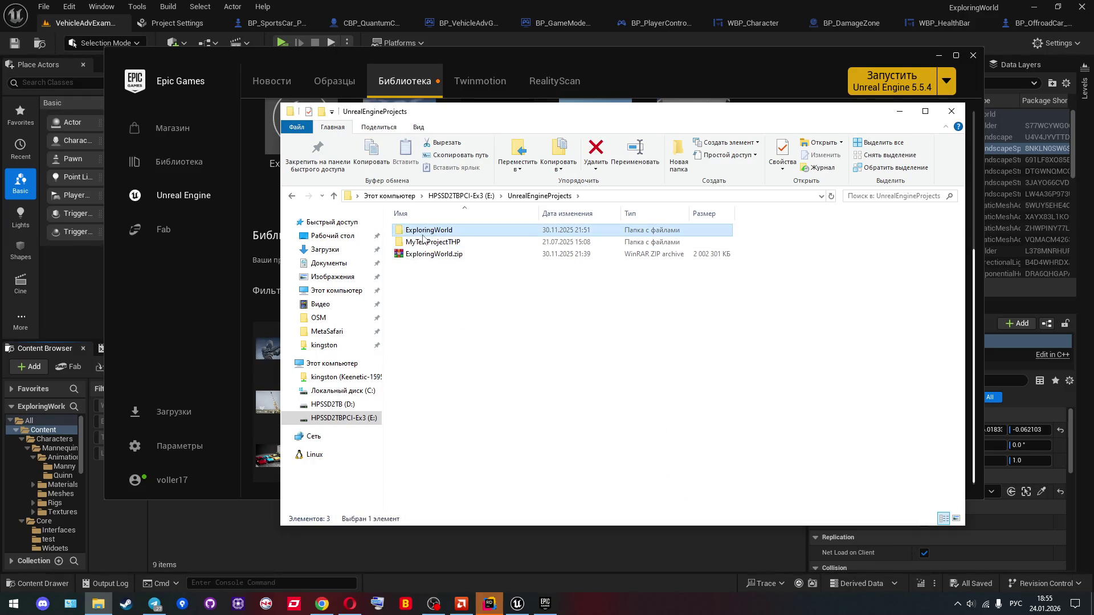
pyautogui.hotkey('alt', 'Left')
pyautogui.hotkey('alt', 'Left')
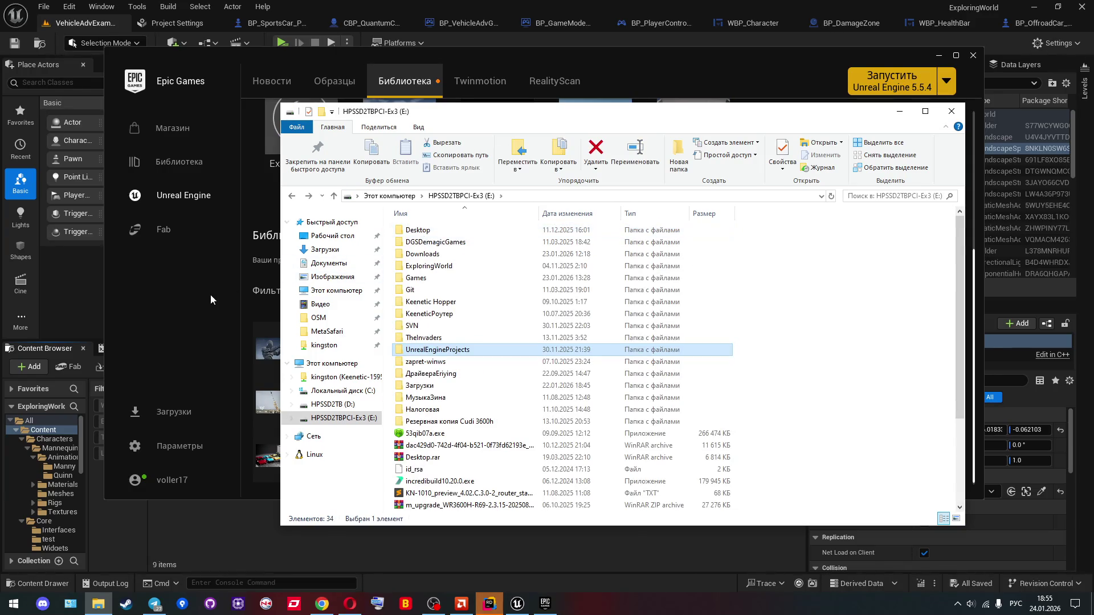
# Step: Reopen the launcher's add-to-project picker with all projects listed
pyautogui.click(211, 295)
pyautogui.click(382, 348)
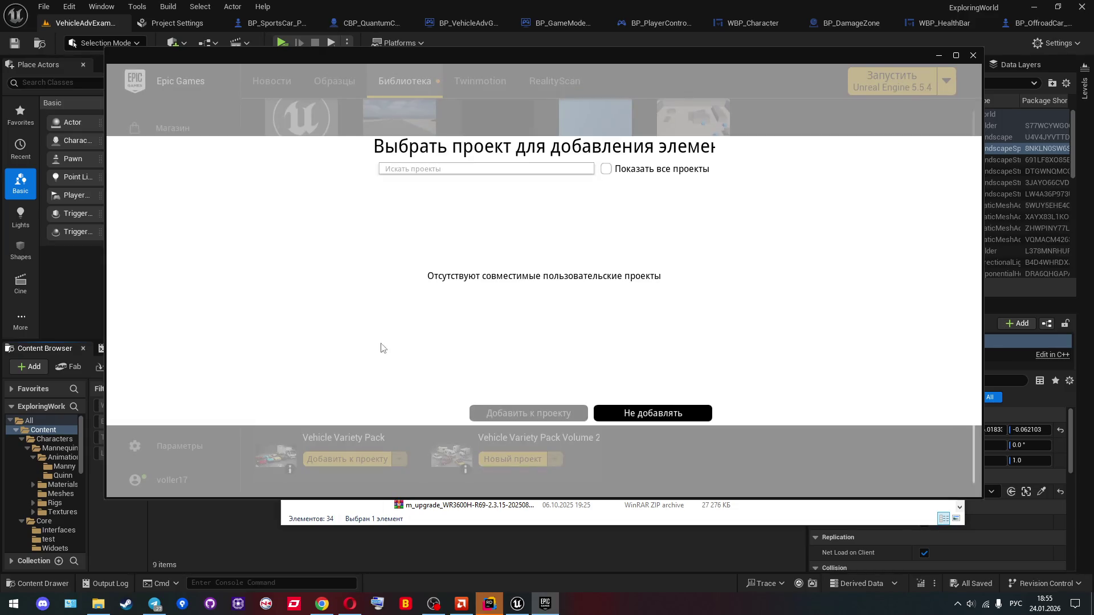
pyautogui.click(605, 169)
pyautogui.moveTo(503, 216)
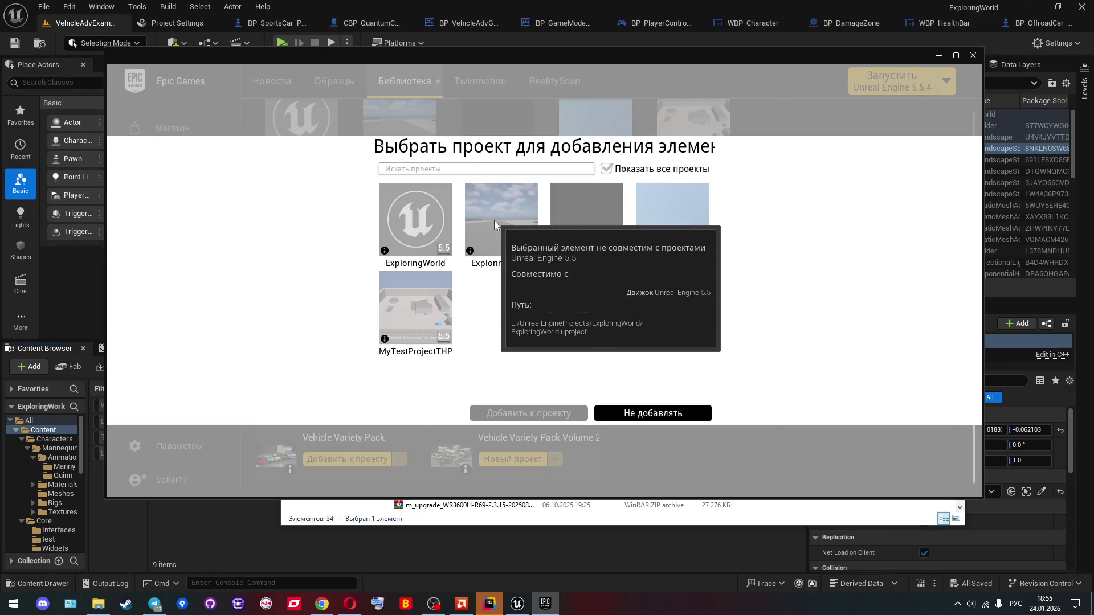
pyautogui.moveTo(405, 221)
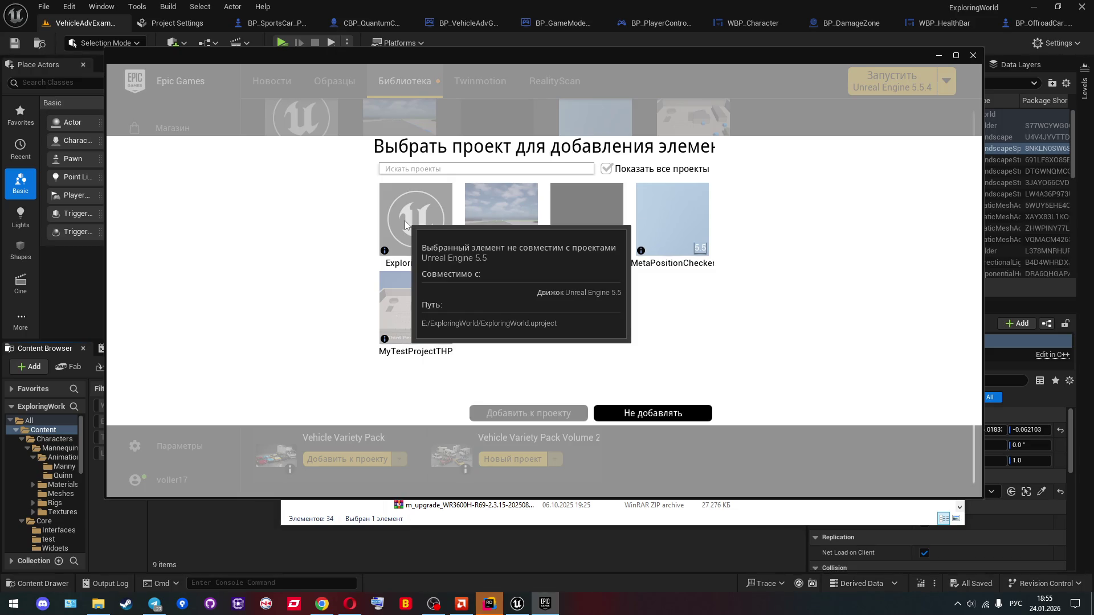
# Step: Check the ExploringWorld folders on E: and in E:\SVN, then return to the project picker
pyautogui.click(362, 512)
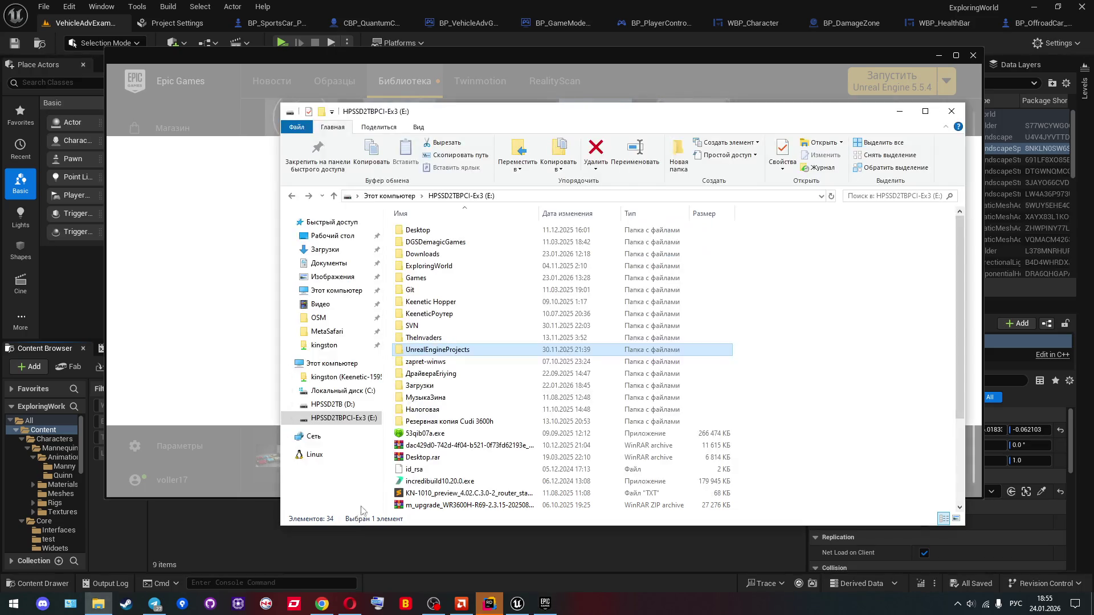
pyautogui.doubleClick(444, 266)
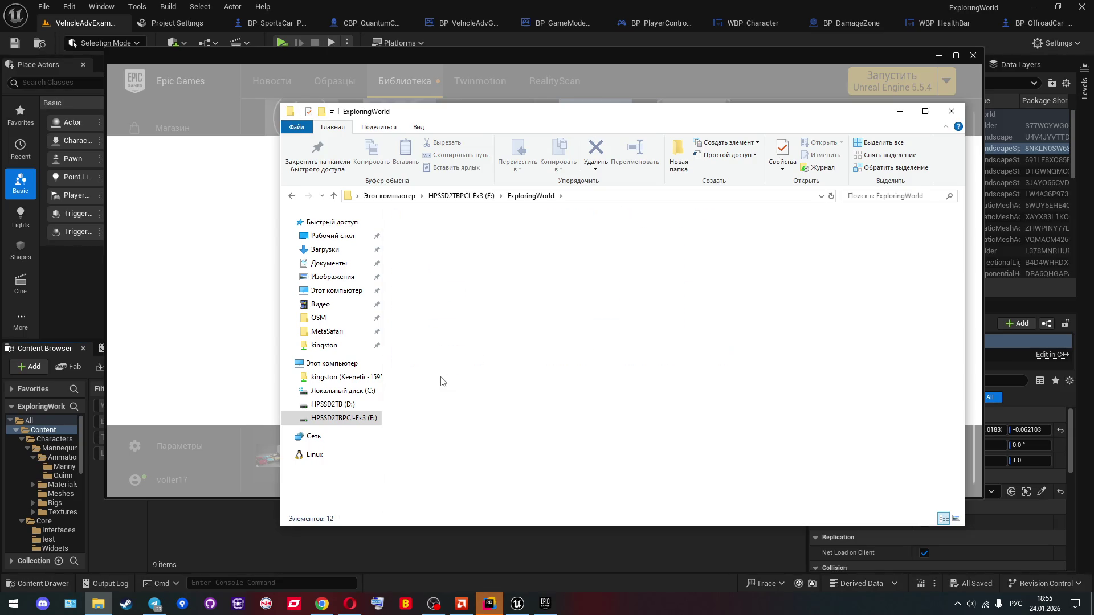
pyautogui.press('BackSpace')
pyautogui.doubleClick(429, 322)
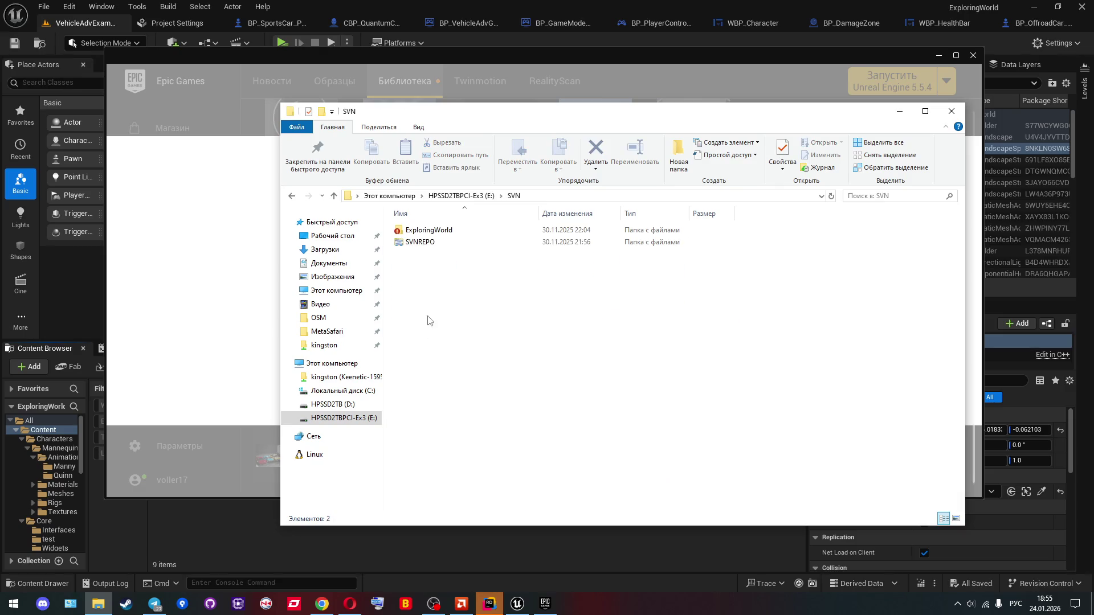
pyautogui.doubleClick(430, 230)
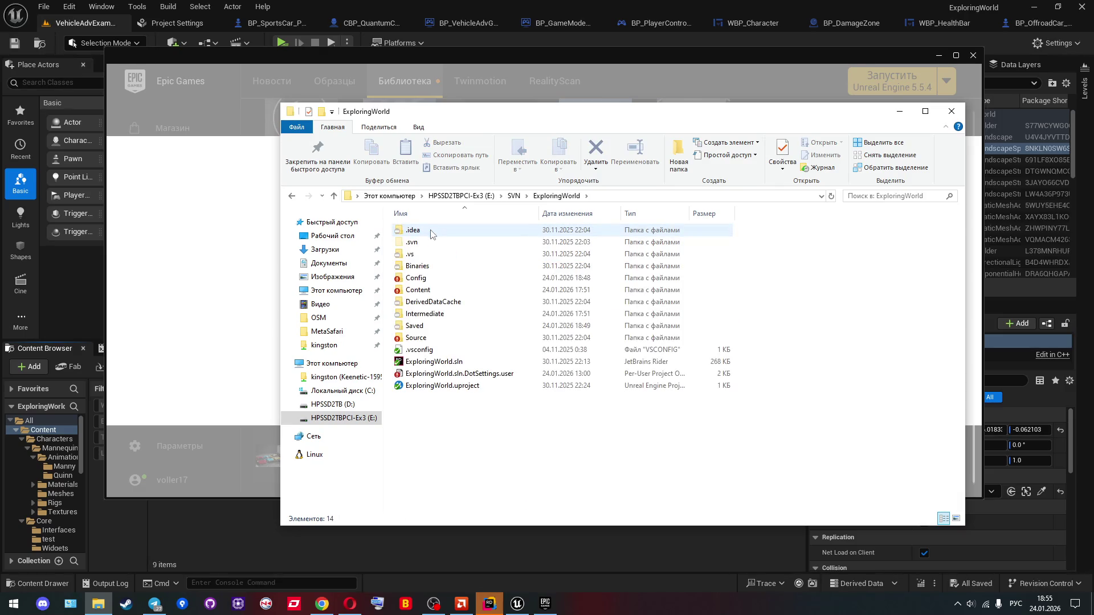
pyautogui.press('BackSpace')
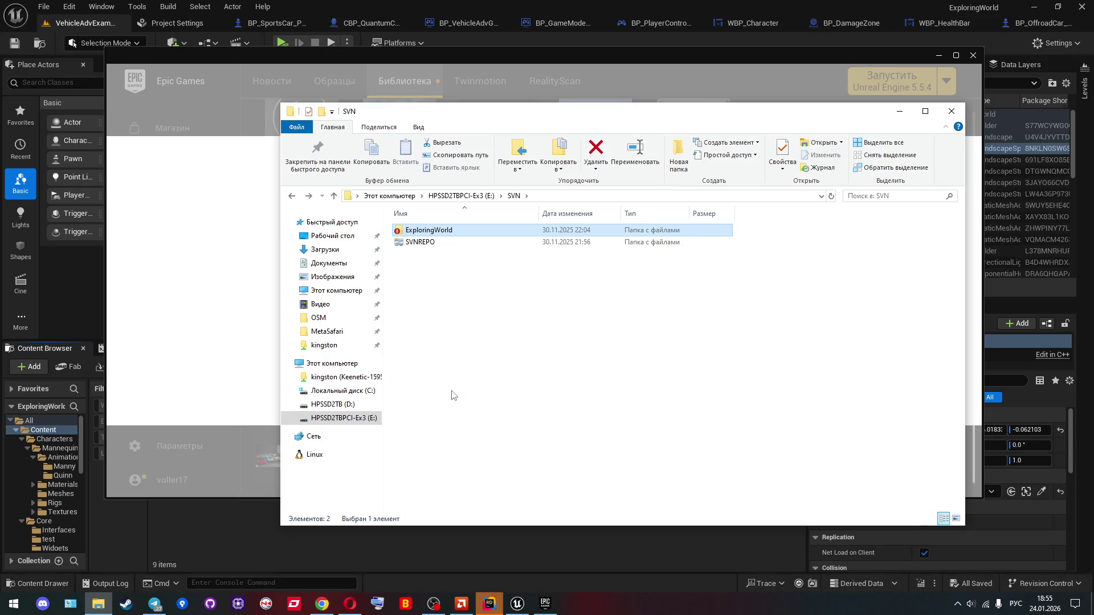
pyautogui.press('BackSpace')
pyautogui.click(232, 313)
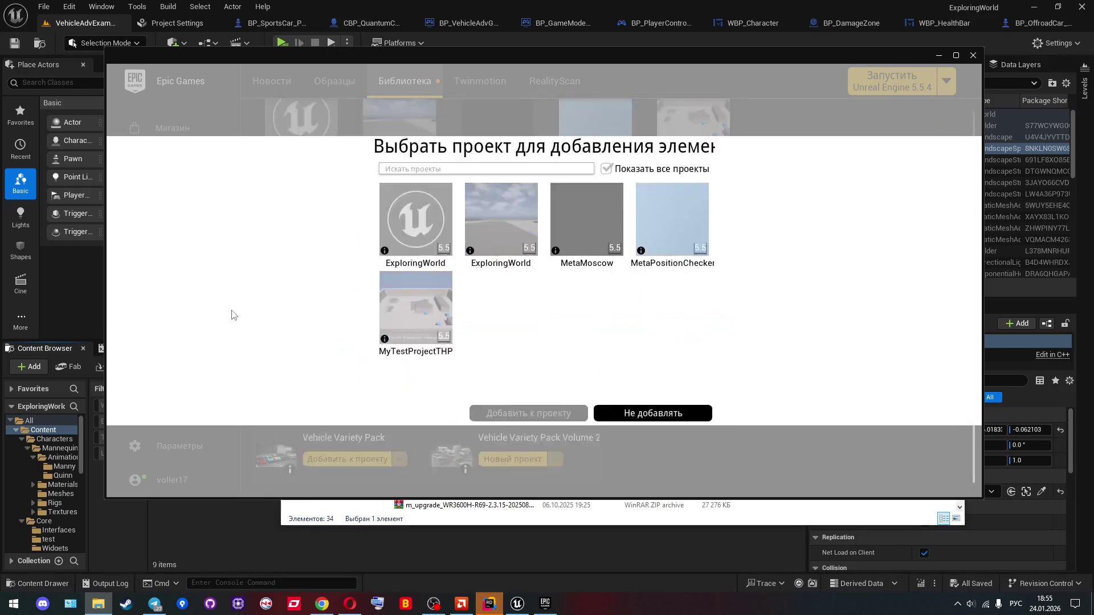
# Step: Select ExploringWorld, see its 5.5 incompatibility warning, cancel with Не добавлять, and go to Fab
pyautogui.click(427, 240)
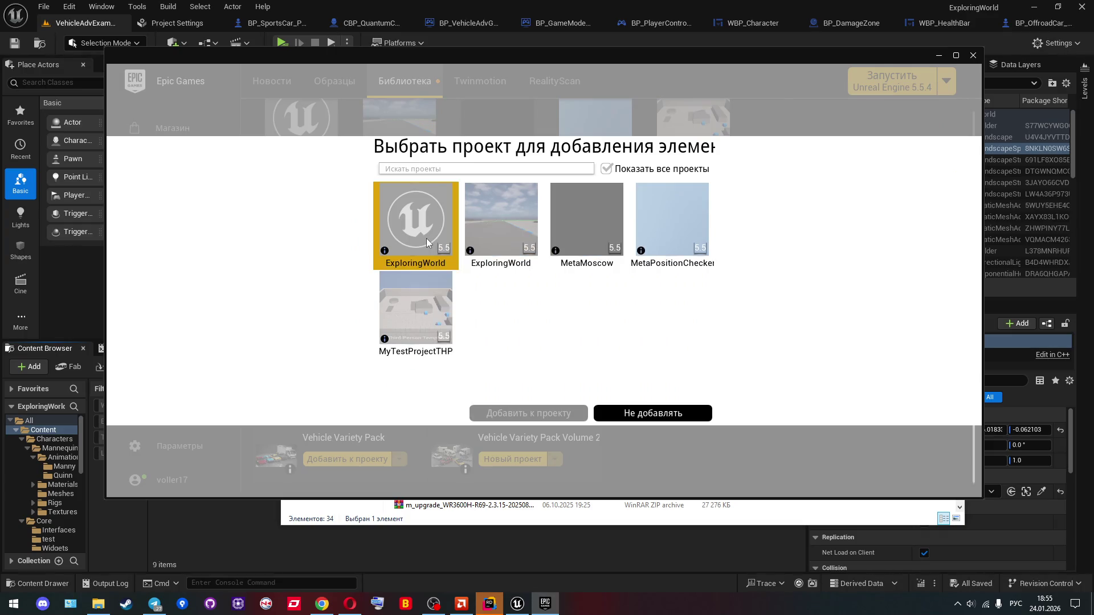
pyautogui.click(380, 237)
pyautogui.click(381, 238)
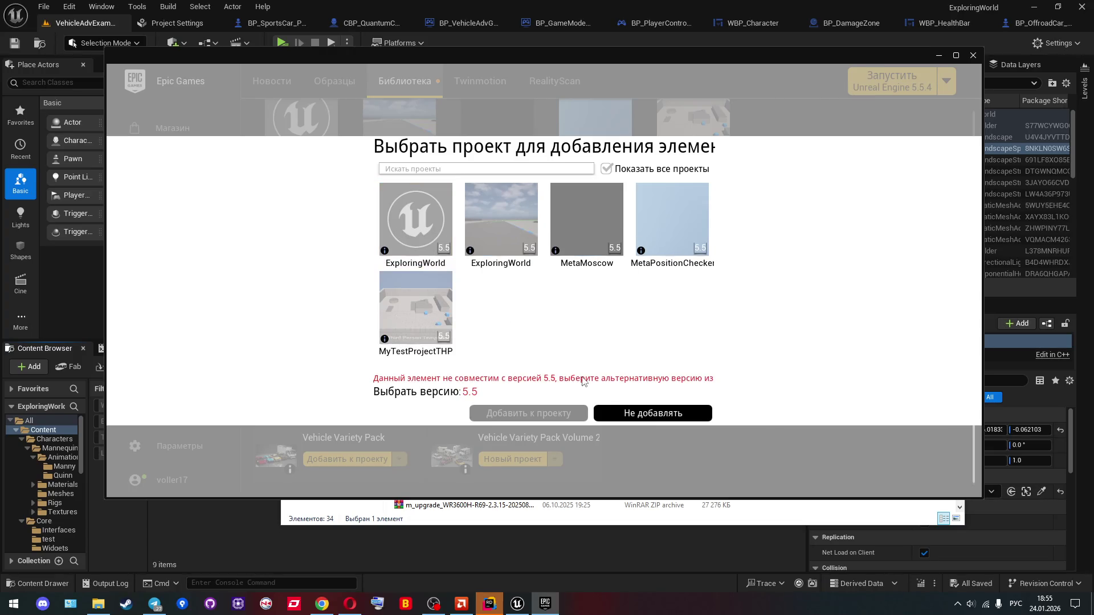
pyautogui.click(406, 228)
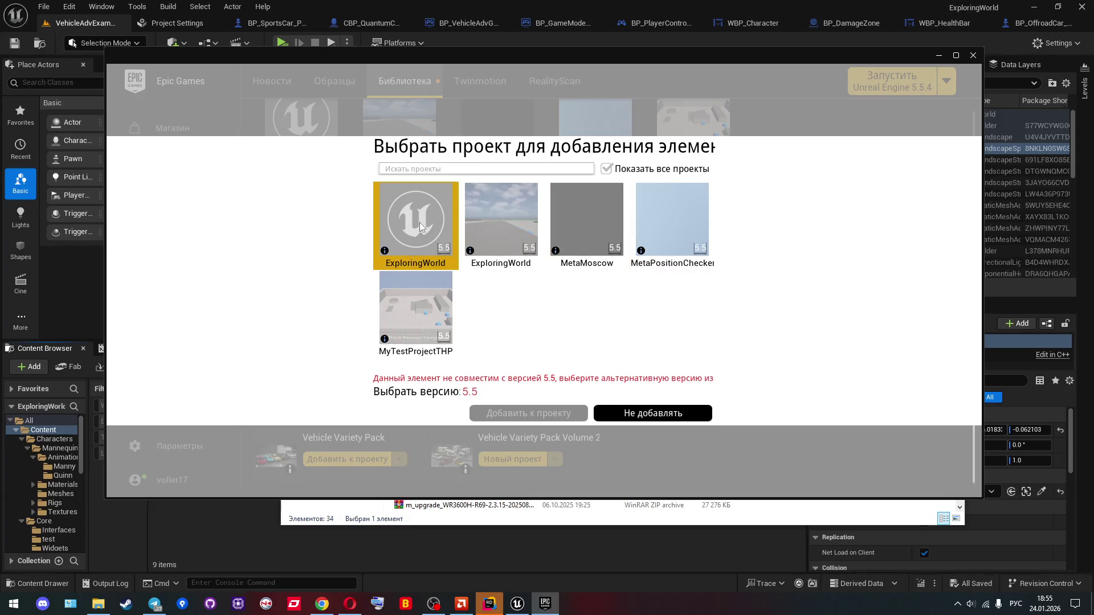
pyautogui.click(635, 418)
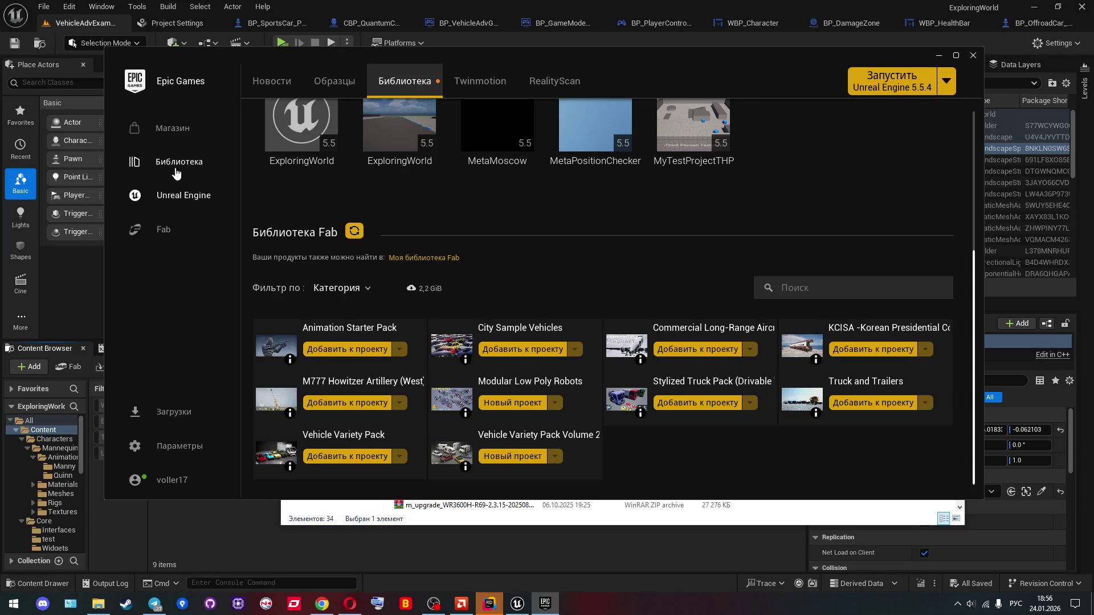
pyautogui.click(157, 236)
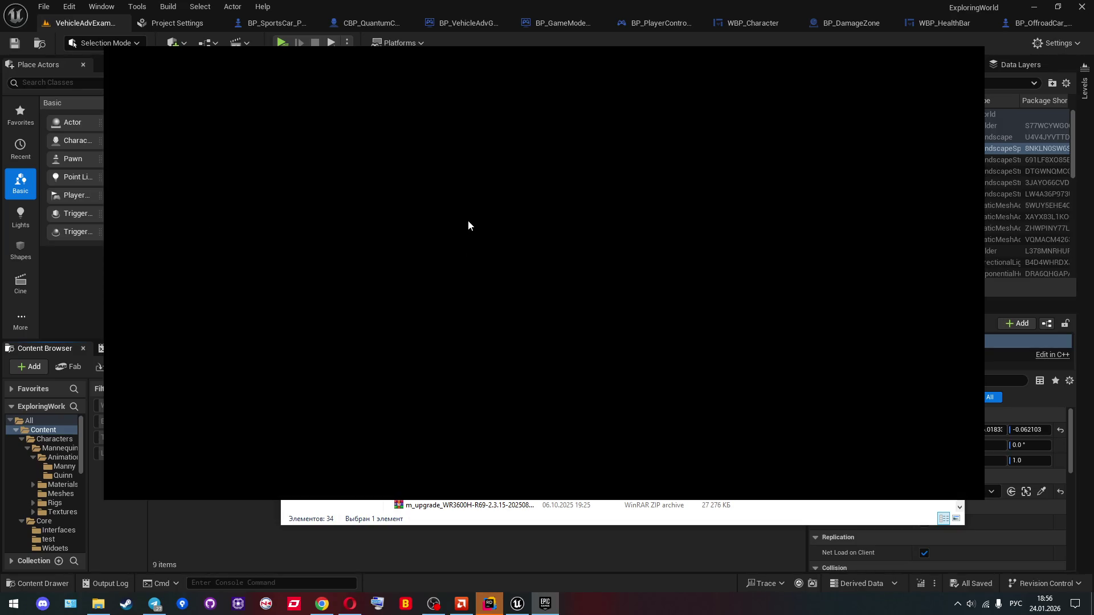
# Step: Browse the Fab Animations category filtered to free items only
pyautogui.scroll(-5, 307, 285)
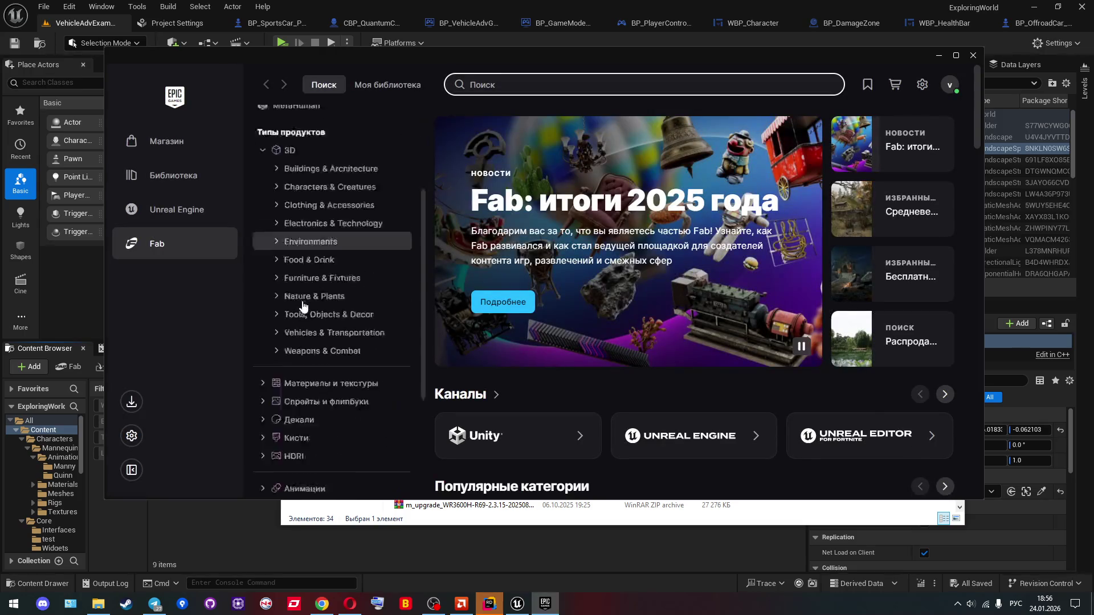
pyautogui.scroll(-3, 302, 306)
pyautogui.click(312, 335)
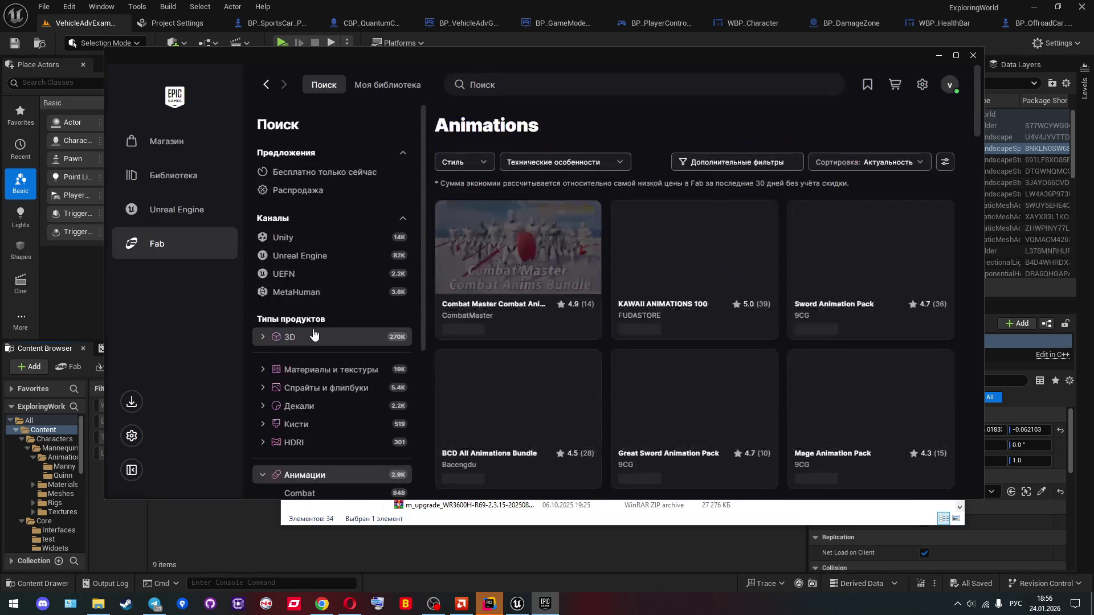
pyautogui.click(755, 166)
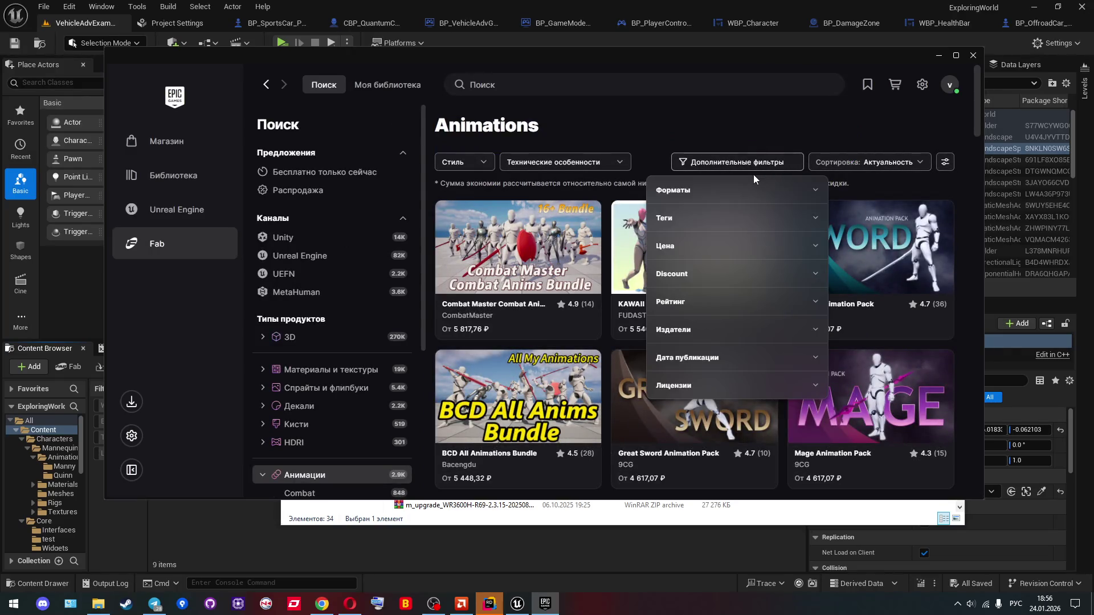
pyautogui.click(685, 246)
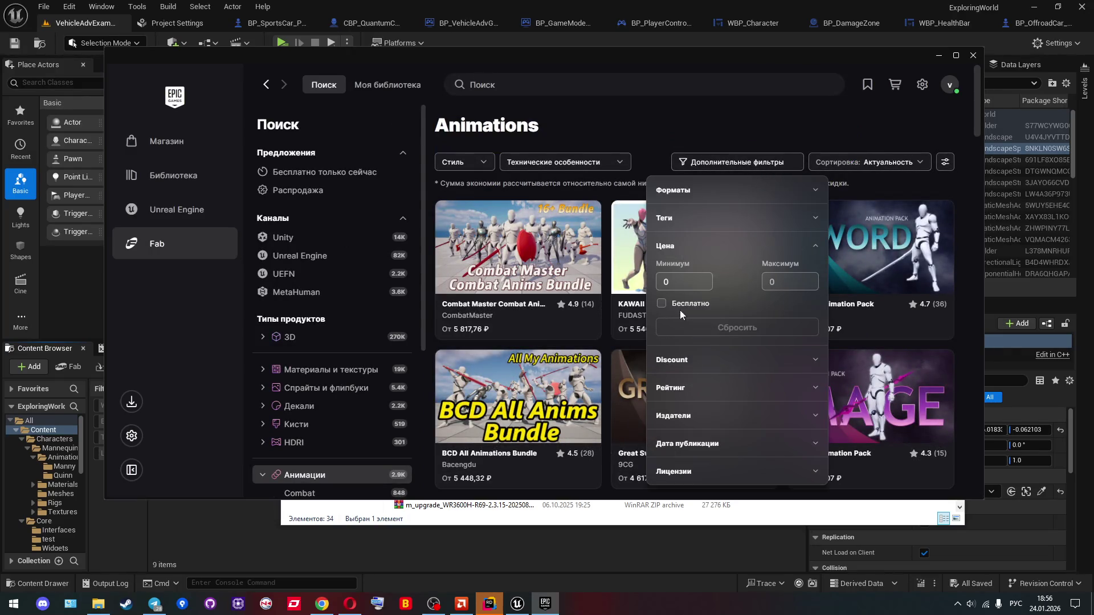
pyautogui.click(681, 311)
pyautogui.click(656, 146)
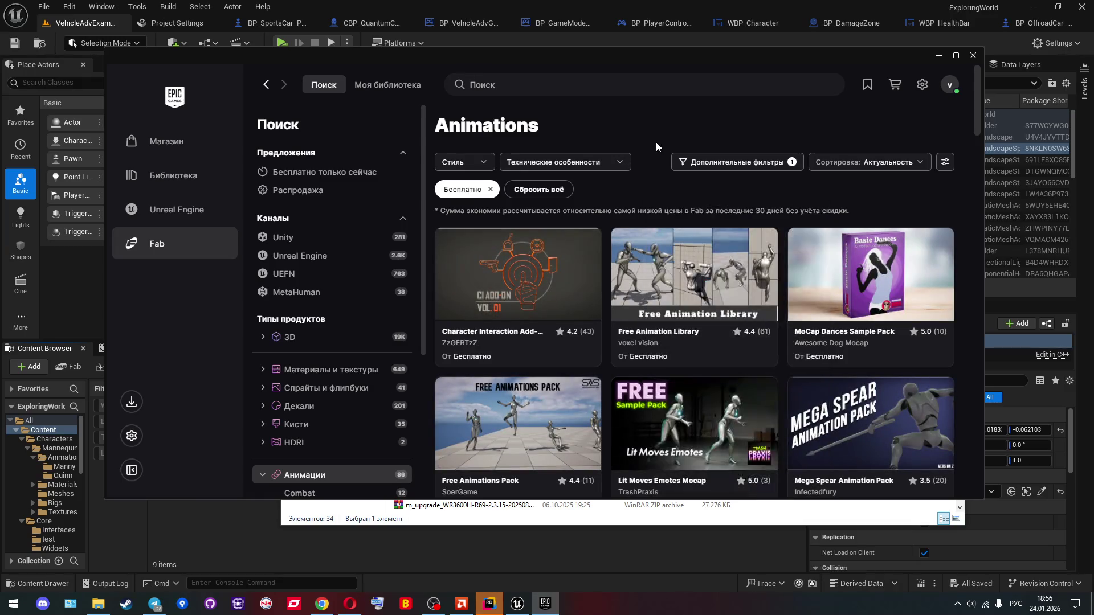
# Step: Scroll the results to the 'Lyra Animation Sequences Only' card and open its details
pyautogui.scroll(-2, 521, 213)
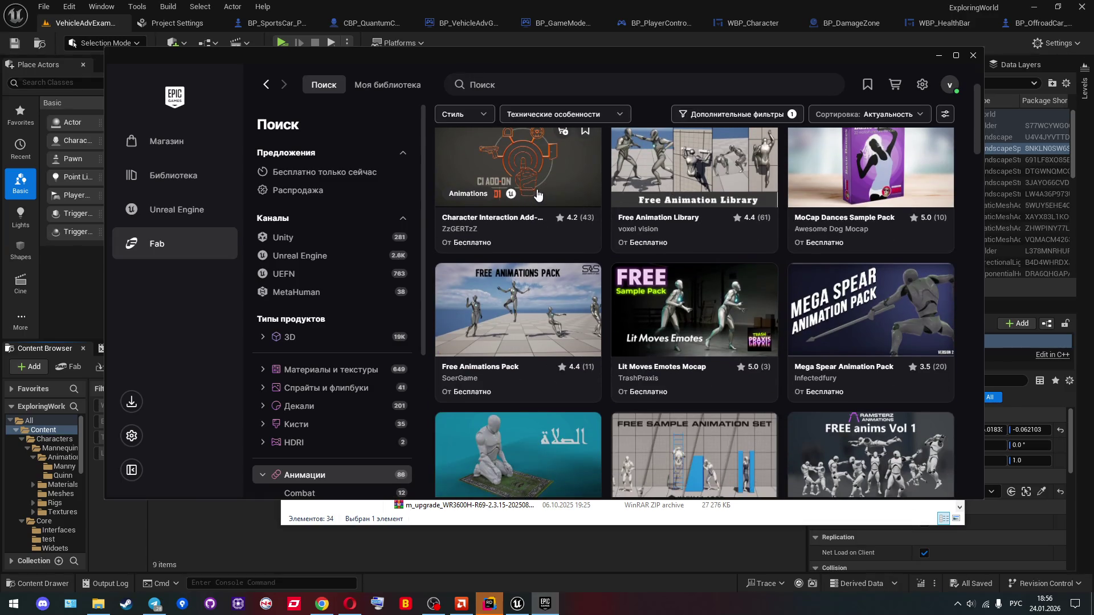
pyautogui.scroll(1, 537, 193)
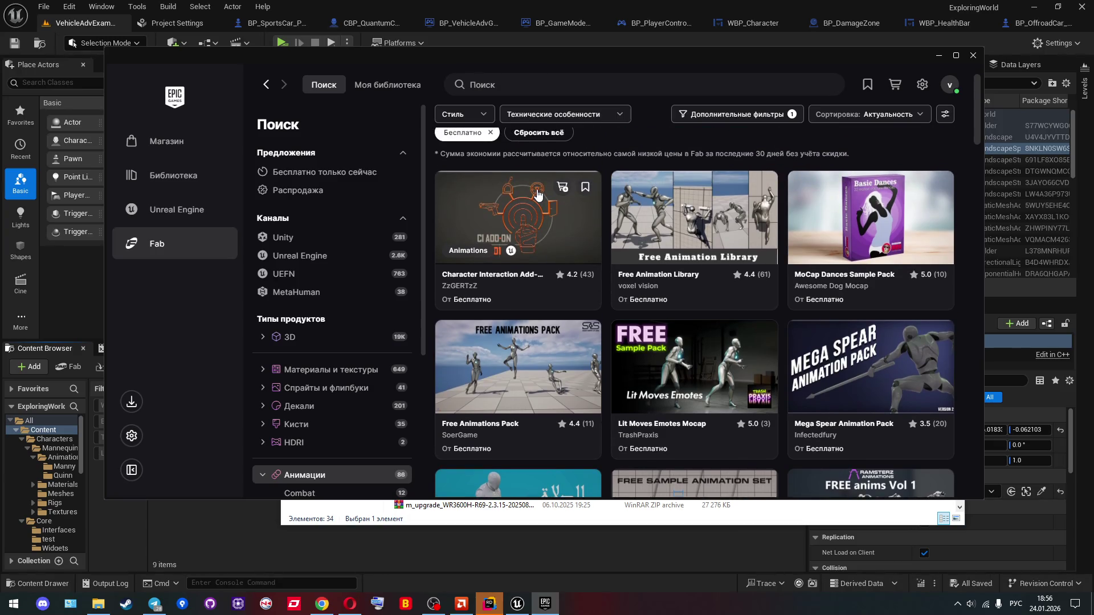
pyautogui.scroll(-3, 725, 201)
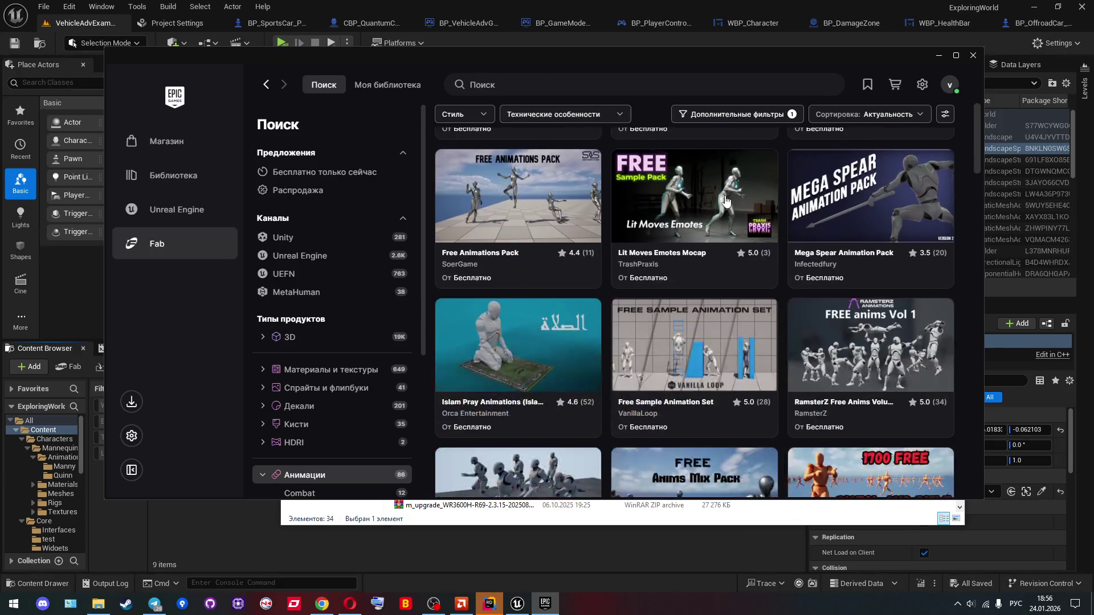
pyautogui.scroll(-1, 725, 201)
pyautogui.scroll(-3, 725, 201)
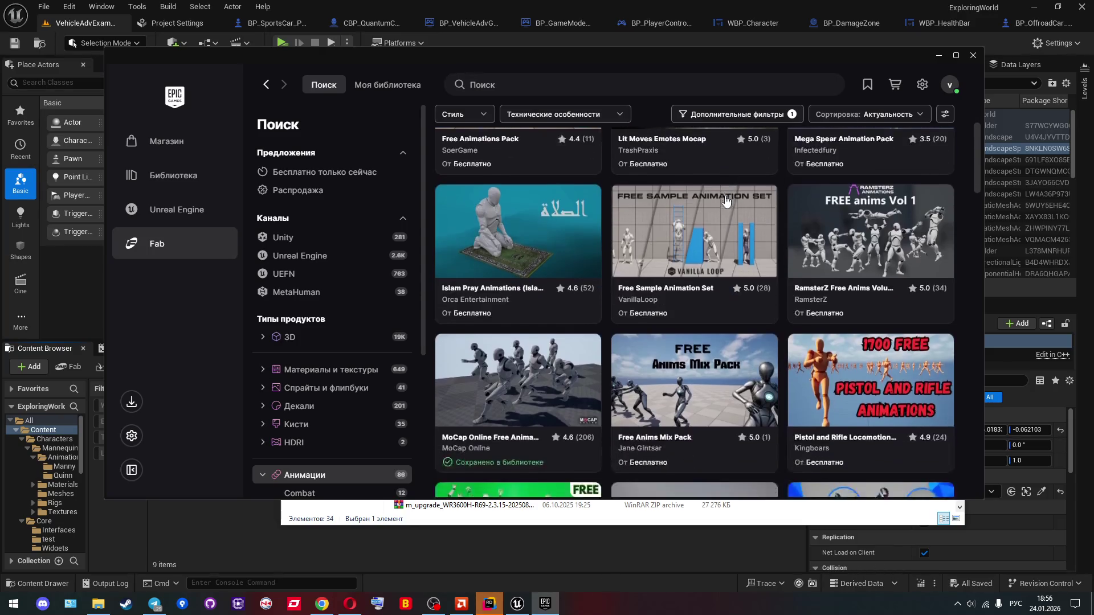
pyautogui.scroll(-4, 724, 209)
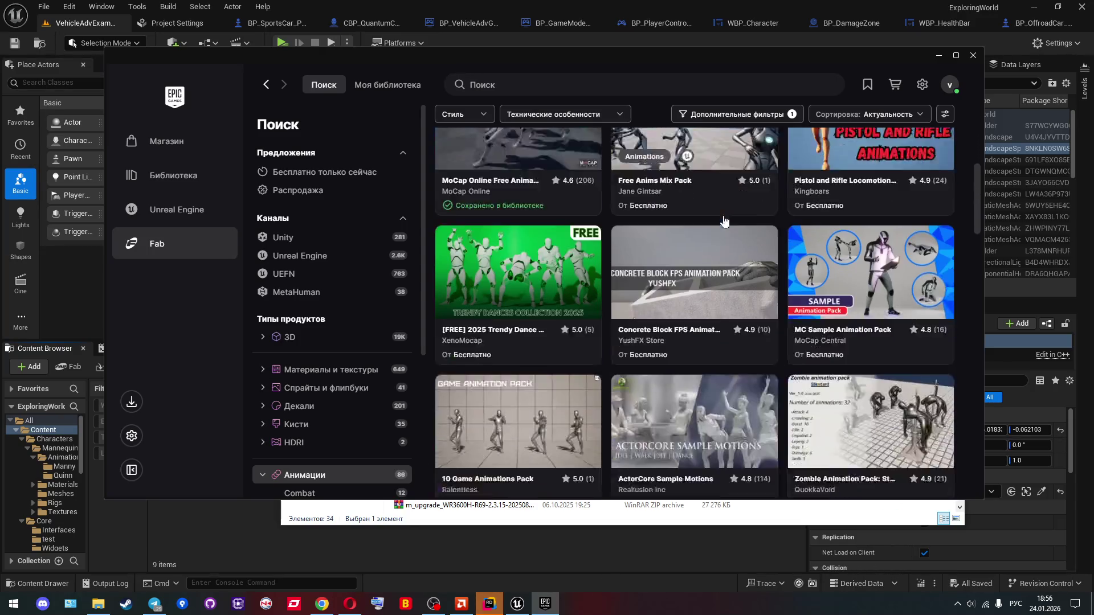
pyautogui.scroll(-1, 724, 220)
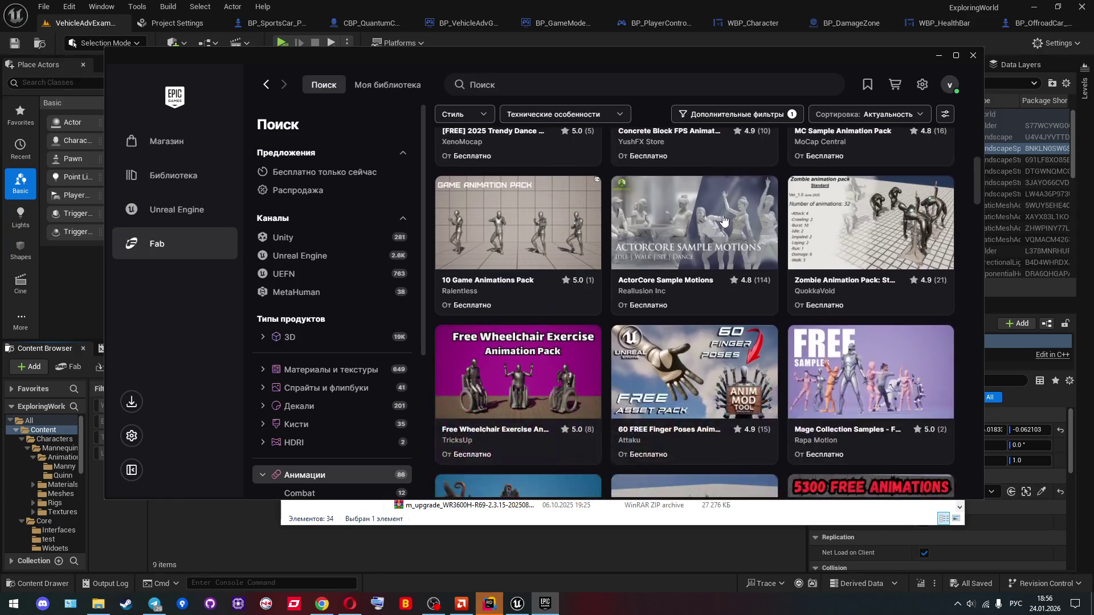
pyautogui.scroll(-3, 820, 188)
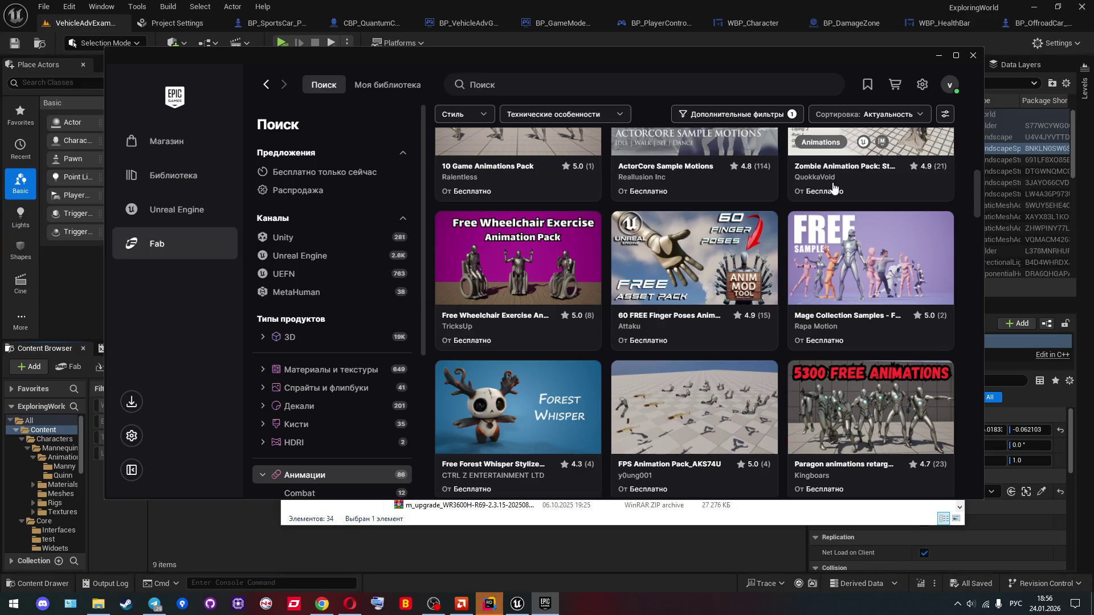
pyautogui.scroll(-4, 834, 188)
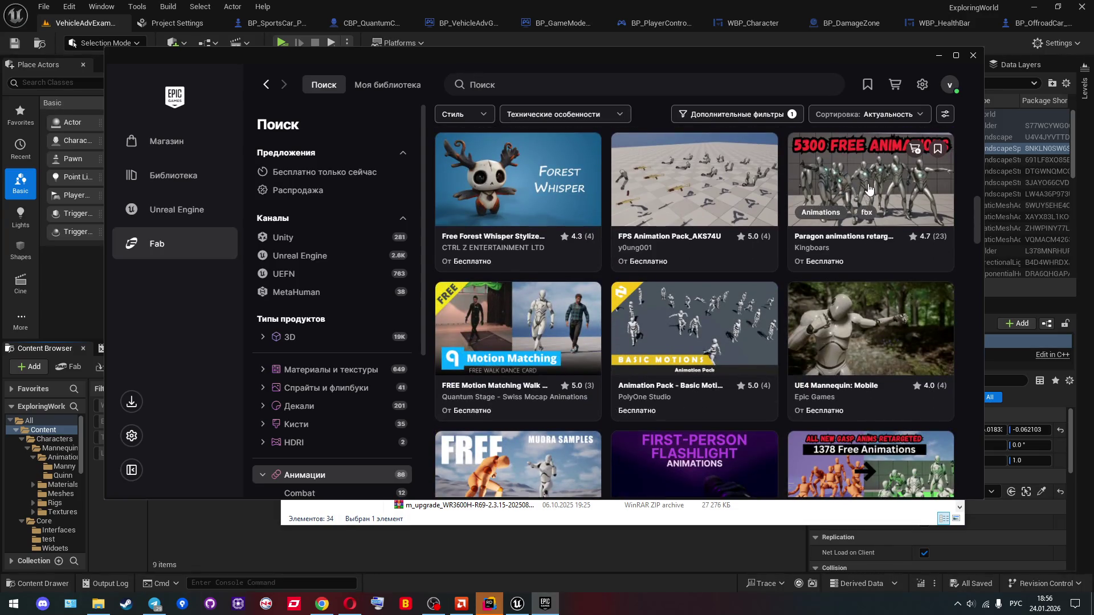
pyautogui.scroll(-5, 863, 188)
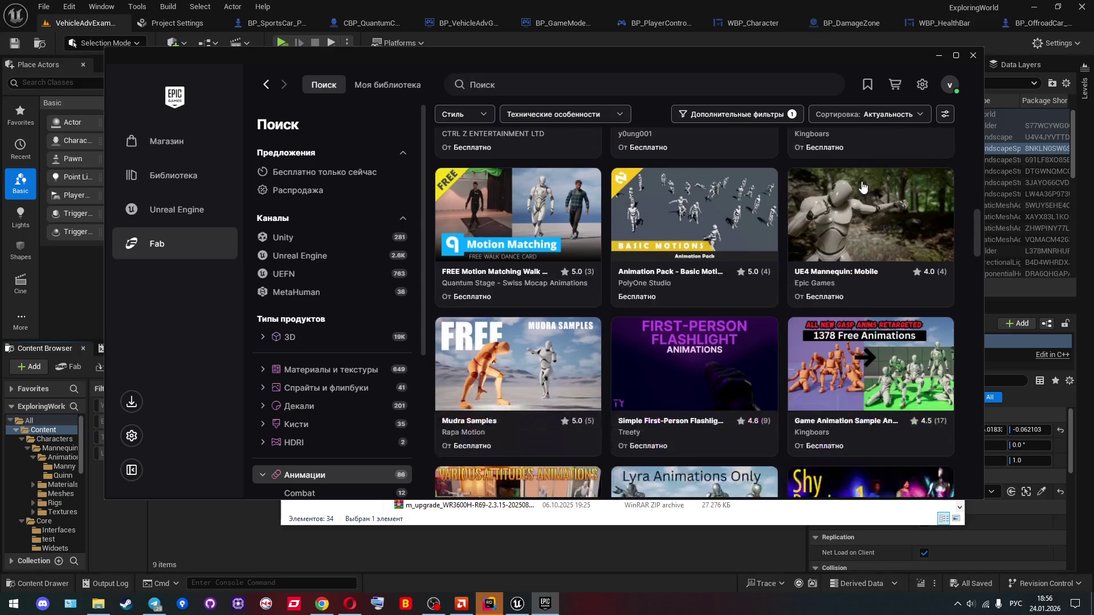
pyautogui.scroll(-2, 864, 185)
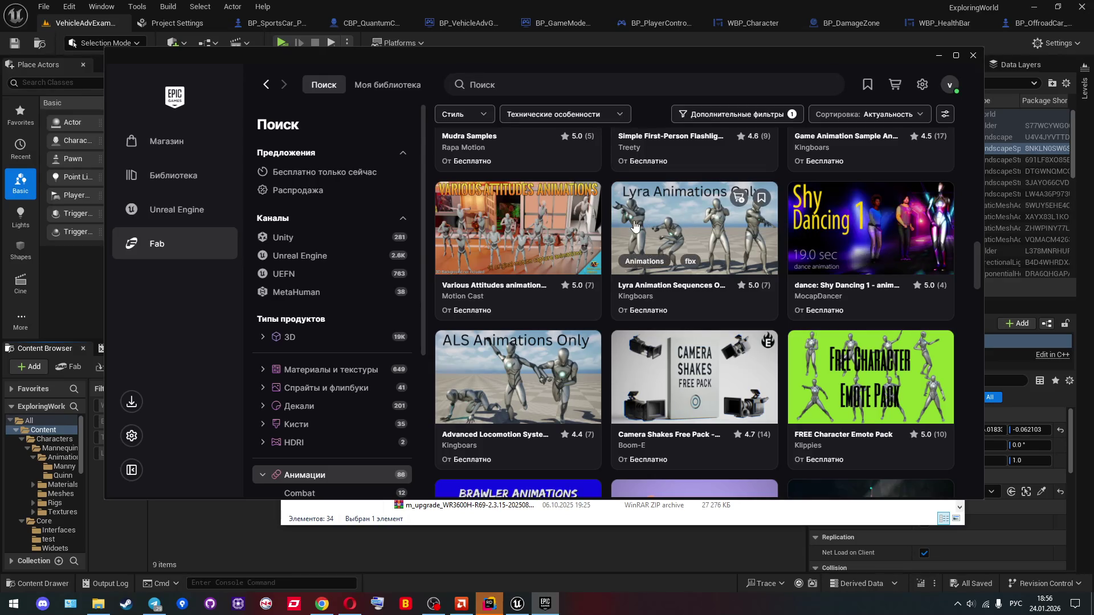
pyautogui.scroll(-5, 635, 226)
pyautogui.scroll(-3, 636, 225)
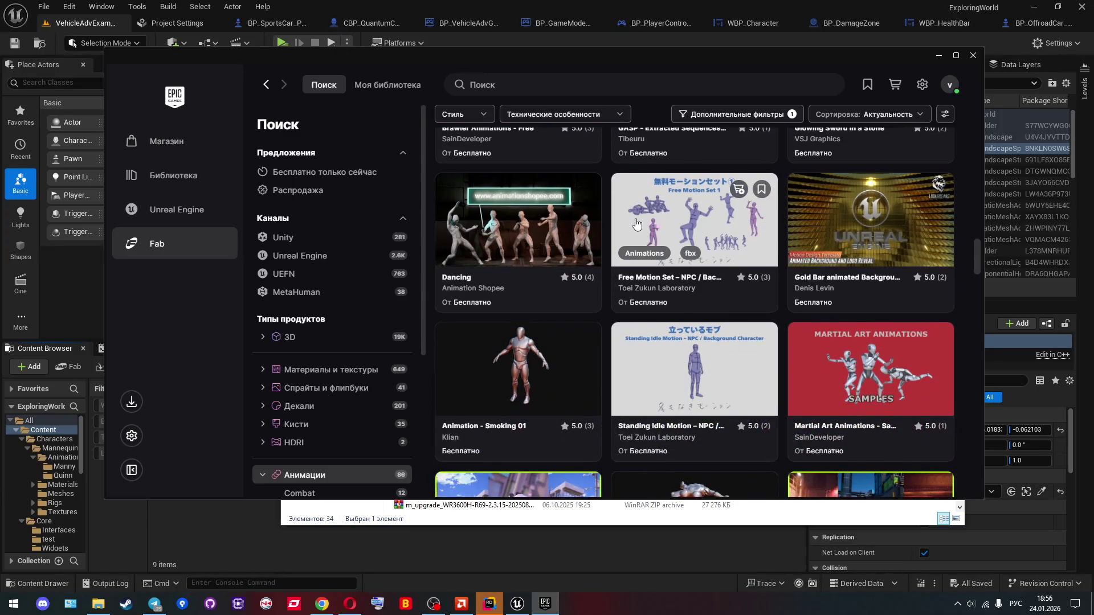
pyautogui.scroll(-3, 641, 219)
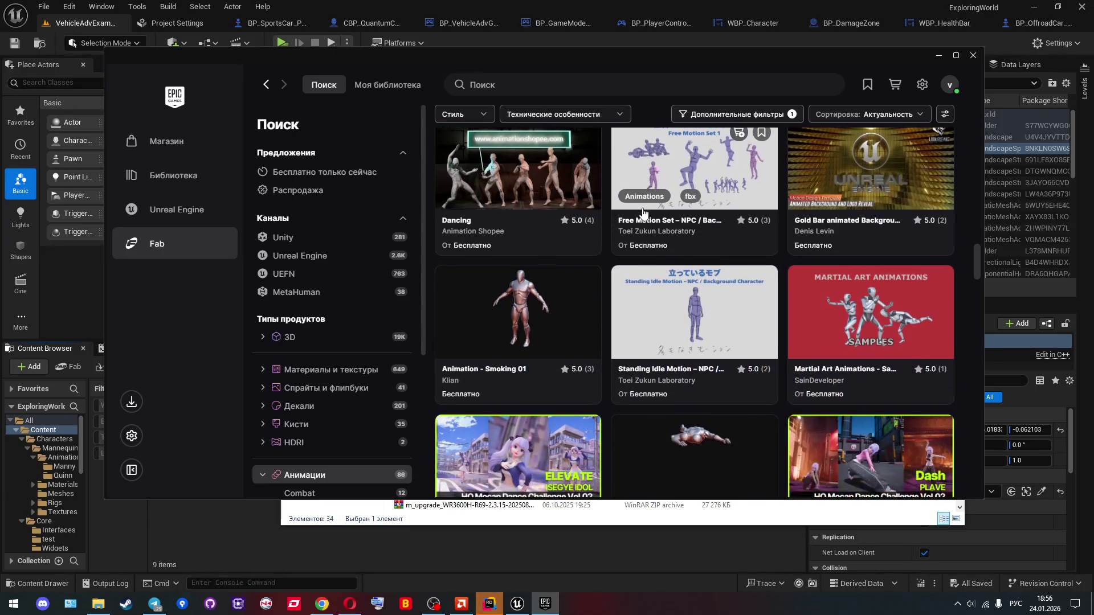
pyautogui.scroll(-2, 644, 220)
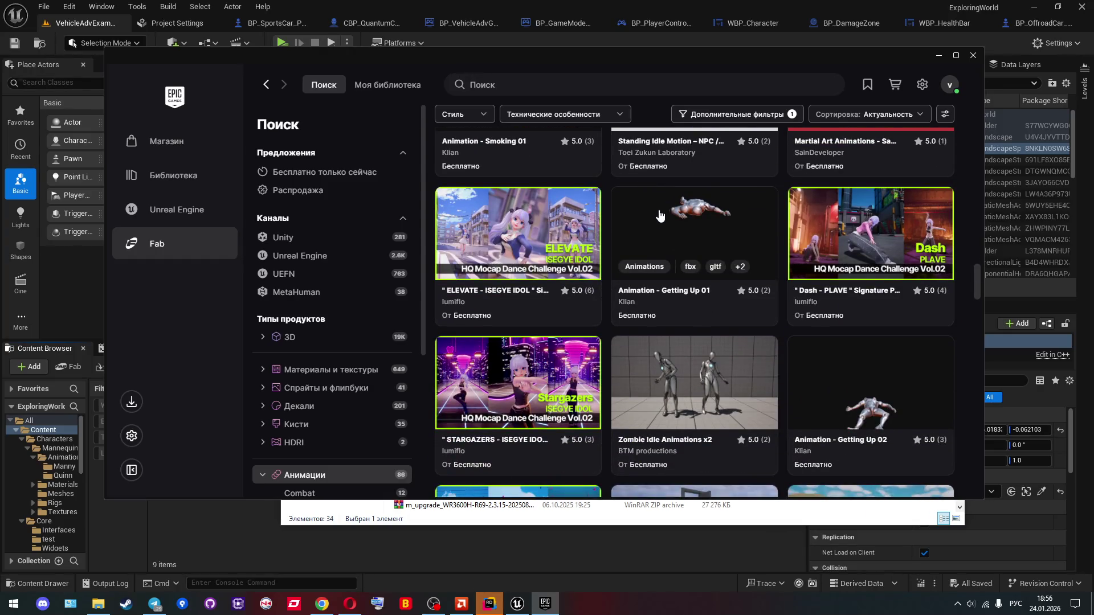
pyautogui.scroll(-2, 705, 227)
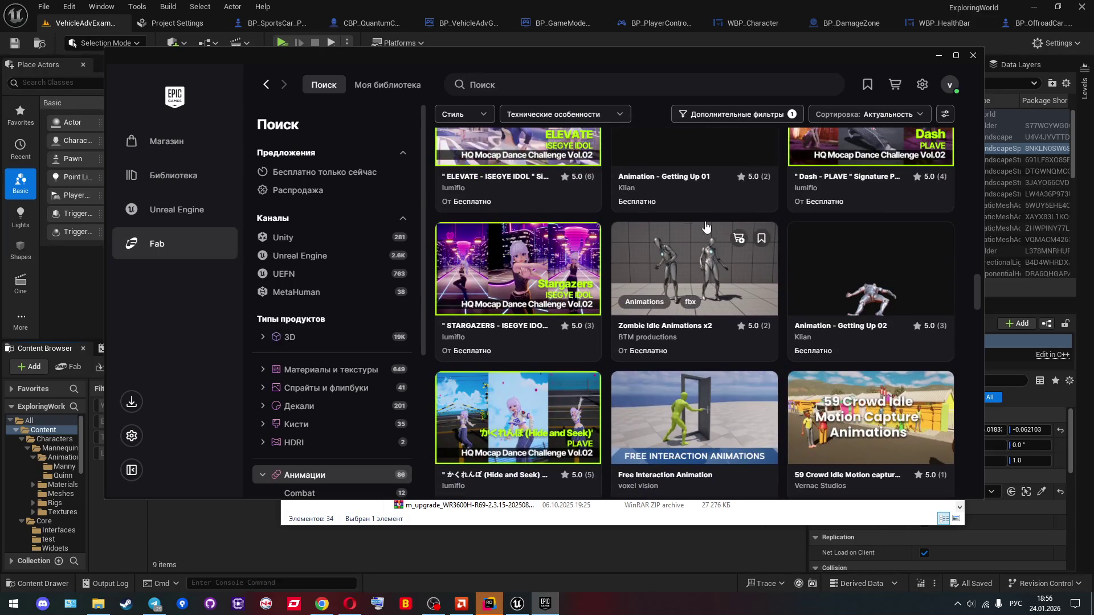
pyautogui.scroll(-4, 705, 227)
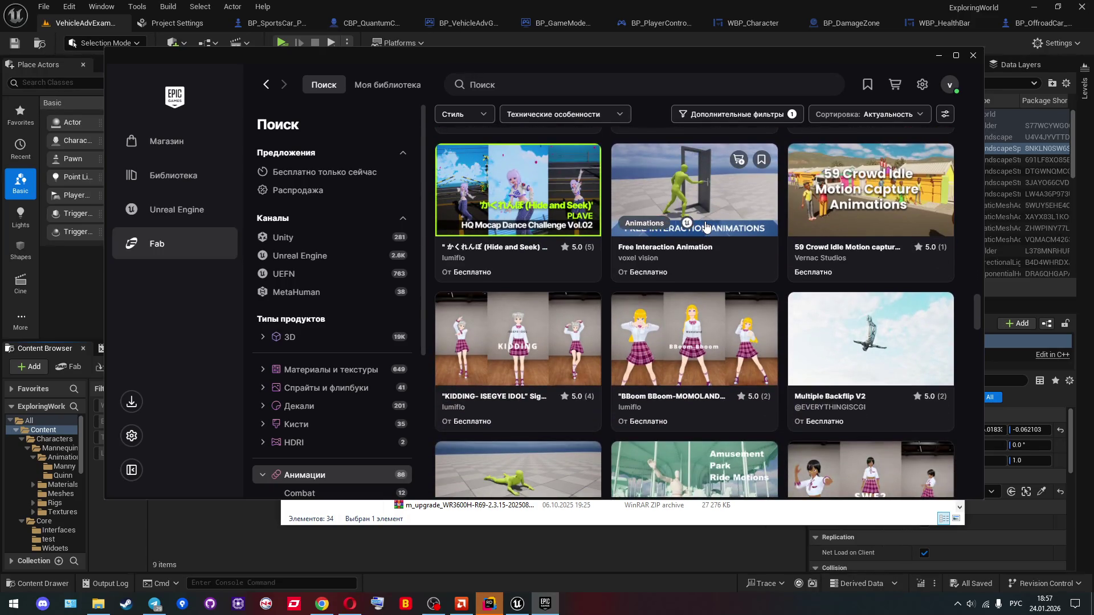
pyautogui.scroll(-2, 706, 227)
pyautogui.scroll(-3, 705, 226)
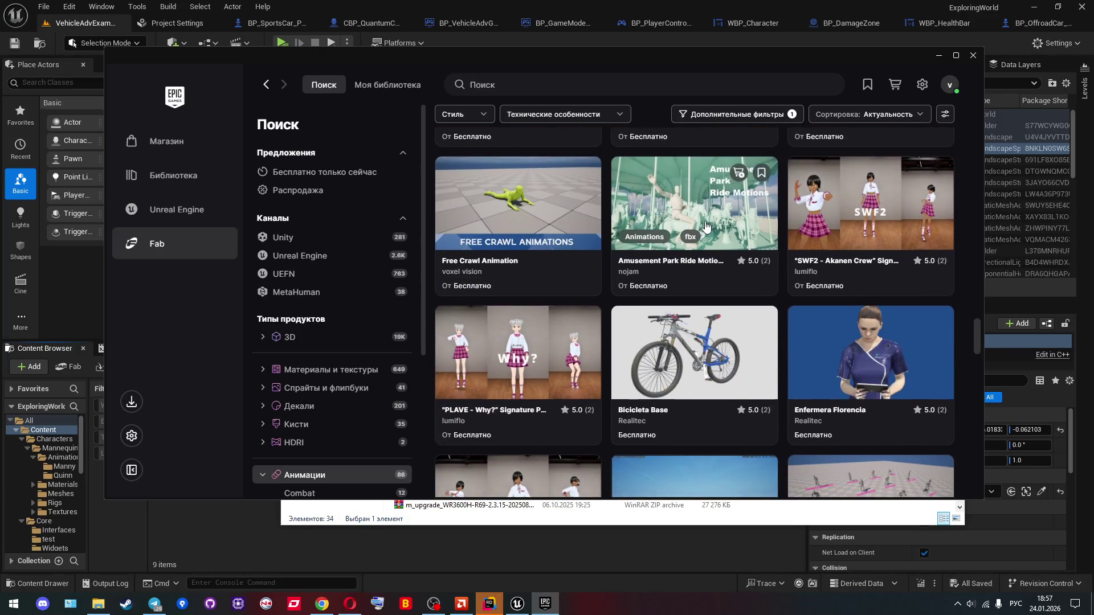
pyautogui.scroll(-3, 706, 227)
pyautogui.scroll(-3, 706, 227)
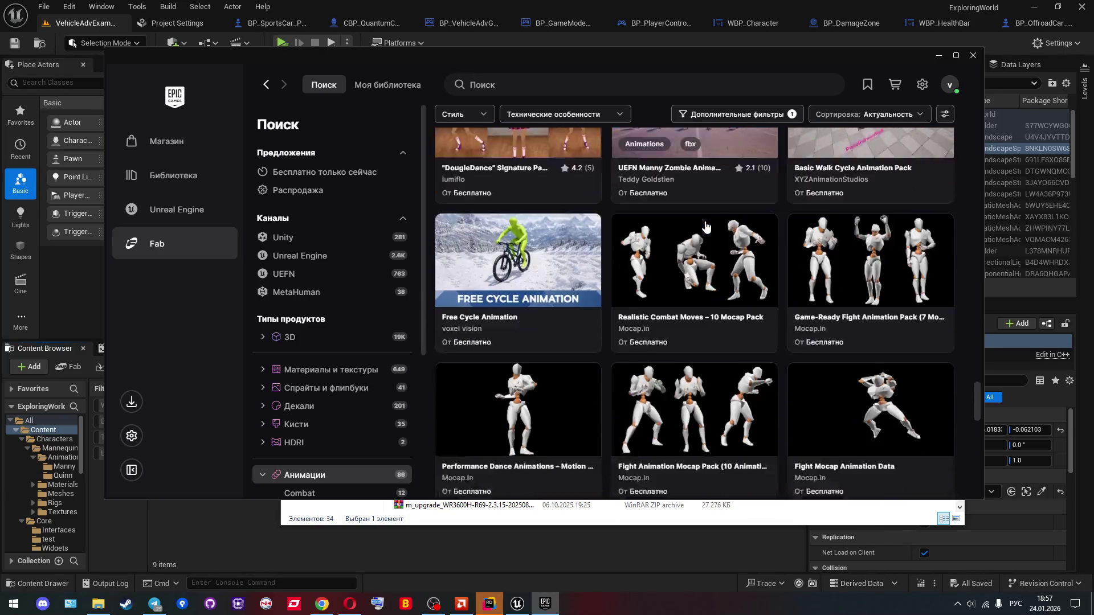
pyautogui.scroll(-3, 705, 227)
pyautogui.scroll(-5, 705, 227)
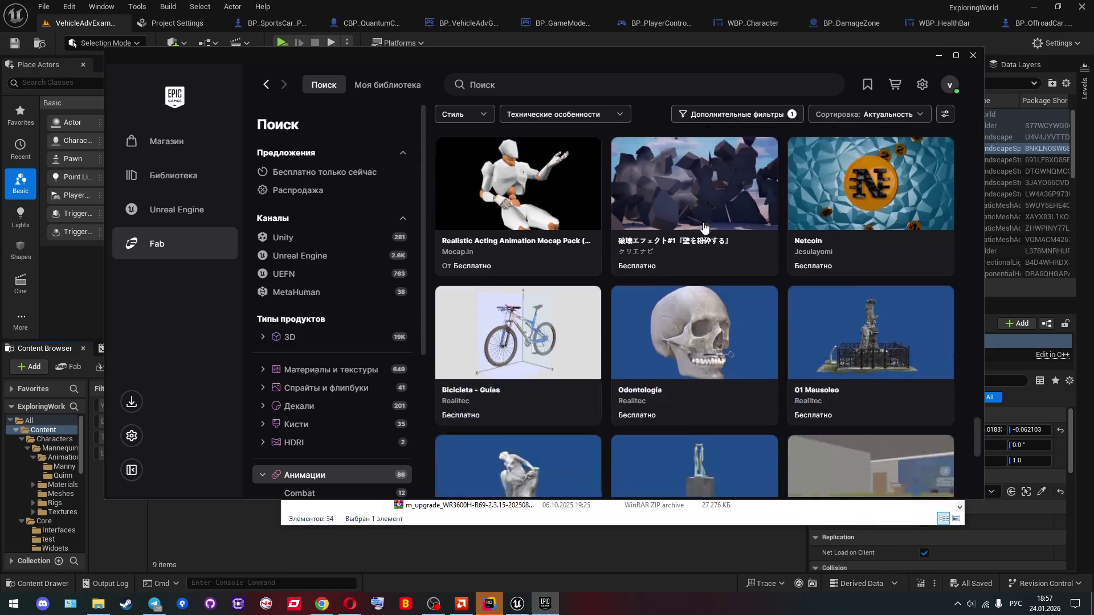
pyautogui.scroll(-5, 703, 228)
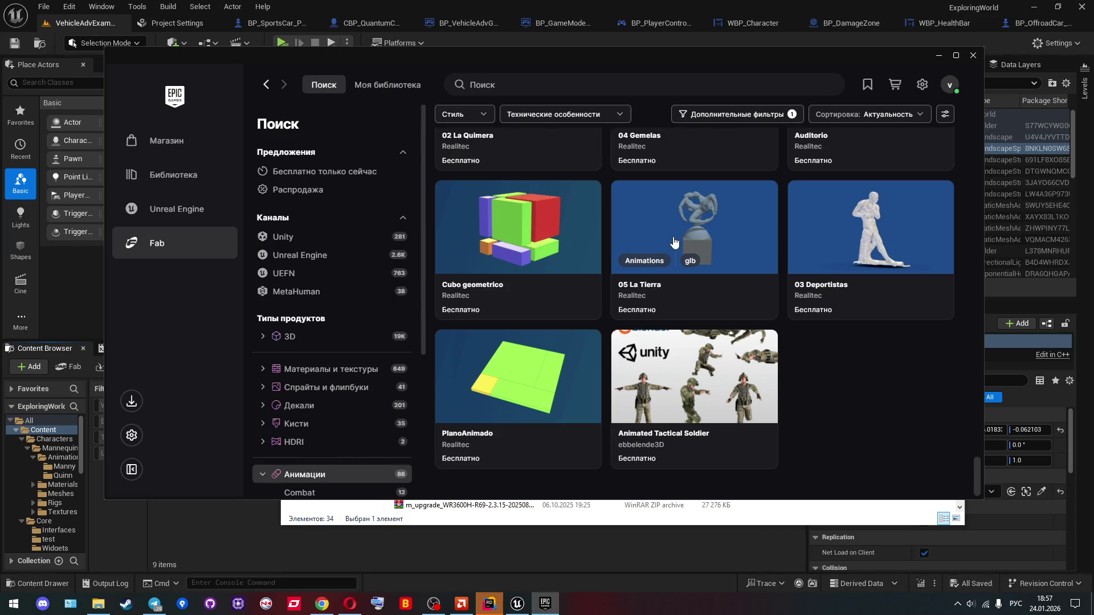
pyautogui.scroll(15, 674, 241)
pyautogui.scroll(5, 674, 242)
pyautogui.scroll(8, 674, 242)
pyautogui.scroll(6, 674, 242)
pyautogui.scroll(-2, 698, 206)
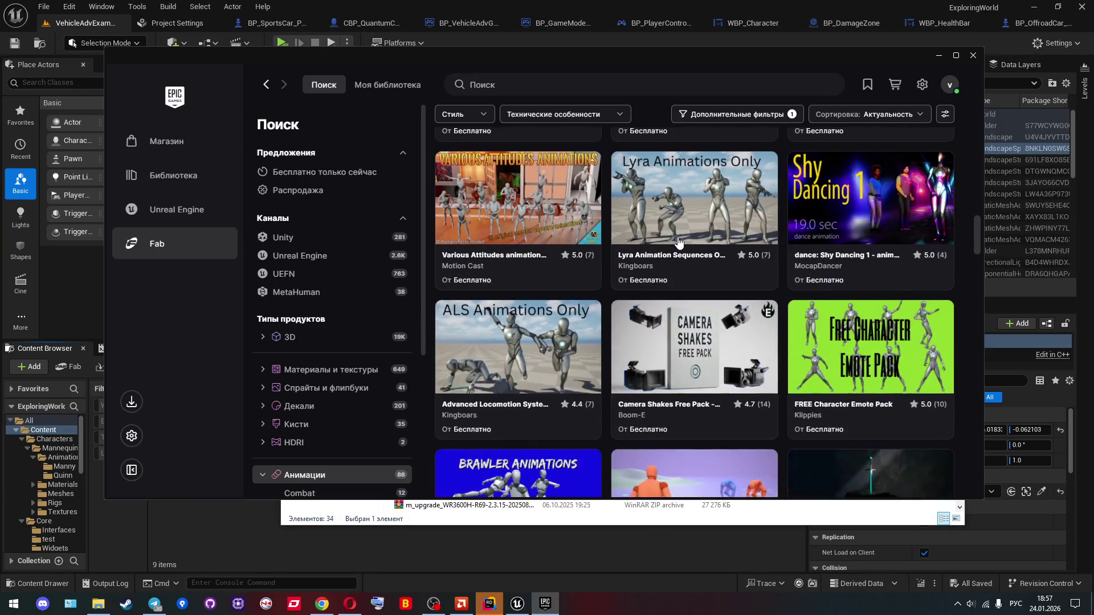
pyautogui.click(696, 205)
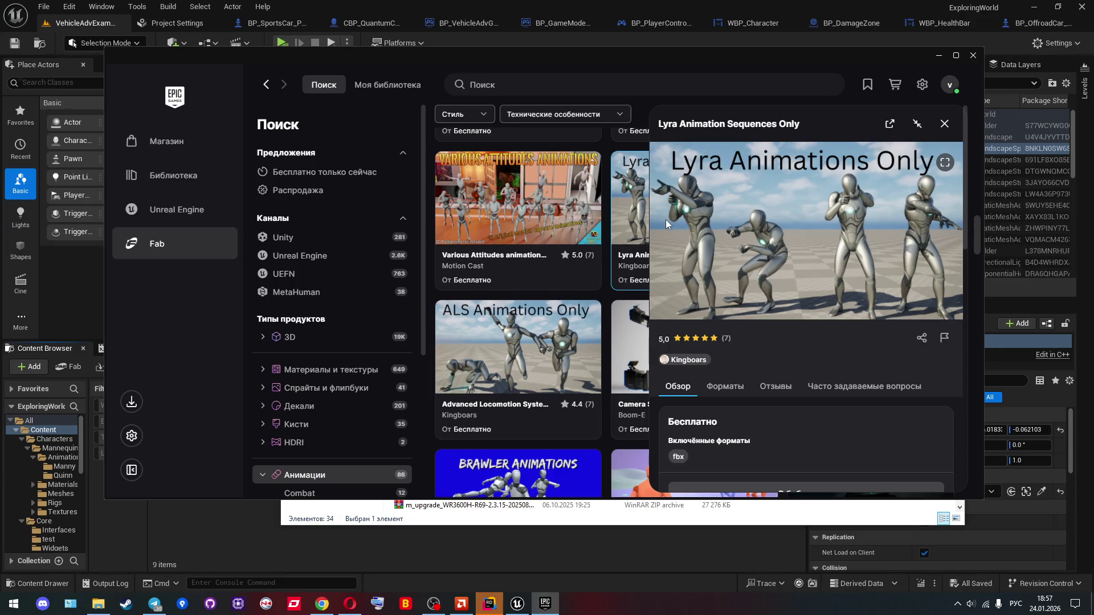
# Step: Expand the Lyra pack's full description with Показать ещё and read it
pyautogui.scroll(-5, 781, 230)
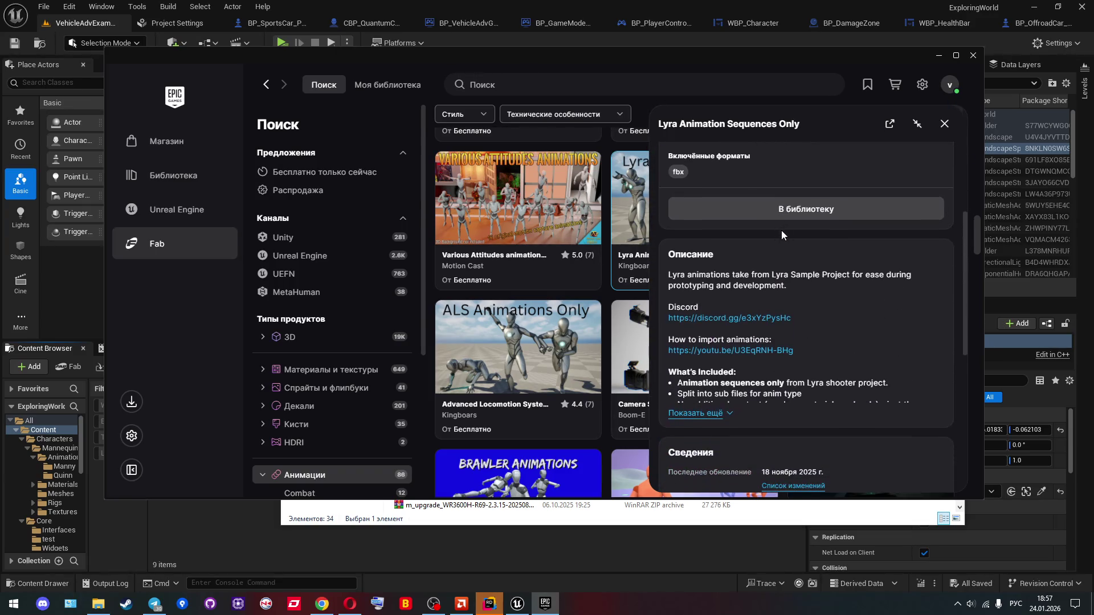
pyautogui.scroll(-2, 778, 230)
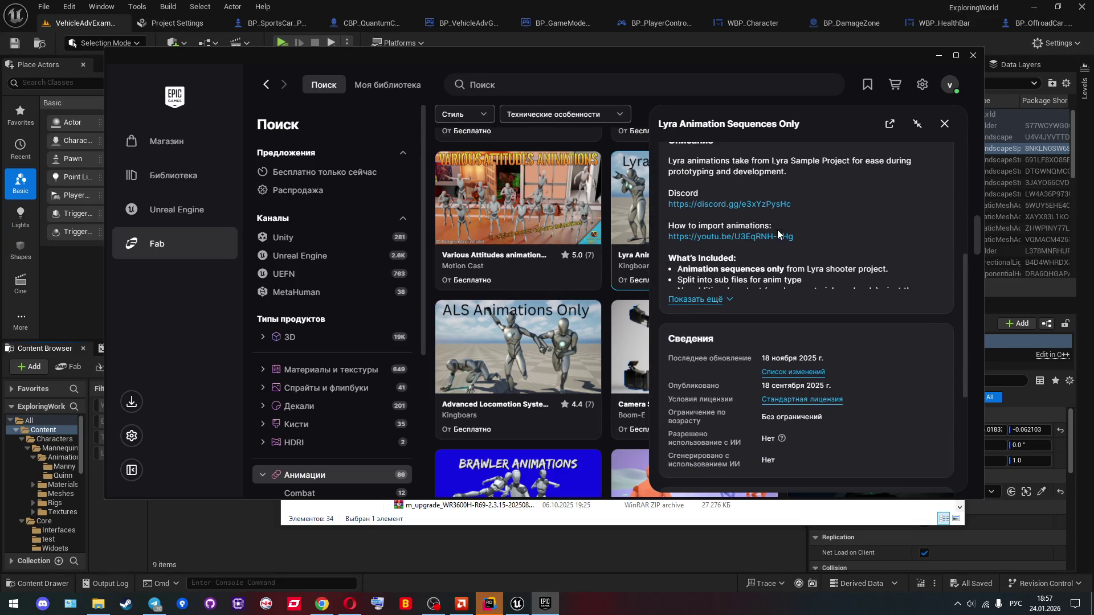
pyautogui.click(730, 299)
pyautogui.scroll(-3, 794, 272)
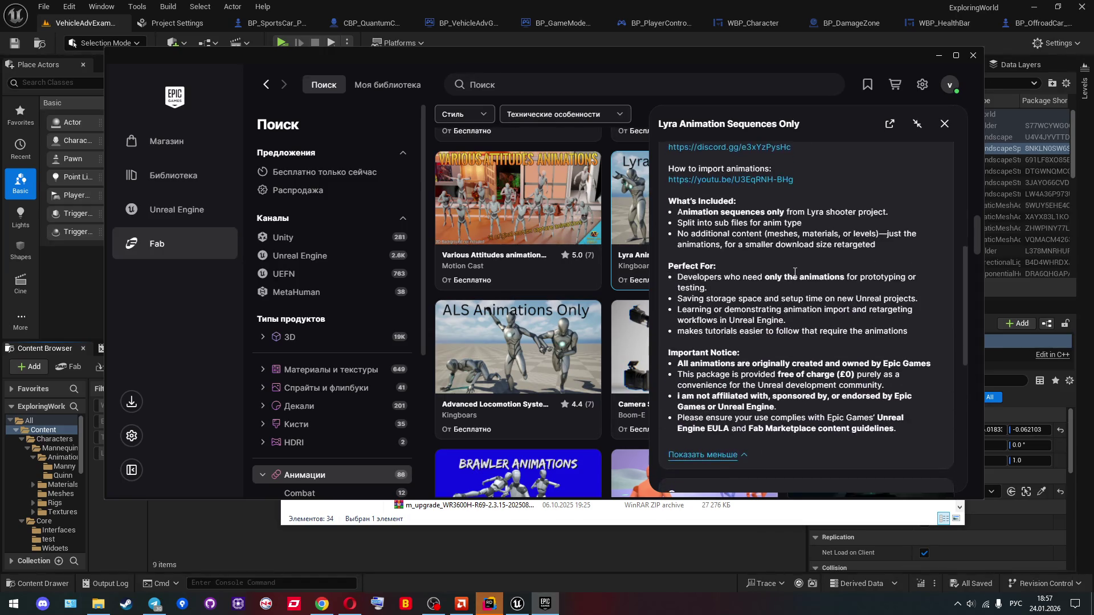
pyautogui.scroll(-2, 794, 272)
pyautogui.scroll(12, 794, 272)
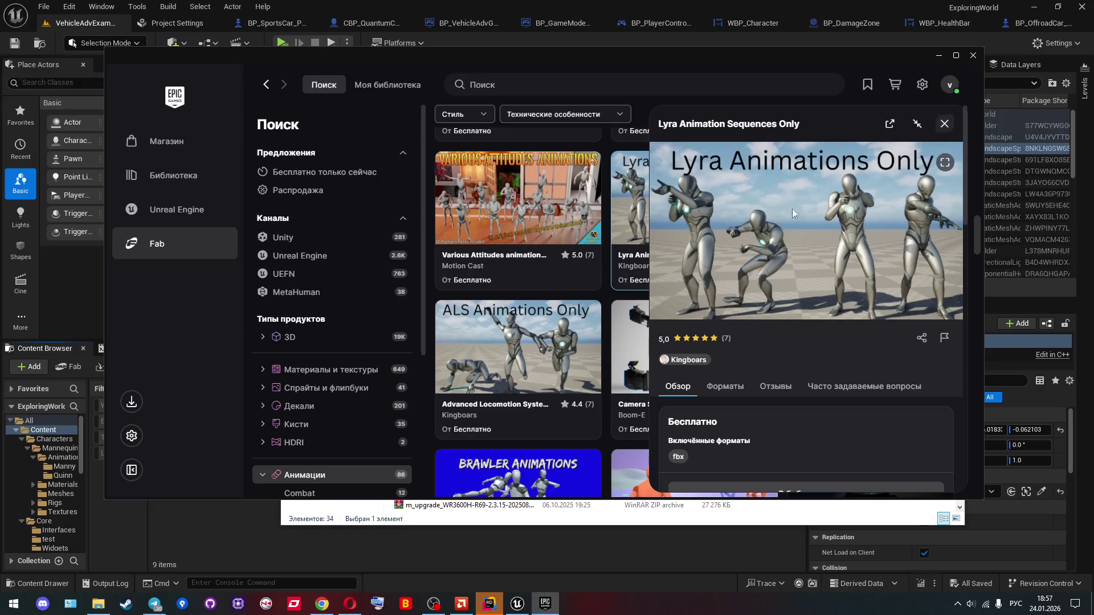
pyautogui.scroll(-4, 757, 285)
pyautogui.scroll(2, 768, 290)
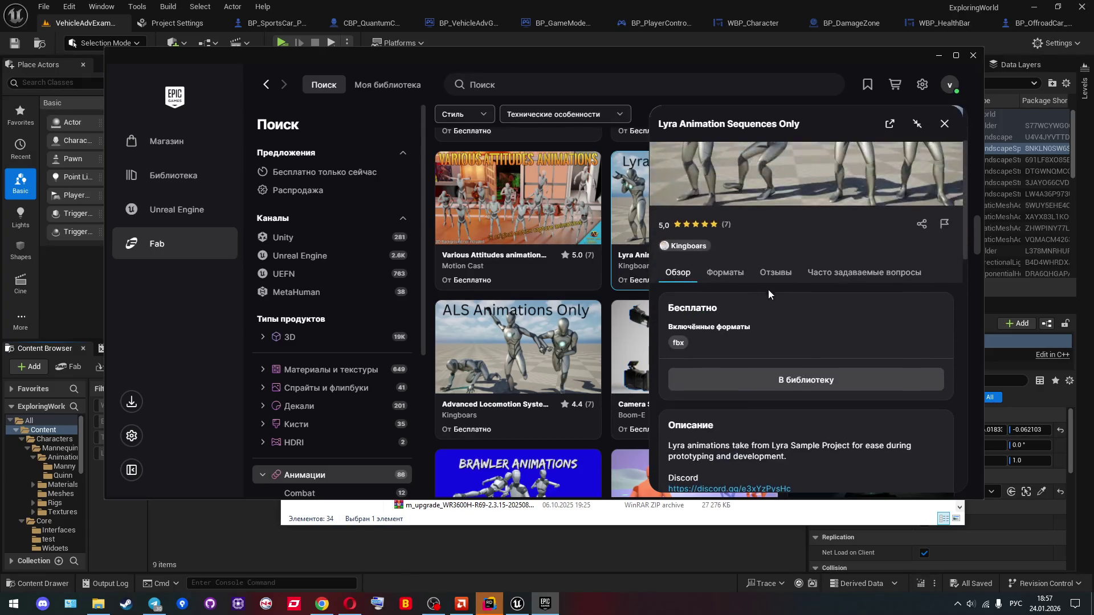
# Step: Add the Lyra pack to the library, trying Unreal Engine 5.5 before choosing Другое (место на диске)
pyautogui.click(779, 380)
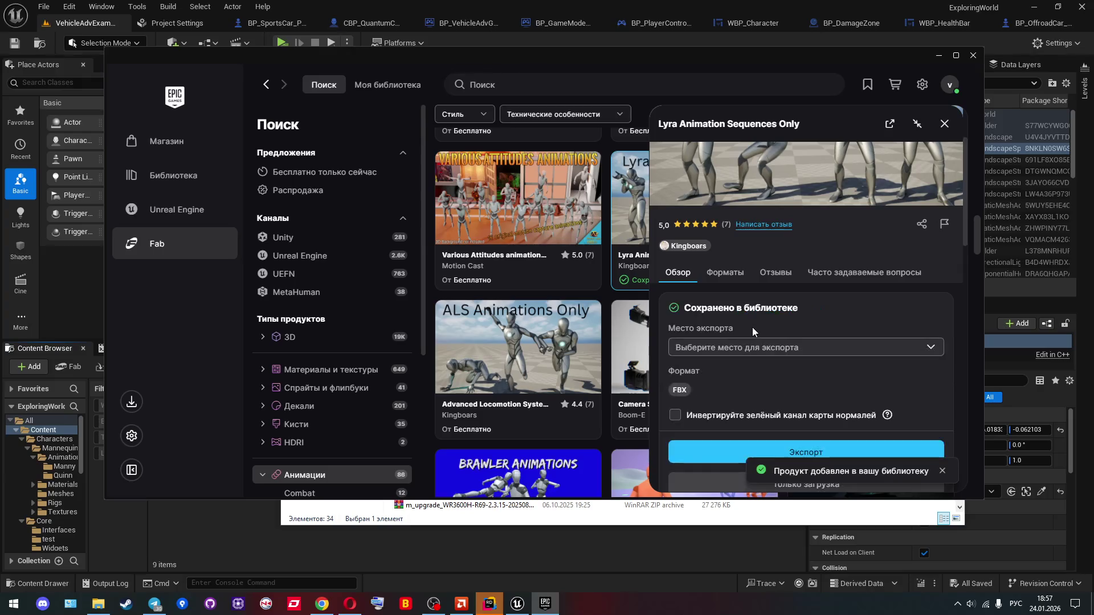
pyautogui.click(760, 340)
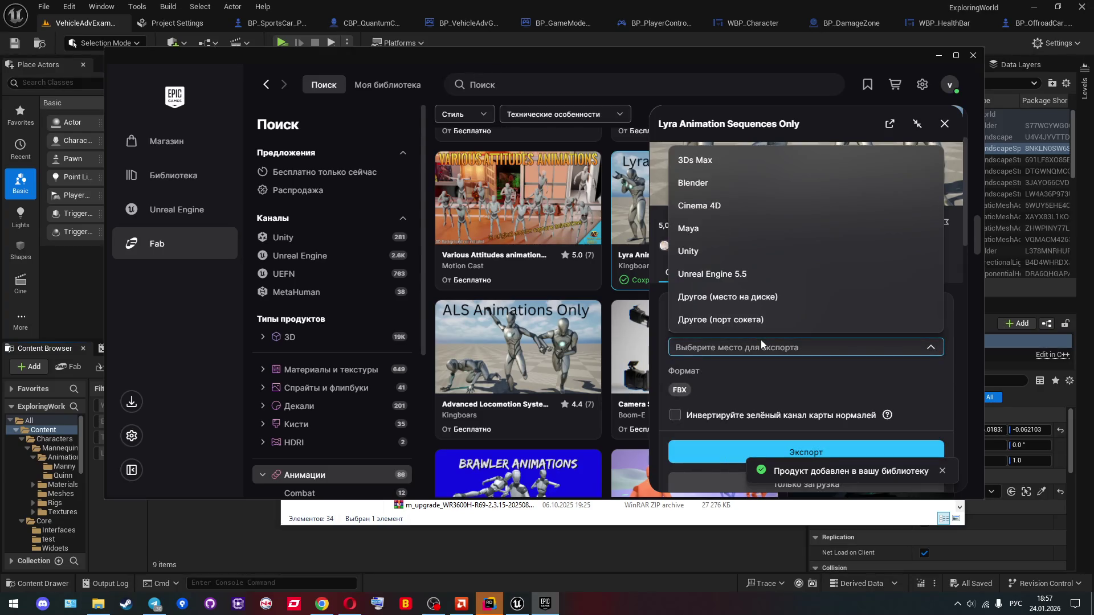
pyautogui.click(738, 274)
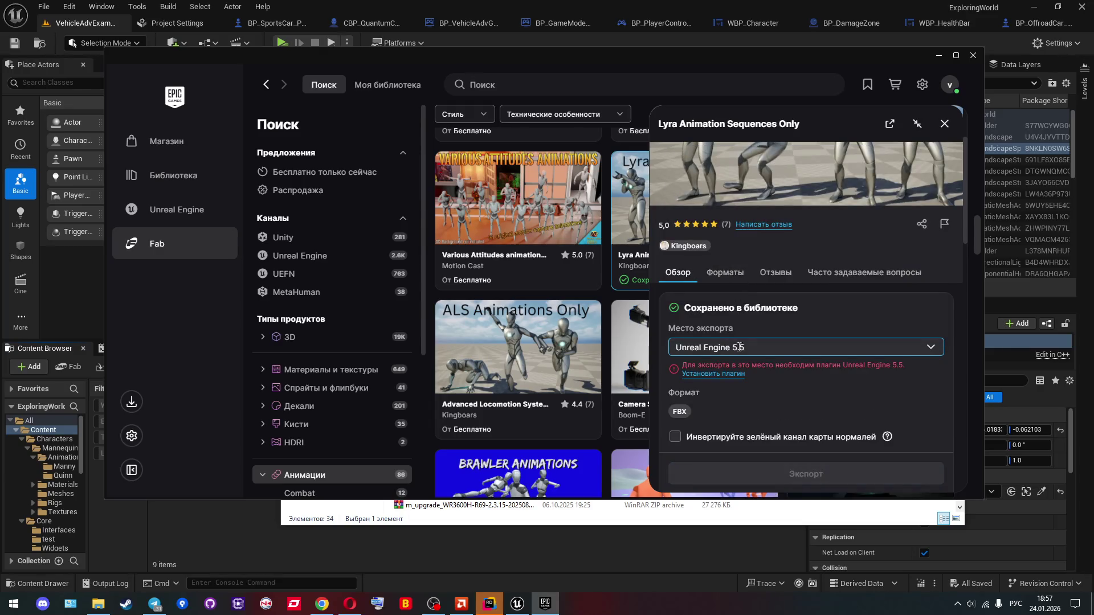
pyautogui.scroll(-1, 720, 330)
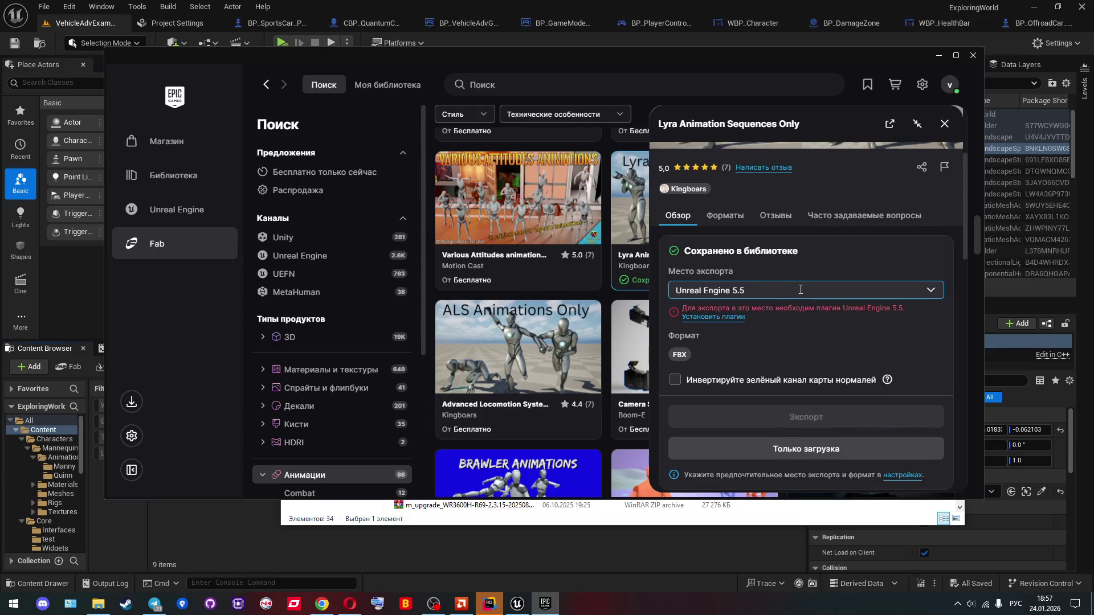
pyautogui.click(937, 295)
pyautogui.scroll(-1, 761, 342)
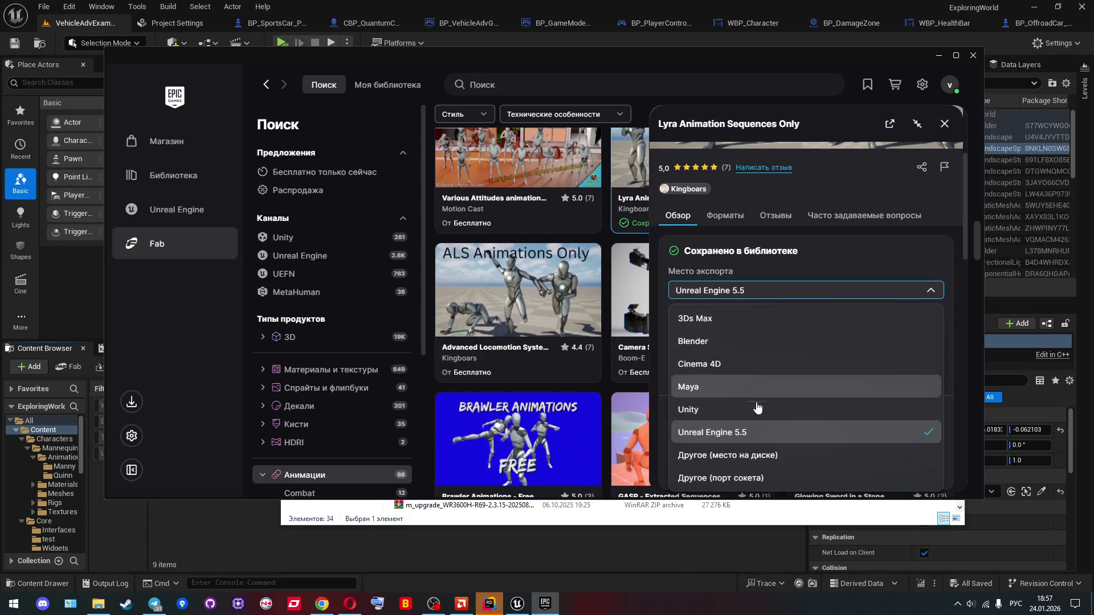
pyautogui.click(764, 462)
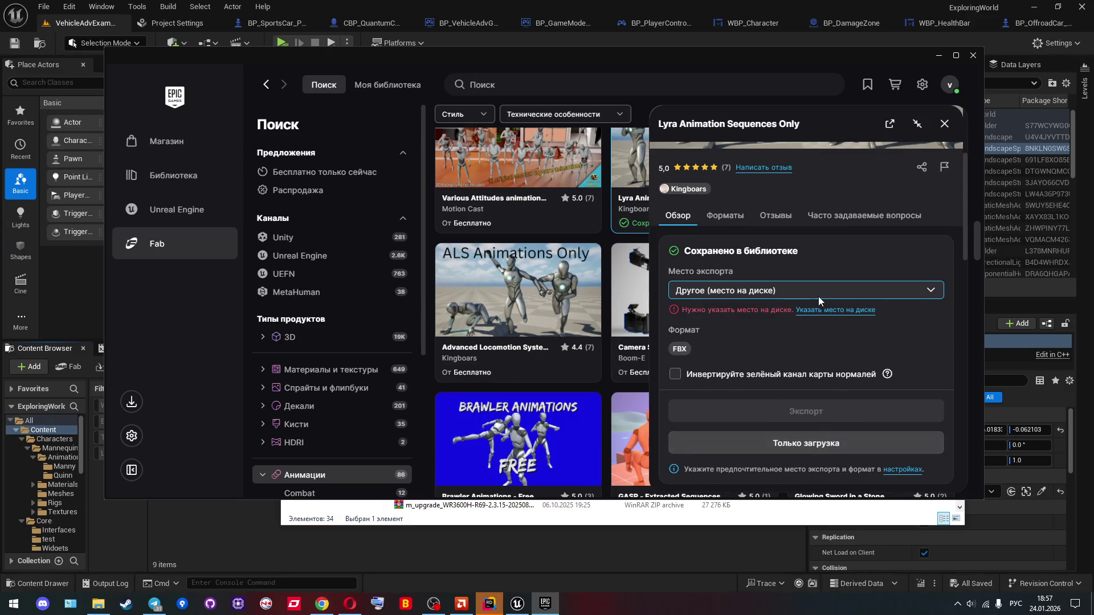
# Step: Set Настройки Fab's default export target to Другое (место на диске) and browse for the folder
pyautogui.click(806, 310)
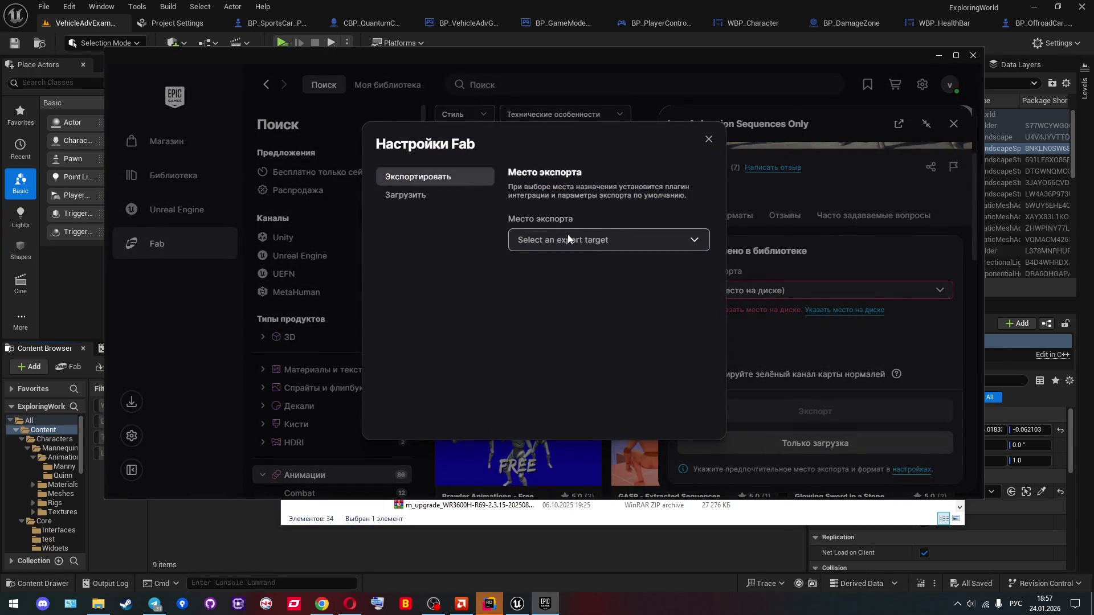
pyautogui.click(573, 239)
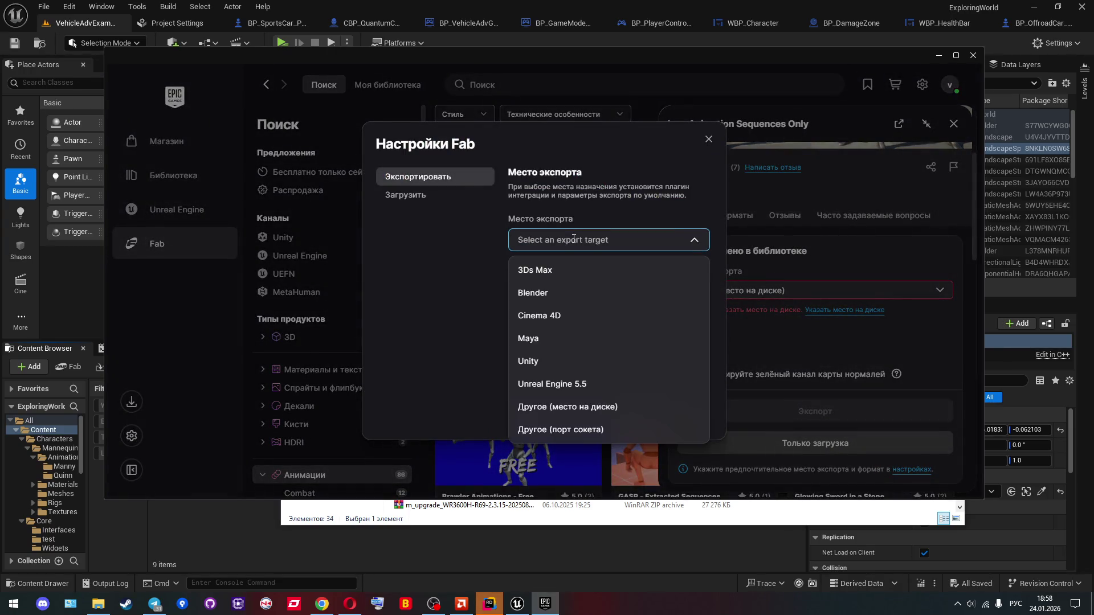
pyautogui.click(579, 405)
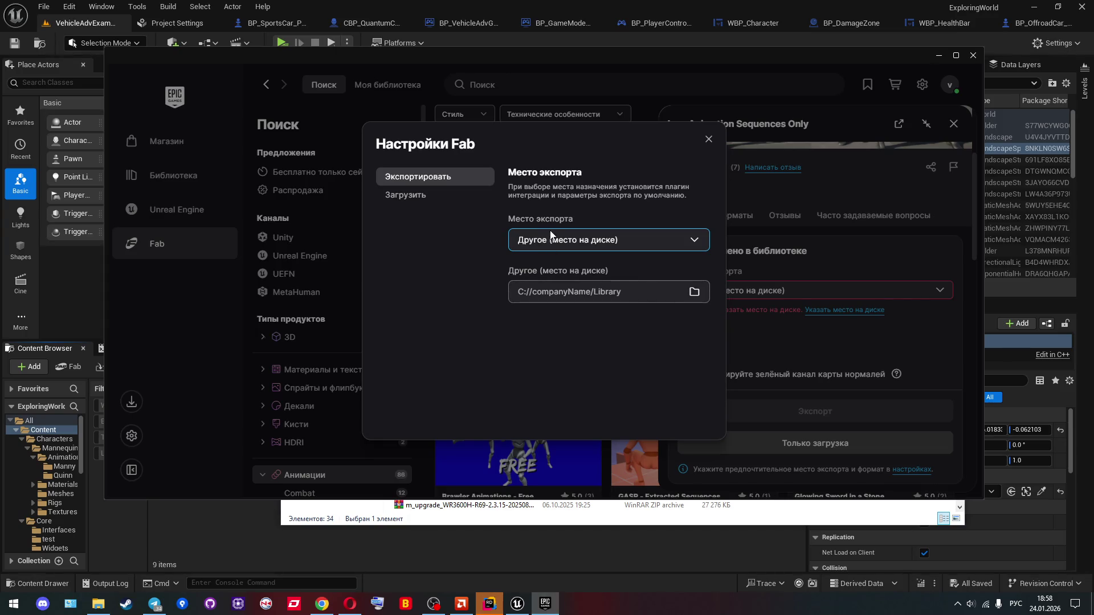
pyautogui.click(695, 292)
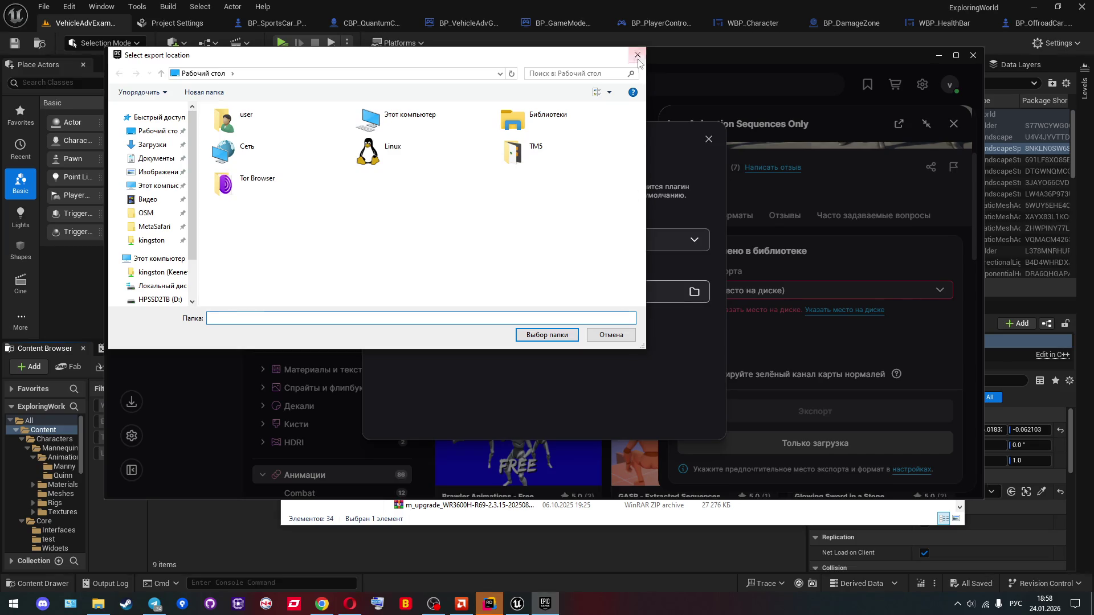
# Step: Create a new folder named UEFAB on drive E:
pyautogui.scroll(-1, 167, 279)
pyautogui.click(167, 277)
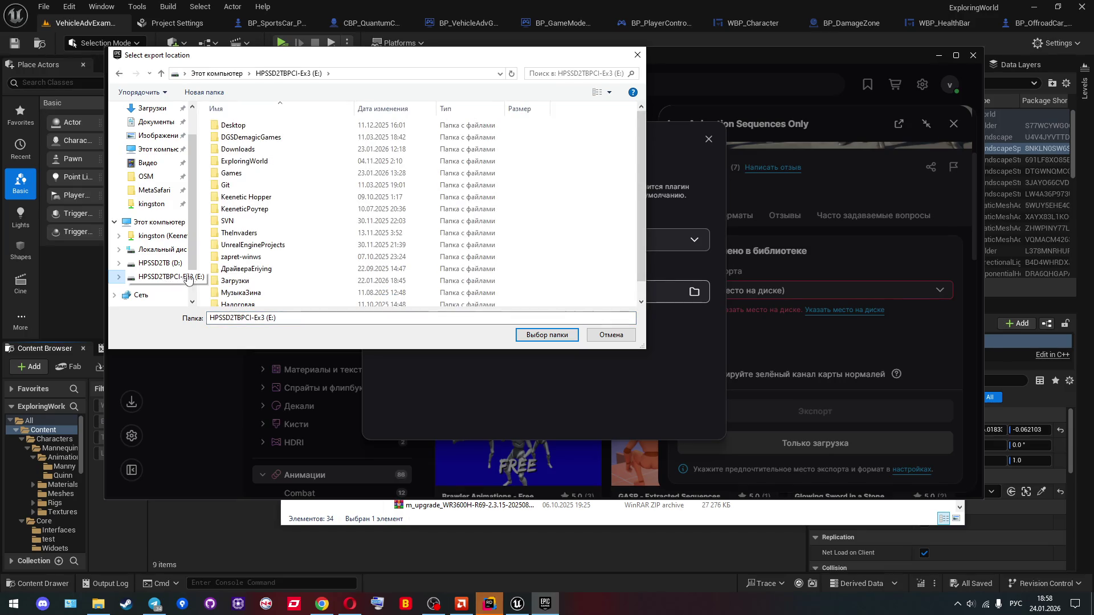
pyautogui.rightClick(576, 217)
pyautogui.moveTo(712, 380)
pyautogui.click(792, 386)
pyautogui.write('UEFA')
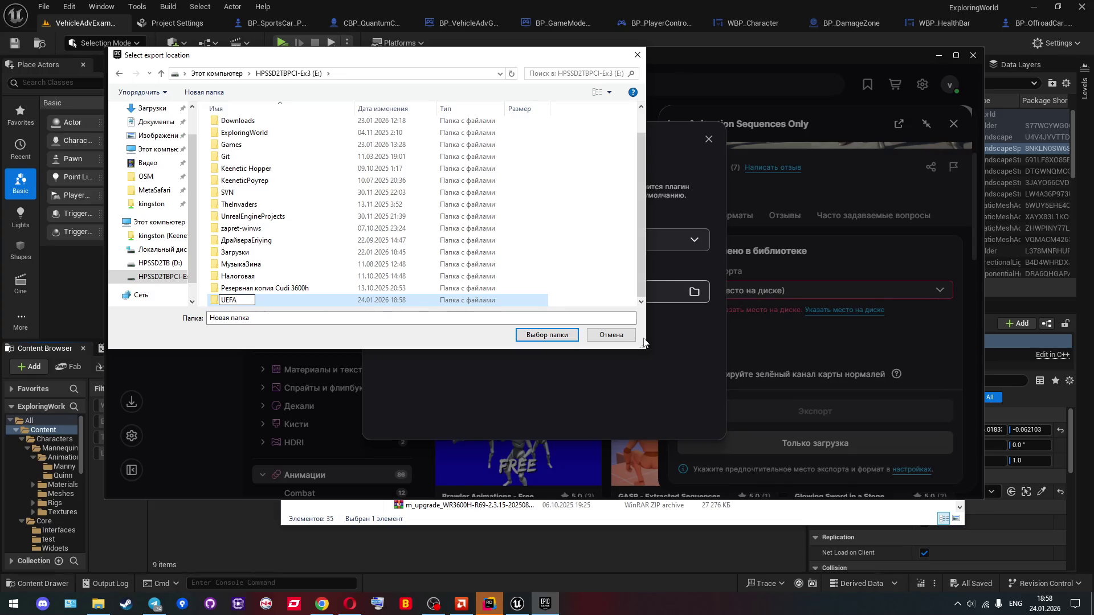
pyautogui.press('Return')
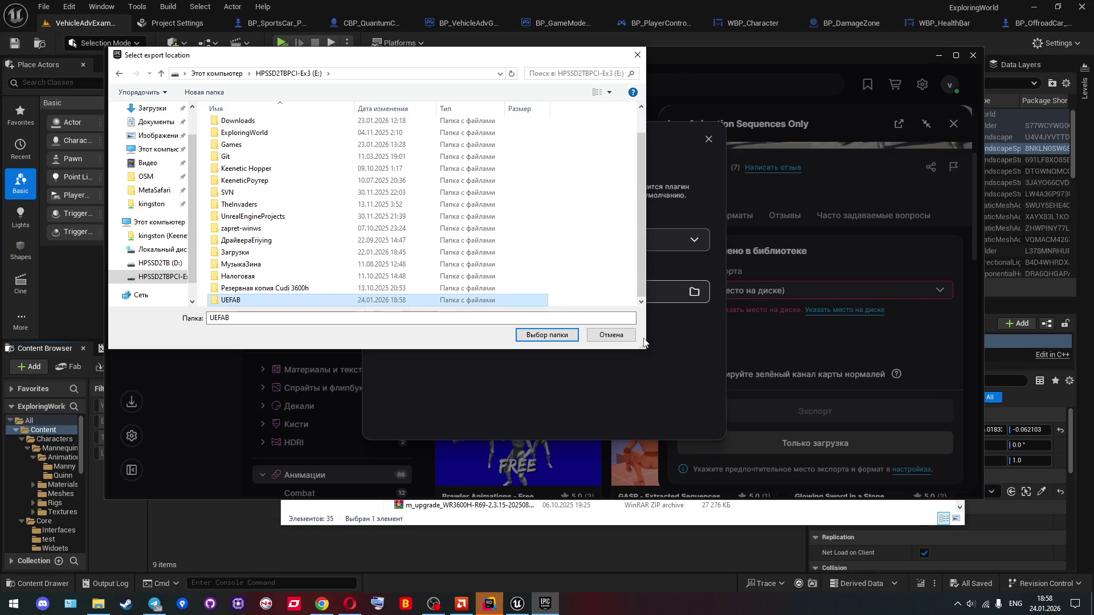
# Step: Choose E:/UEFAB as the Fab export folder and start the FBX export
pyautogui.press('Return')
pyautogui.click(528, 337)
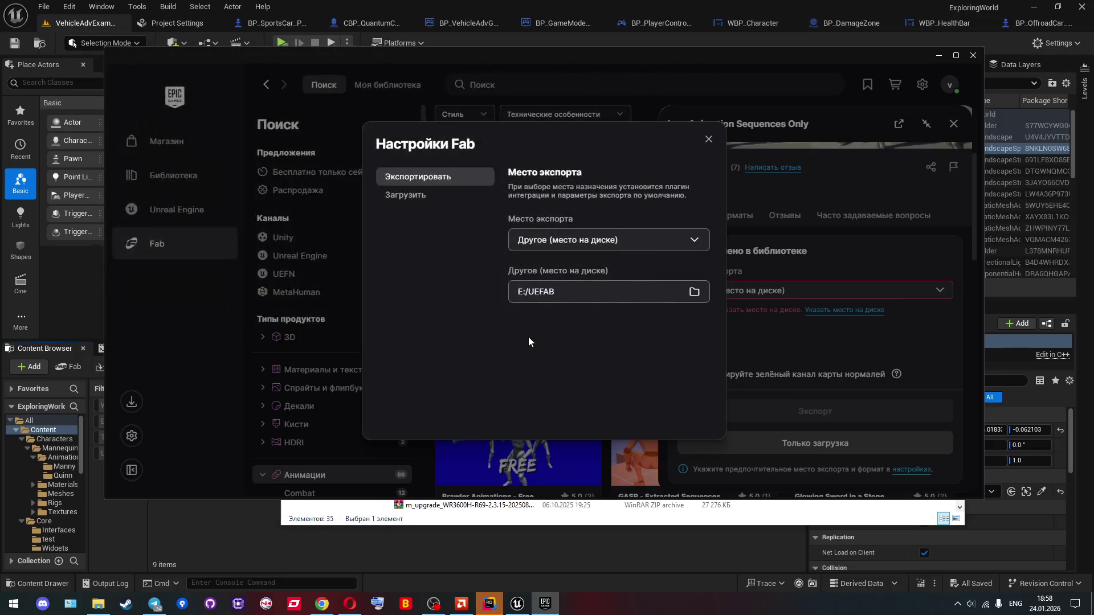
pyautogui.click(709, 139)
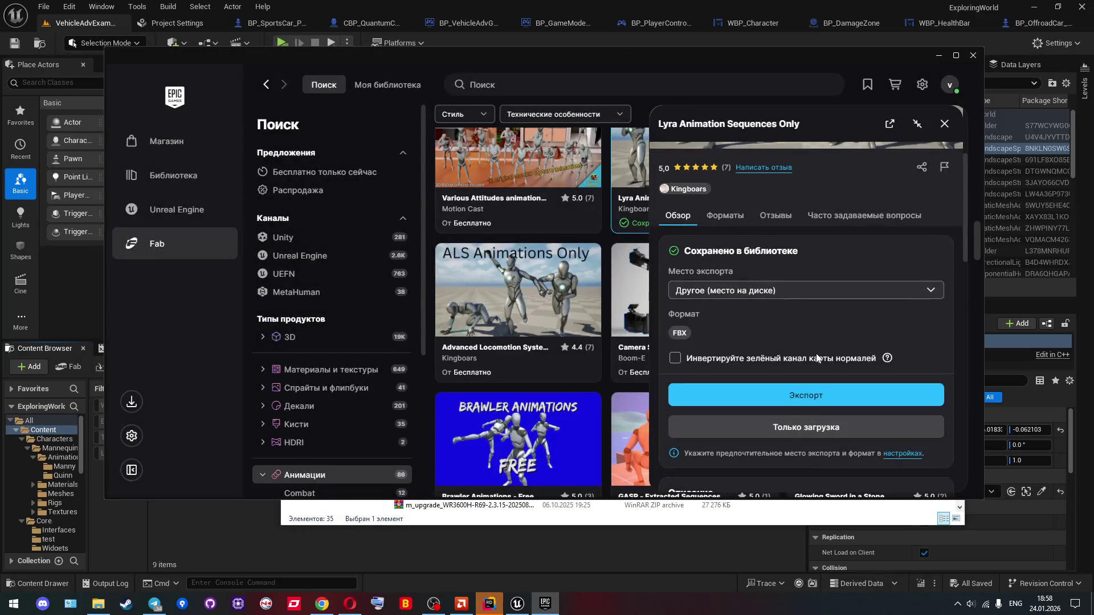
pyautogui.click(793, 405)
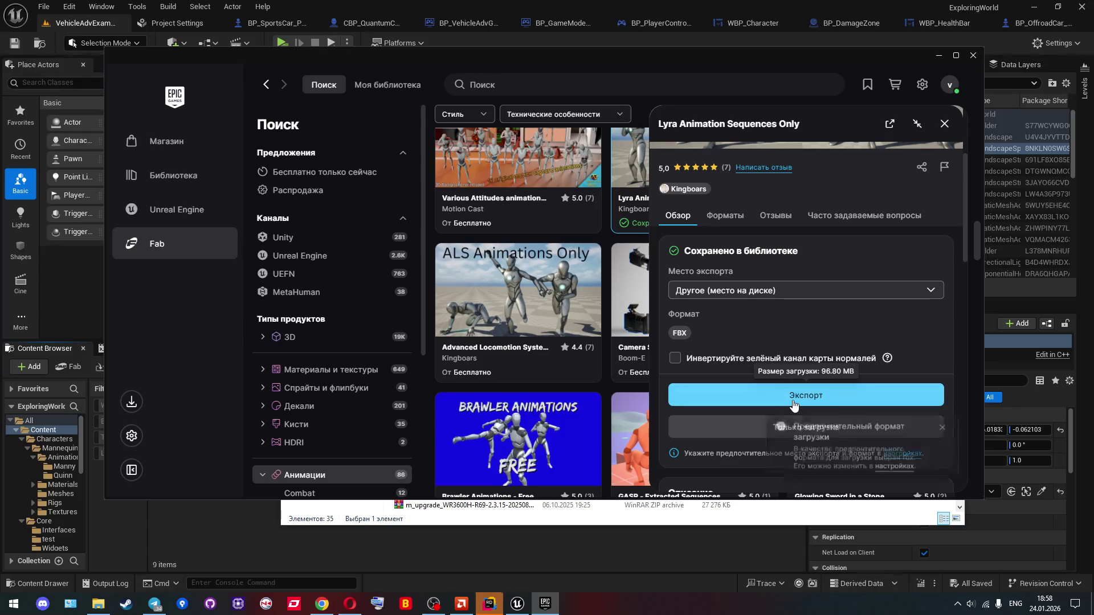
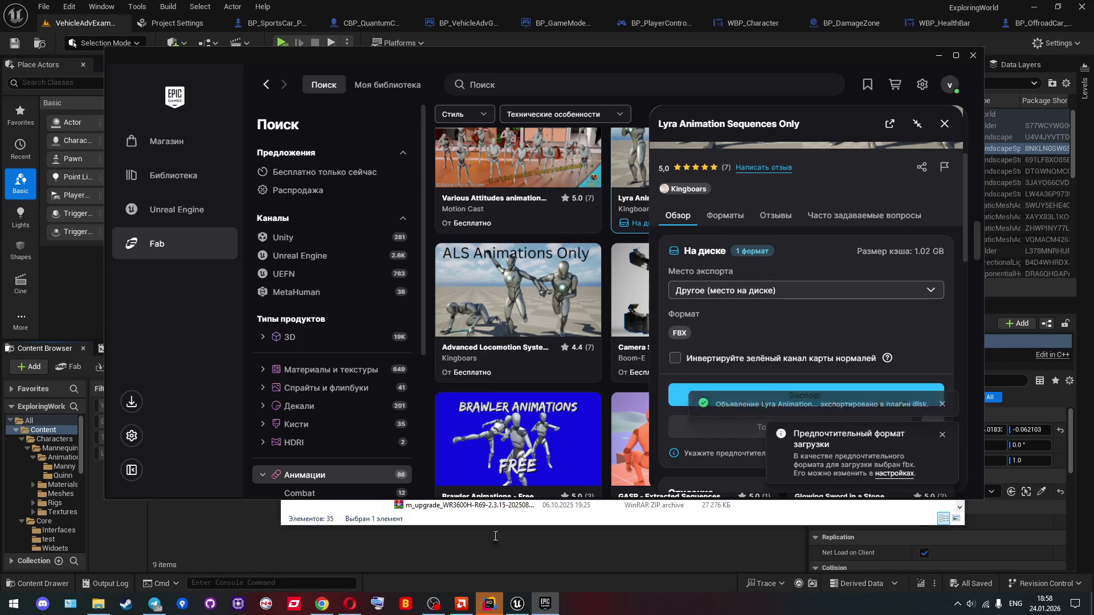
# Step: Bring the drive E: File Explorer window in front of the Epic Games Launcher
pyautogui.click(98, 604)
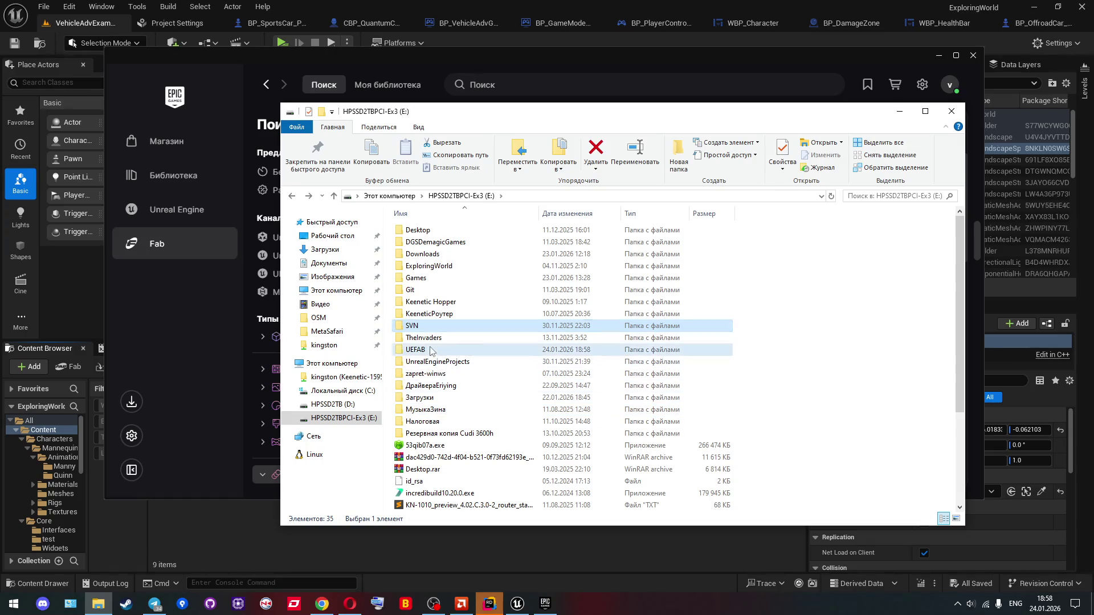
# Step: Browse UEFAB > Lyra download > fbx > Lyra, peek into Walk, then return to Unreal Editor
pyautogui.doubleClick(430, 351)
pyautogui.doubleClick(456, 228)
pyautogui.doubleClick(456, 231)
pyautogui.click(454, 233)
pyautogui.doubleClick(454, 233)
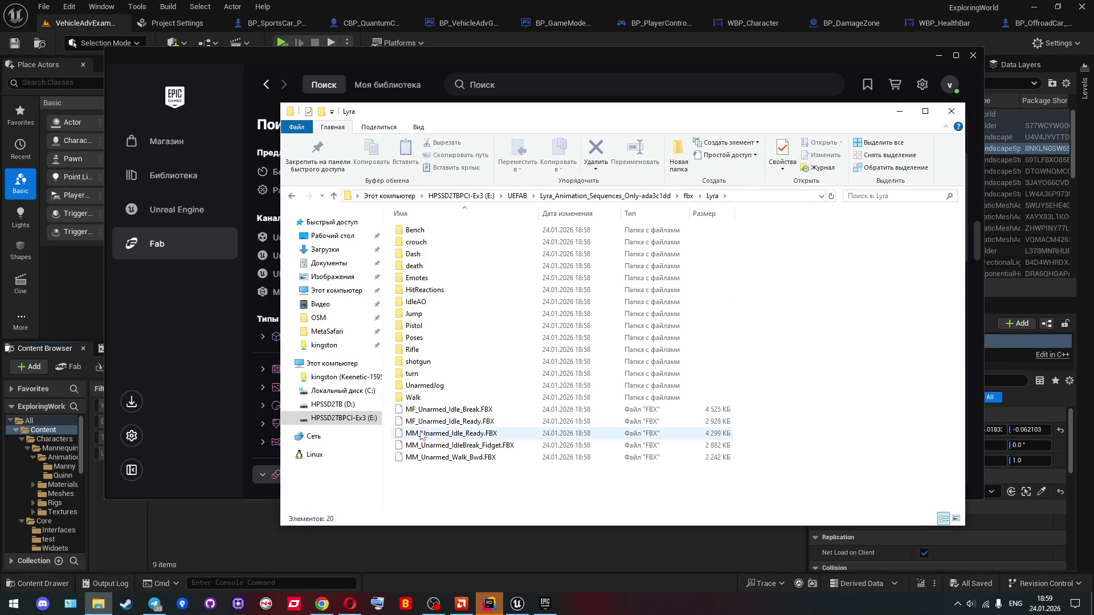
pyautogui.doubleClick(415, 398)
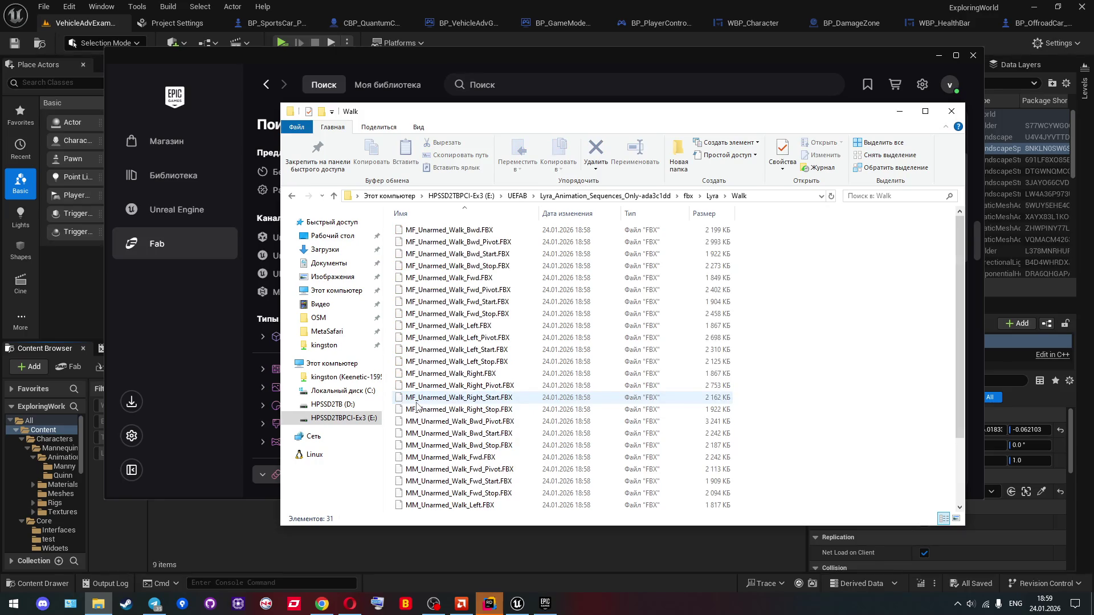
pyautogui.press('BackSpace')
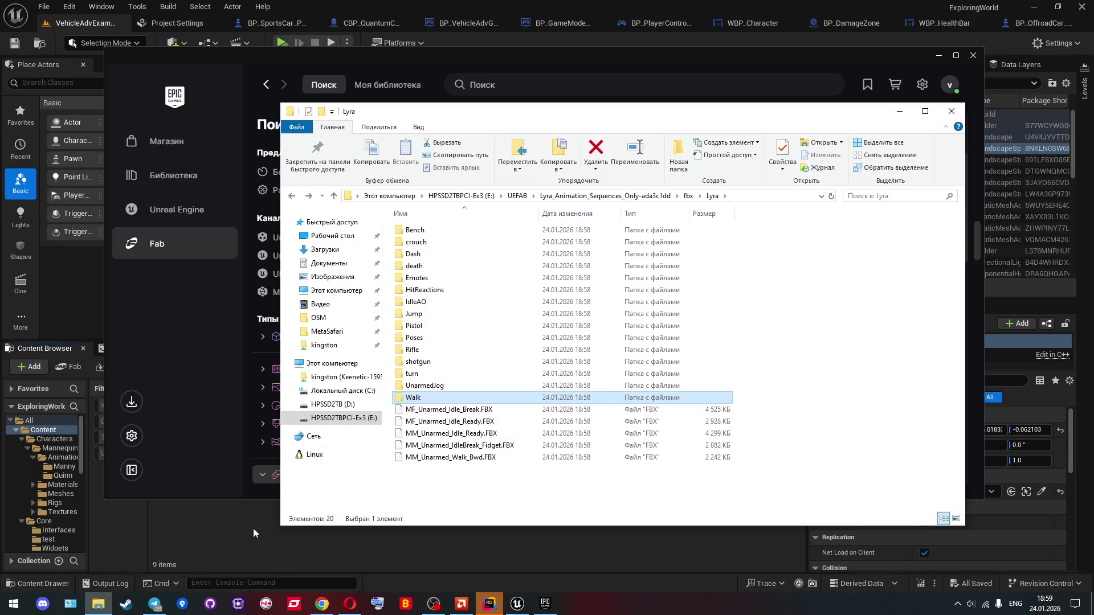
pyautogui.click(250, 522)
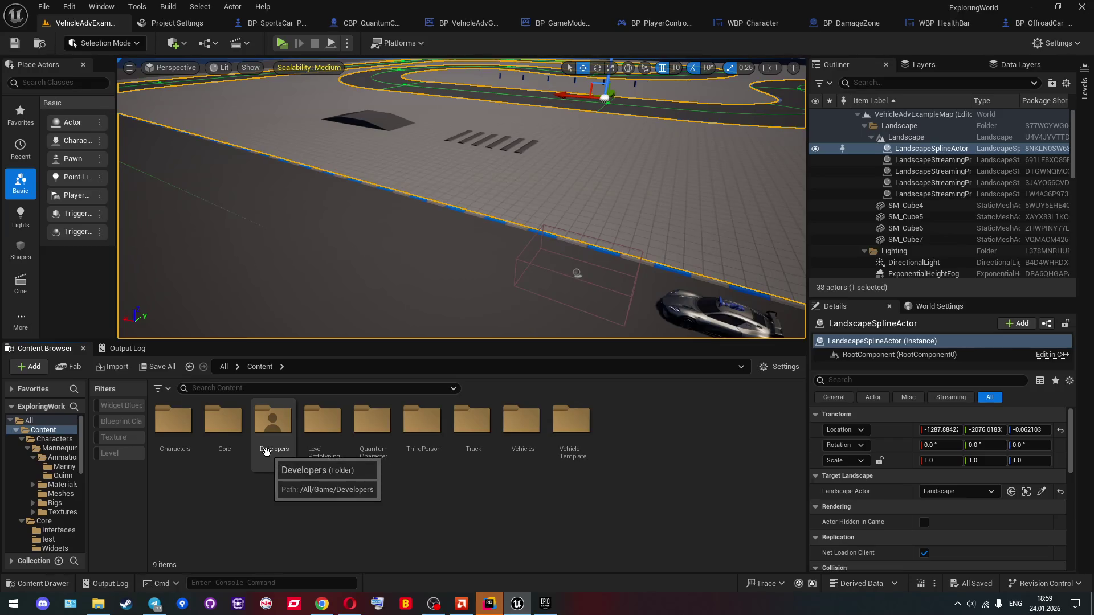
# Step: Open Characters > Mannequins > Animations in the Content Browser
pyautogui.click(229, 467)
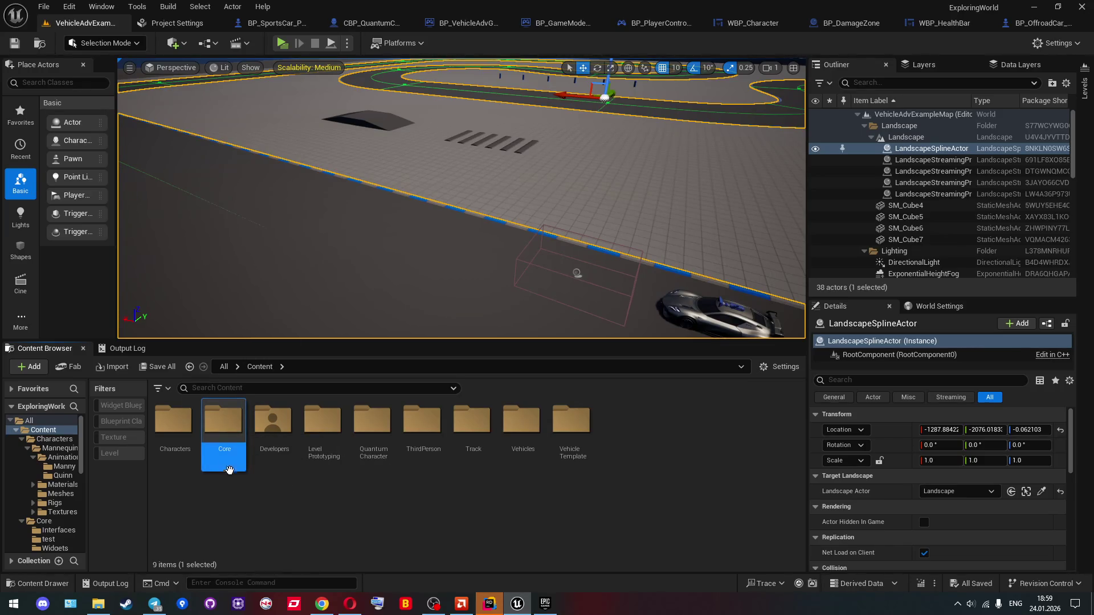
pyautogui.doubleClick(175, 433)
pyautogui.doubleClick(175, 433)
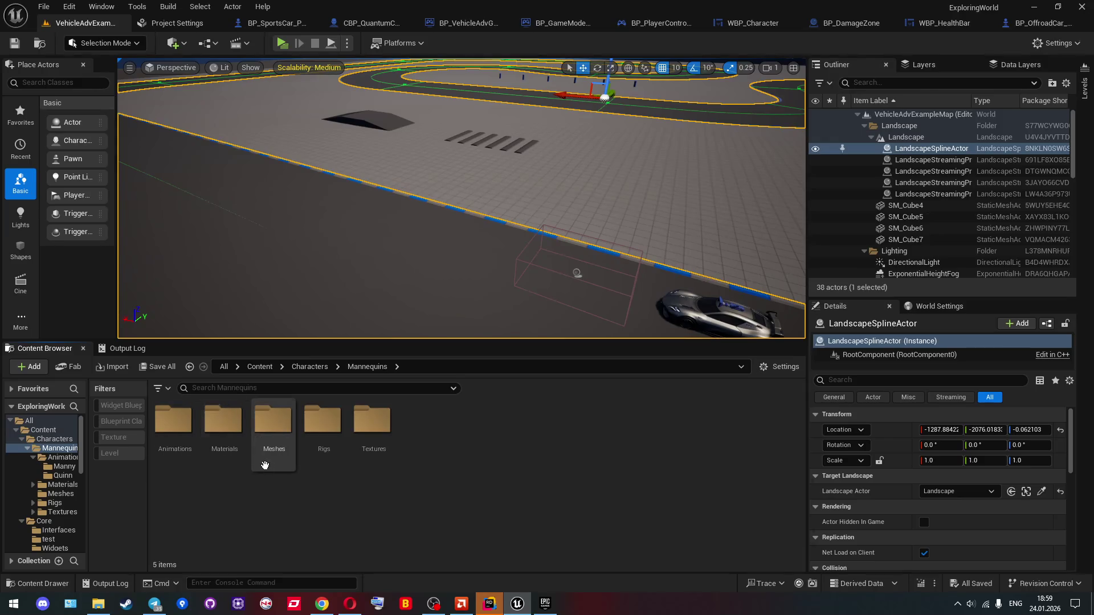
pyautogui.doubleClick(174, 433)
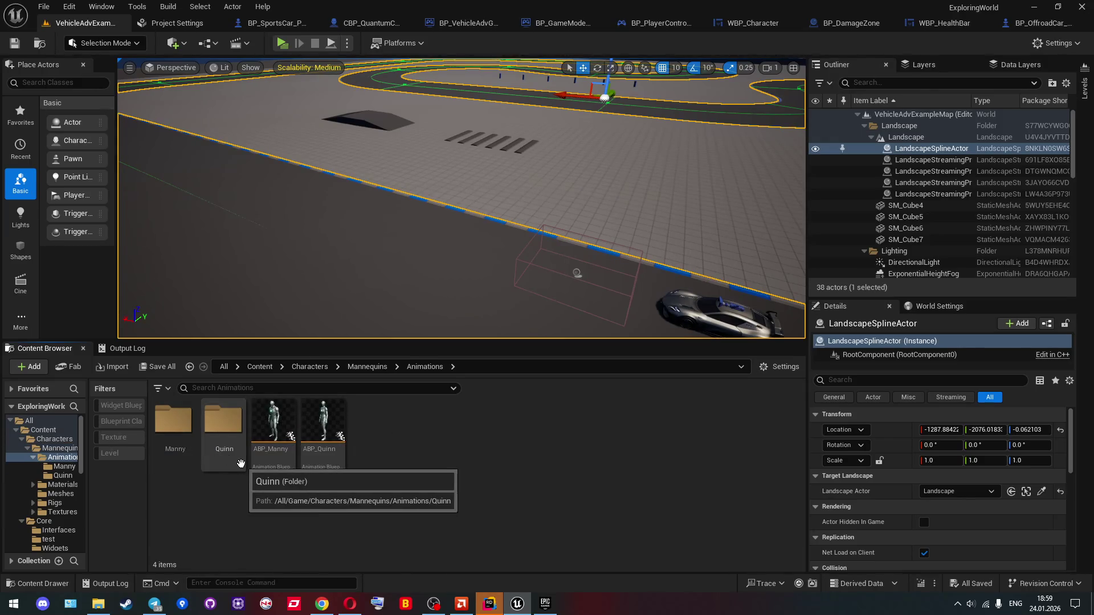
pyautogui.hotkey('alt', 'Tab')
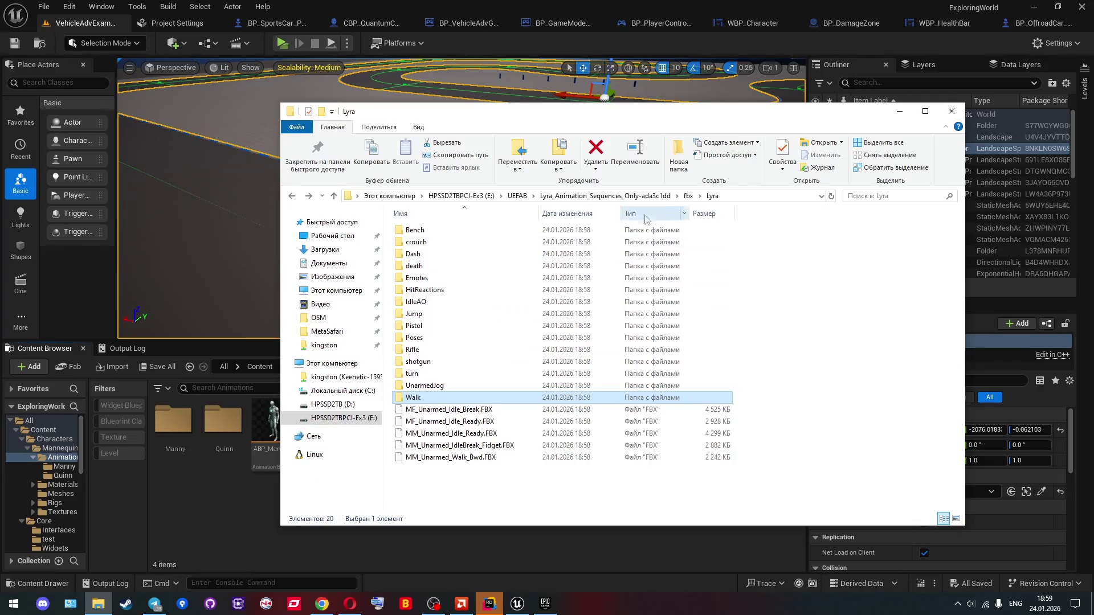
# Step: Create and open a Lyra folder, then drag MF_Unarmed_Idle_Ready.FBX into it
pyautogui.rightClick(222, 487)
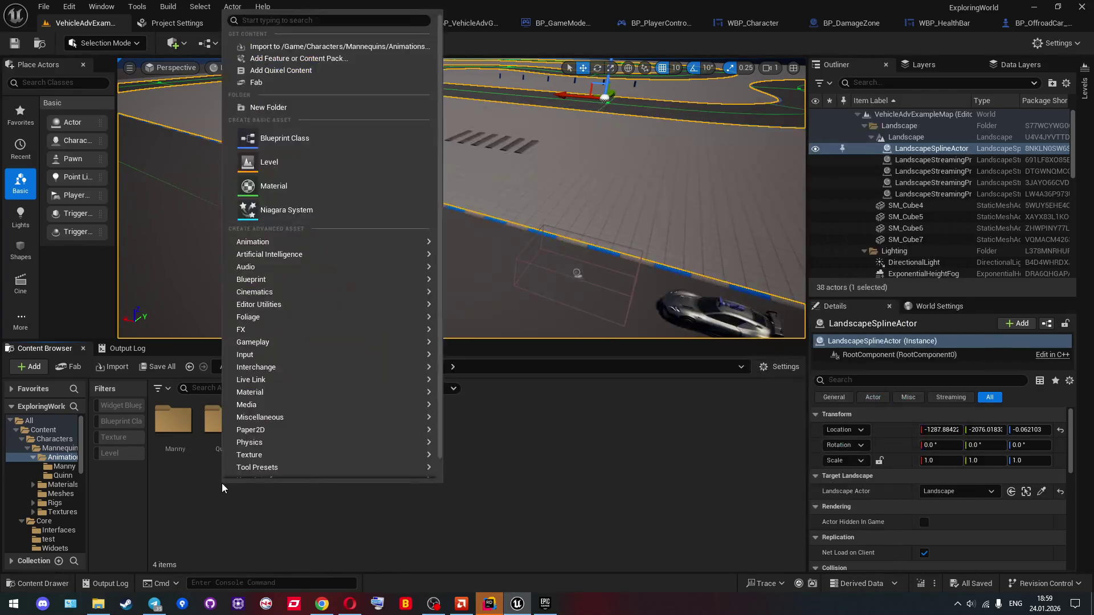
pyautogui.click(272, 107)
pyautogui.write('Lyra')
pyautogui.press('Return')
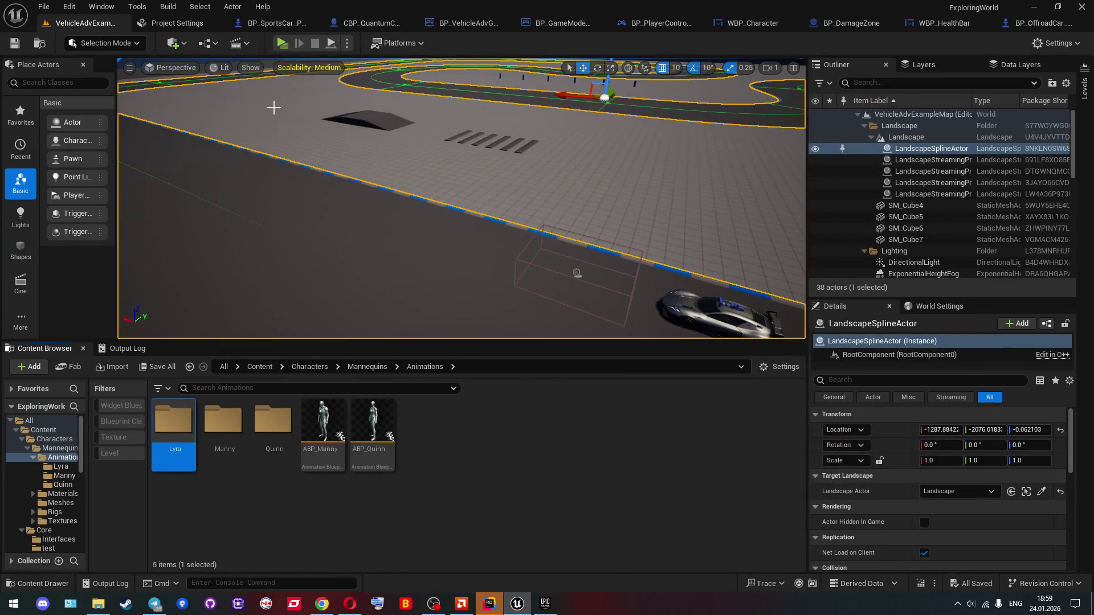
pyautogui.press('Return')
pyautogui.hotkey('alt', 'Tab')
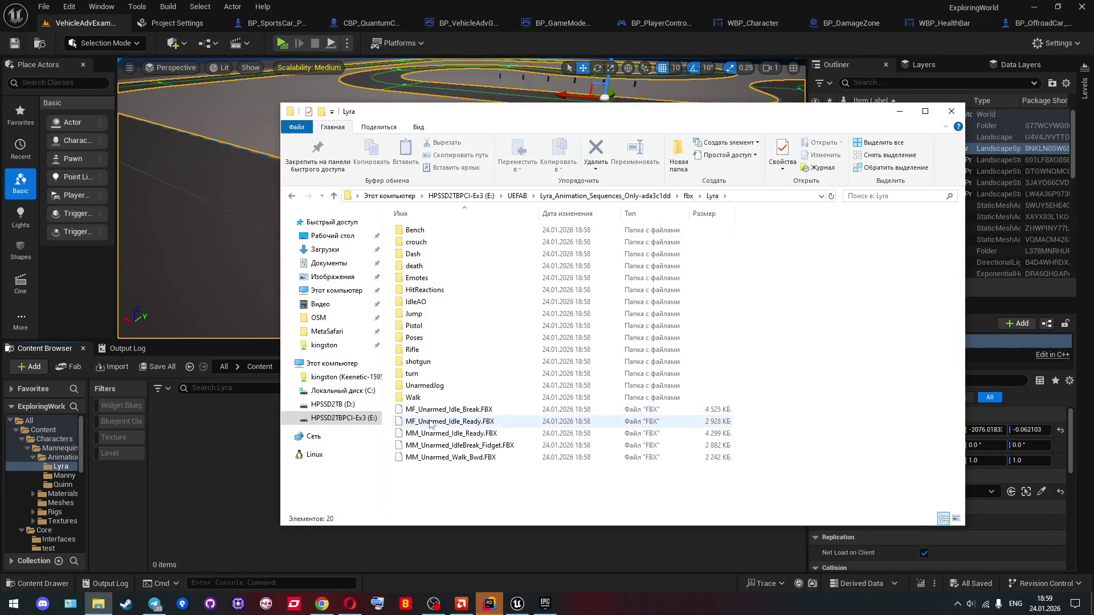
pyautogui.moveTo(430, 423)
pyautogui.mouseDown()
pyautogui.moveTo(456, 427)
pyautogui.moveTo(217, 440)
pyautogui.mouseUp()
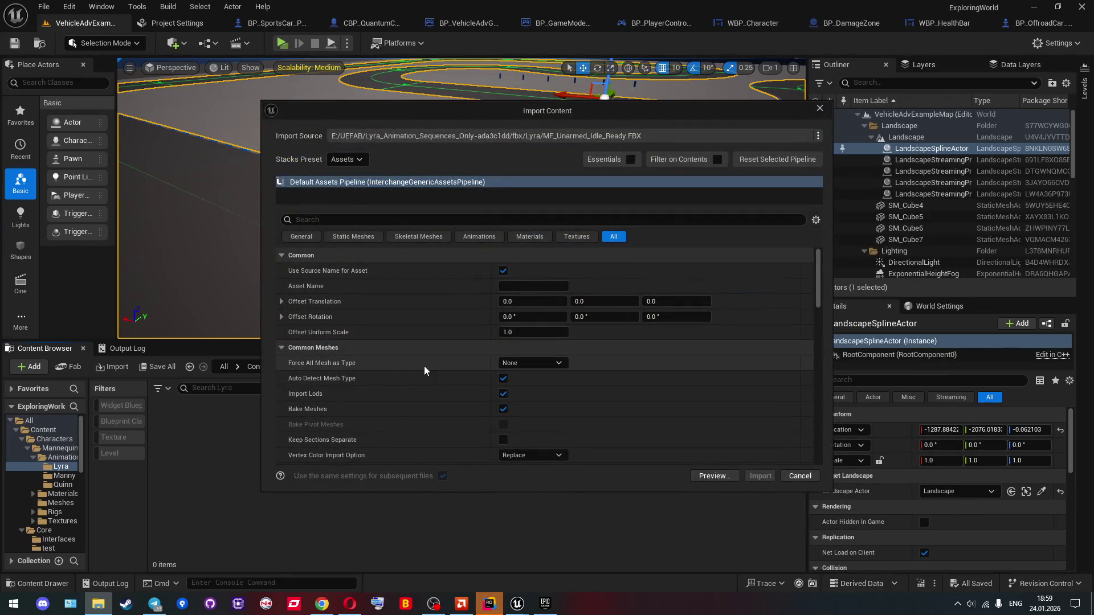
# Step: Look over the skeleton list in the import dialog, then cancel the FBX import
pyautogui.scroll(-3, 439, 344)
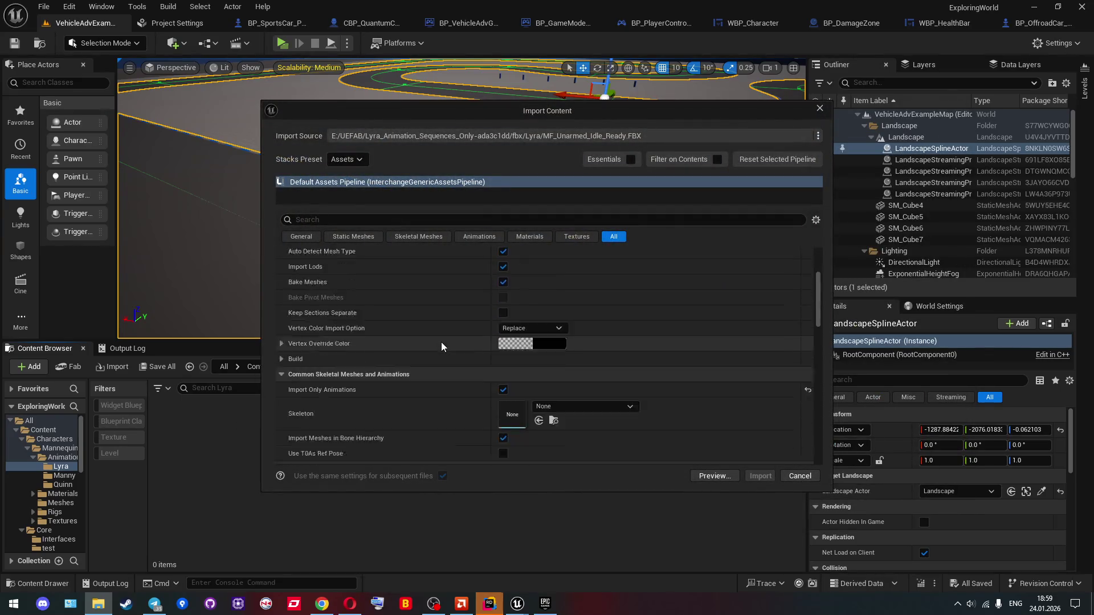
pyautogui.click(575, 370)
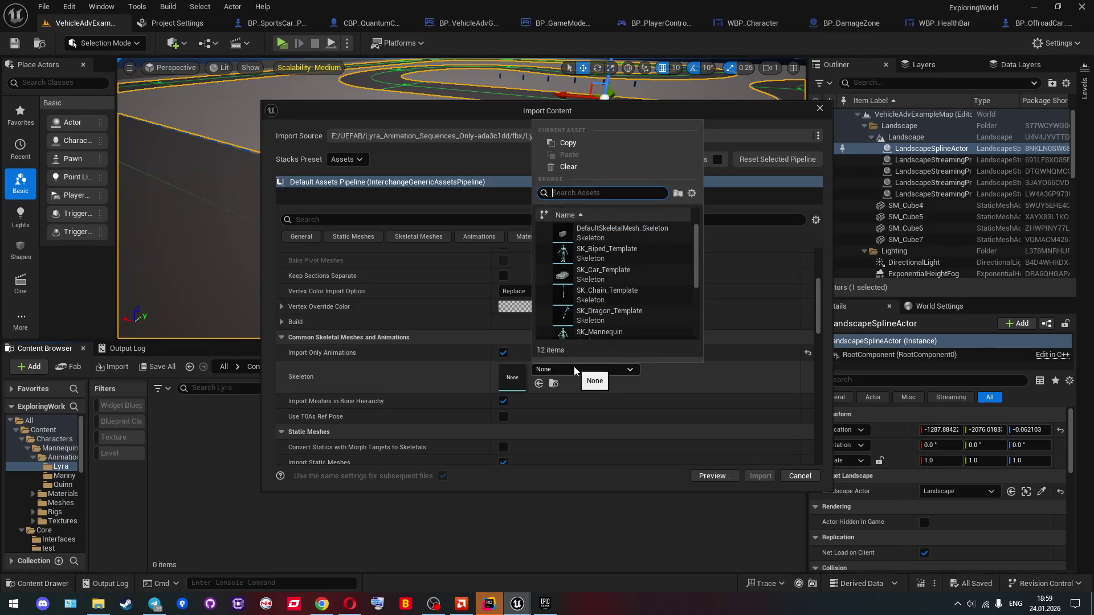
pyautogui.click(574, 370)
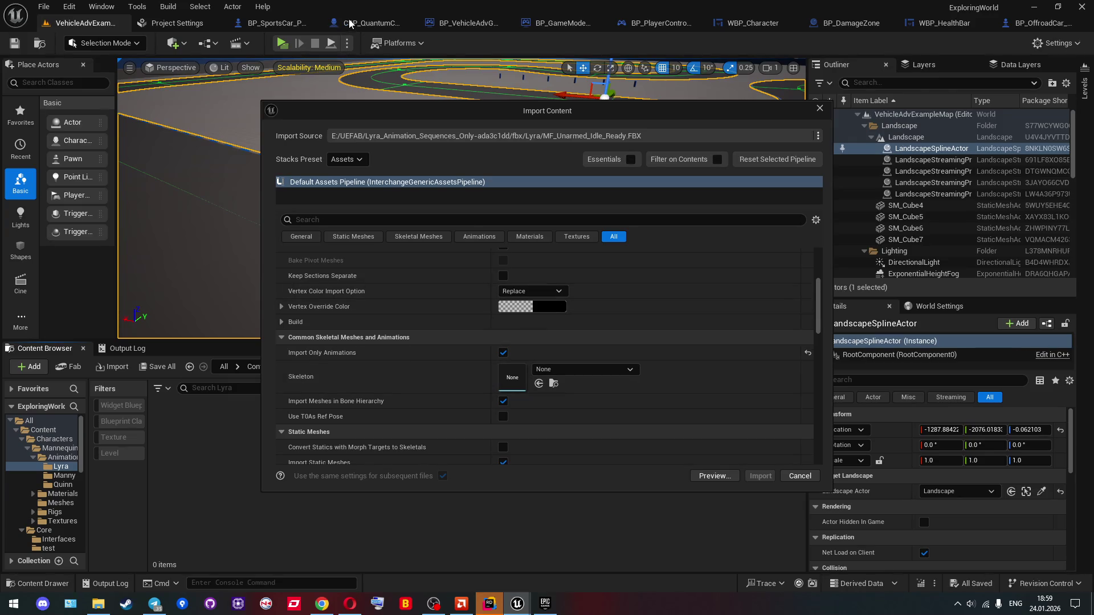
pyautogui.click(820, 108)
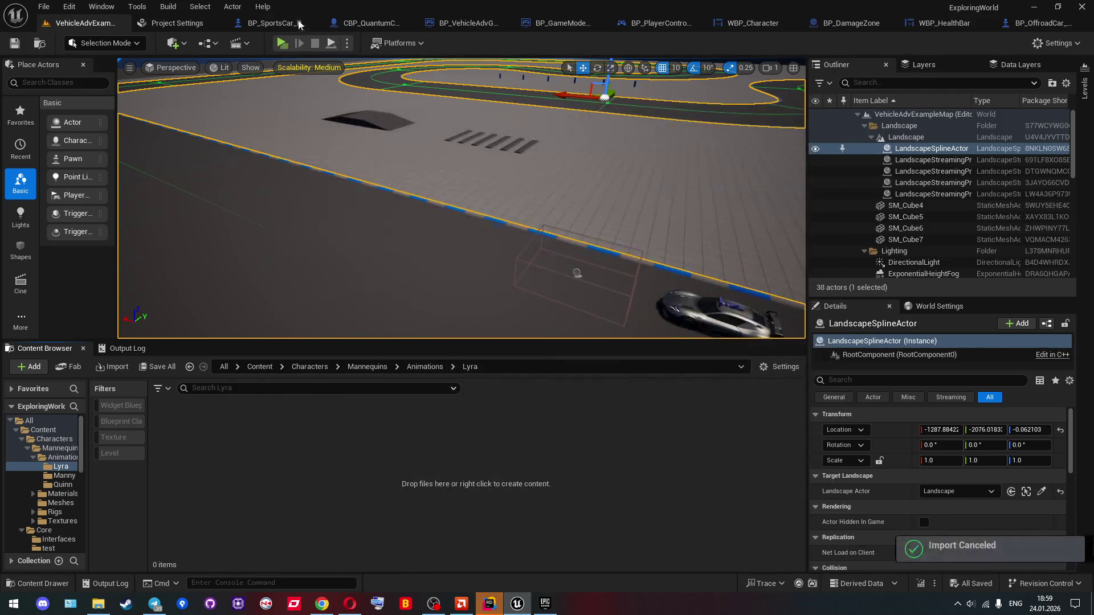
# Step: From CBP_QuantumCharacter, locate its skeletal mesh asset in the QuantumCharacter Mesh folder
pyautogui.click(299, 23)
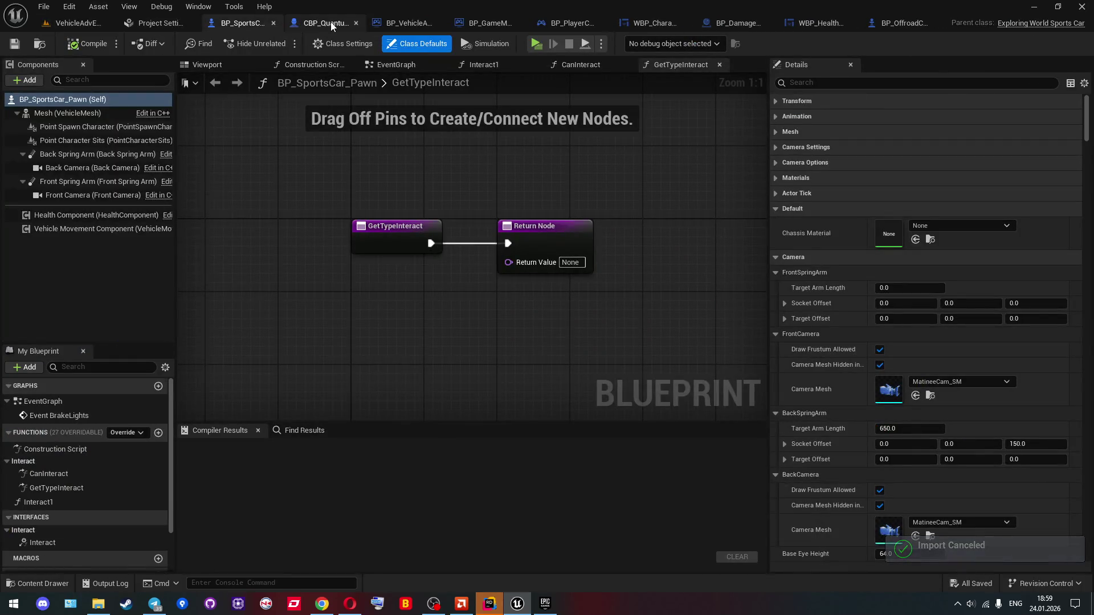
pyautogui.click(330, 24)
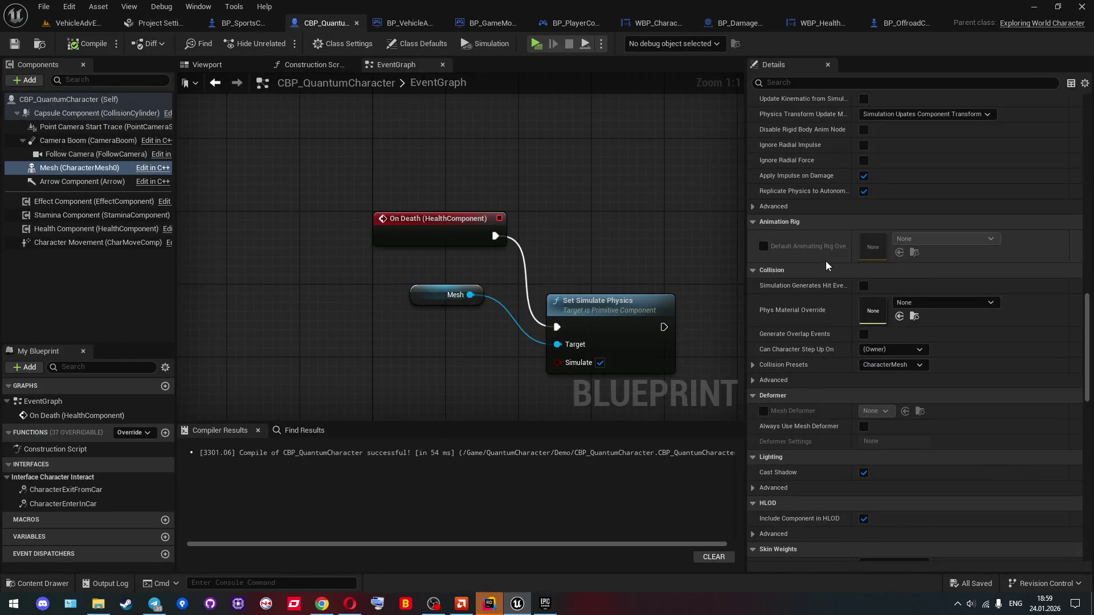
pyautogui.scroll(15, 826, 266)
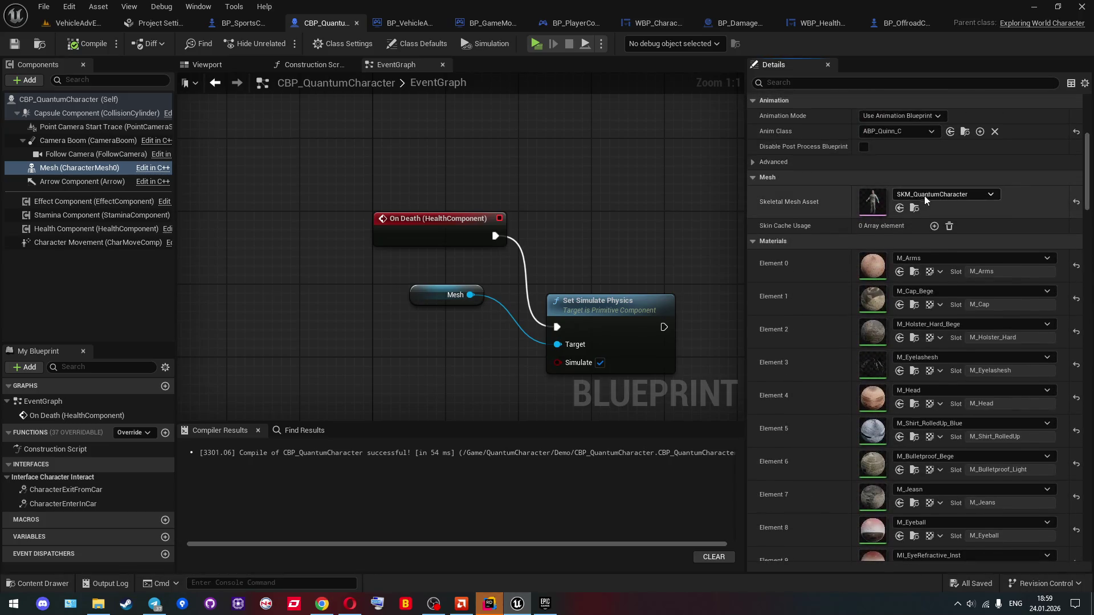
pyautogui.click(913, 208)
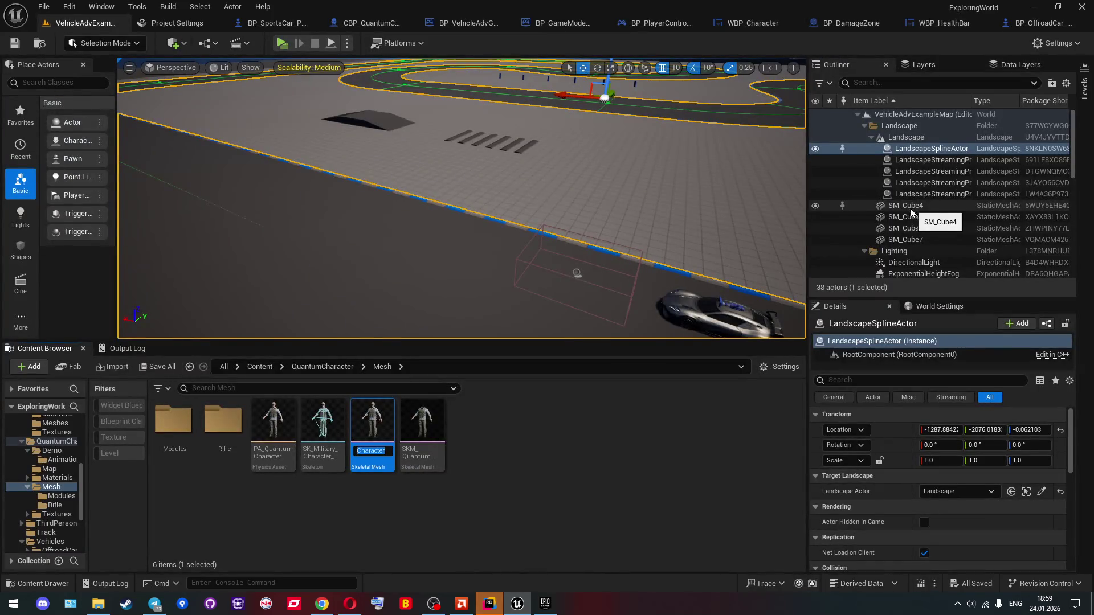
# Step: Navigate the Content Browser to Characters/Mannequins/Animations/Lyra
pyautogui.click(257, 367)
pyautogui.click(211, 410)
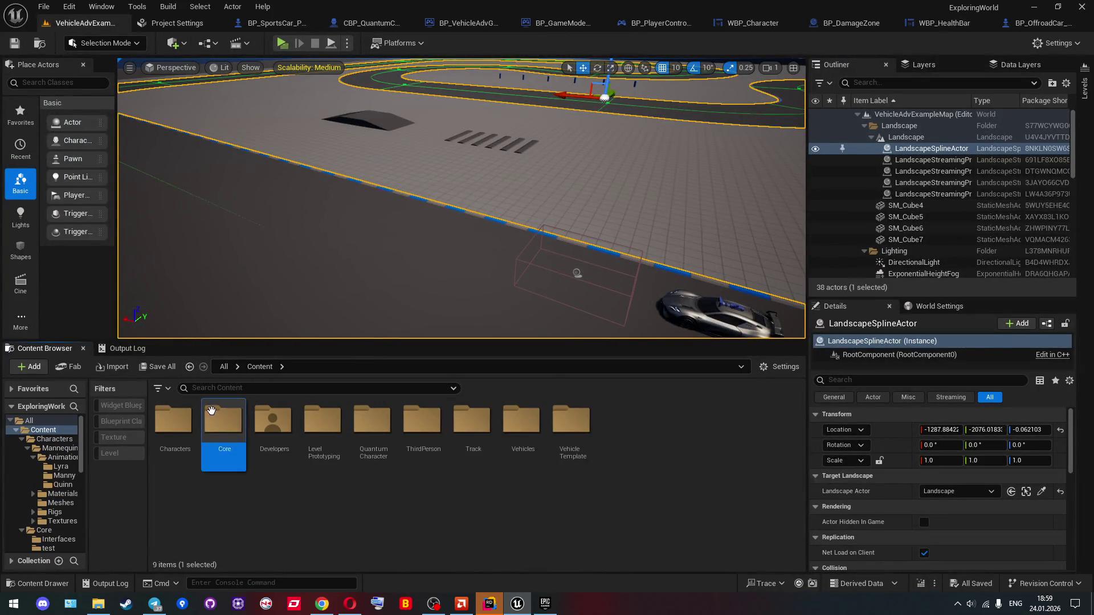
pyautogui.doubleClick(174, 420)
pyautogui.doubleClick(174, 420)
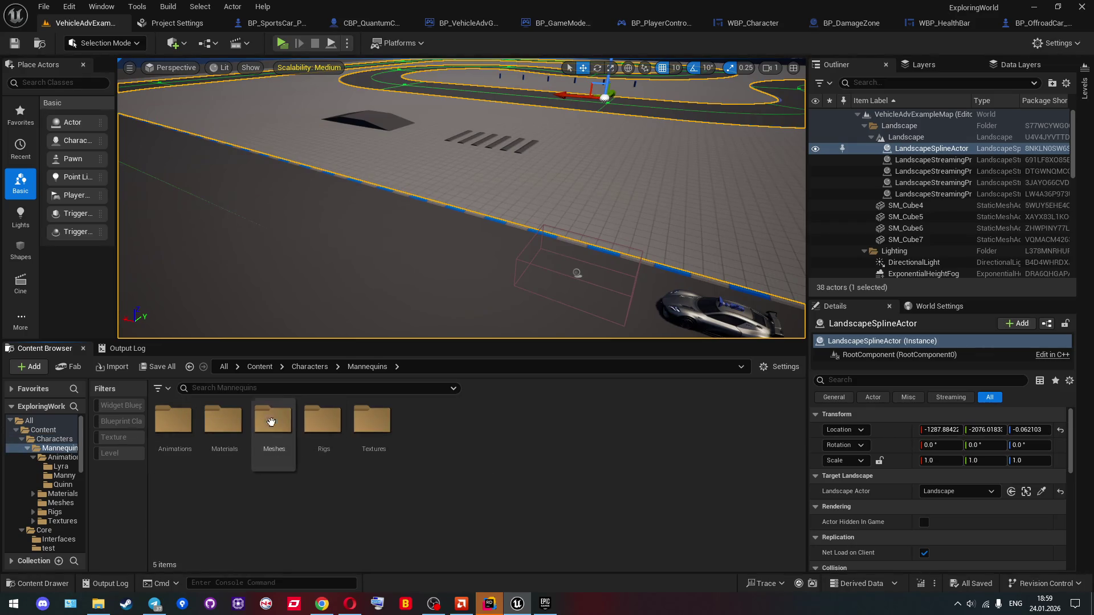
pyautogui.doubleClick(174, 420)
pyautogui.doubleClick(188, 420)
pyautogui.hotkey('alt', 'Tab')
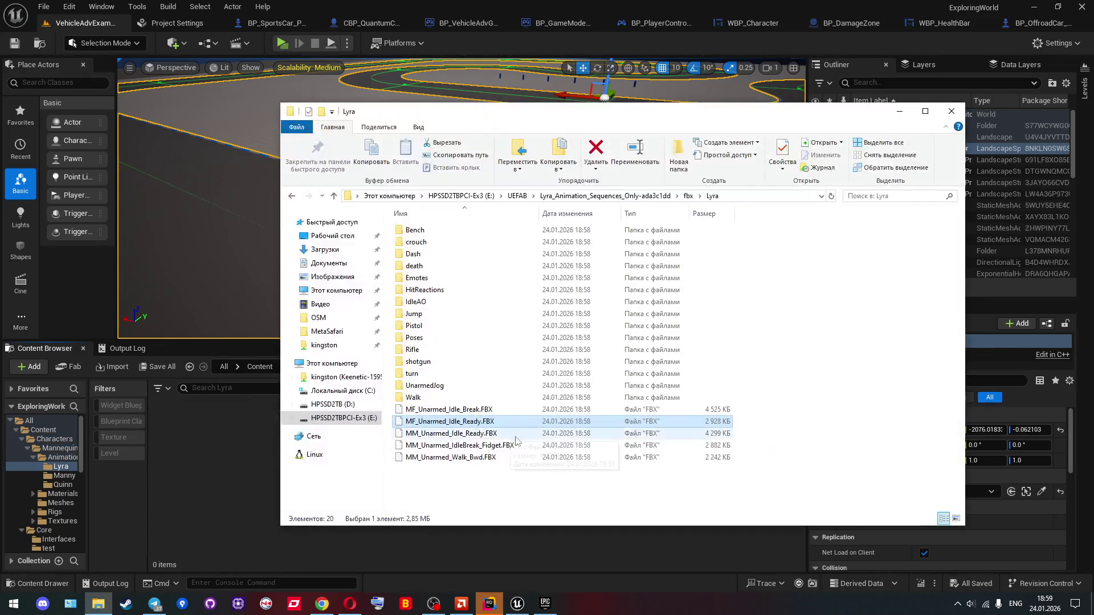
# Step: Import MF_Unarmed_Idle_Ready.FBX into Lyra using SK_Military_Character_Skeleton as the skeleton
pyautogui.moveTo(490, 423); pyautogui.dragTo(271, 435)
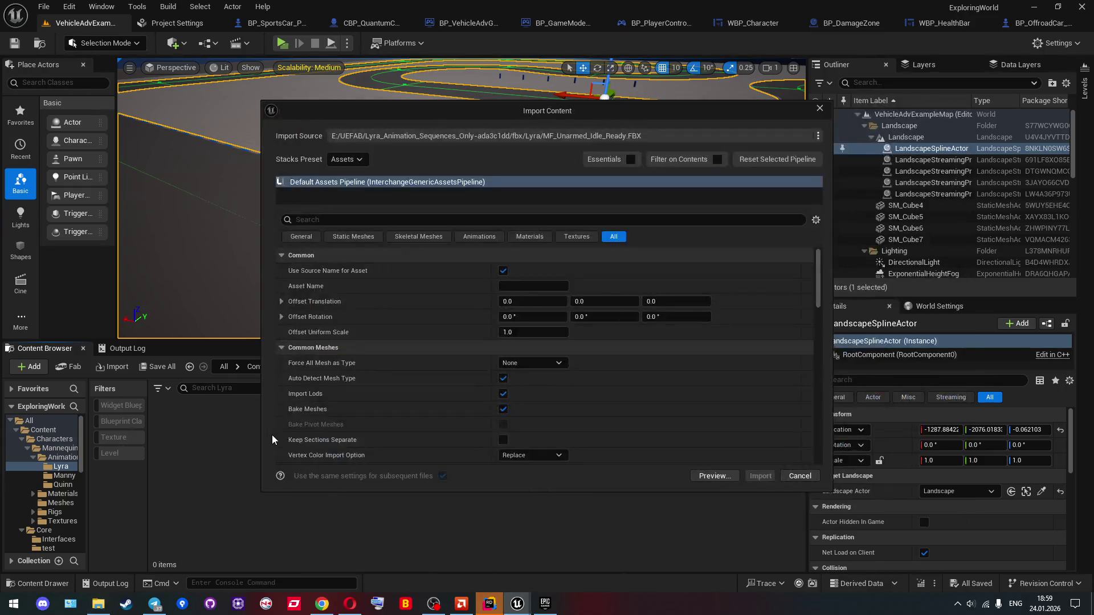
pyautogui.scroll(-5, 470, 422)
pyautogui.click(566, 335)
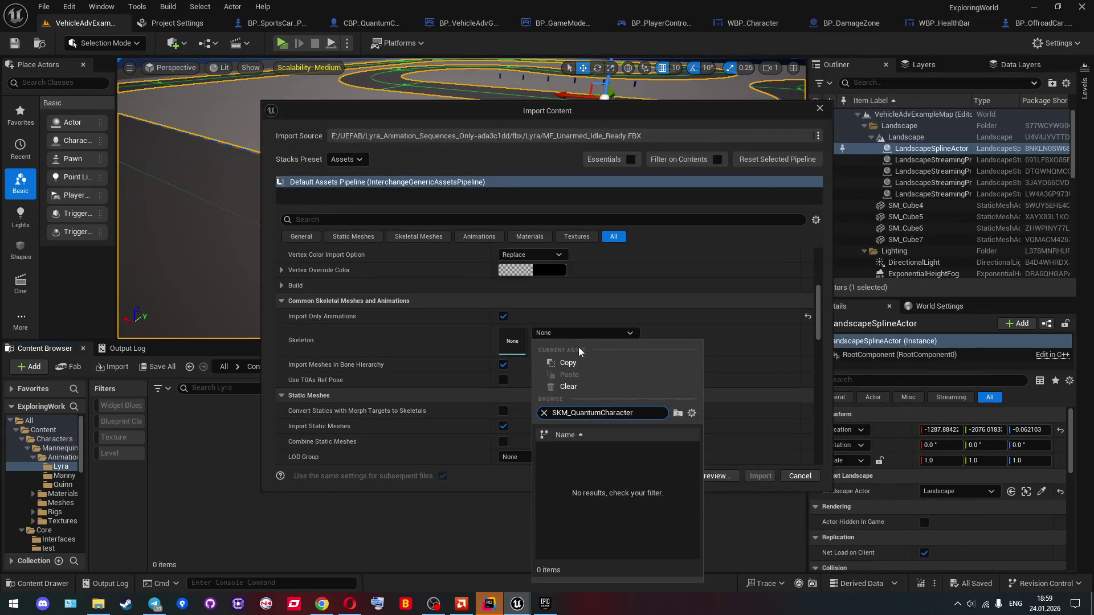
pyautogui.press('Home')
pyautogui.press('Delete')
pyautogui.press('Delete')
pyautogui.press('Delete')
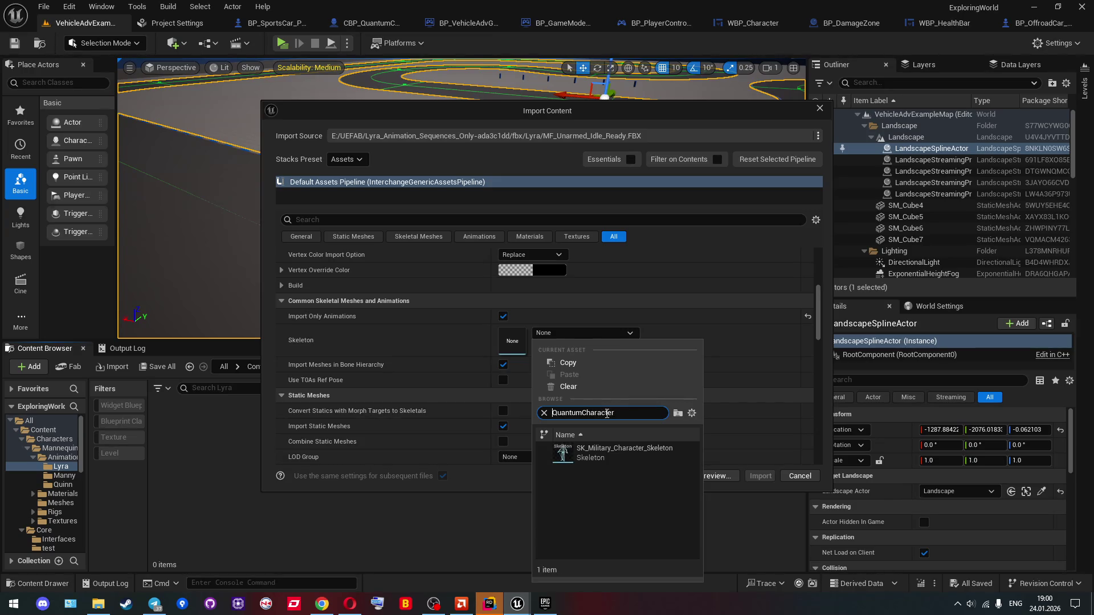
pyautogui.click(609, 450)
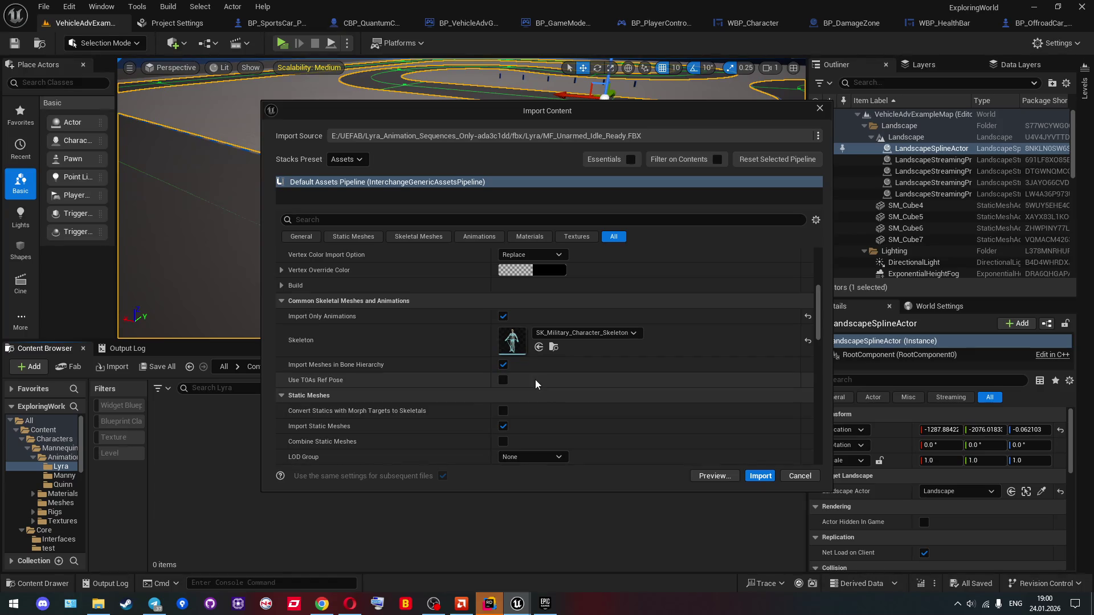
pyautogui.scroll(-2, 535, 380)
pyautogui.scroll(3, 665, 430)
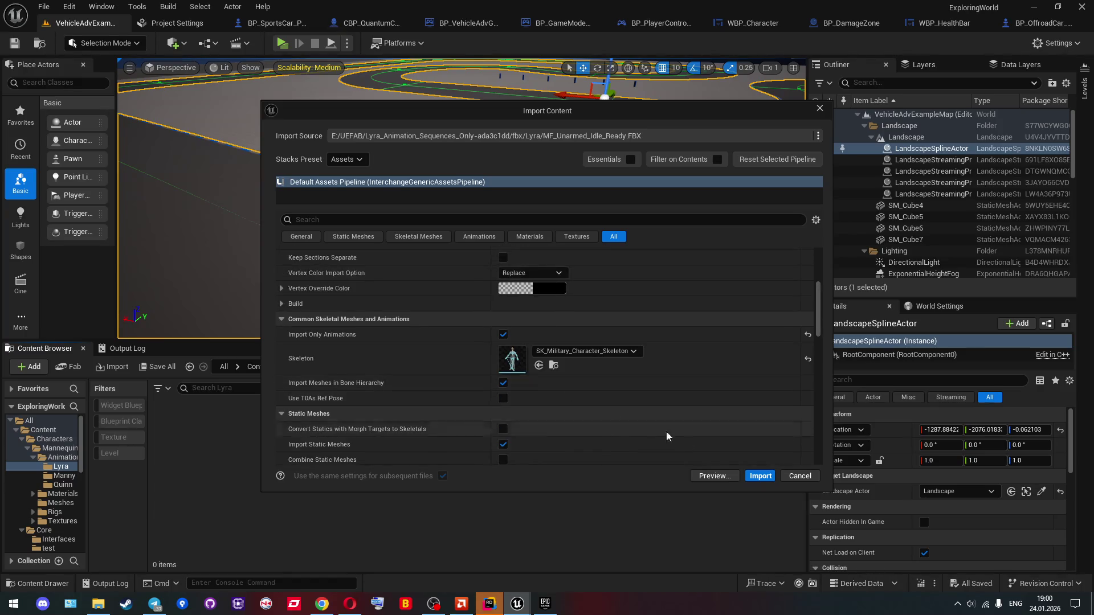
pyautogui.click(758, 476)
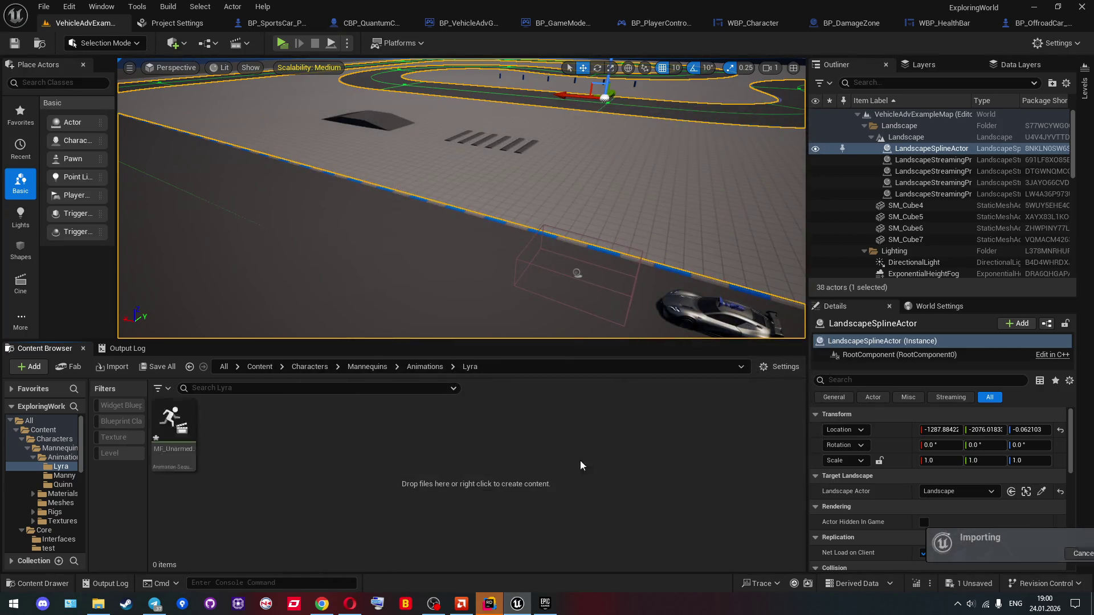
# Step: Preview the imported animation, close it, then force-delete it
pyautogui.doubleClick(164, 422)
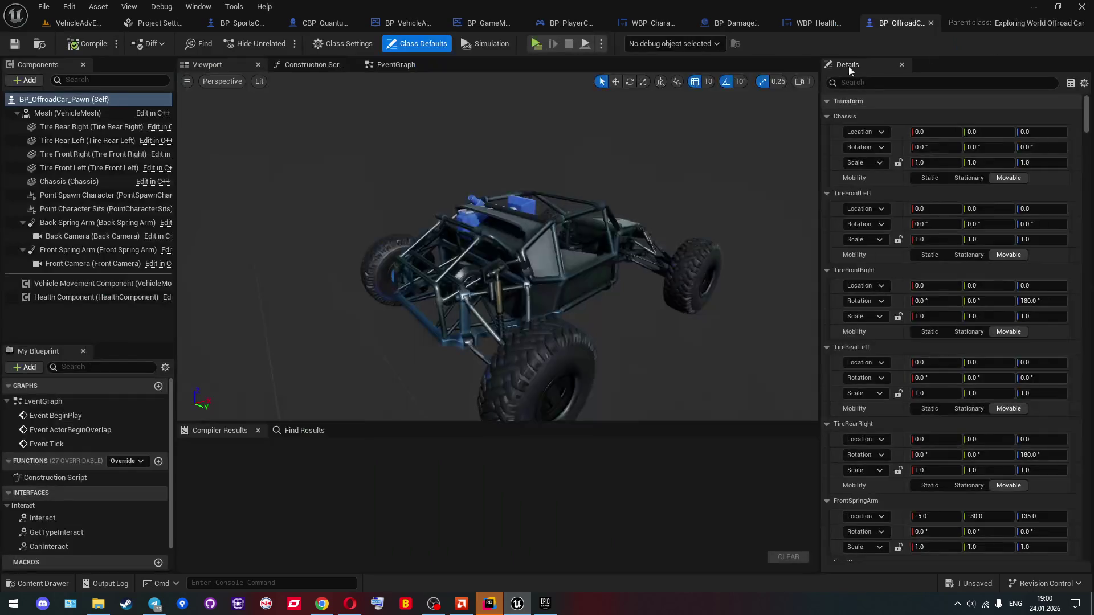
pyautogui.click(1072, 23)
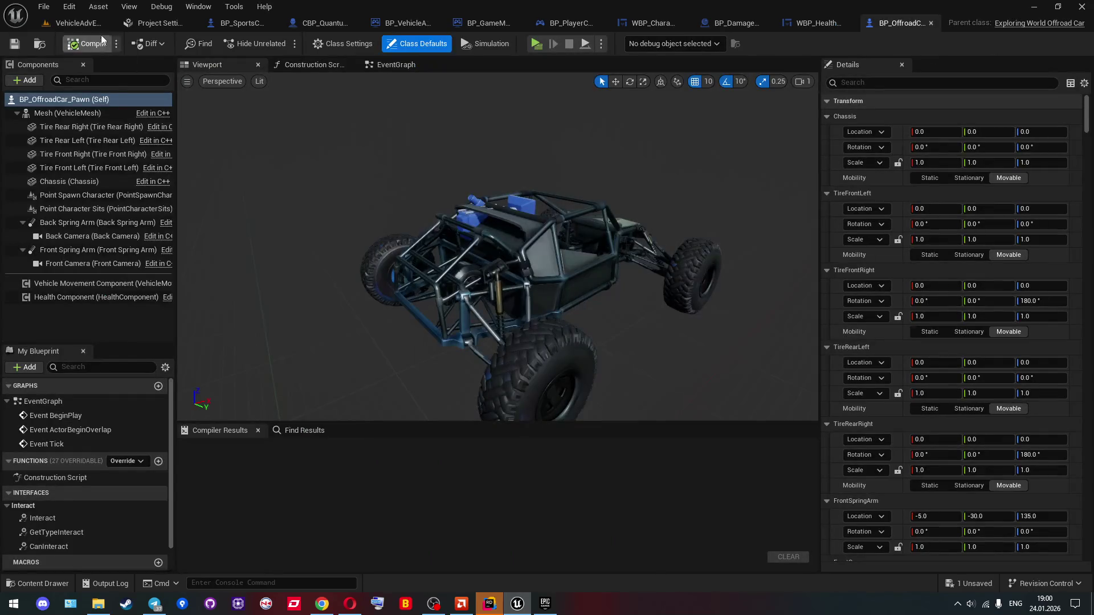
pyautogui.click(80, 23)
pyautogui.press('Delete')
pyautogui.click(457, 487)
pyautogui.hotkey('alt', 'Tab')
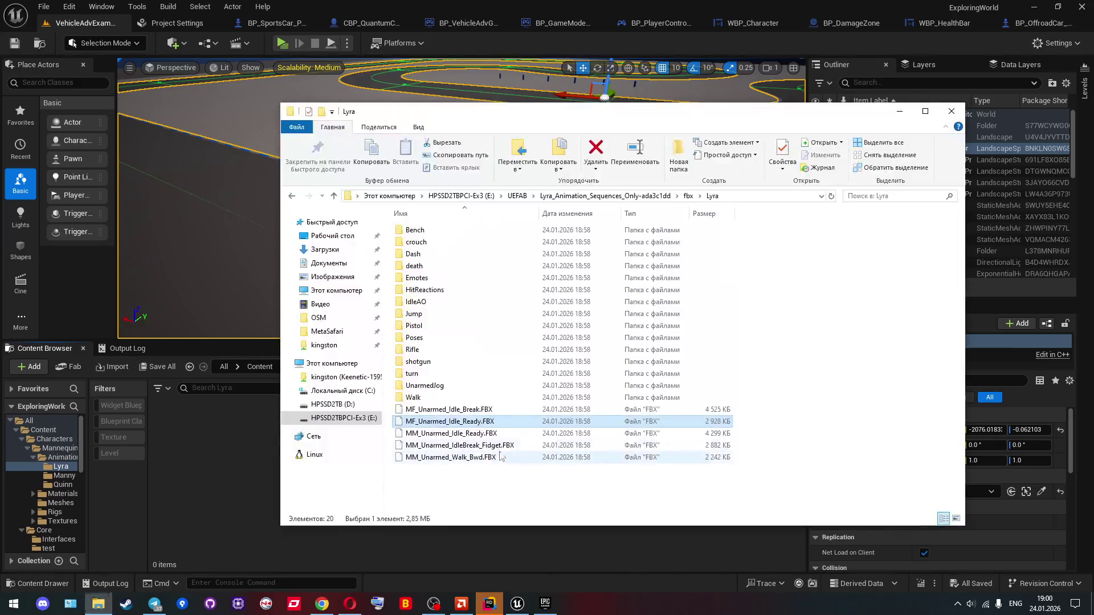
# Step: Drop all 20 Lyra FBX items into the Lyra folder and import them with SK_Military_Character_Skeleton
pyautogui.hotkey('ctrl', 'a')
pyautogui.moveTo(490, 456); pyautogui.dragTo(237, 433)
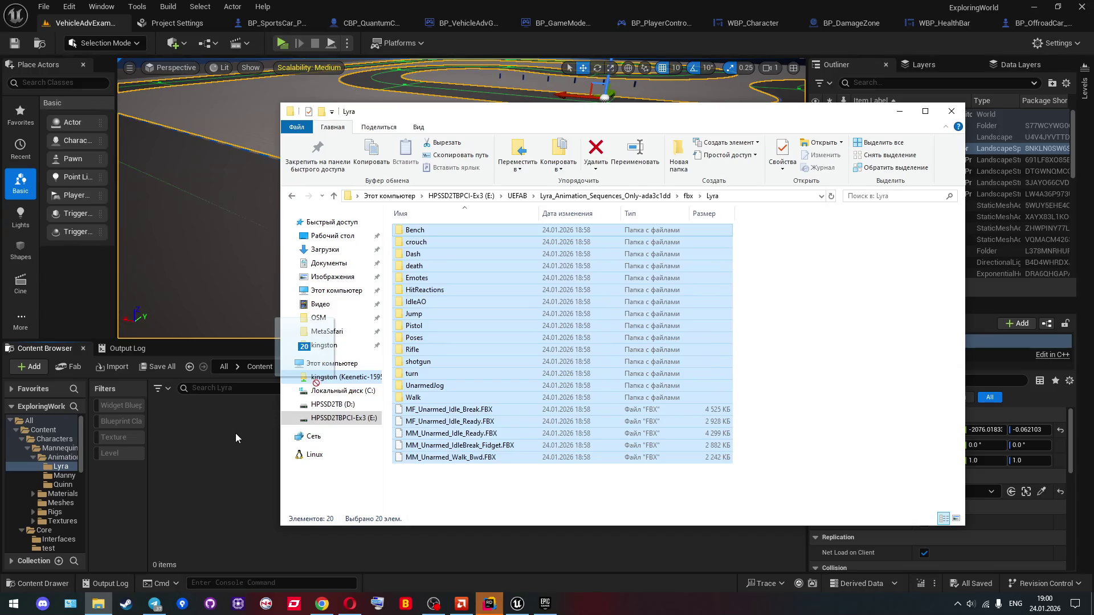
pyautogui.moveTo(236, 434); pyautogui.dragTo(230, 432)
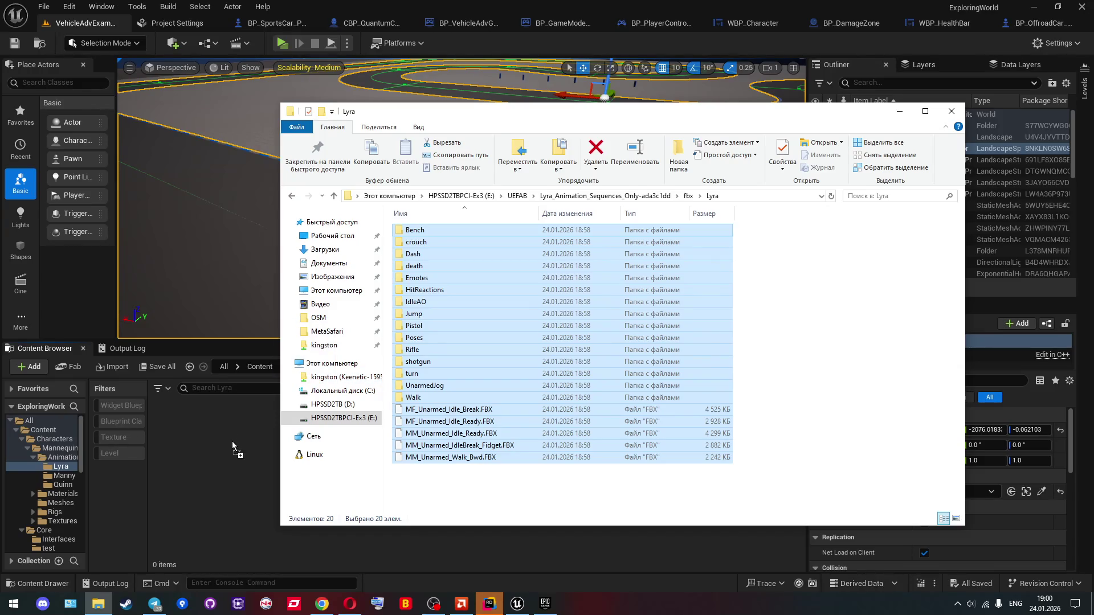
pyautogui.click(271, 421)
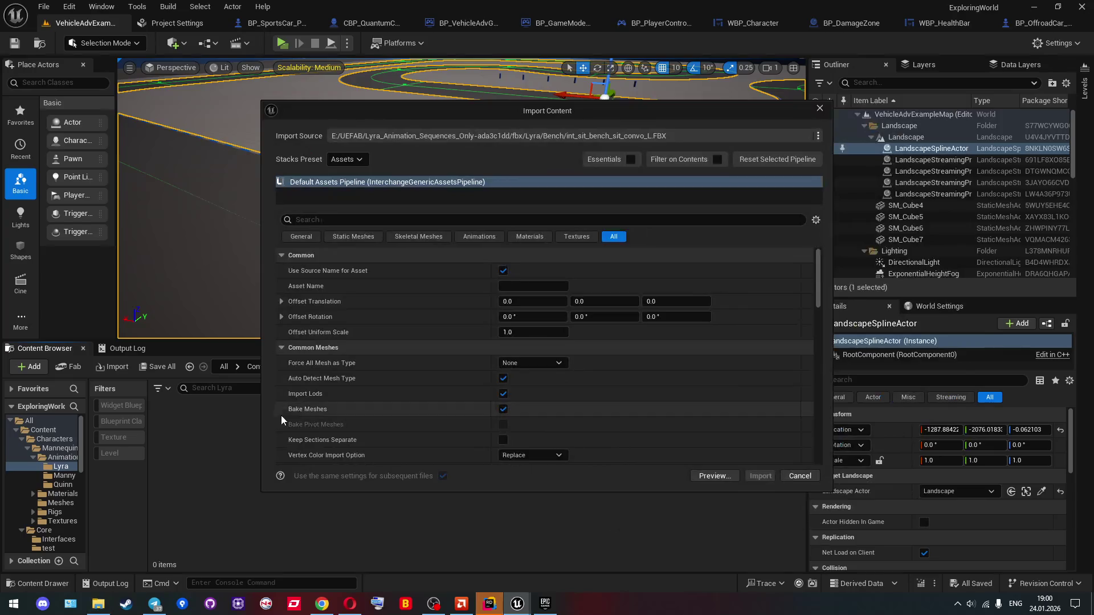
pyautogui.scroll(-5, 412, 329)
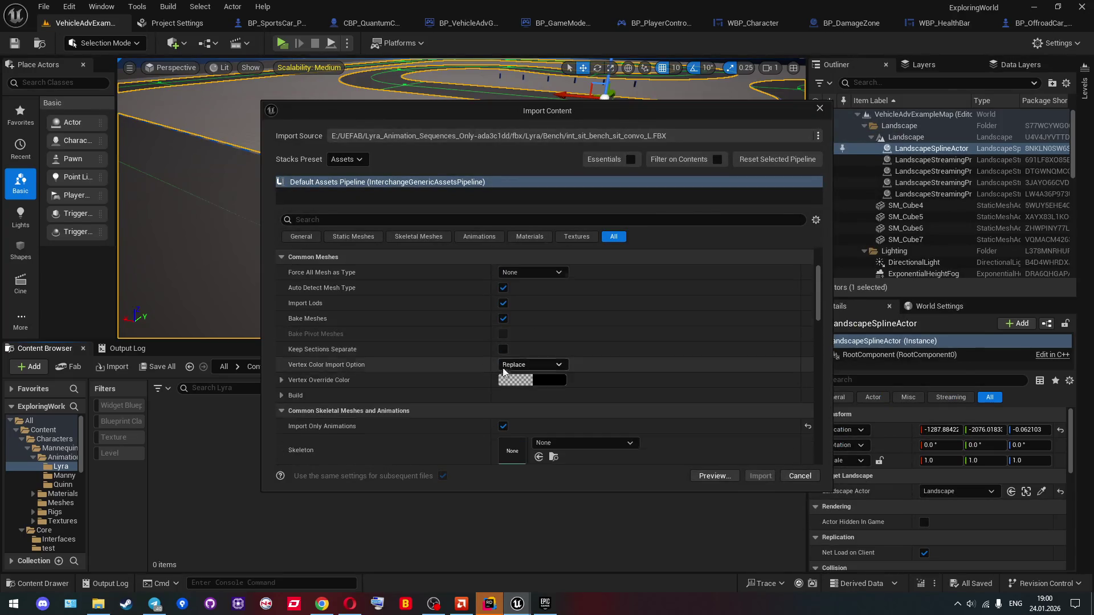
pyautogui.click(557, 371)
pyautogui.press('Home')
pyautogui.press('Delete')
pyautogui.press('Delete')
pyautogui.press('Delete')
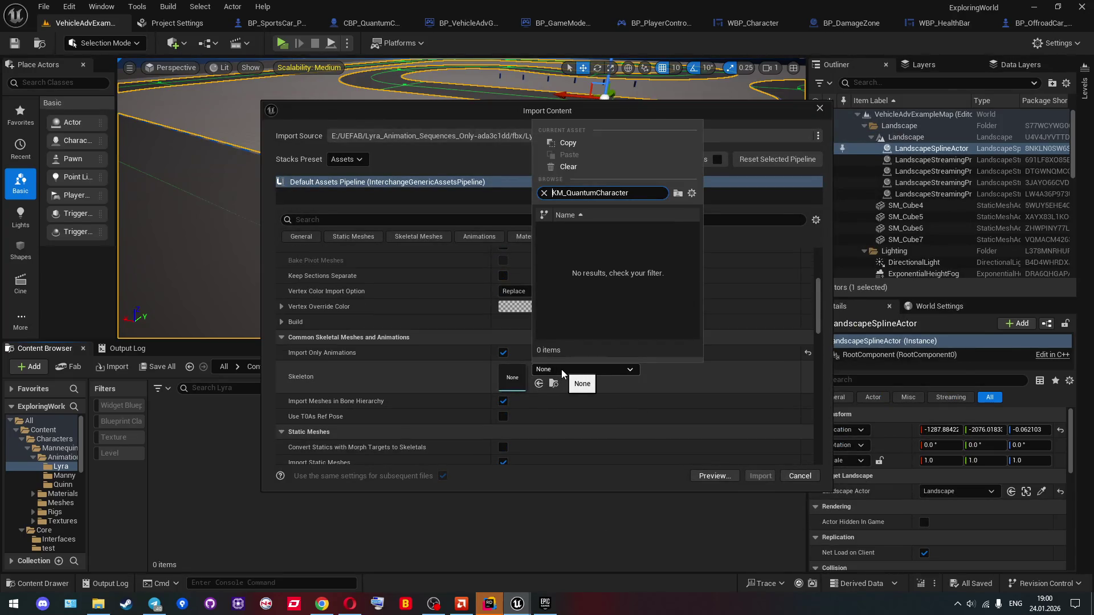
pyautogui.click(602, 233)
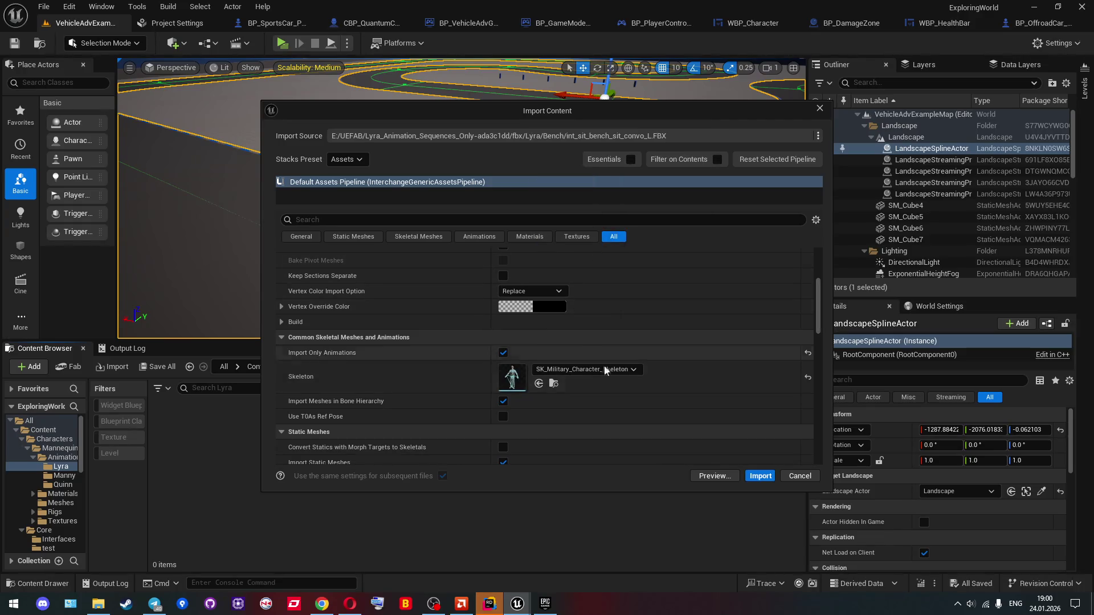
pyautogui.click(758, 476)
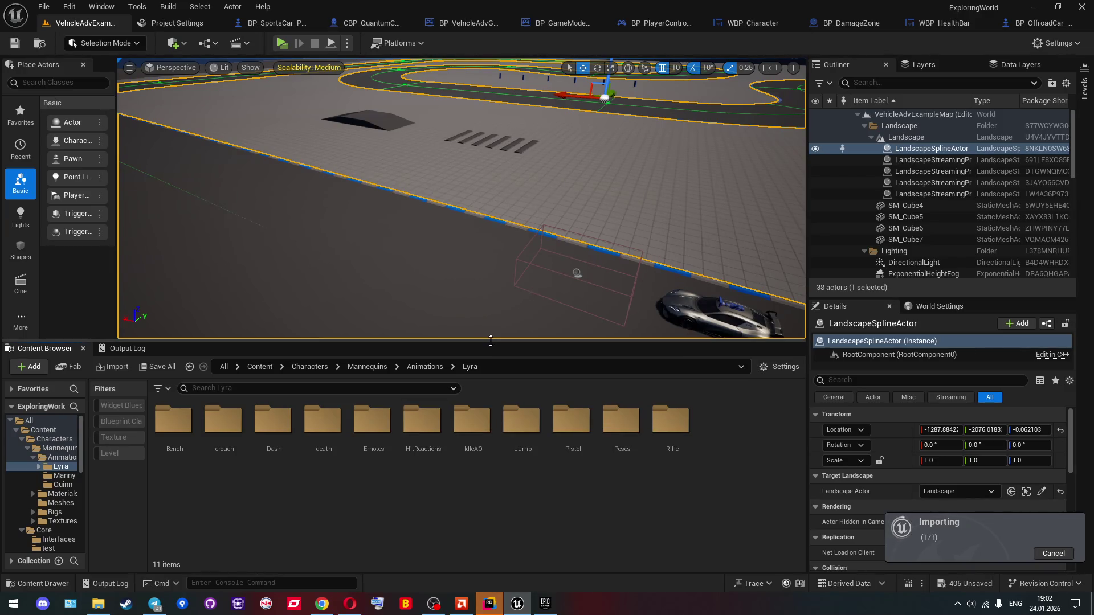
# Step: Let the bulk import run down to 163 remaining items, then switch to the Epic Games Launcher
pyautogui.hotkey('alt', 'Tab')
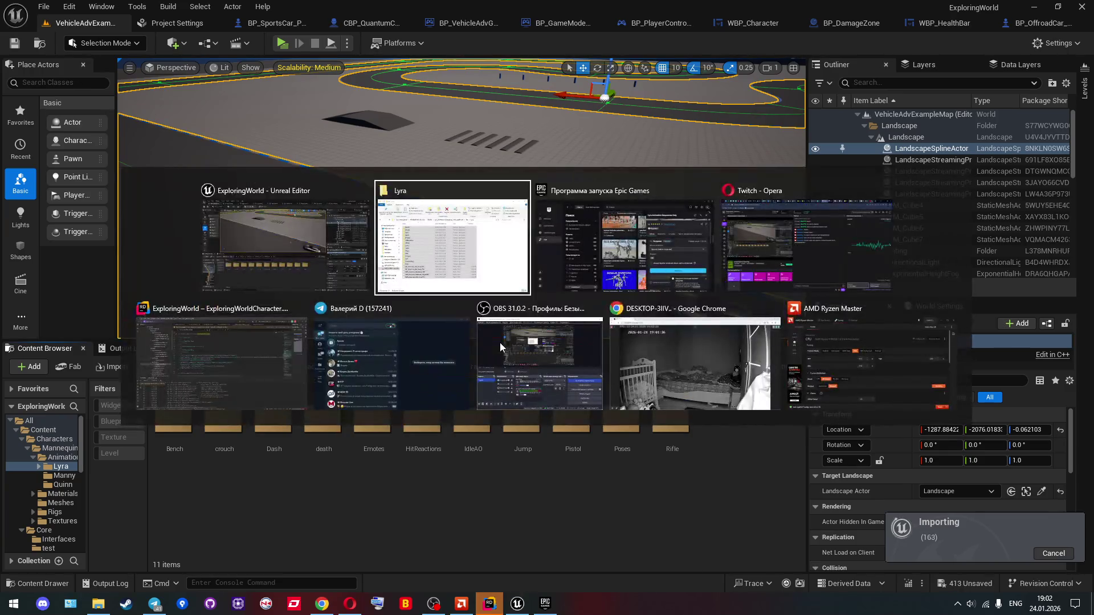
# Step: Close the Lyra Animation Sequences Only details panel in Fab
pyautogui.scroll(-3, 324, 376)
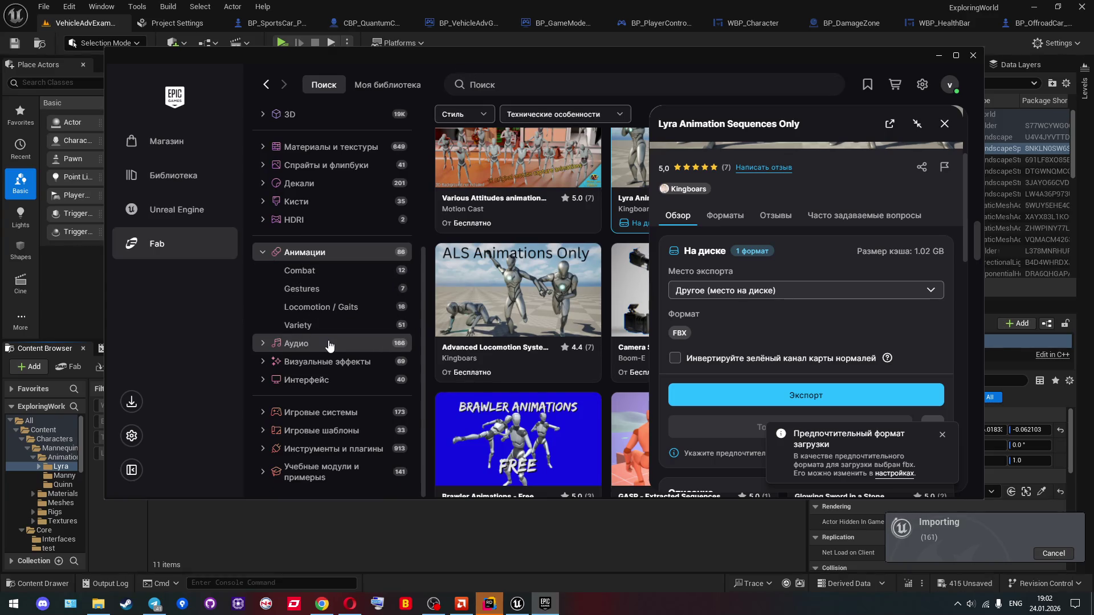
pyautogui.scroll(1, 342, 353)
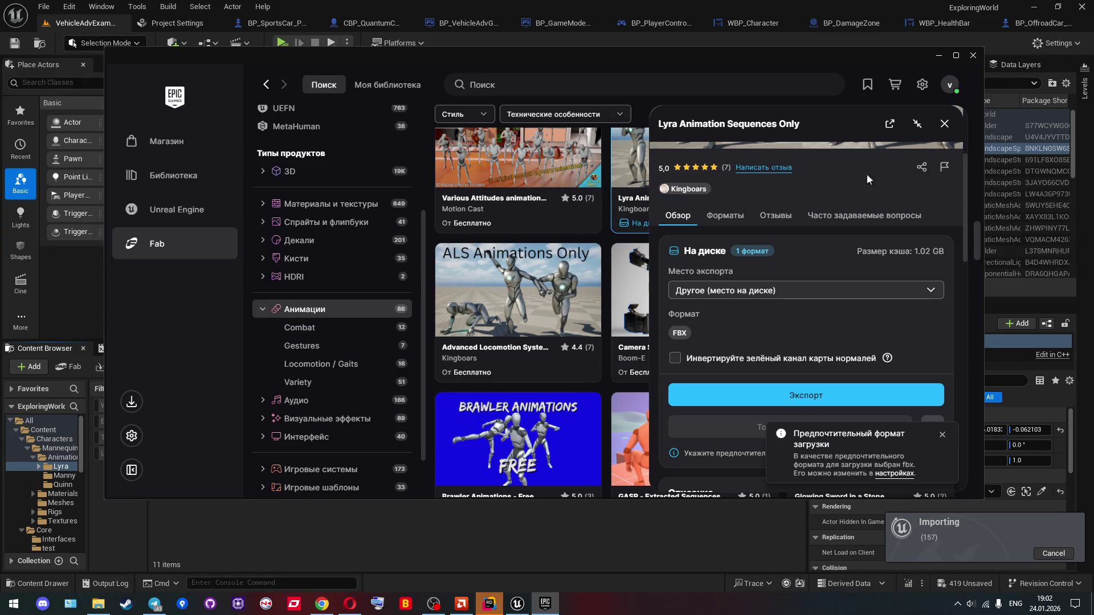
pyautogui.click(944, 124)
pyautogui.scroll(1, 272, 279)
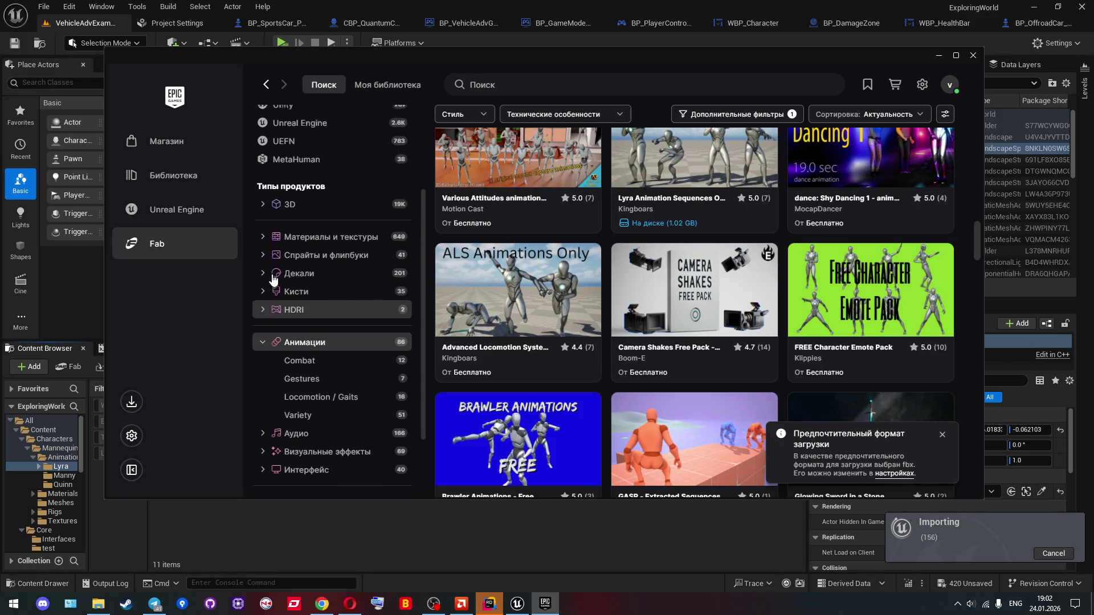
pyautogui.scroll(1, 263, 305)
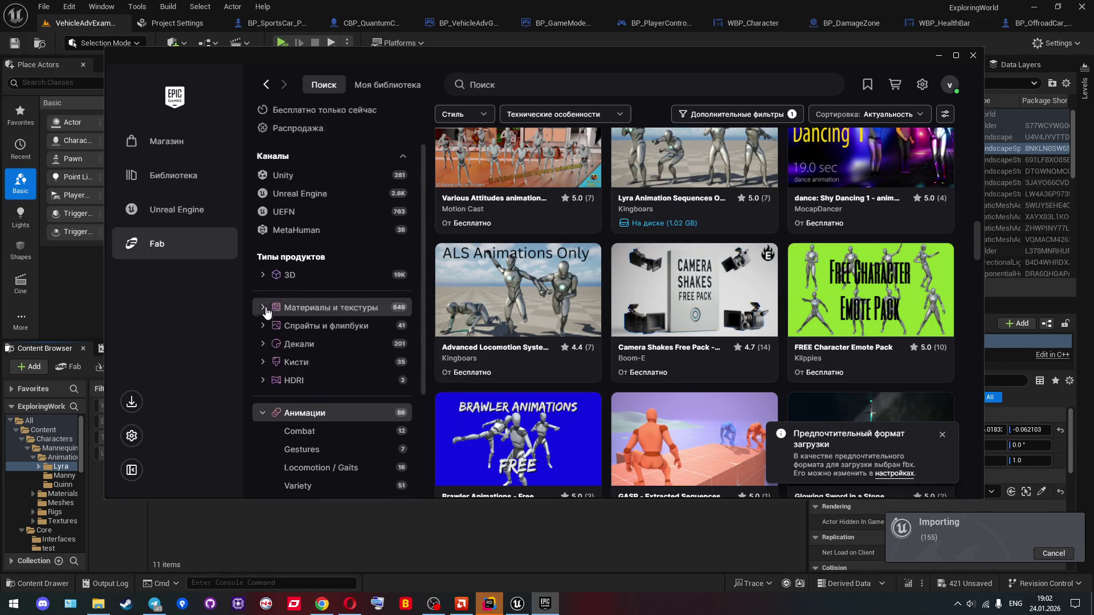
pyautogui.click(264, 318)
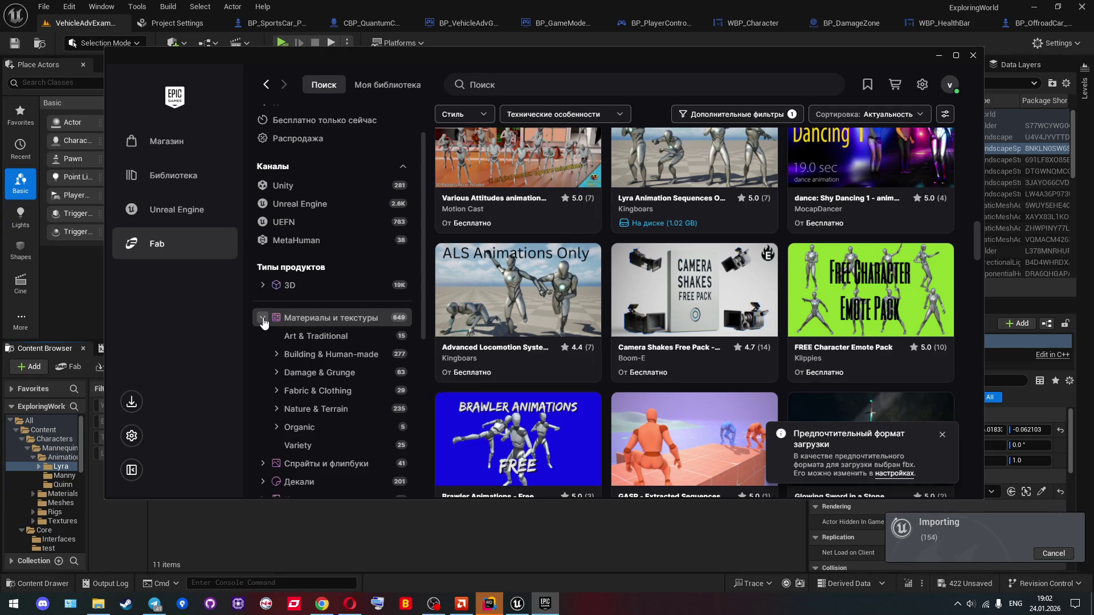
pyautogui.click(264, 319)
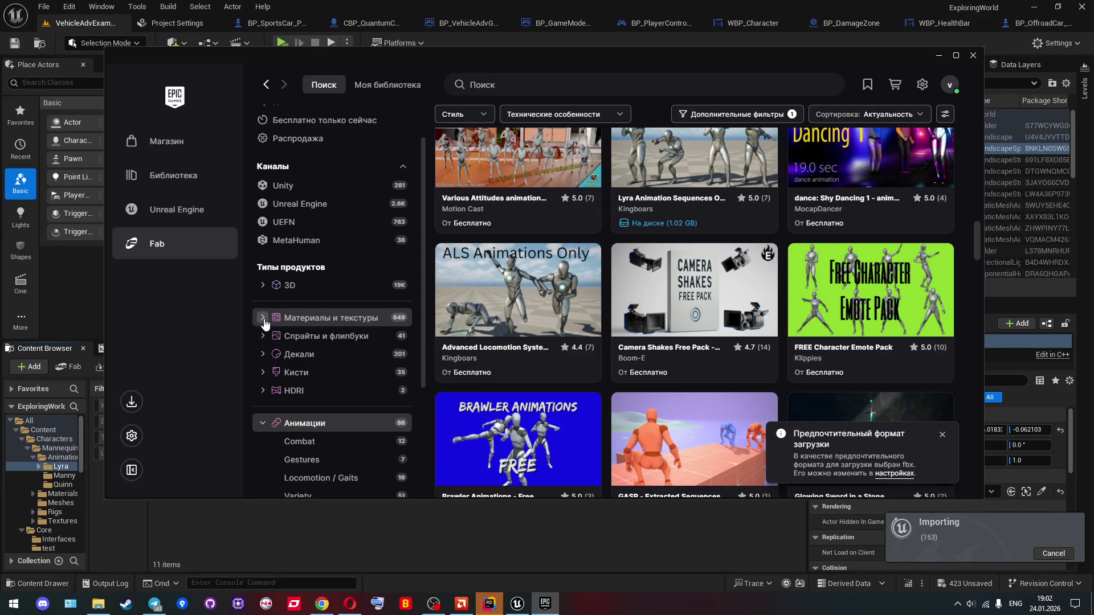
# Step: Expand 3D > Weapons & Combat in the Fab sidebar and show the Guns listings
pyautogui.click(263, 286)
pyautogui.scroll(-1, 272, 334)
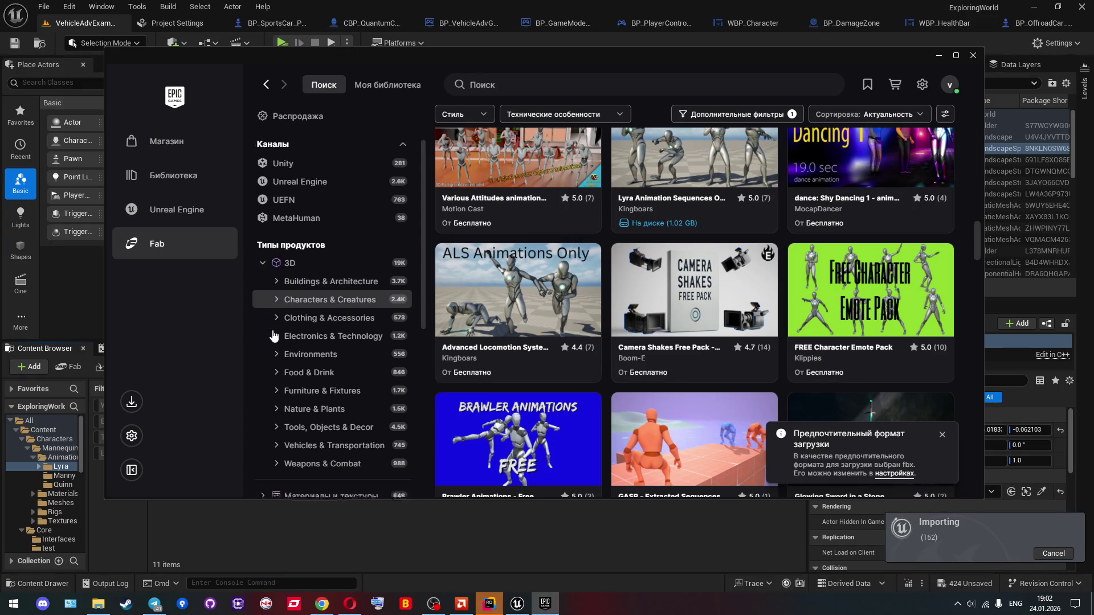
pyautogui.scroll(-1, 274, 335)
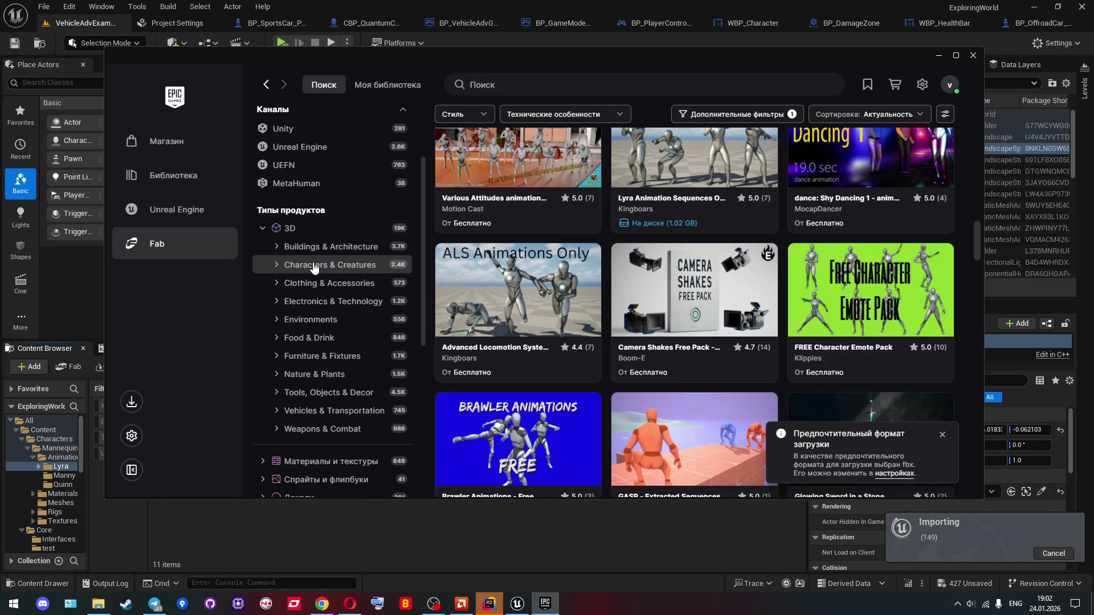
pyautogui.click(278, 320)
pyautogui.scroll(-10, 282, 320)
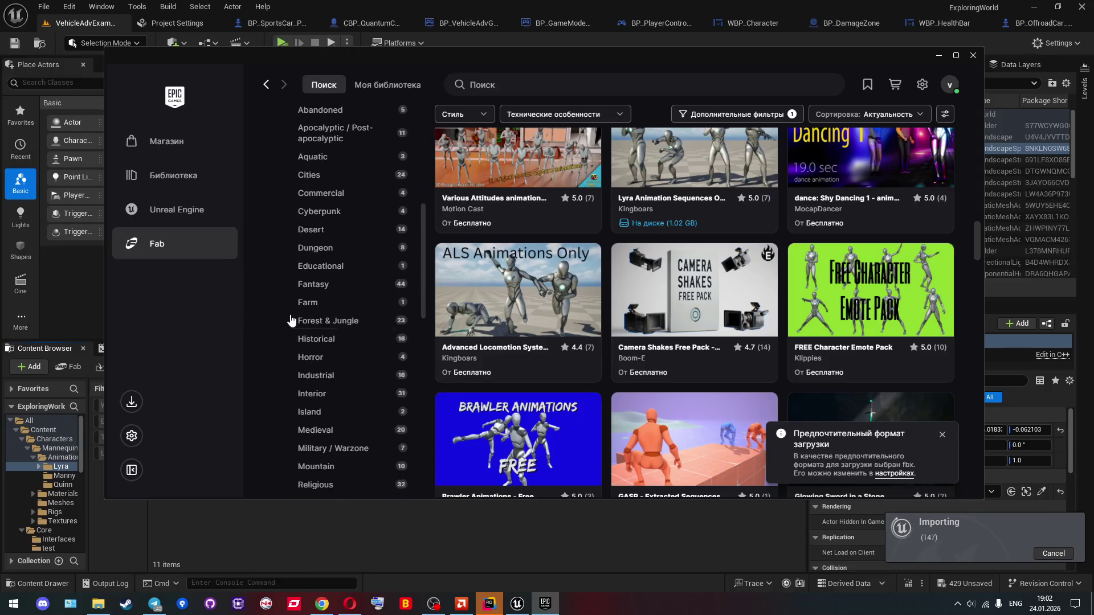
pyautogui.scroll(10, 291, 319)
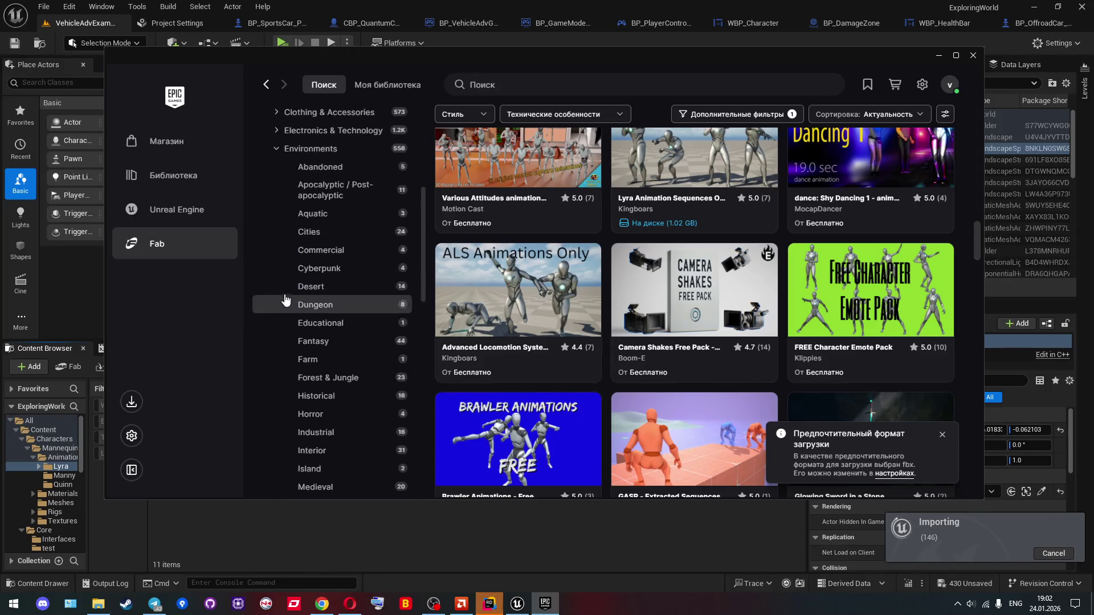
pyautogui.click(278, 263)
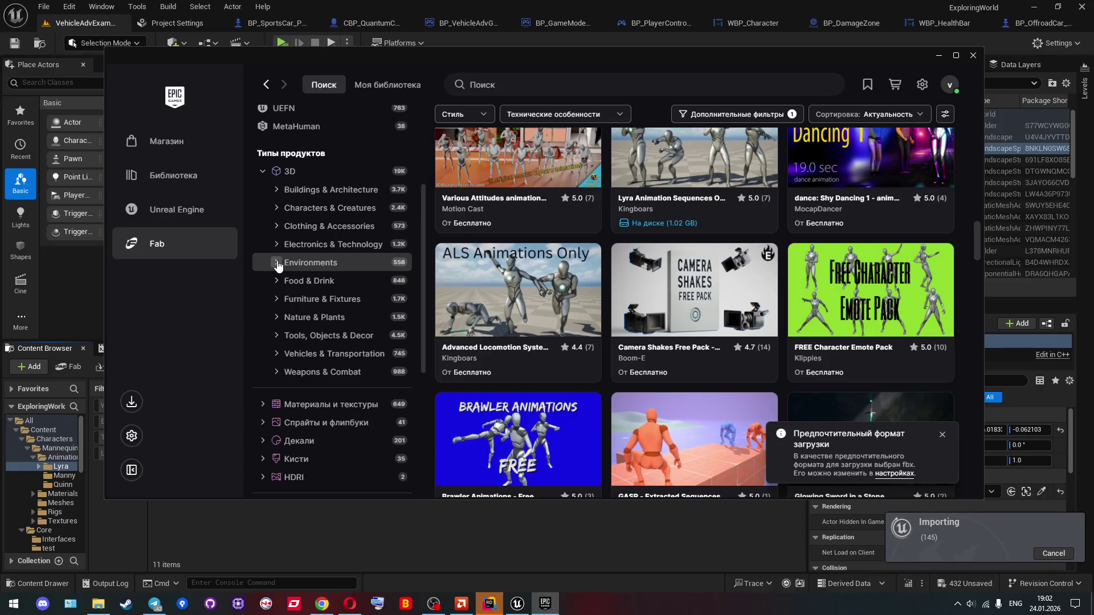
pyautogui.click(279, 373)
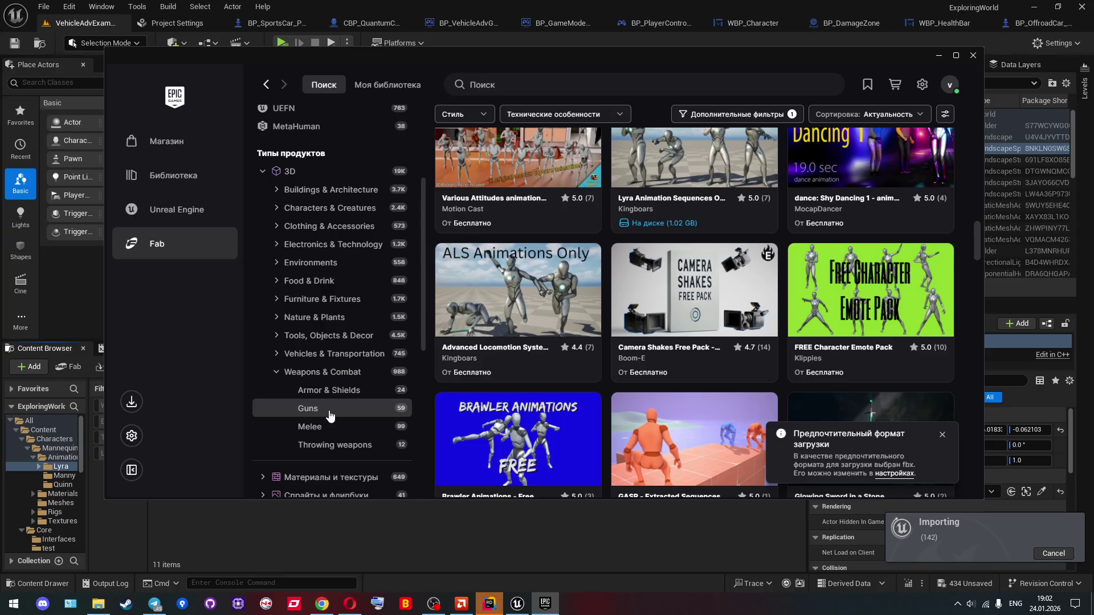
pyautogui.click(329, 415)
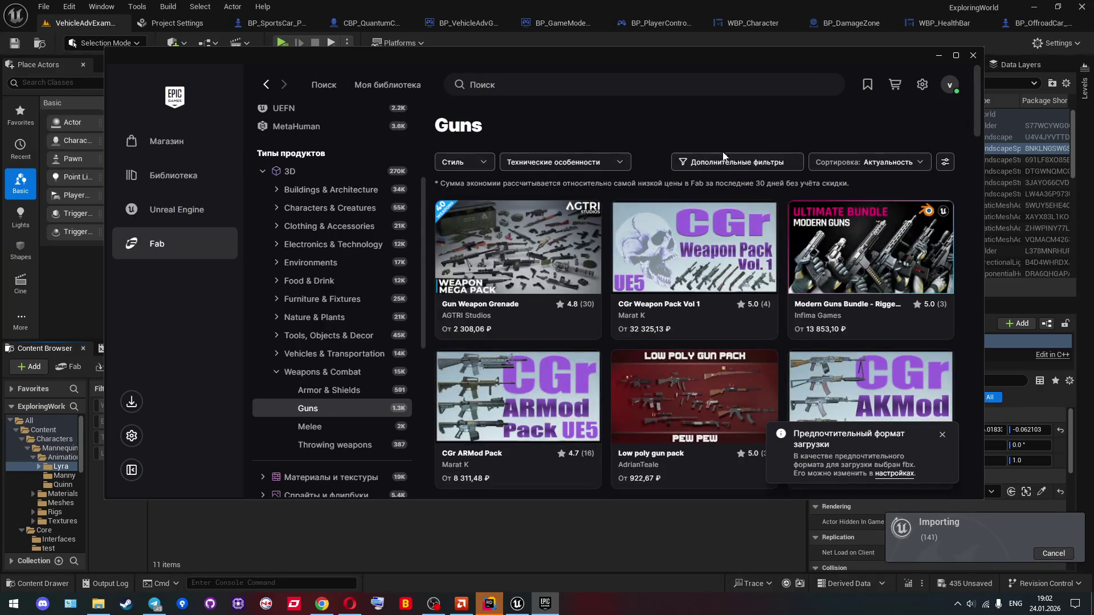
# Step: Filter the Guns listings to free items only and scroll through the results
pyautogui.click(735, 163)
pyautogui.click(702, 250)
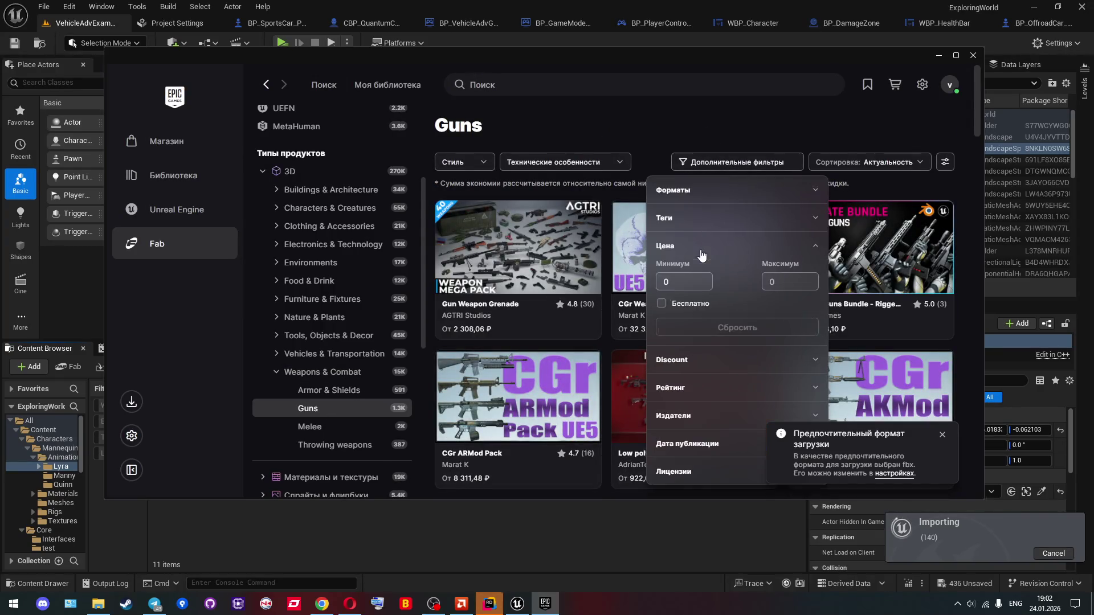
pyautogui.click(670, 310)
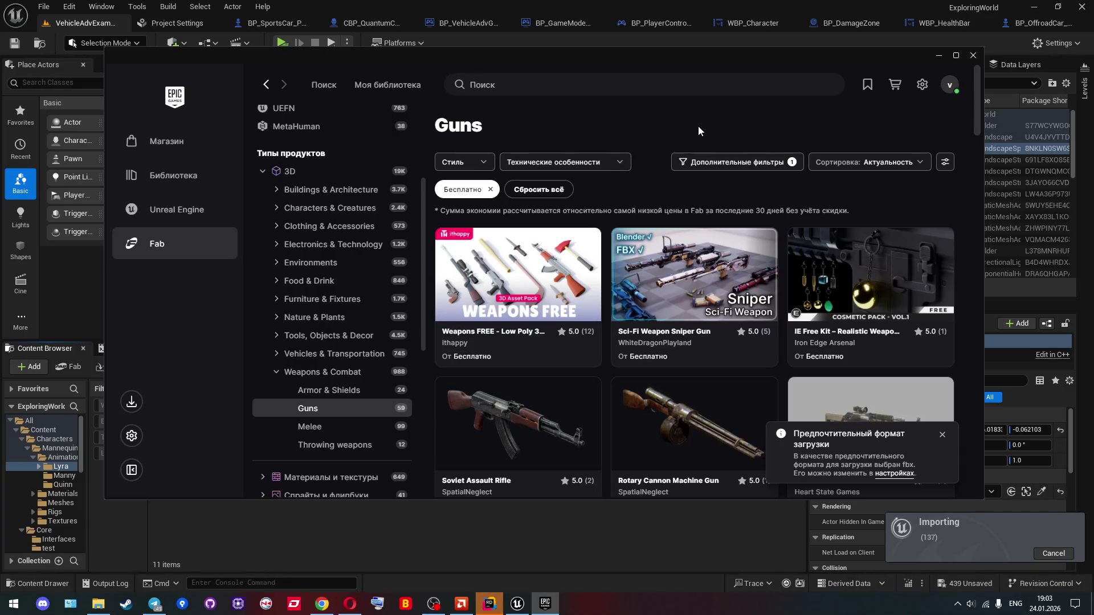
pyautogui.scroll(-2, 699, 128)
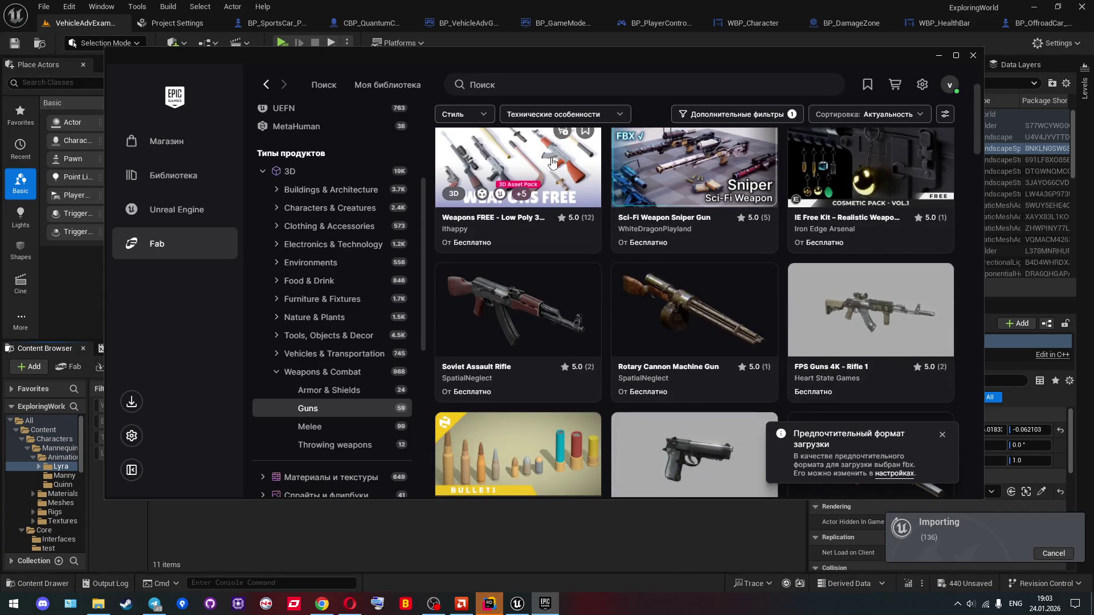
pyautogui.scroll(-5, 626, 203)
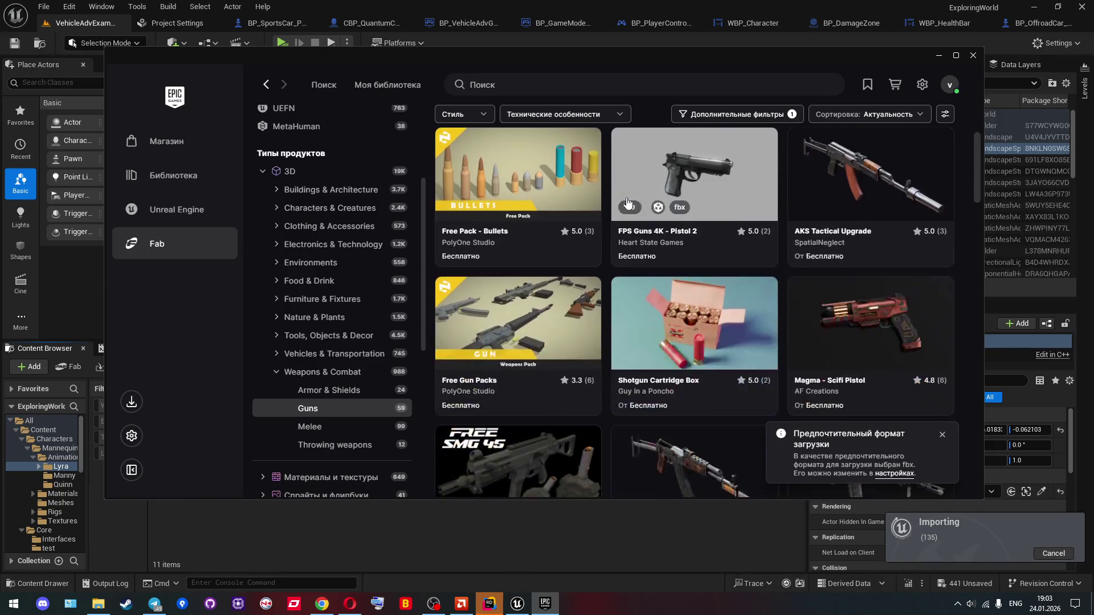
pyautogui.scroll(-5, 638, 205)
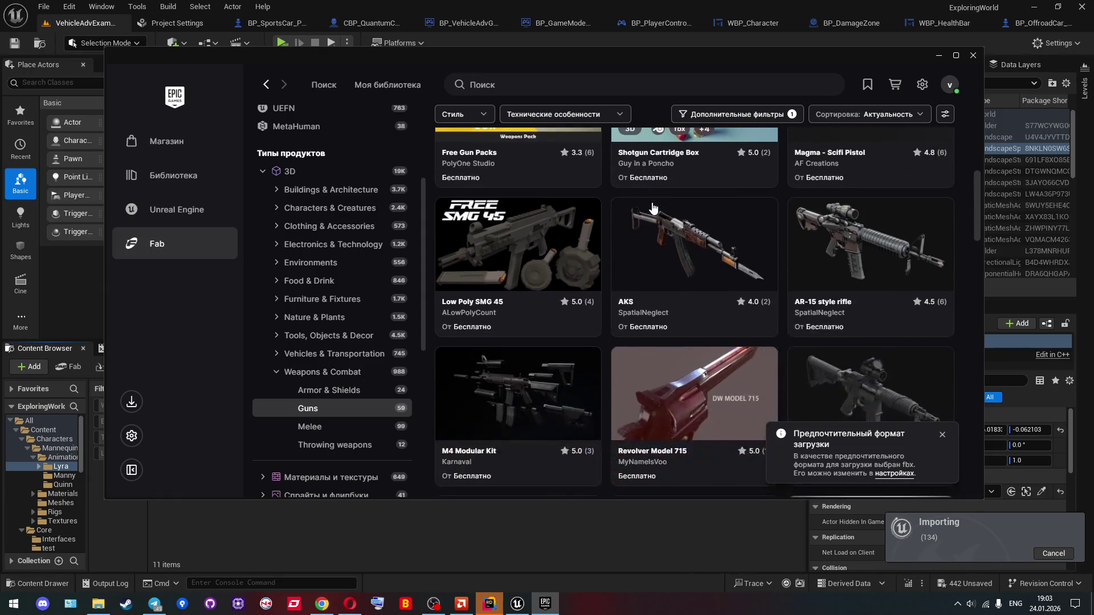
pyautogui.scroll(-1, 653, 209)
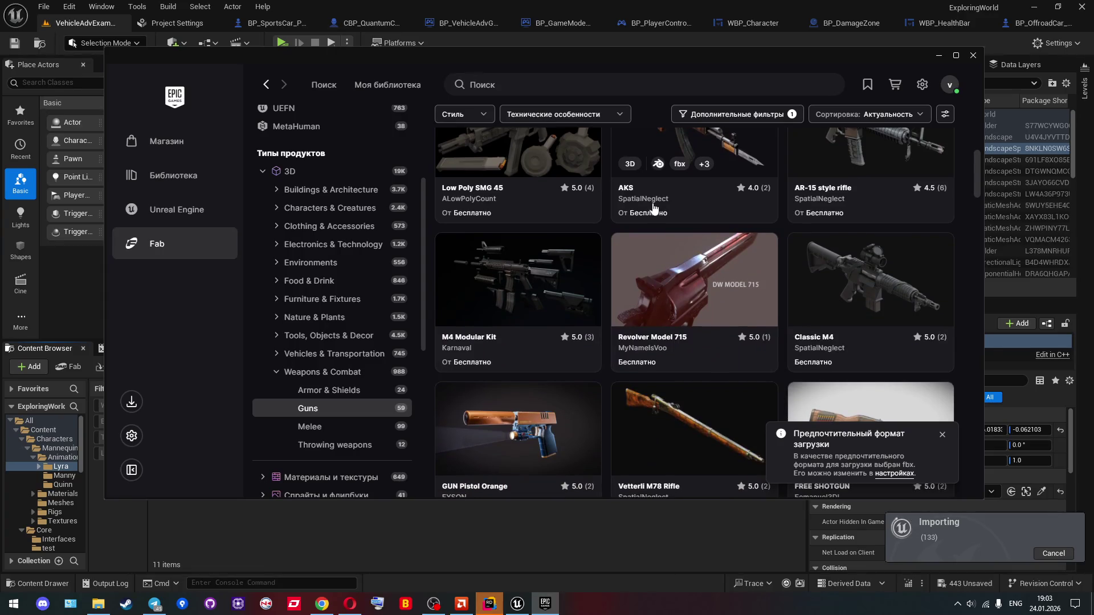
pyautogui.scroll(-4, 654, 210)
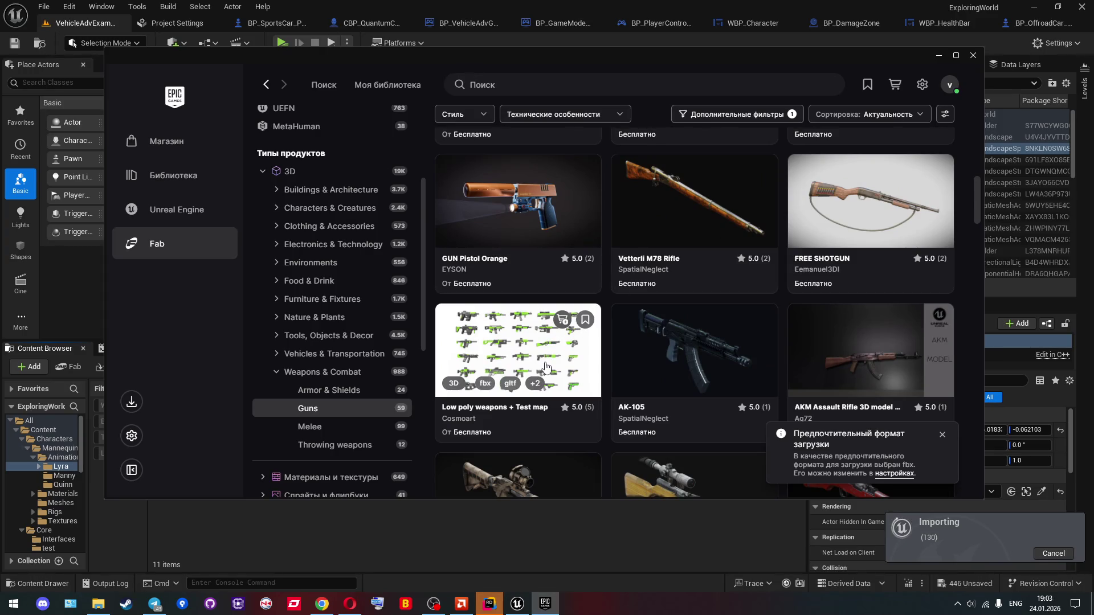
pyautogui.scroll(-2, 545, 367)
# Step: Preview the Low poly weapons + Test map pack, then keep browsing the free guns
pyautogui.click(553, 257)
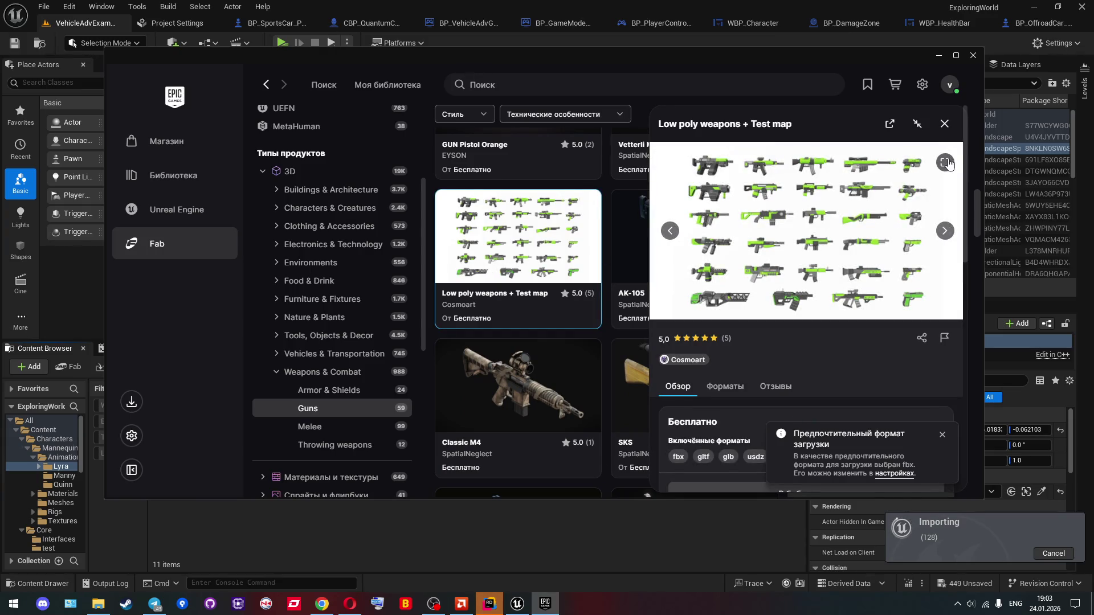
pyautogui.click(944, 123)
pyautogui.scroll(-1, 704, 248)
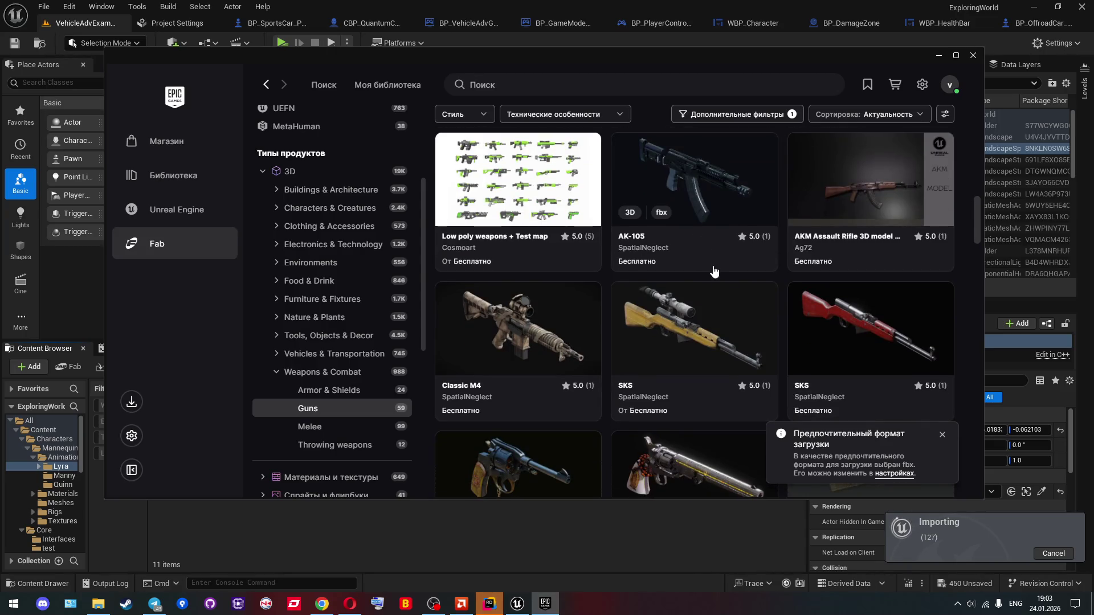
pyautogui.scroll(-10, 709, 274)
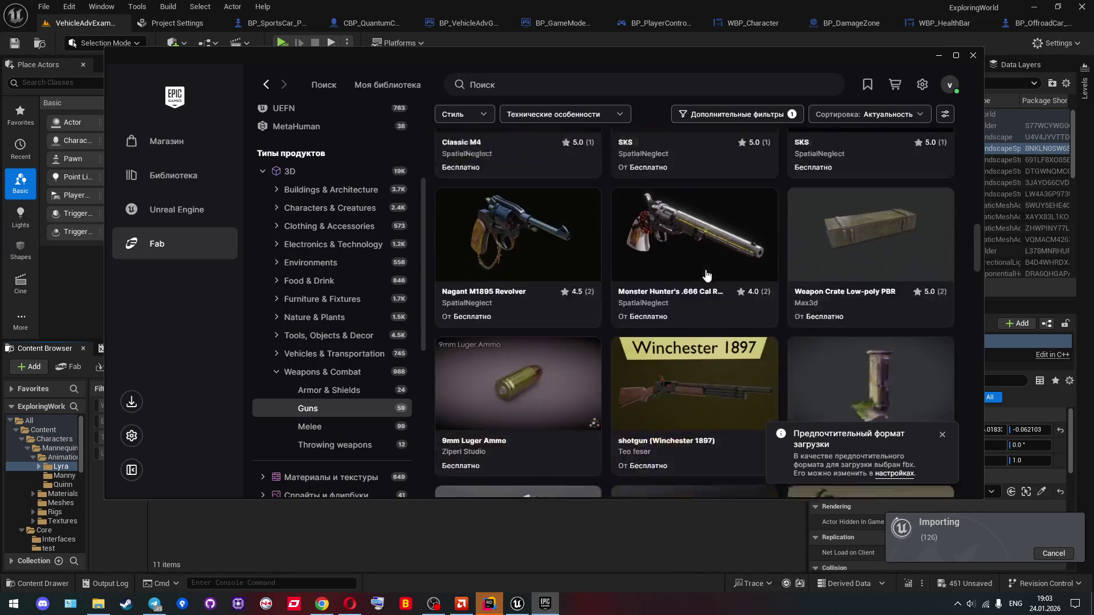
pyautogui.scroll(-10, 704, 278)
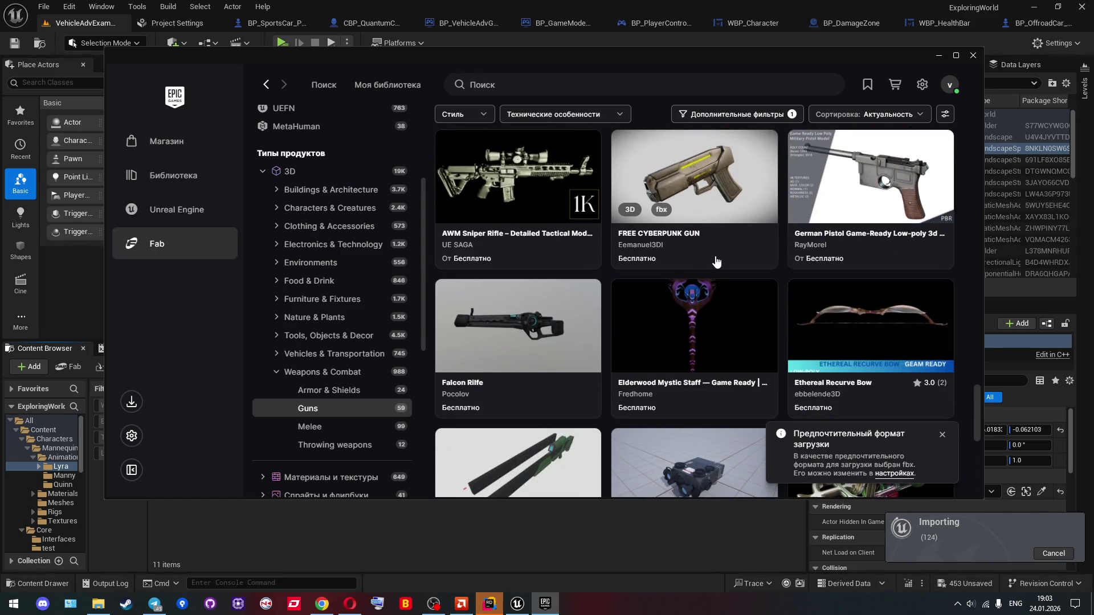
pyautogui.scroll(-3, 716, 262)
pyautogui.scroll(-4, 712, 262)
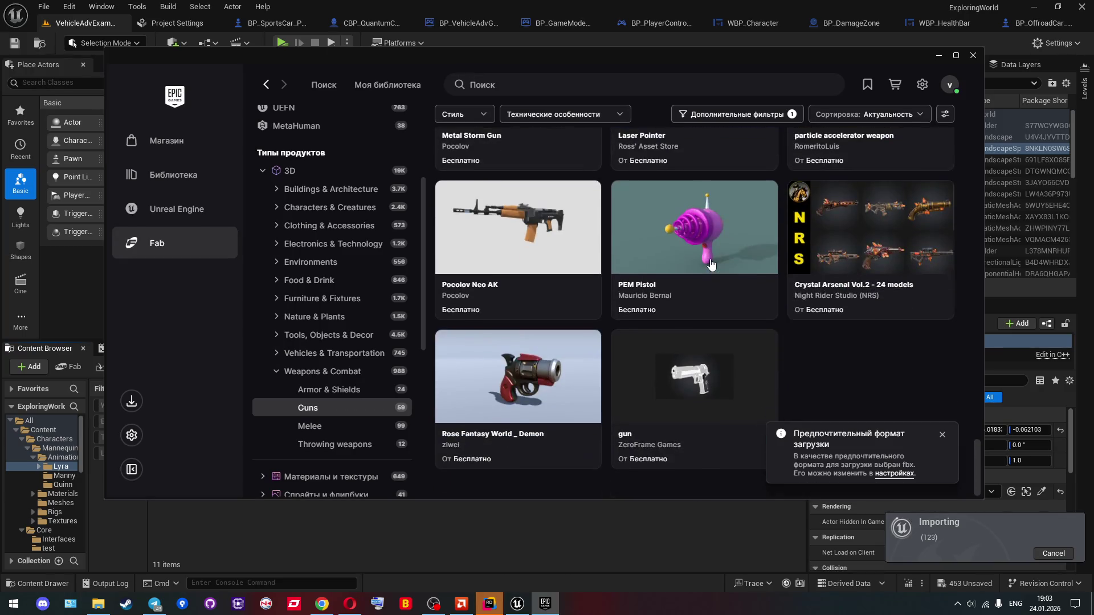
pyautogui.scroll(15, 710, 264)
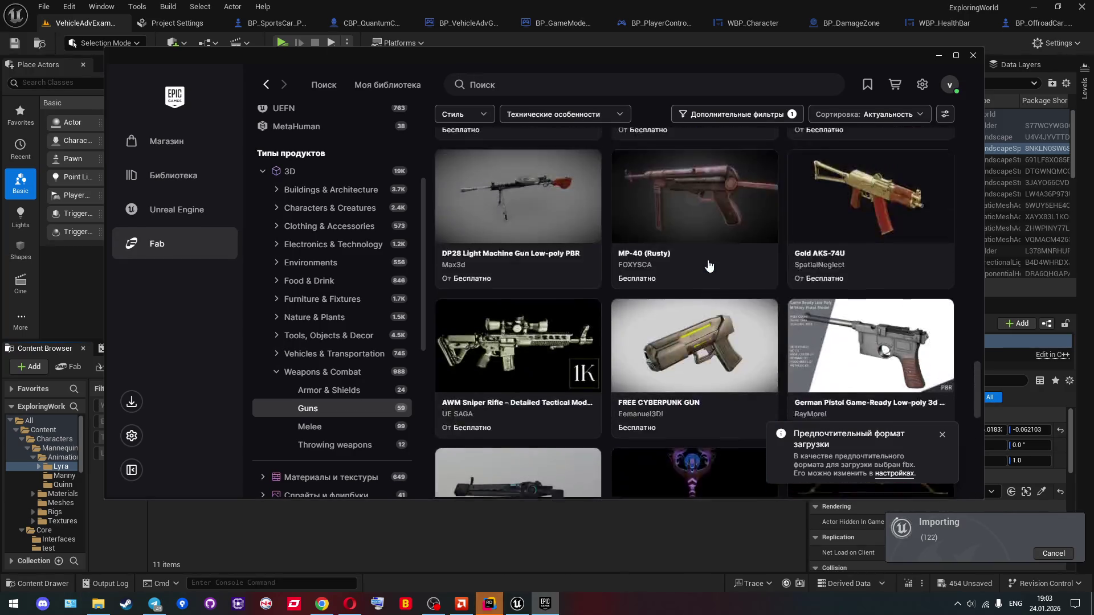
pyautogui.scroll(8, 709, 265)
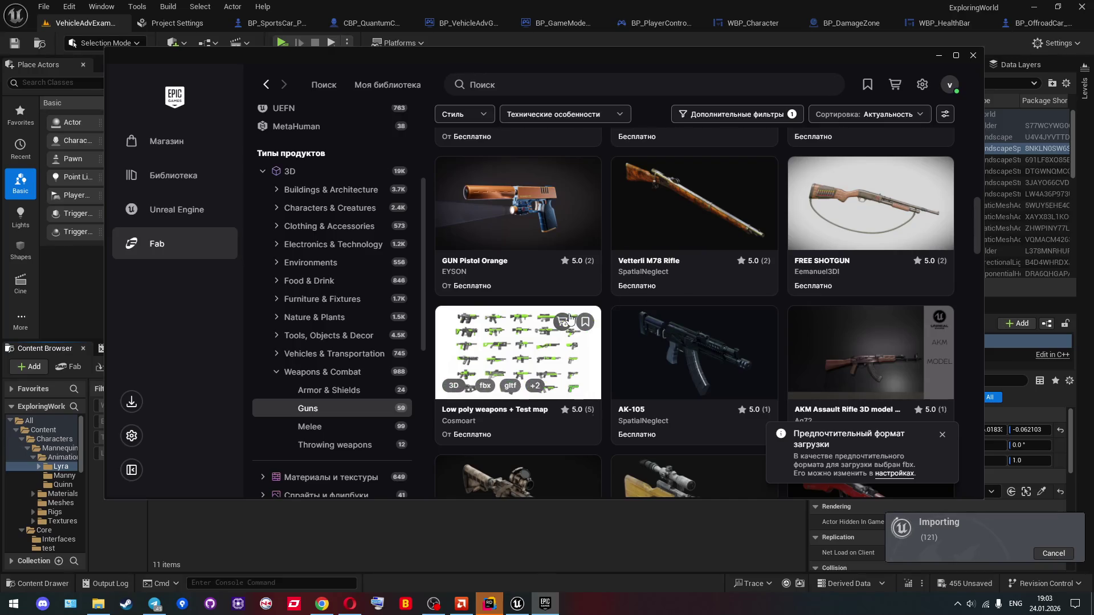
# Step: Add the free Low poly weapons + Test map pack to the library and check its formats
pyautogui.click(568, 320)
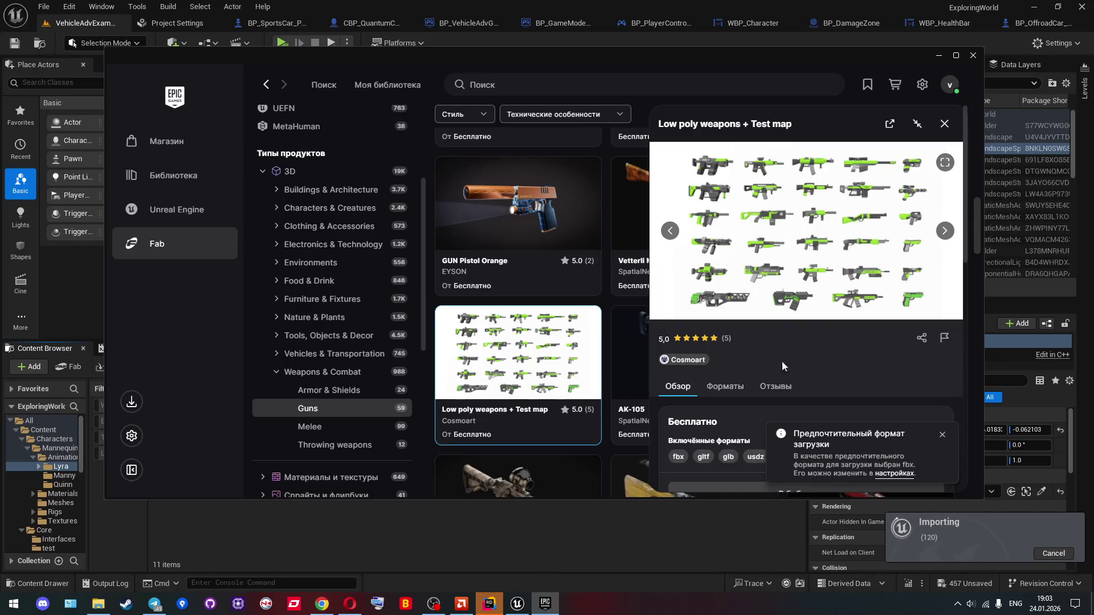
pyautogui.scroll(-4, 792, 342)
pyautogui.click(794, 268)
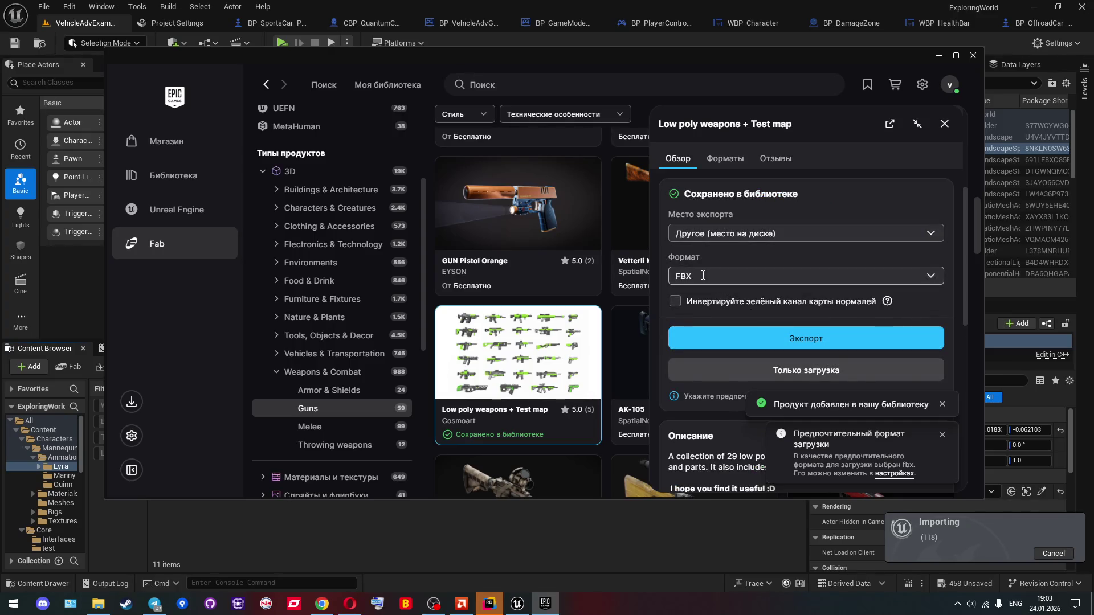
pyautogui.click(923, 276)
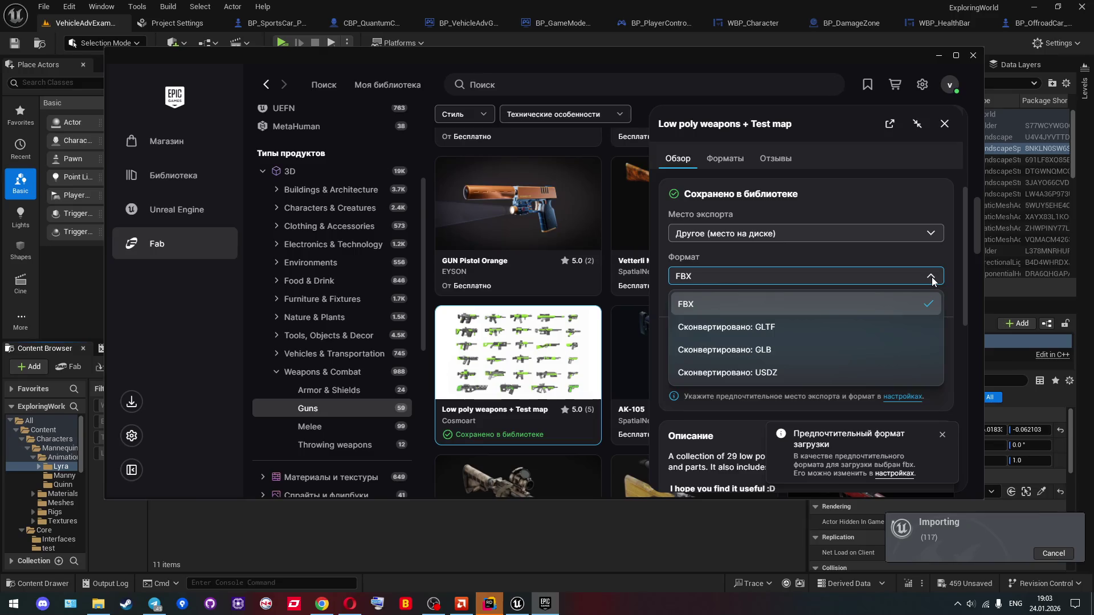
pyautogui.press('Escape')
pyautogui.press('Escape')
# Step: Preview the Free Gun Packs listing, then return to the top of the free Guns results
pyautogui.scroll(5, 634, 295)
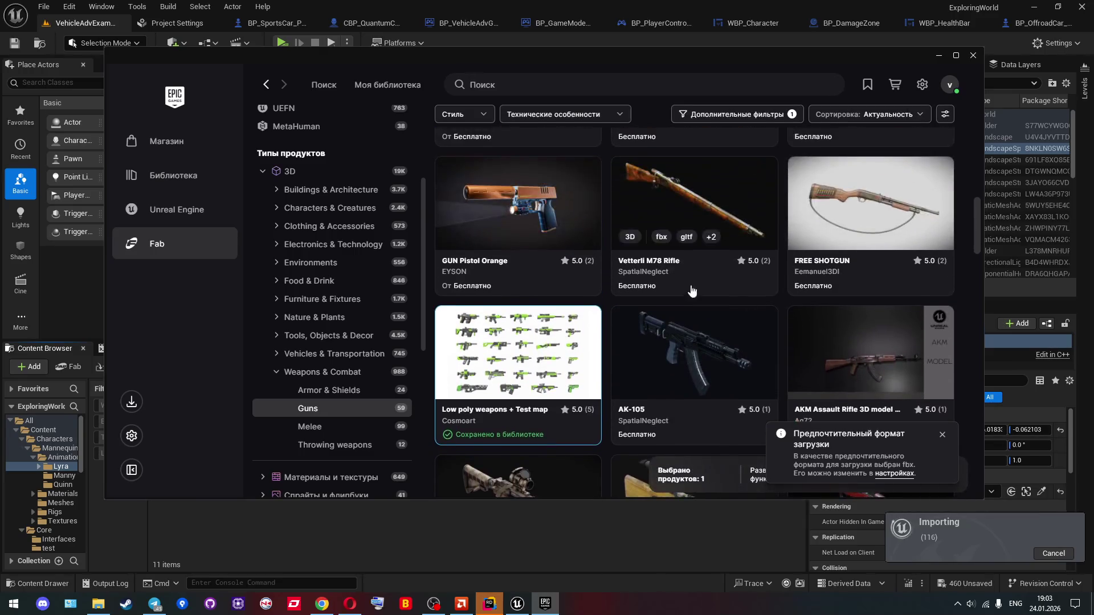
pyautogui.scroll(2, 631, 295)
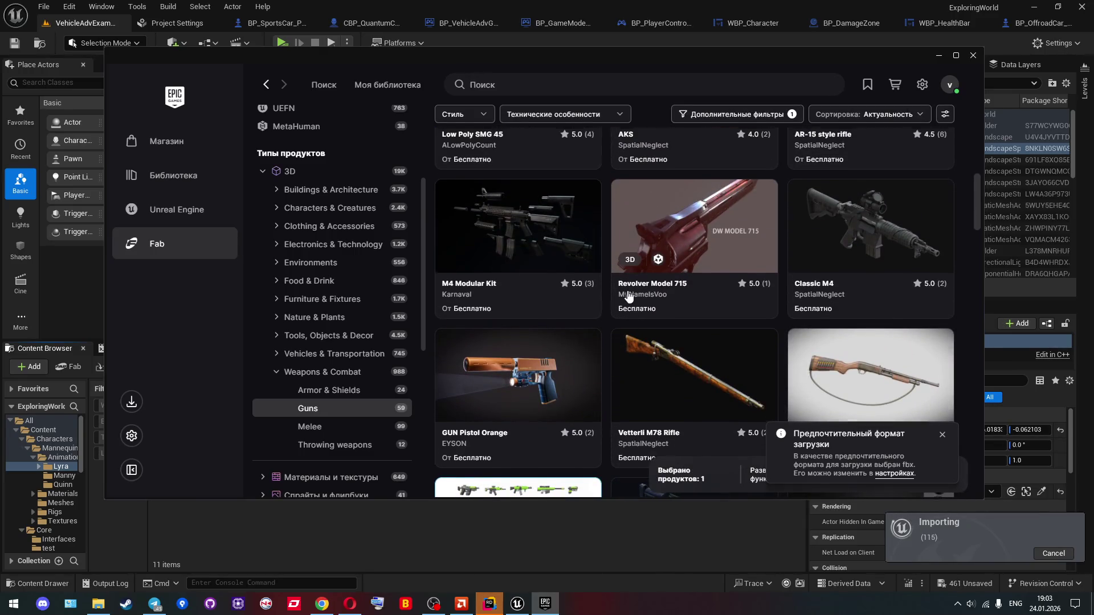
pyautogui.scroll(4, 628, 296)
pyautogui.scroll(3, 628, 296)
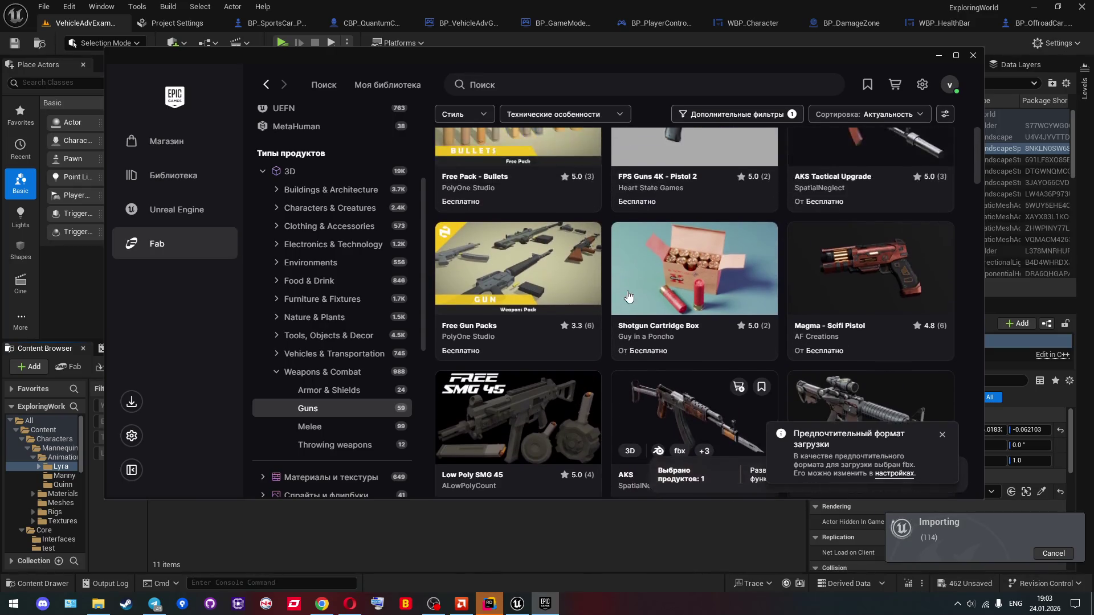
pyautogui.scroll(-6, 628, 296)
pyautogui.scroll(-3, 629, 295)
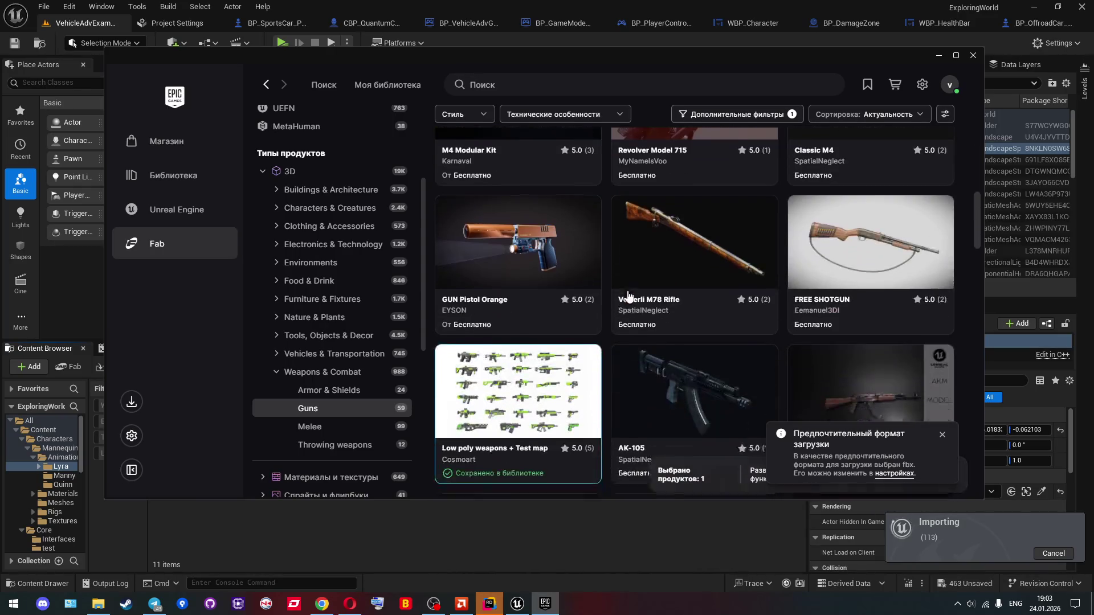
pyautogui.scroll(6, 559, 296)
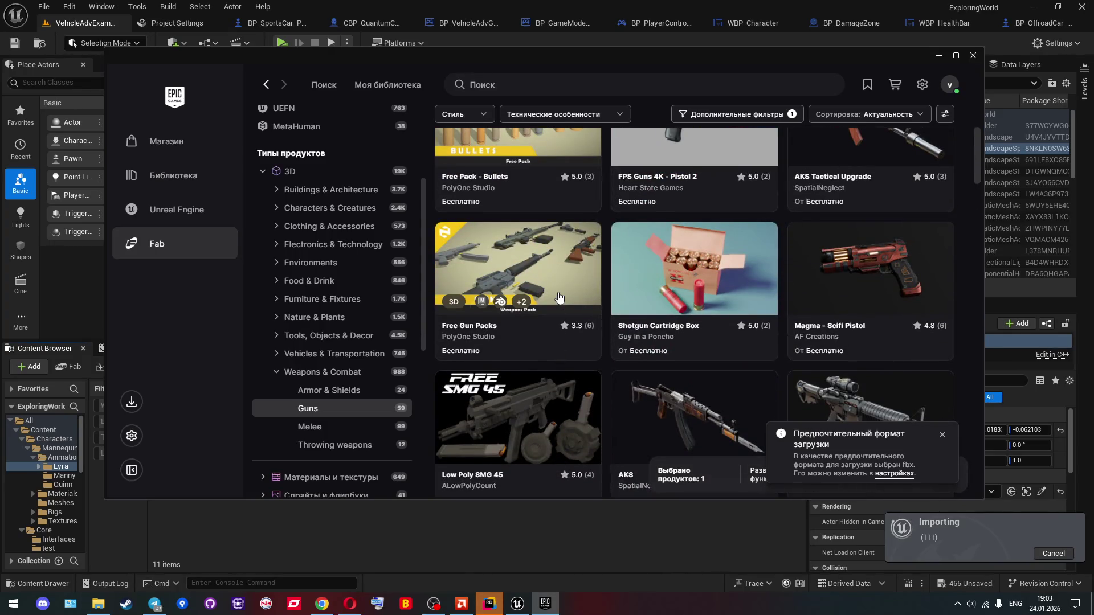
pyautogui.click(563, 286)
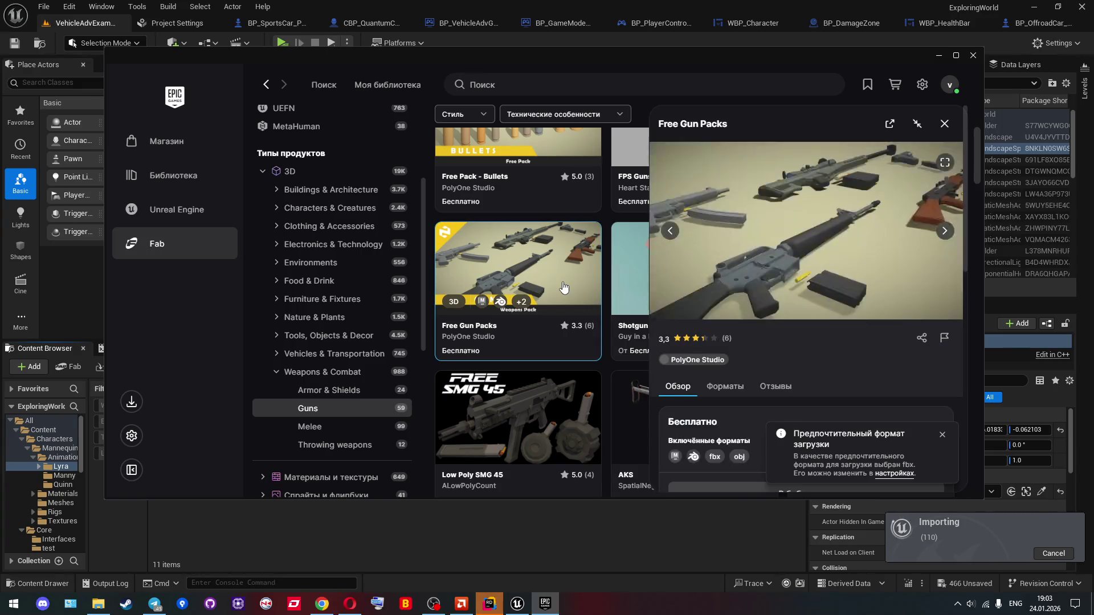
pyautogui.scroll(4, 563, 287)
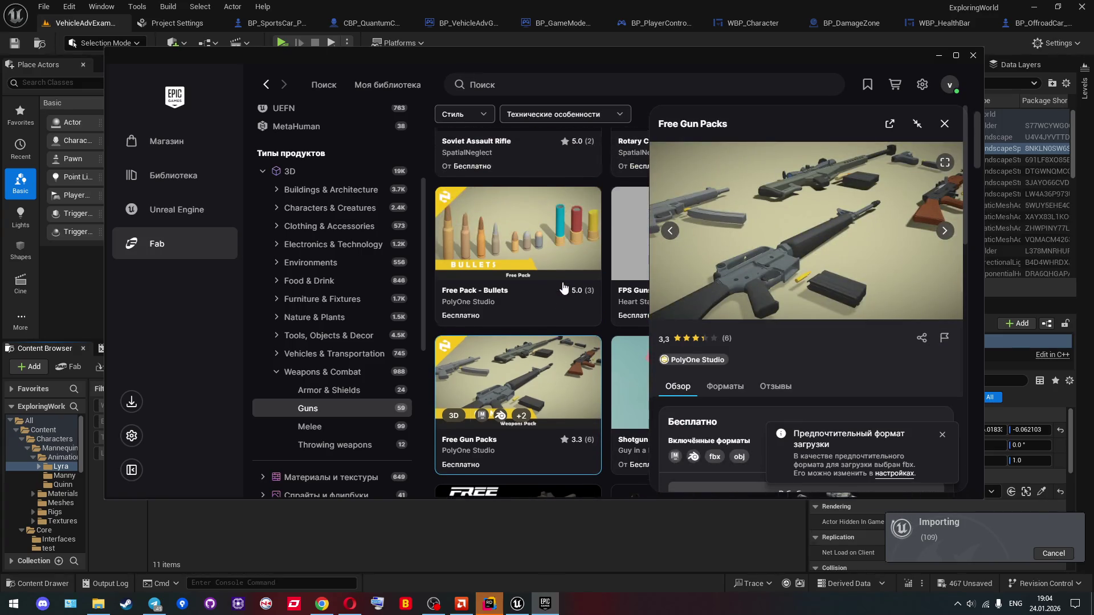
pyautogui.press('Escape')
pyautogui.scroll(4, 758, 311)
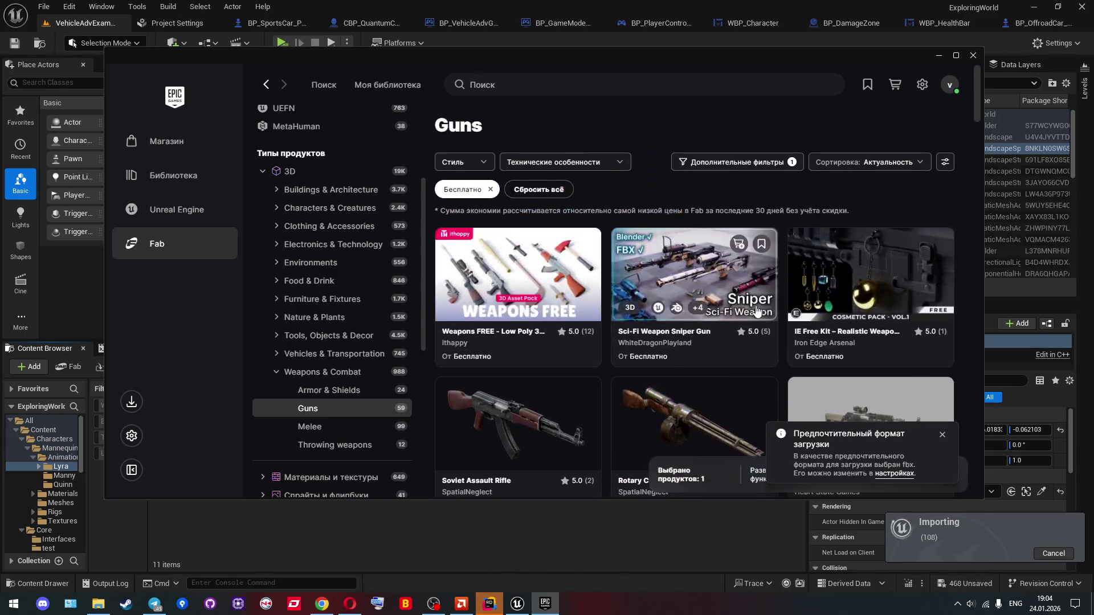
# Step: Preview the Sci-Fi Weapon Sniper Gun gallery, including Modeling in Blender and Detail Lighting, then close it
pyautogui.click(690, 285)
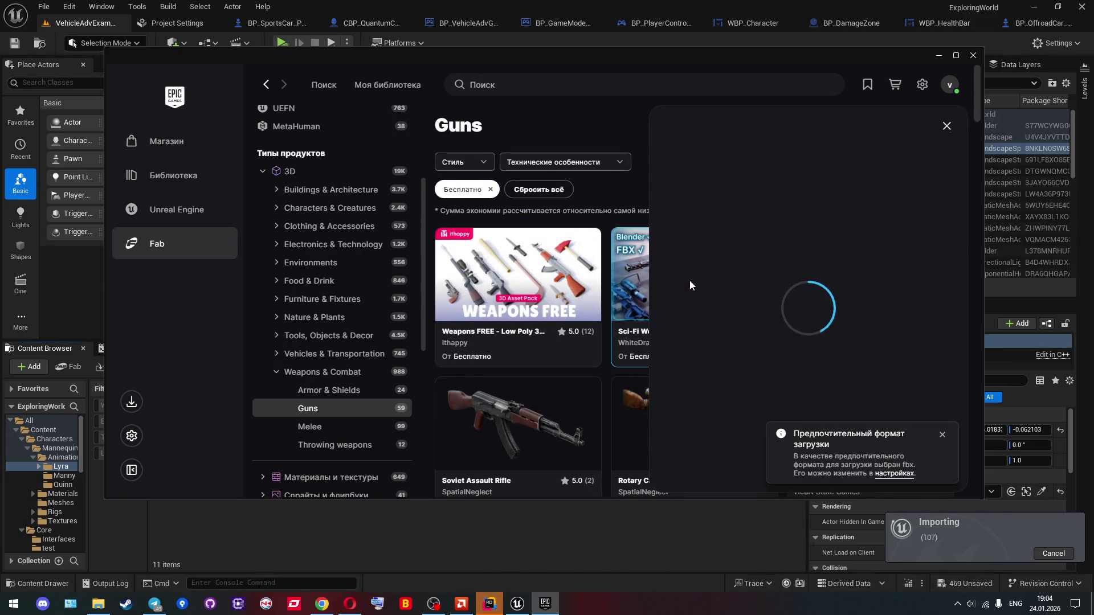
pyautogui.click(944, 233)
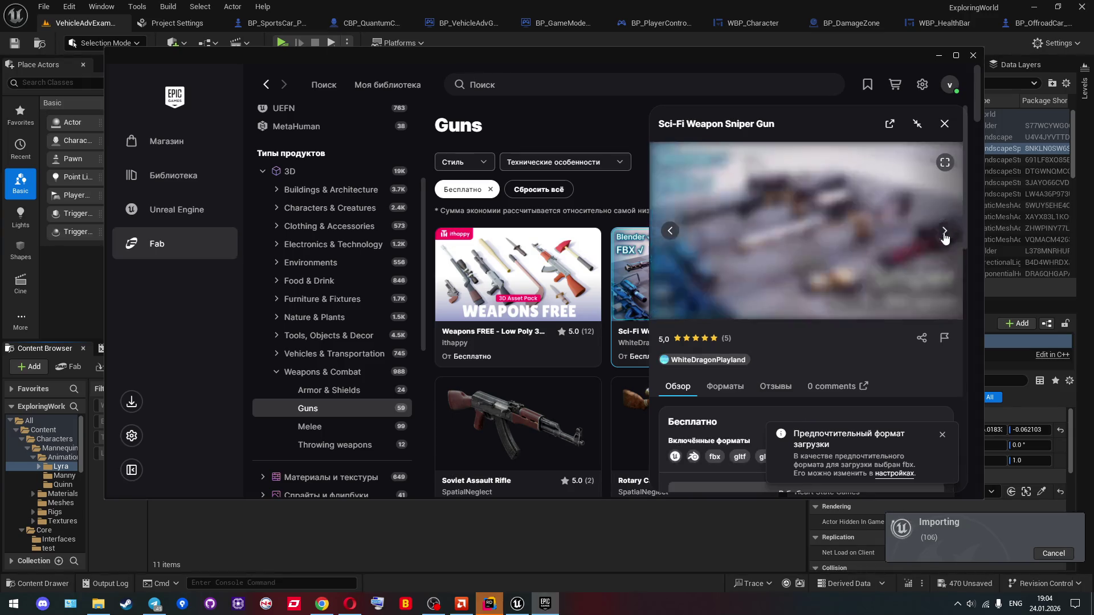
pyautogui.click(944, 236)
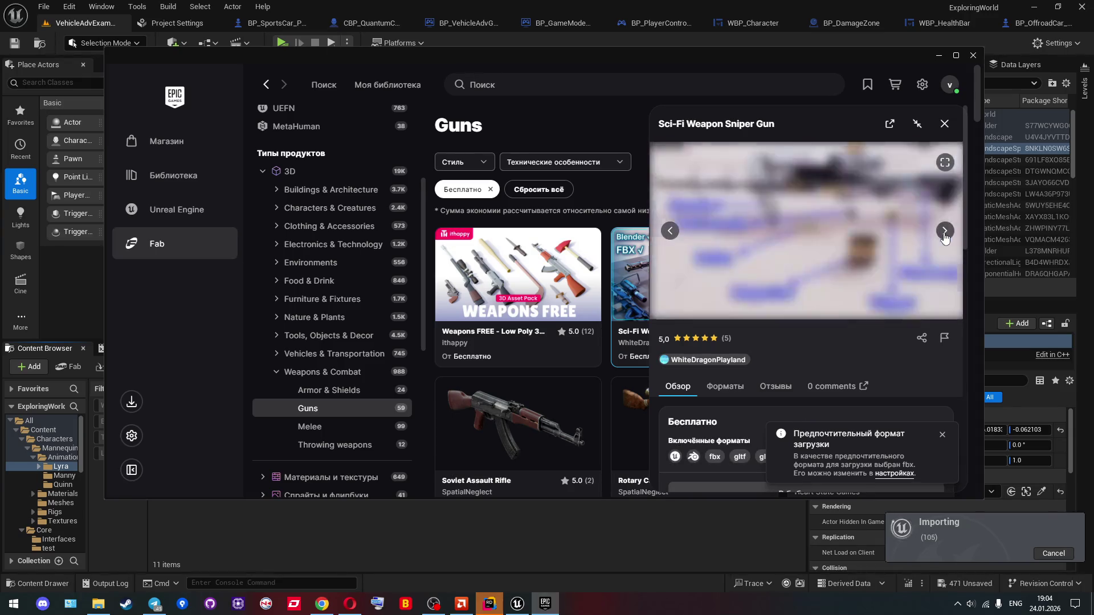
pyautogui.click(944, 236)
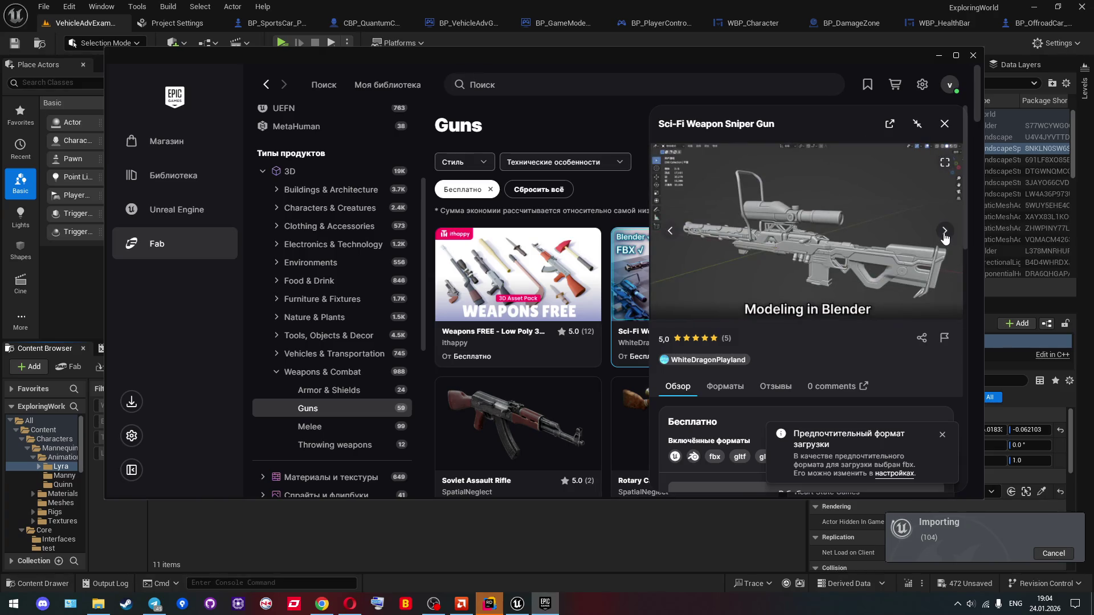
pyautogui.click(944, 232)
pyautogui.click(944, 124)
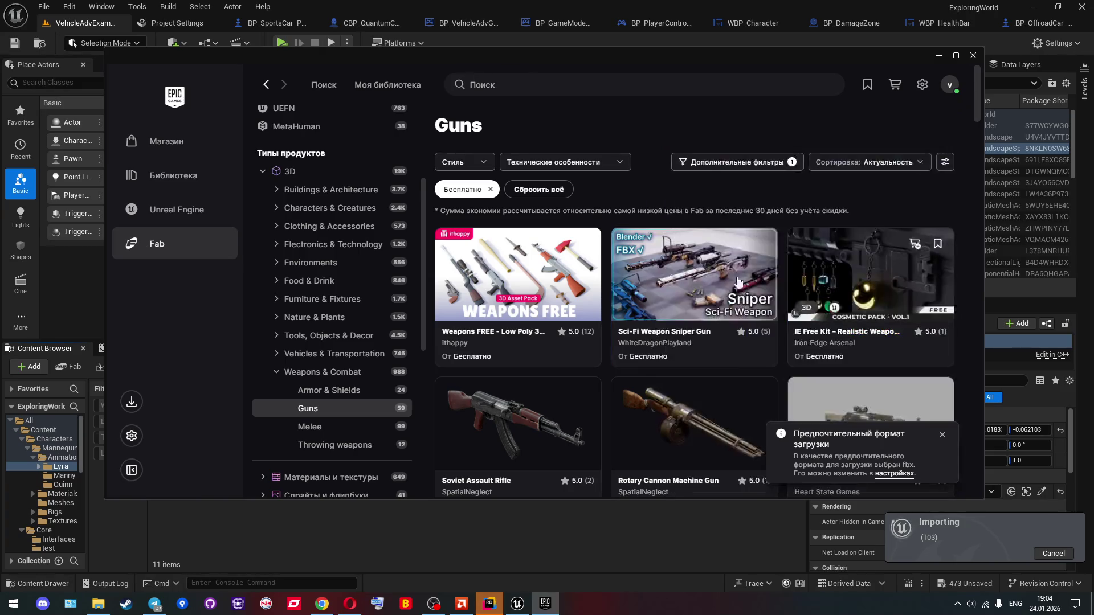
# Step: Export the Low poly weapons + Test map pack as FBX, then return to the Unreal Engine library
pyautogui.scroll(-10, 579, 291)
pyautogui.scroll(-5, 579, 291)
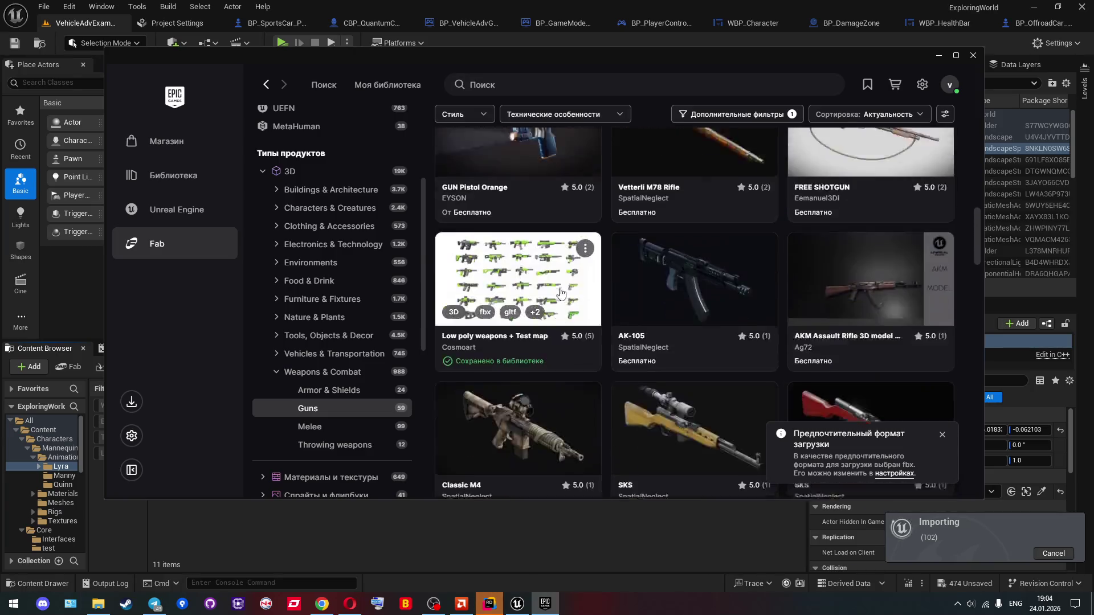
pyautogui.click(579, 292)
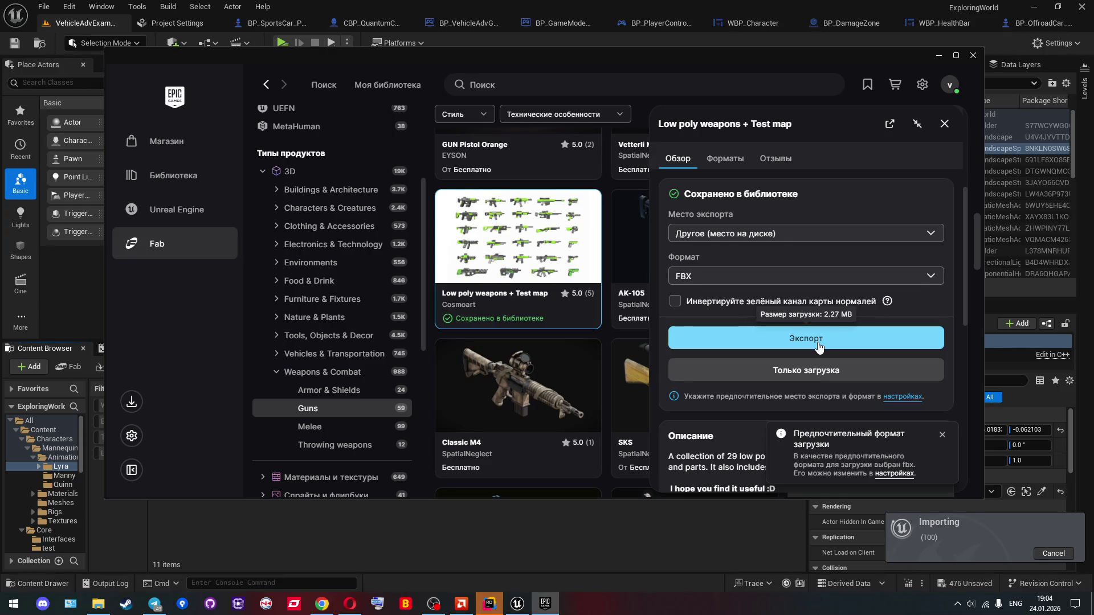
pyautogui.click(818, 341)
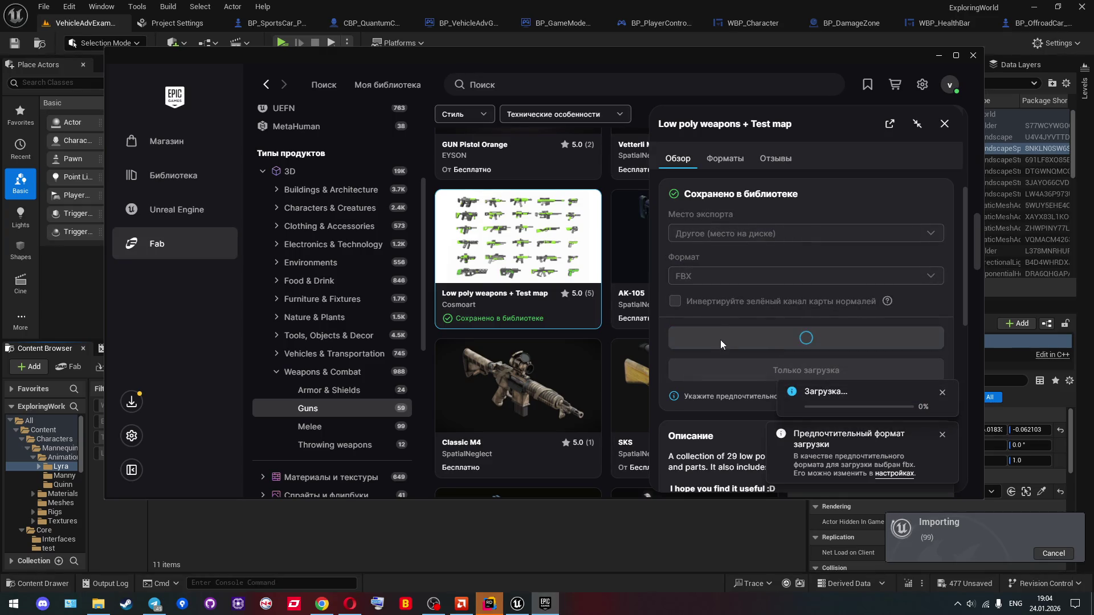
pyautogui.click(160, 201)
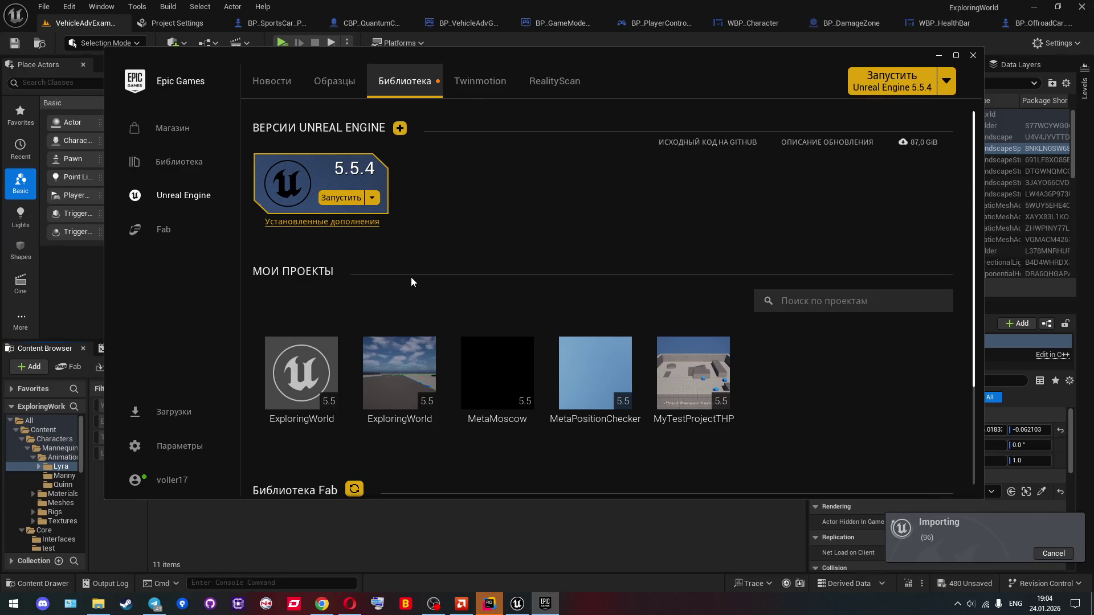
pyautogui.scroll(-5, 407, 282)
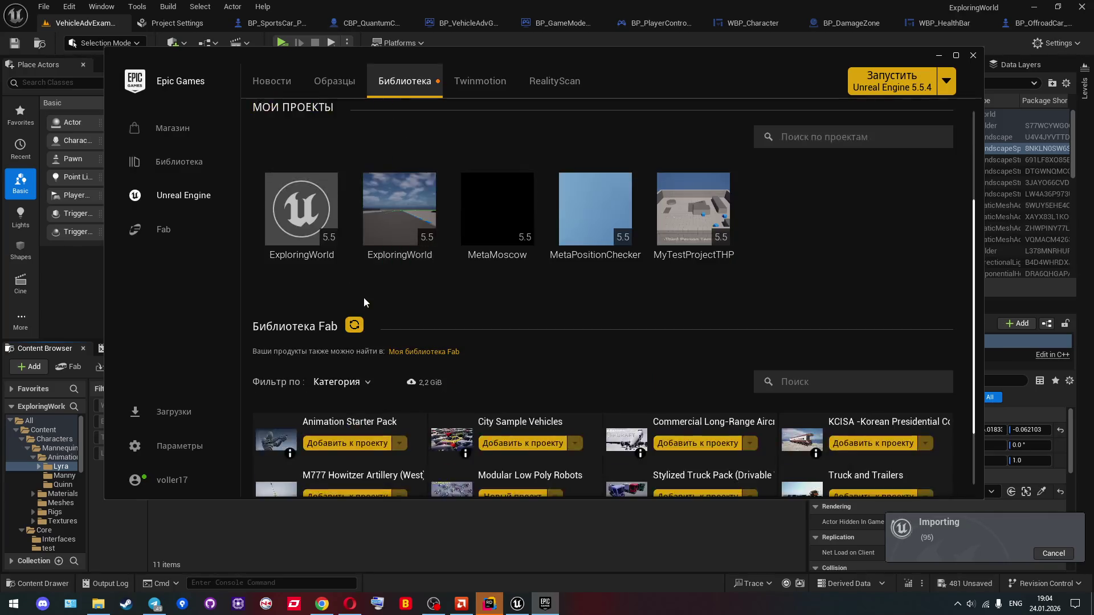
# Step: Try the Транспортные средства category filter in the library's category list
pyautogui.click(357, 288)
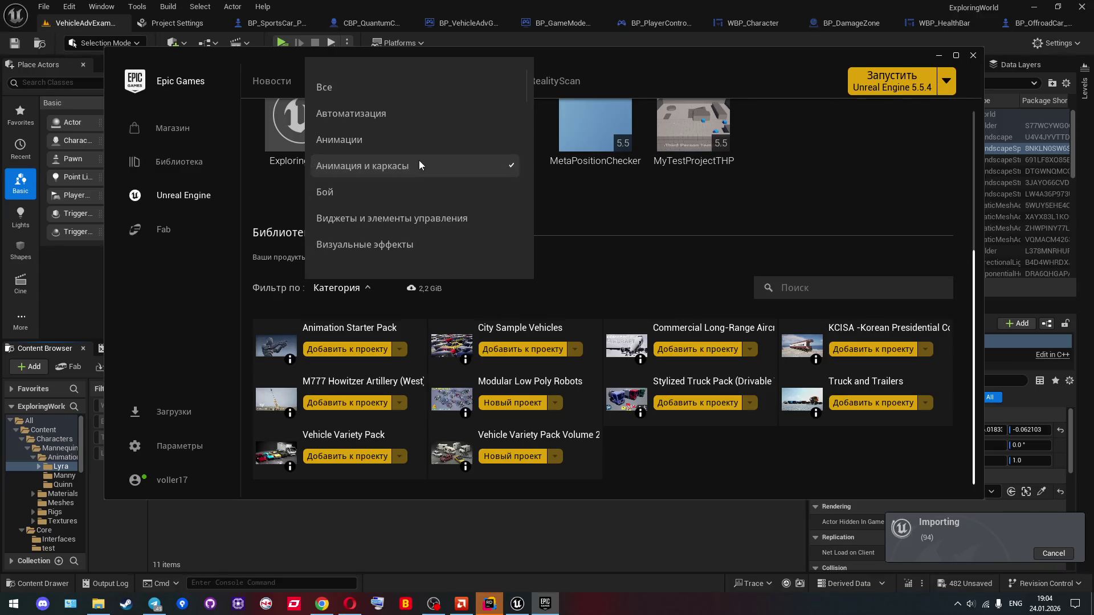
pyautogui.scroll(-2, 525, 95)
pyautogui.scroll(-5, 525, 91)
pyautogui.click(504, 249)
pyautogui.moveTo(525, 228); pyautogui.dragTo(532, 172)
# Step: Filter the library to Оружие и бой and open the FPS Assault Pack page
pyautogui.scroll(-1, 532, 173)
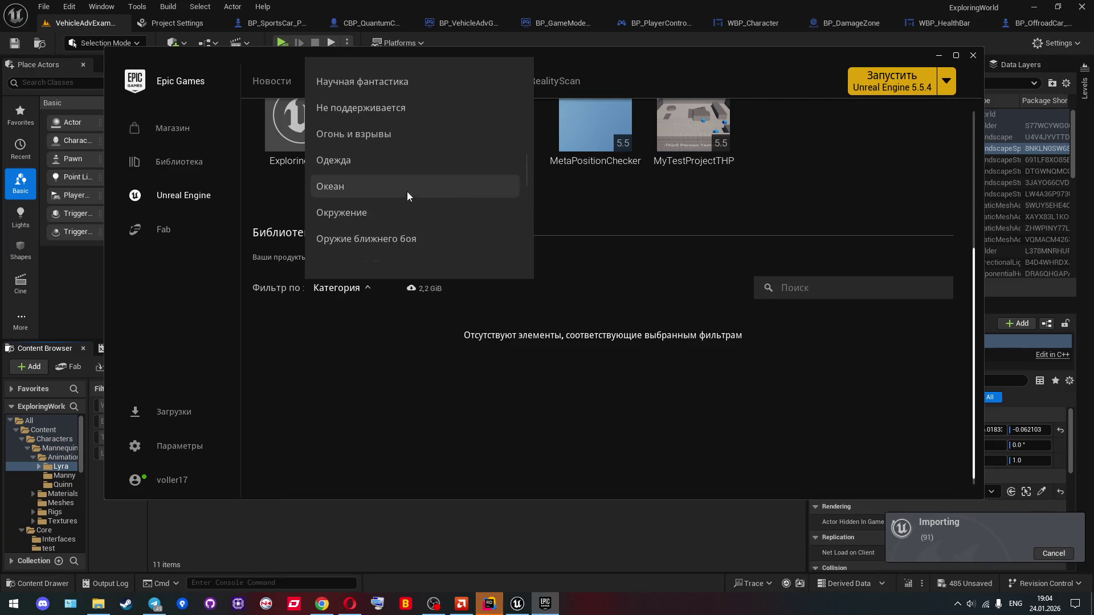
pyautogui.scroll(-1, 372, 237)
pyautogui.scroll(-3, 372, 237)
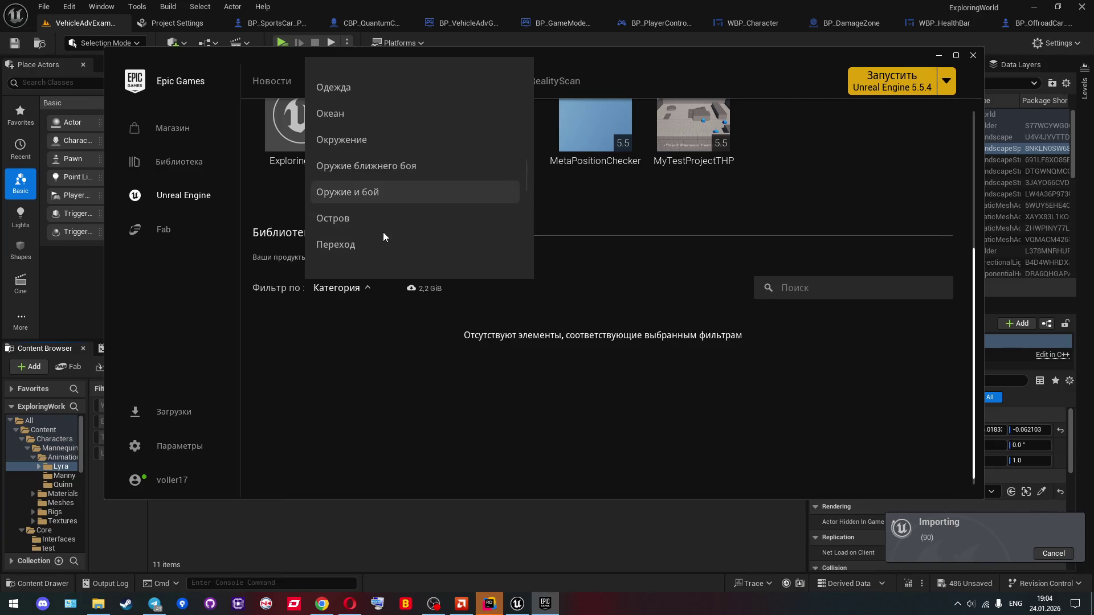
pyautogui.click(361, 175)
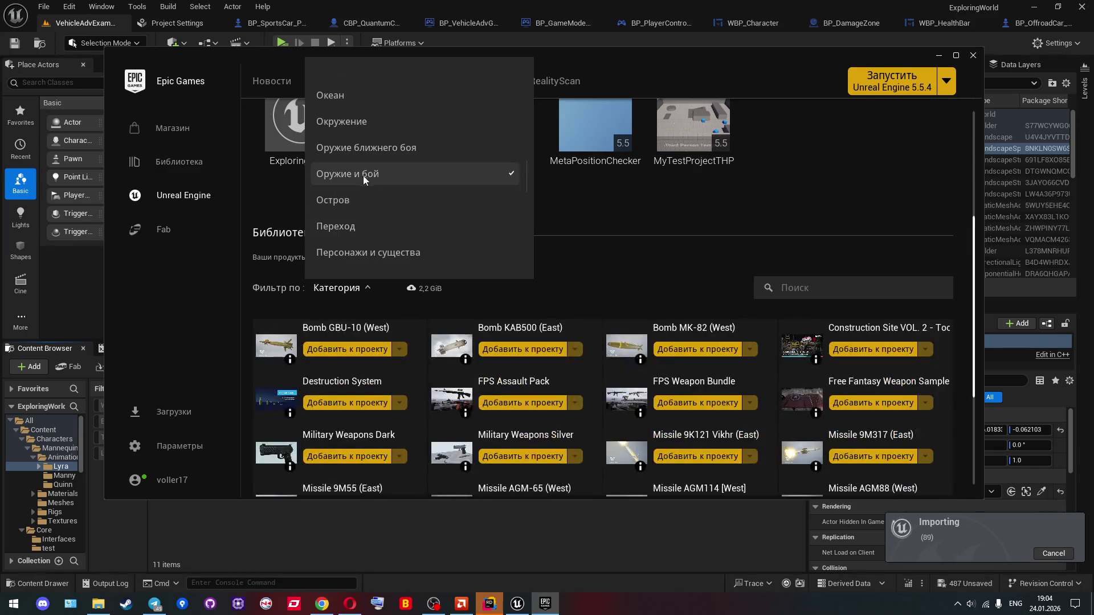
pyautogui.scroll(-2, 609, 251)
pyautogui.scroll(-1, 610, 254)
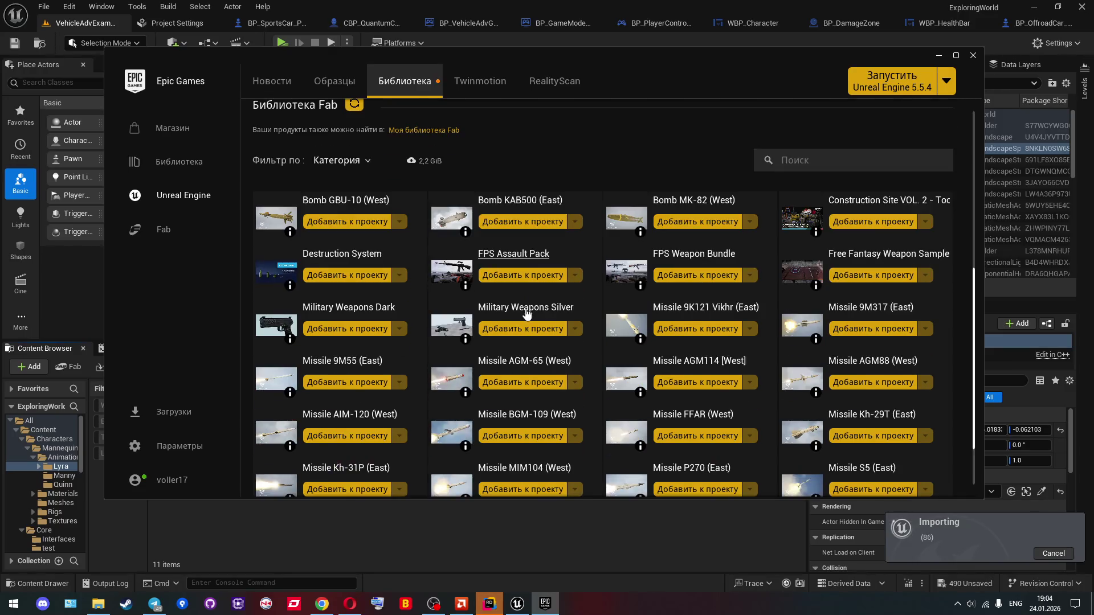
pyautogui.click(506, 254)
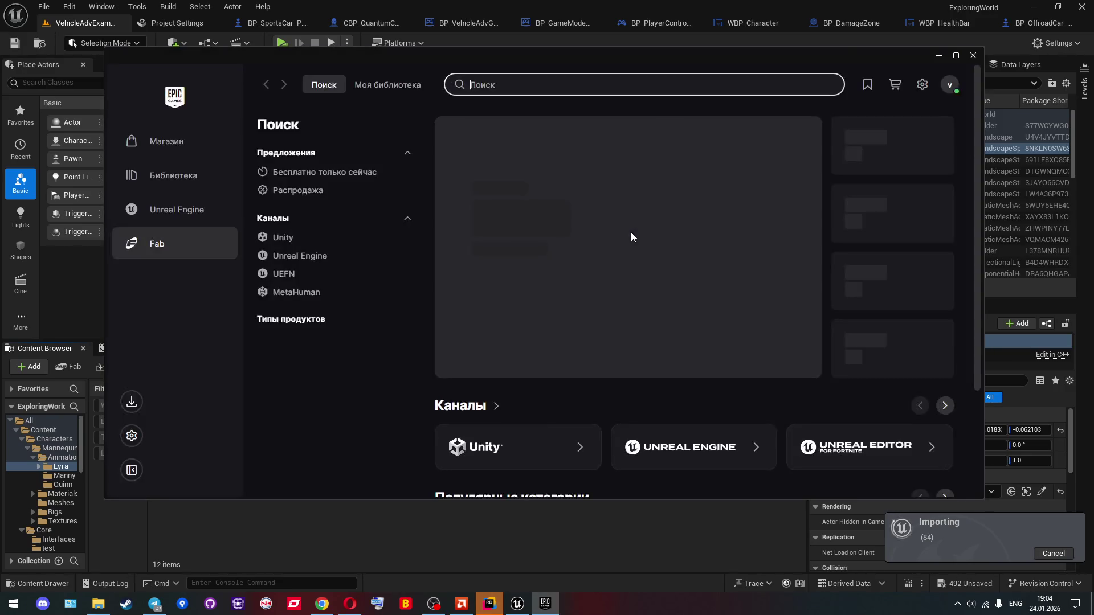
# Step: Page through five FPS Assault Pack preview images
pyautogui.scroll(-4, 765, 238)
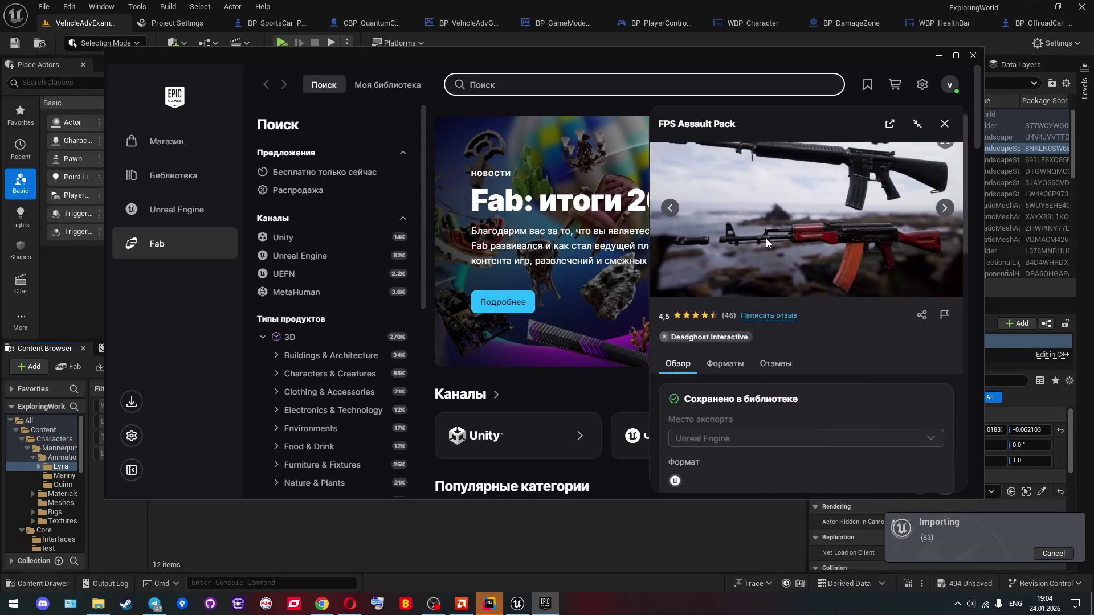
pyautogui.click(945, 232)
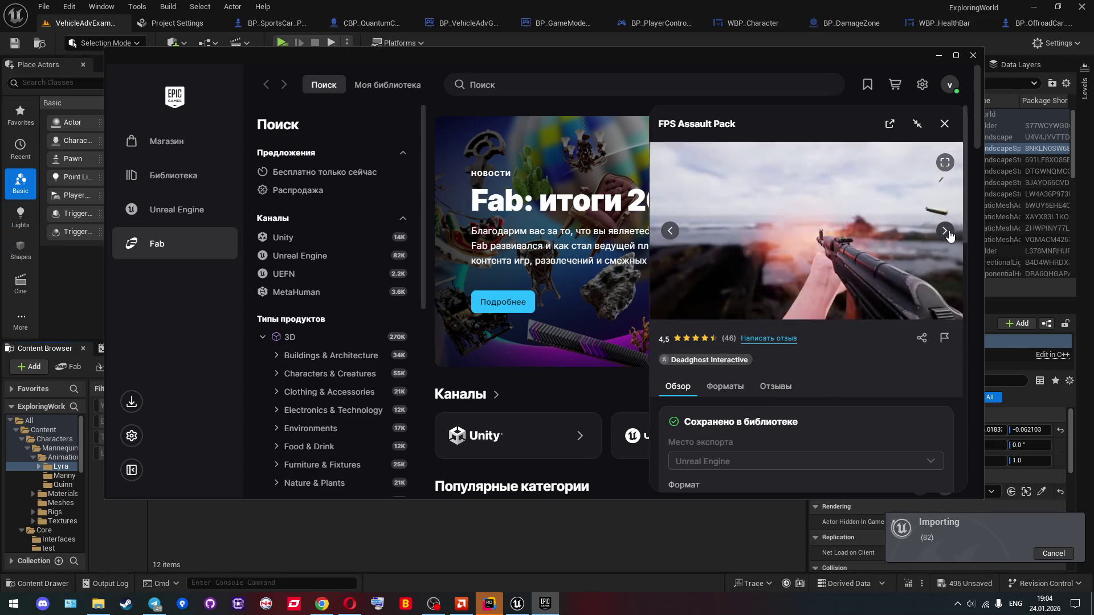
pyautogui.click(945, 231)
pyautogui.click(945, 231)
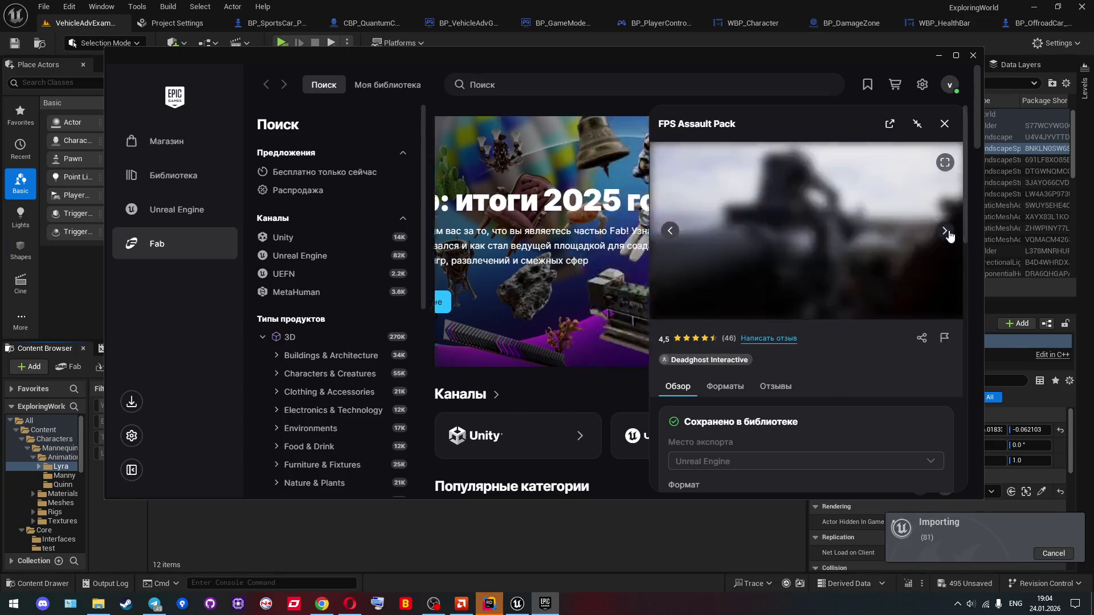
pyautogui.click(945, 232)
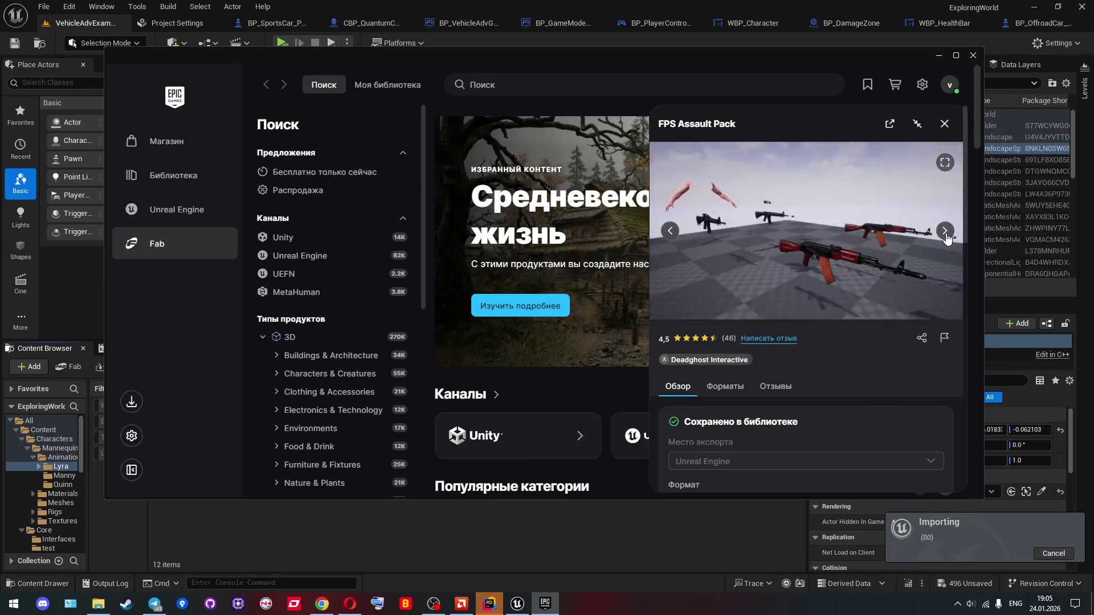
pyautogui.click(946, 233)
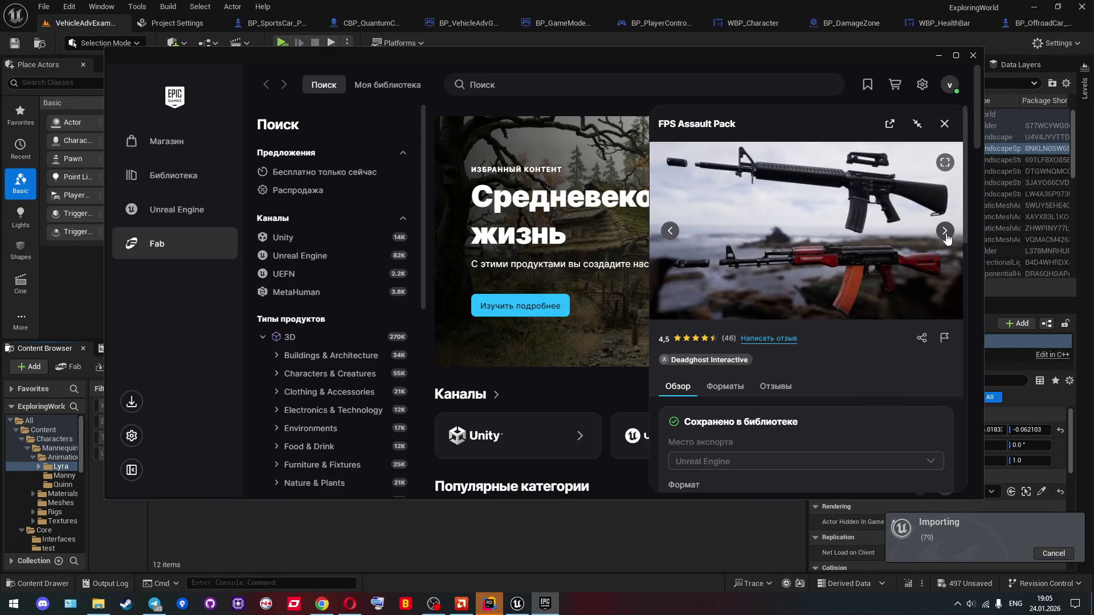
# Step: Close the FPS Assault Pack panel and return to the Unreal Engine Fab library
pyautogui.click(349, 290)
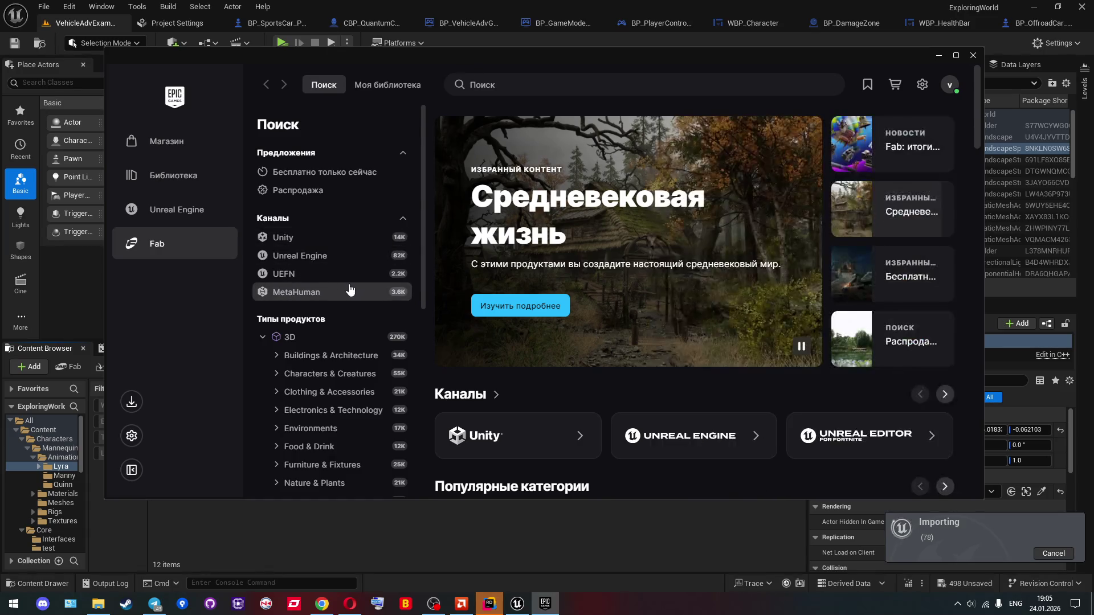
pyautogui.click(169, 212)
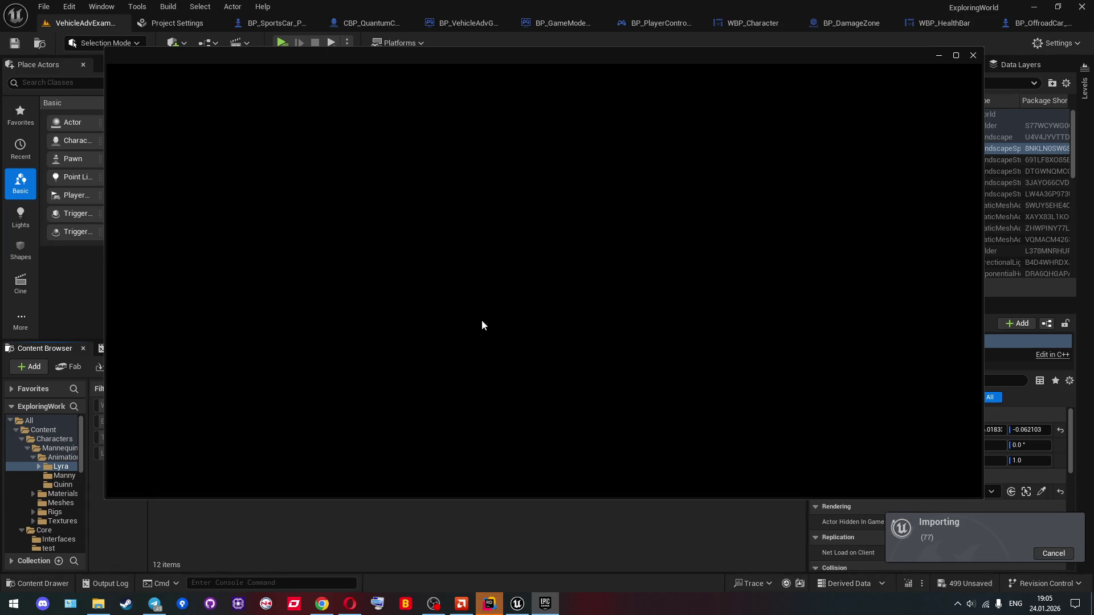
pyautogui.scroll(-5, 482, 325)
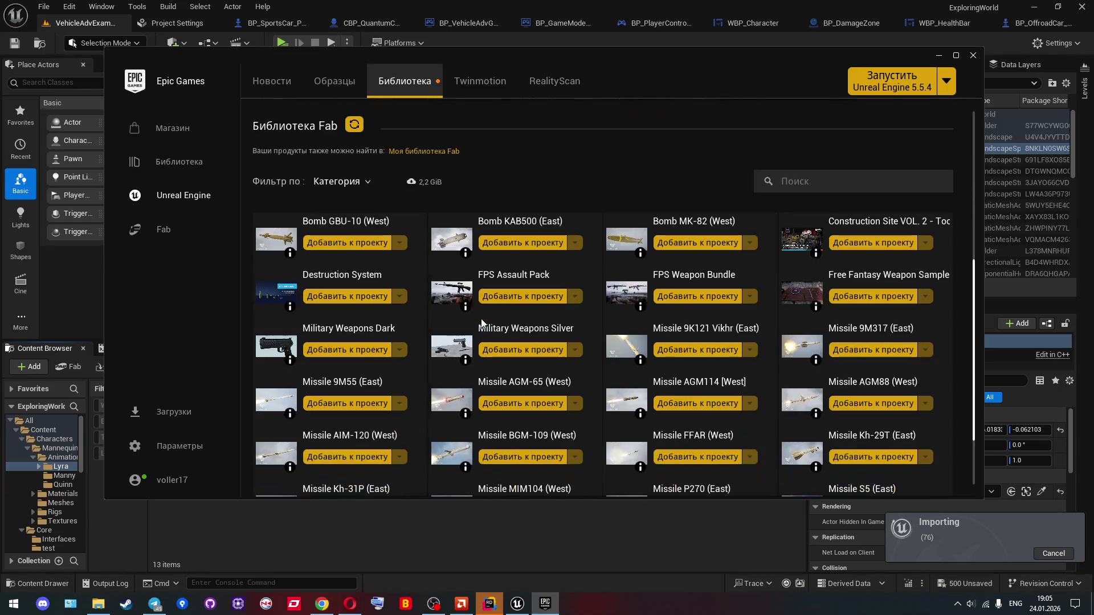
# Step: Open the FPS Weapon Bundle, view eleven preview images, close it and return to Fab
pyautogui.click(696, 276)
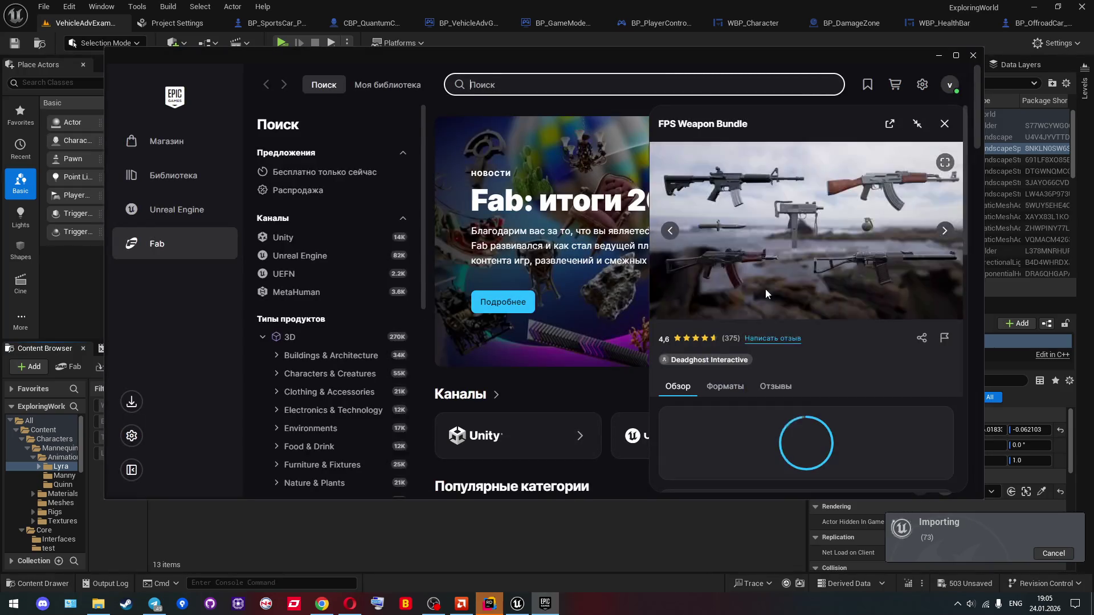
pyautogui.click(945, 232)
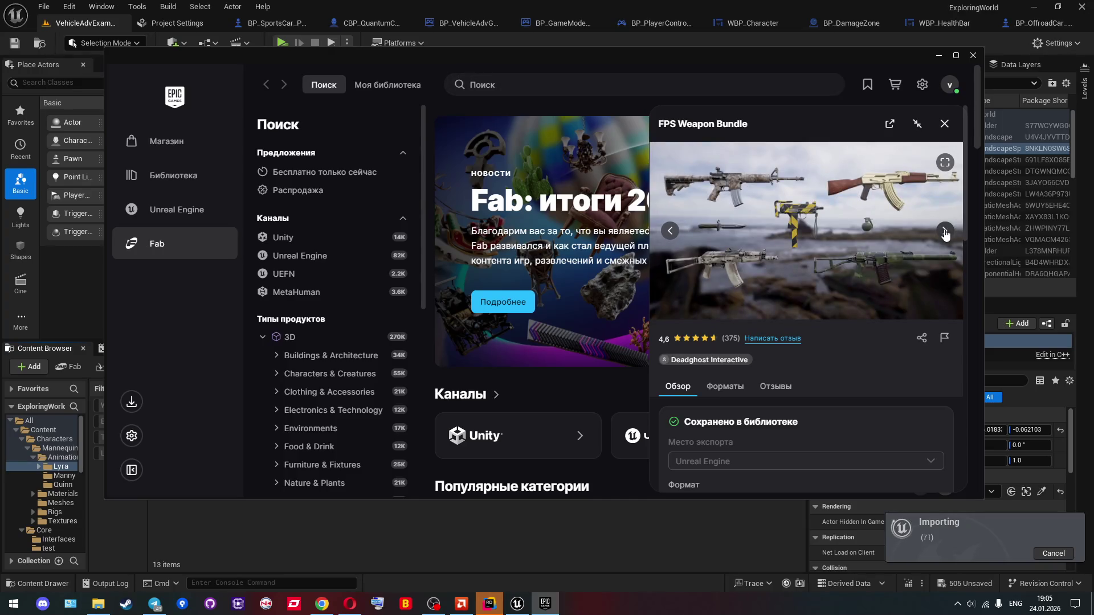
pyautogui.click(945, 232)
pyautogui.click(945, 231)
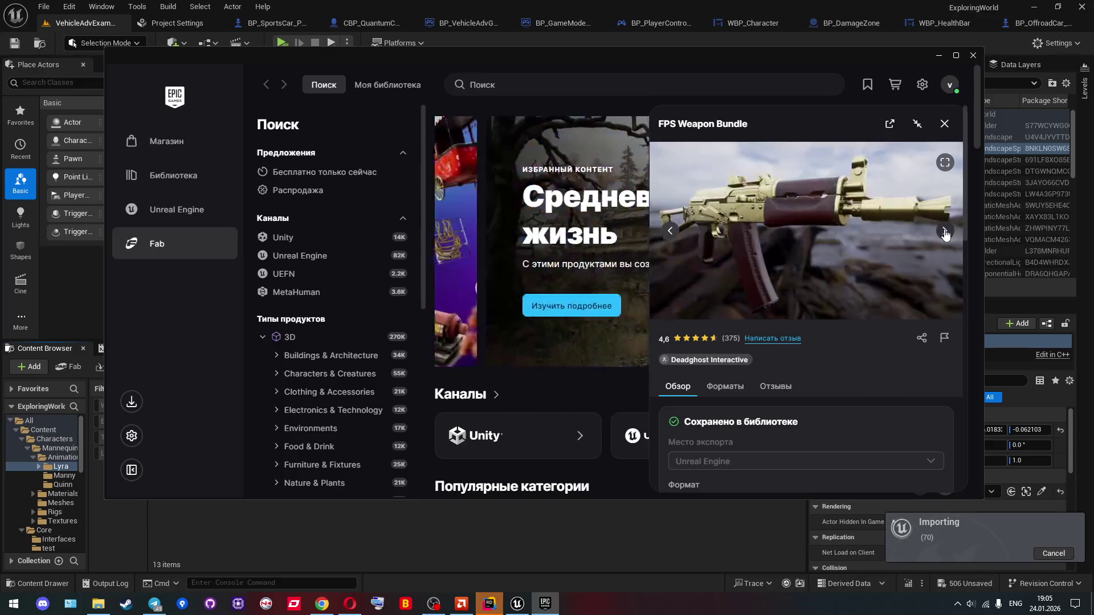
pyautogui.click(944, 231)
pyautogui.click(944, 232)
pyautogui.click(945, 232)
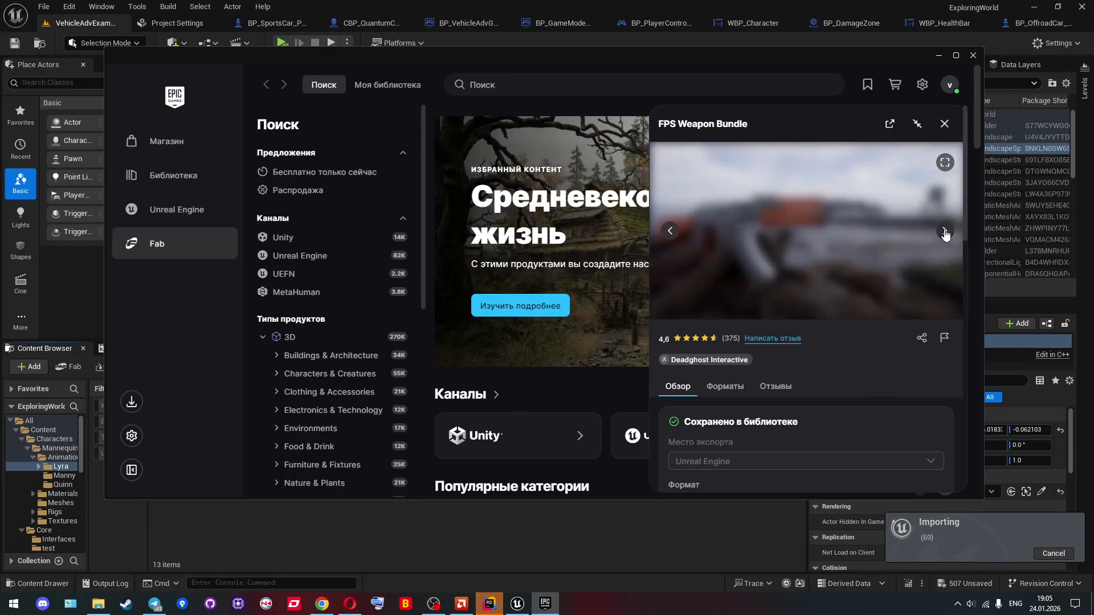
pyautogui.click(944, 231)
pyautogui.click(945, 232)
pyautogui.click(945, 232)
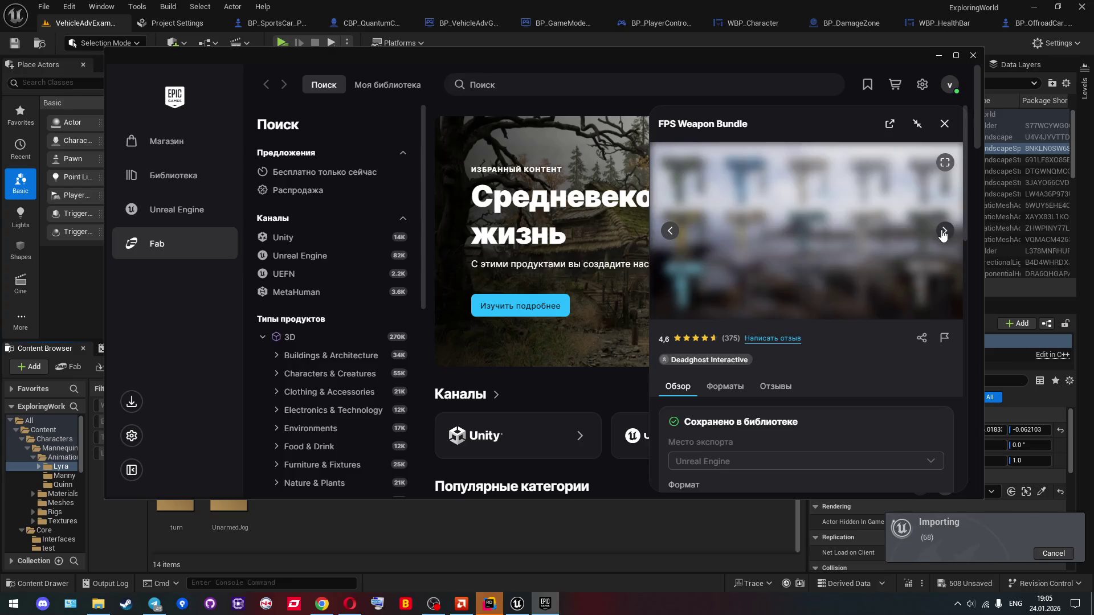
pyautogui.click(943, 233)
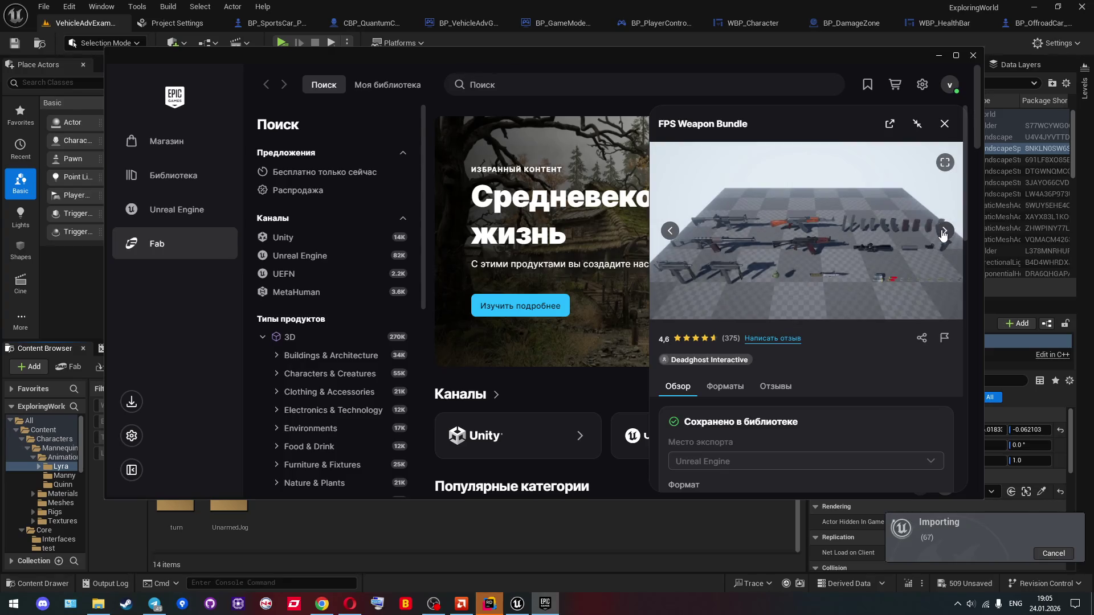
pyautogui.click(943, 233)
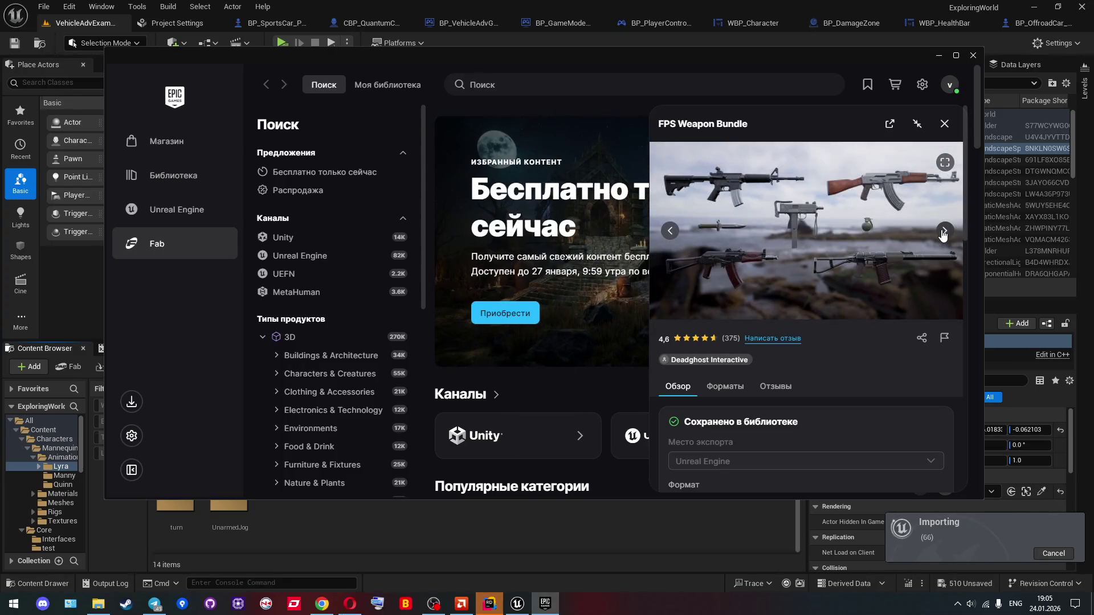
pyautogui.press('Escape')
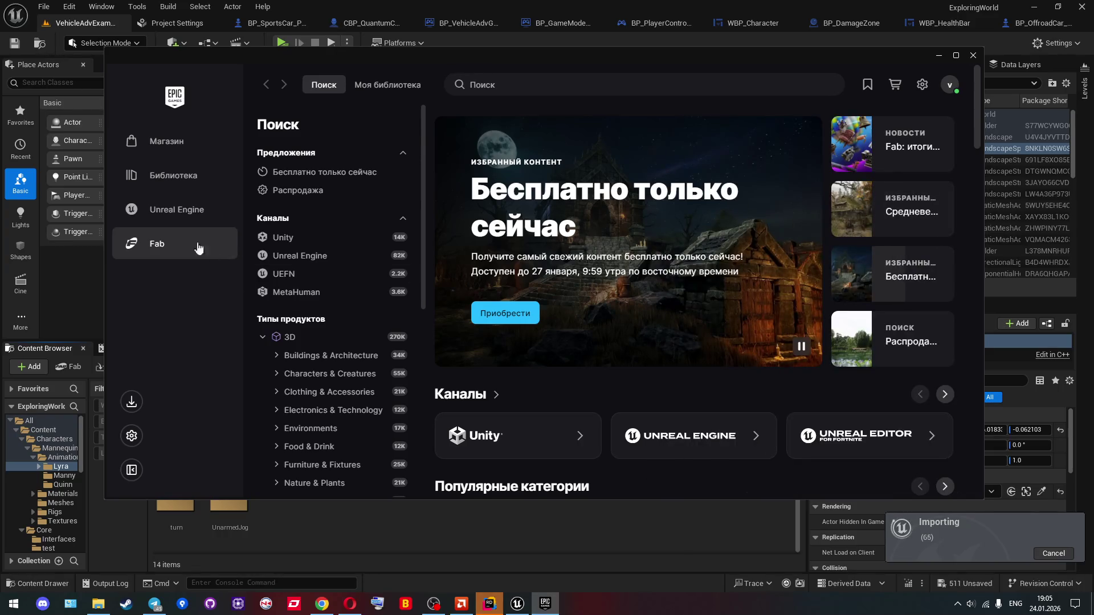
pyautogui.click(198, 247)
# Step: Check the Бой category in the Fab library's category list
pyautogui.scroll(-5, 418, 385)
pyautogui.scroll(-2, 427, 386)
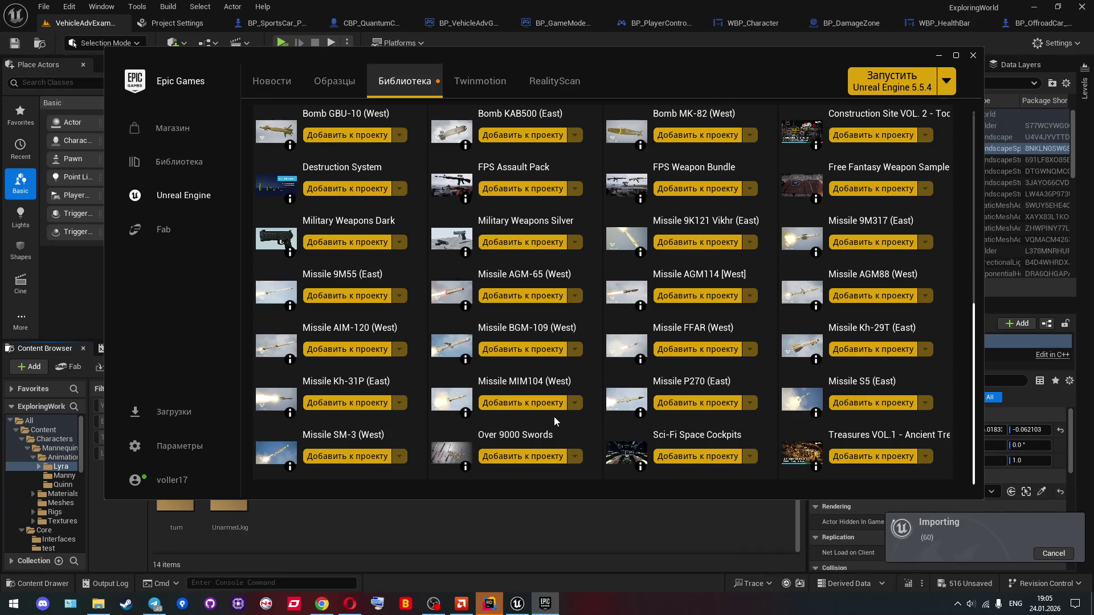
pyautogui.scroll(1, 555, 420)
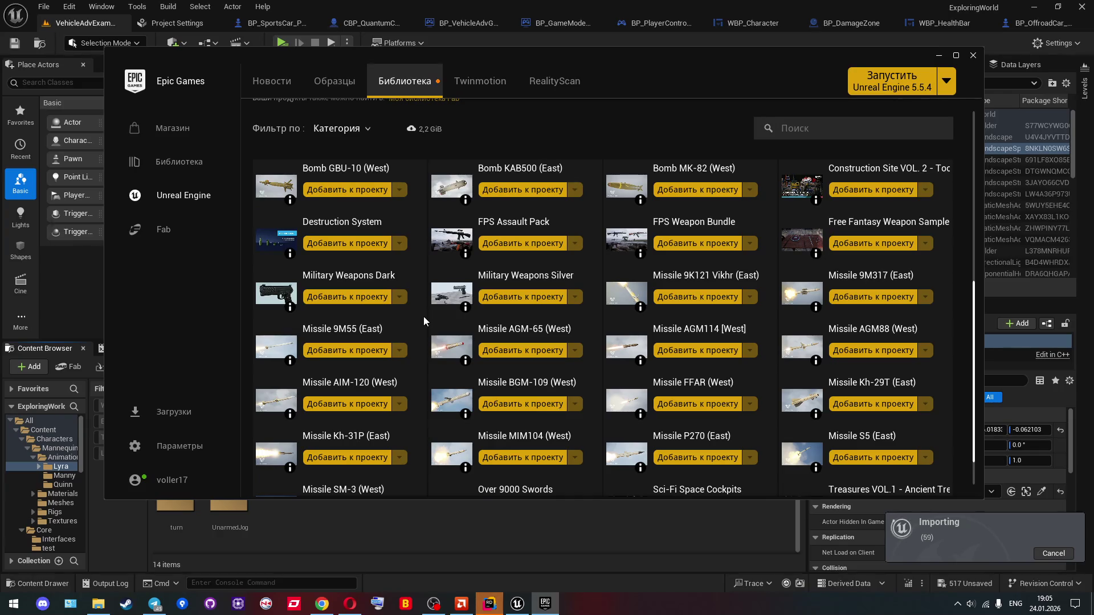
pyautogui.scroll(1, 423, 316)
pyautogui.click(351, 163)
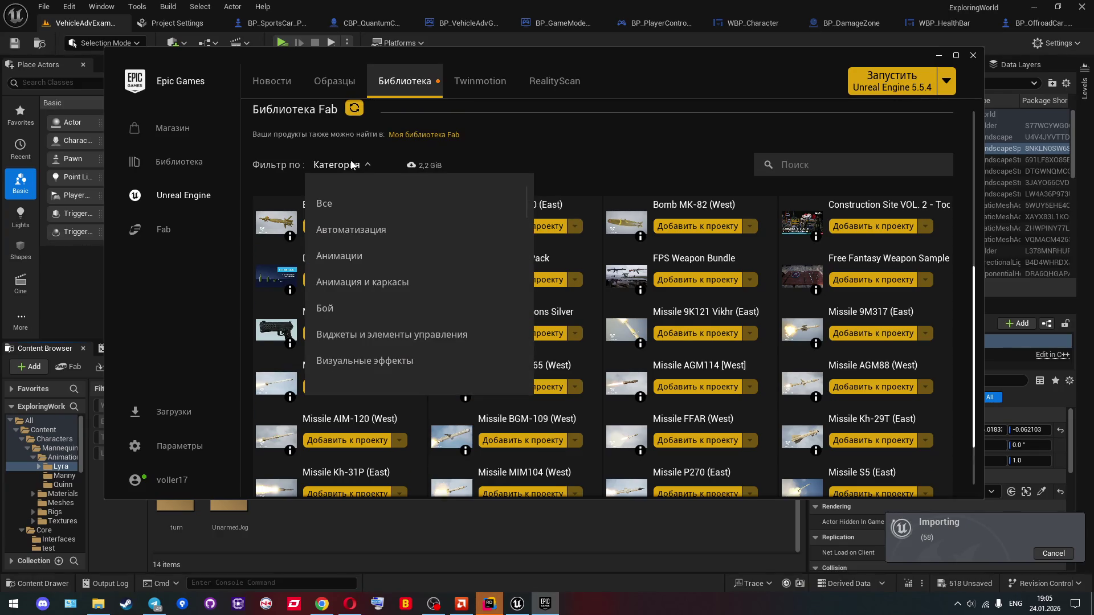
pyautogui.click(432, 312)
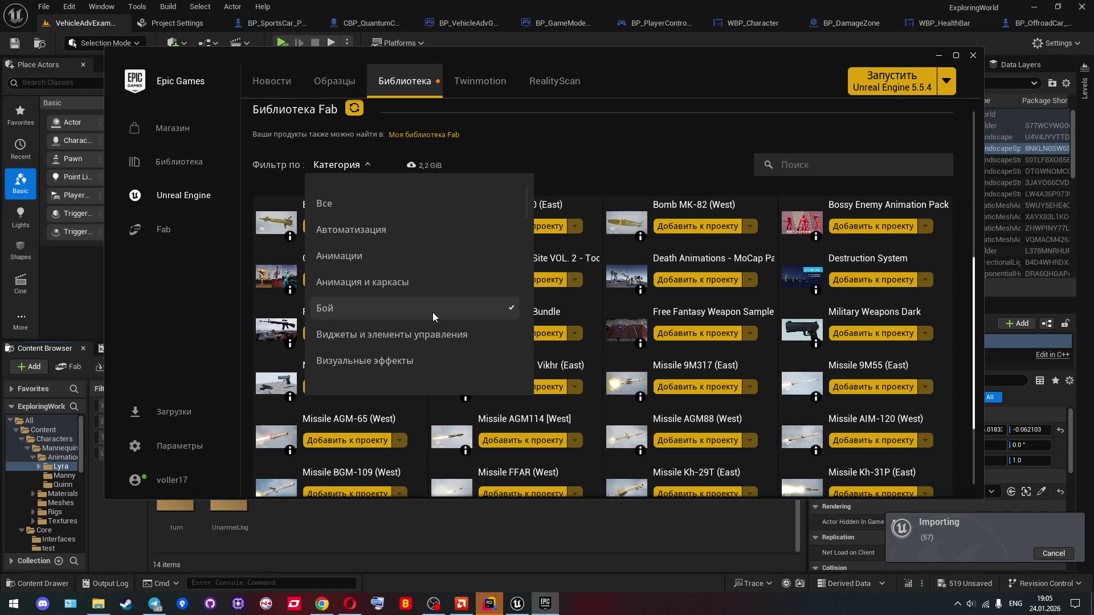
# Step: Remove the Оружие и бой filter so only Бой remains, then open Death Animations - MoCap Pack
pyautogui.scroll(-2, 432, 312)
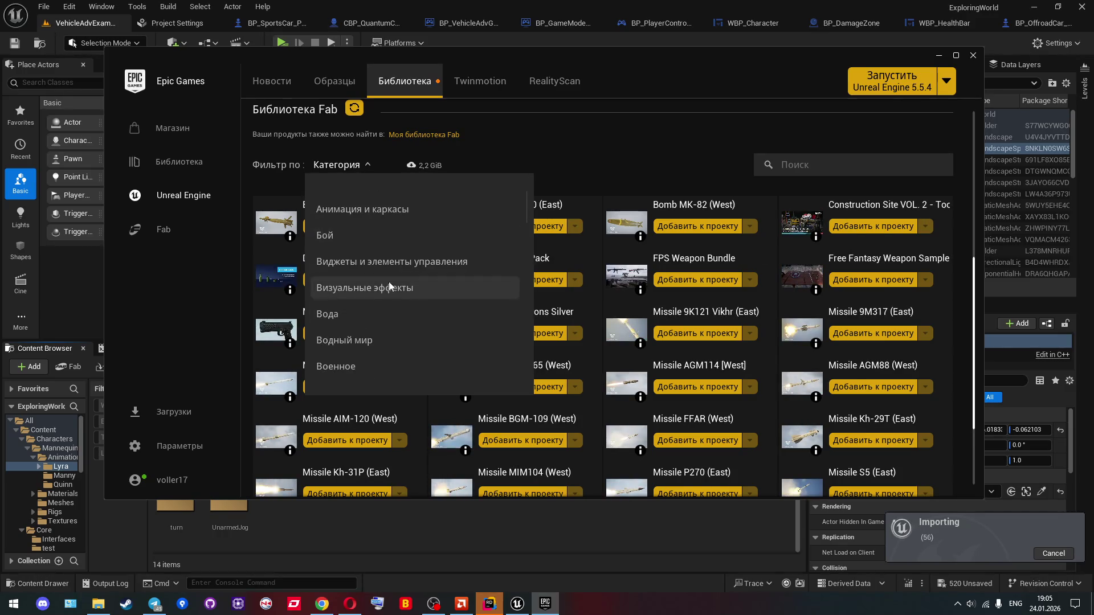
pyautogui.moveTo(514, 213); pyautogui.dragTo(515, 292)
pyautogui.scroll(-3, 502, 292)
pyautogui.click(422, 274)
pyautogui.click(463, 243)
pyautogui.click(464, 243)
pyautogui.moveTo(526, 296); pyautogui.dragTo(524, 200)
pyautogui.click(412, 288)
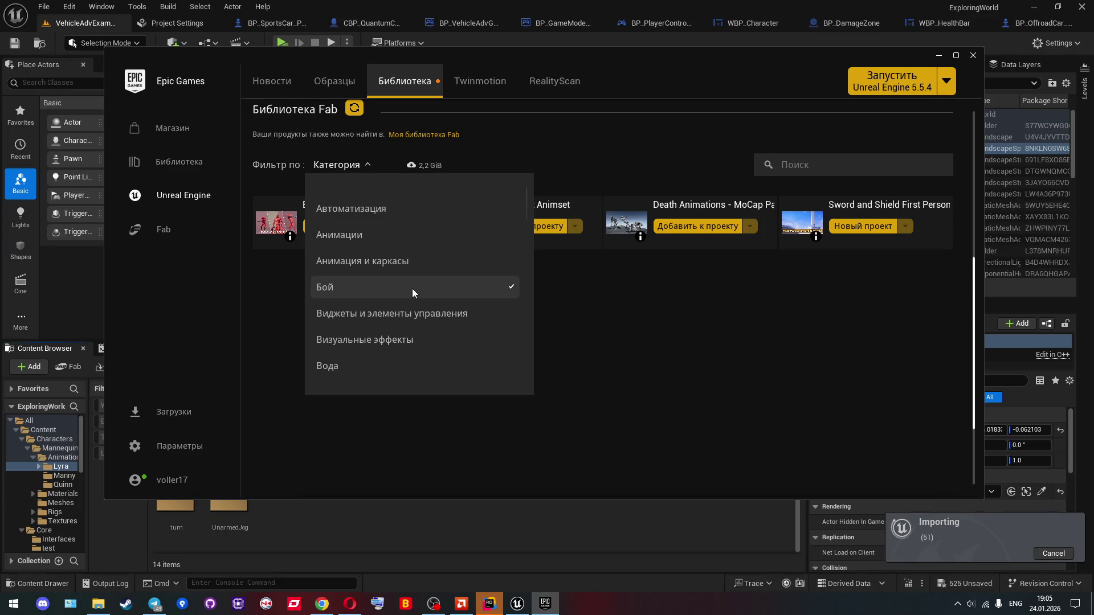
pyautogui.click(623, 282)
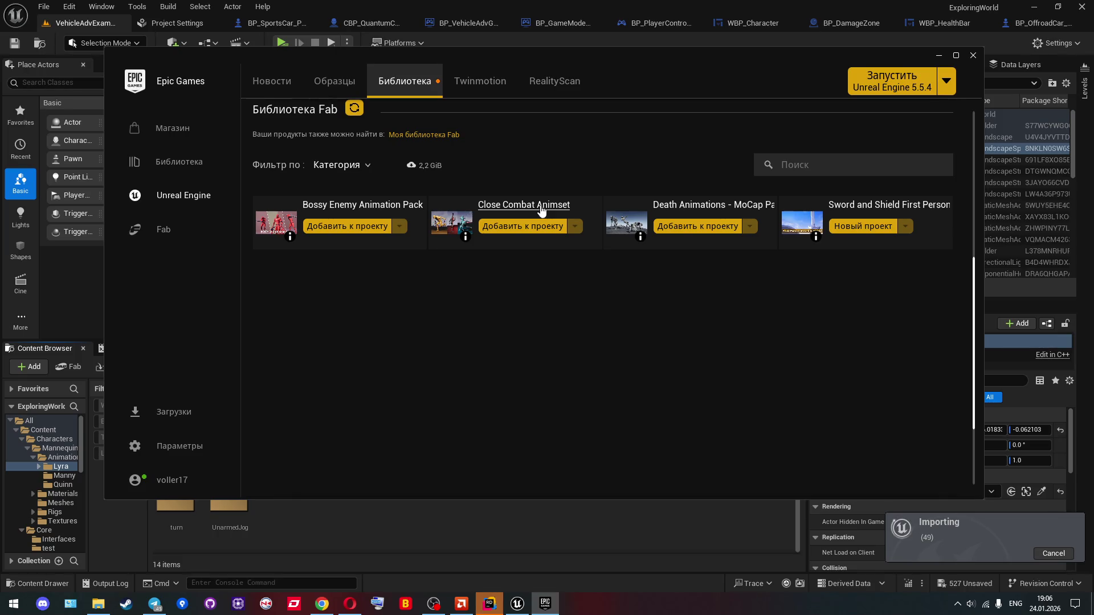
pyautogui.click(670, 206)
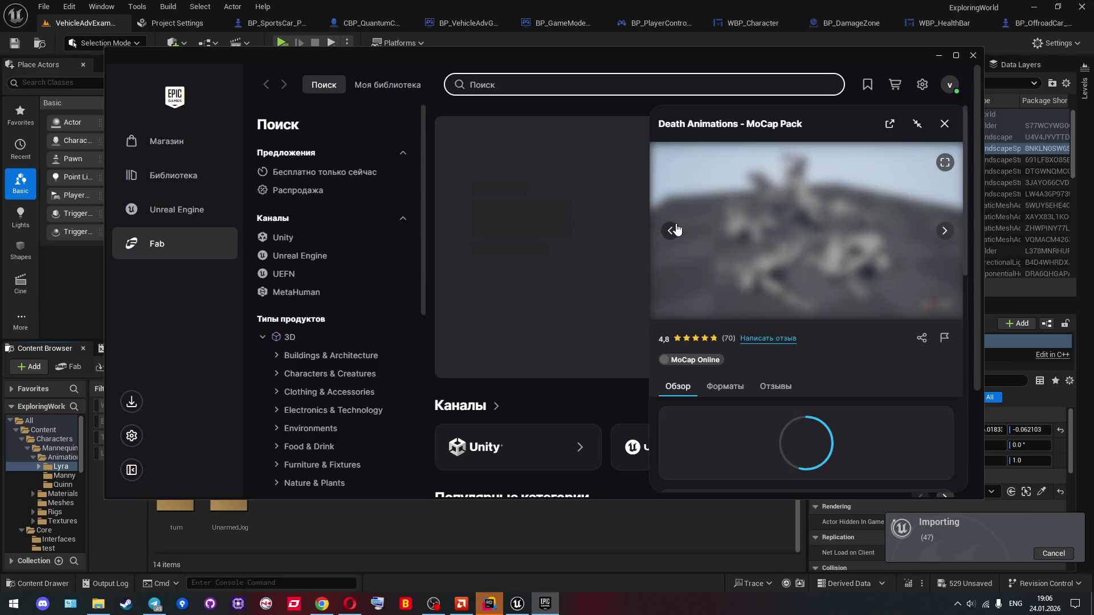
# Step: Page through five Death Animations - MoCap Pack preview images
pyautogui.click(936, 230)
pyautogui.click(944, 234)
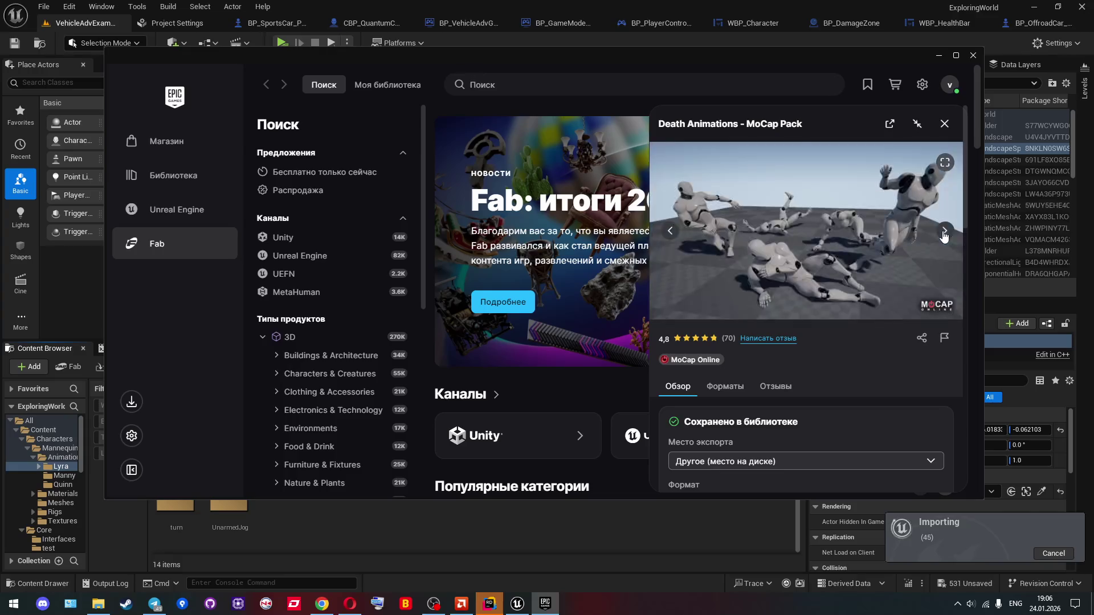
pyautogui.click(944, 234)
pyautogui.click(939, 235)
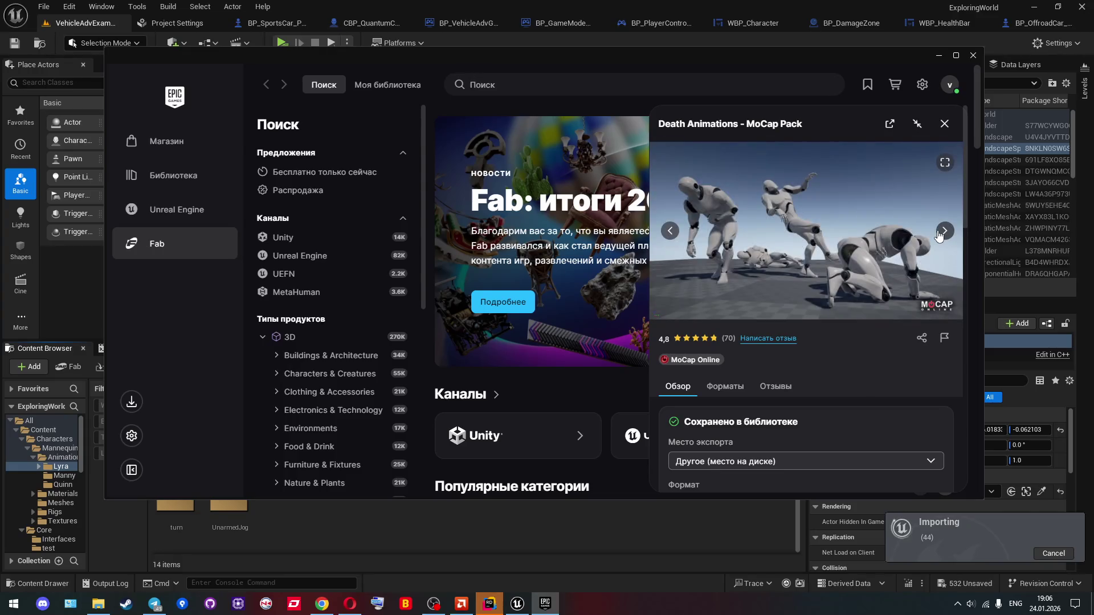
pyautogui.click(939, 235)
# Step: Export the Death Animations pack as FBX and return to the Unreal Engine library
pyautogui.scroll(-5, 807, 275)
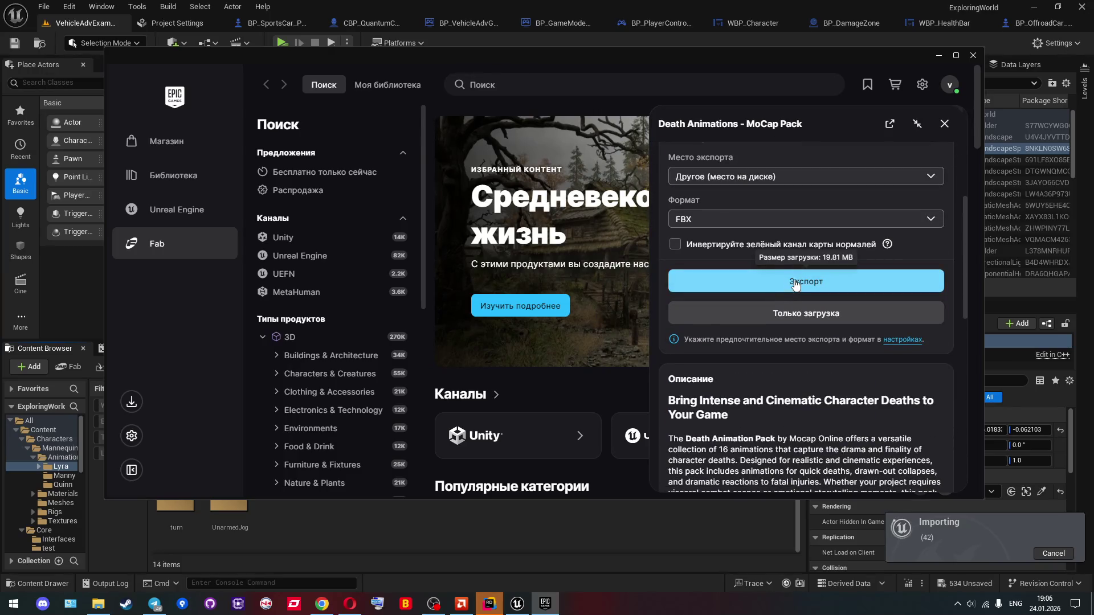
pyautogui.click(727, 282)
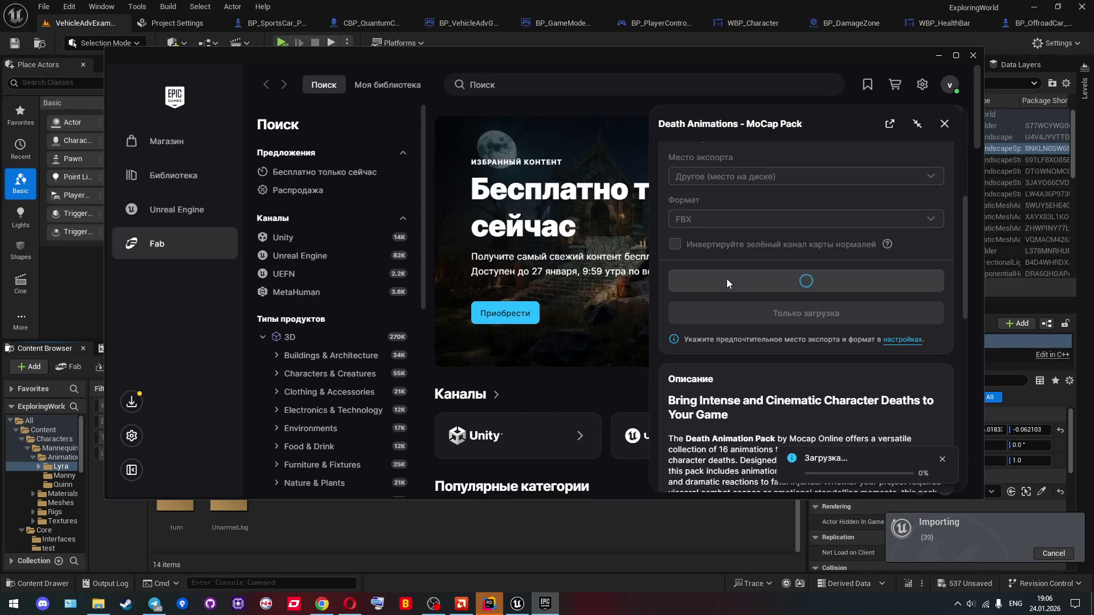
pyautogui.click(182, 211)
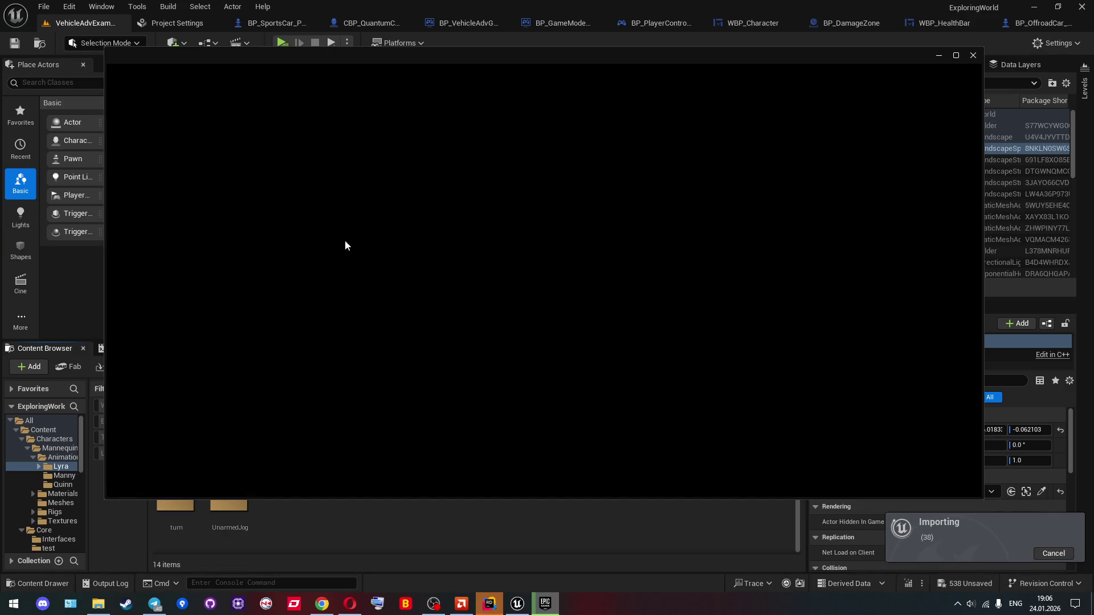
pyautogui.scroll(-3, 561, 289)
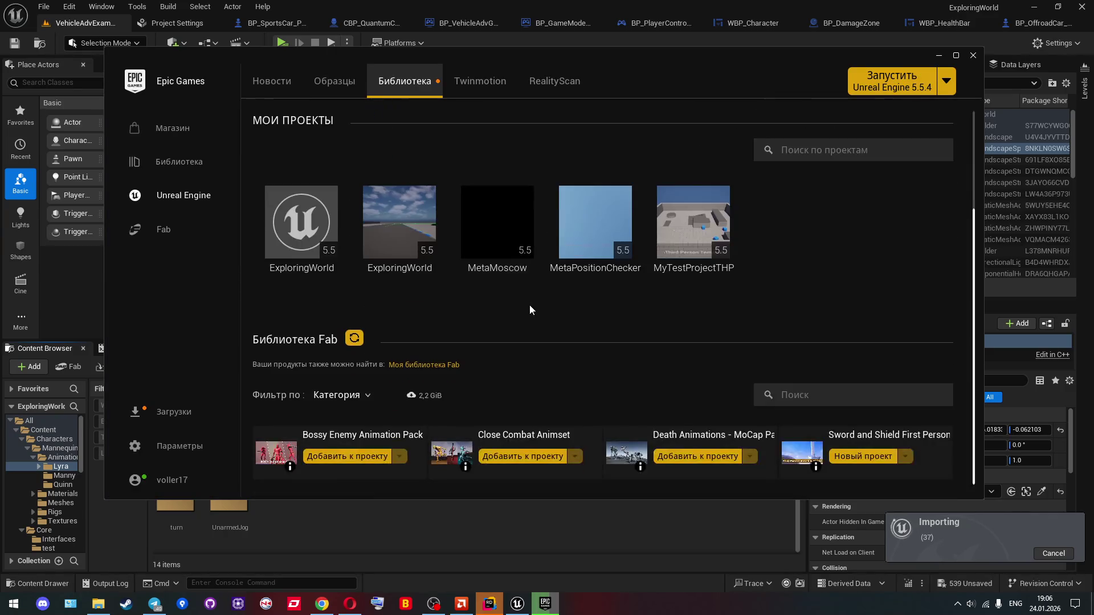
# Step: Reopen the Fab library's category list and try the Мегасканы filter
pyautogui.click(360, 394)
pyautogui.click(360, 395)
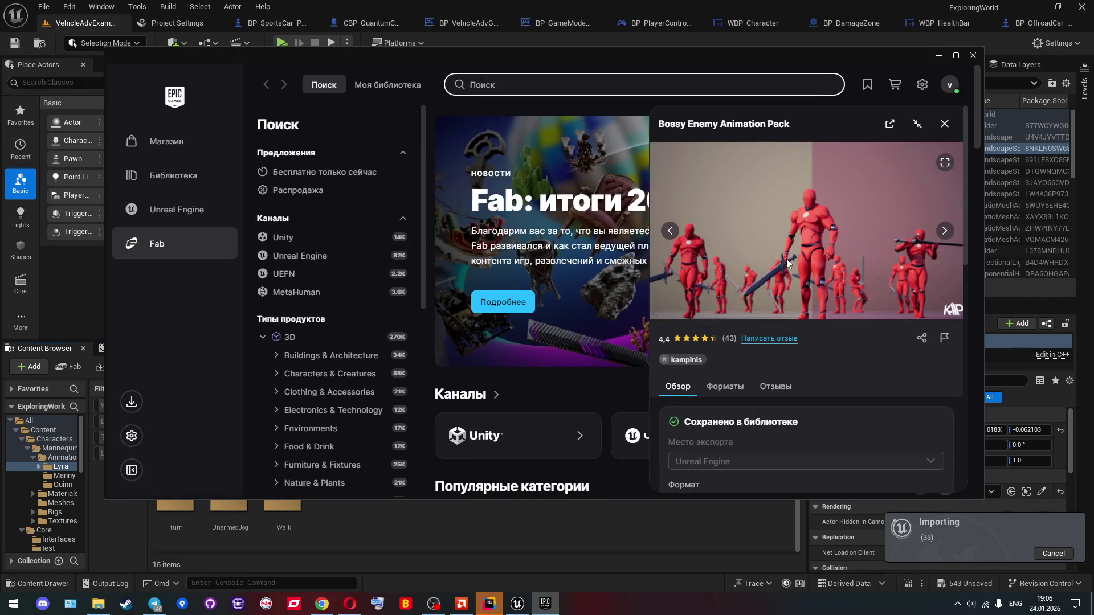
pyautogui.click(177, 211)
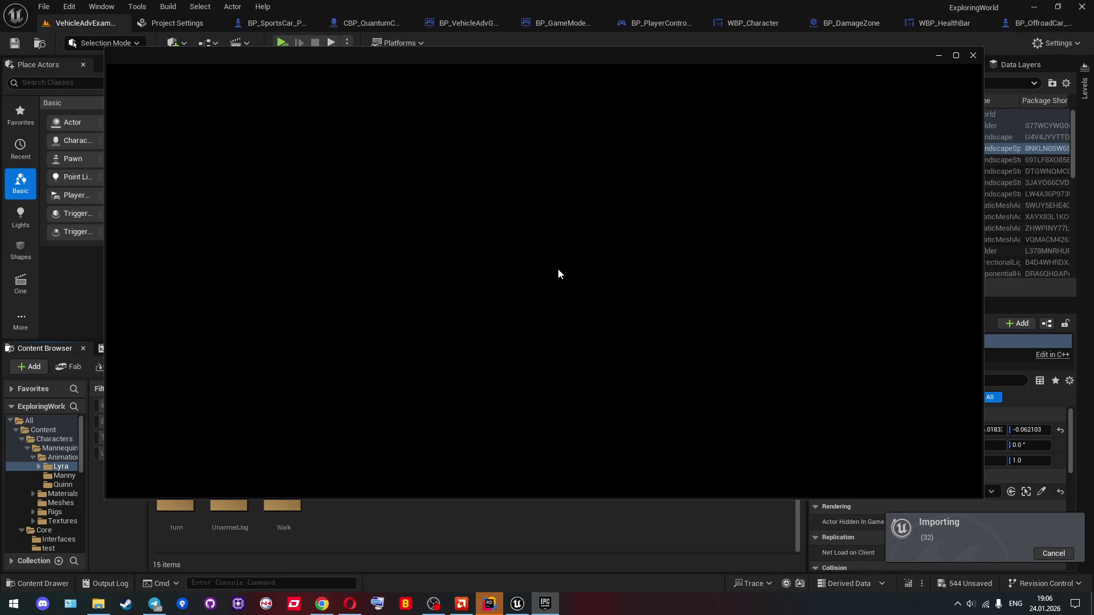
pyautogui.scroll(-2, 561, 291)
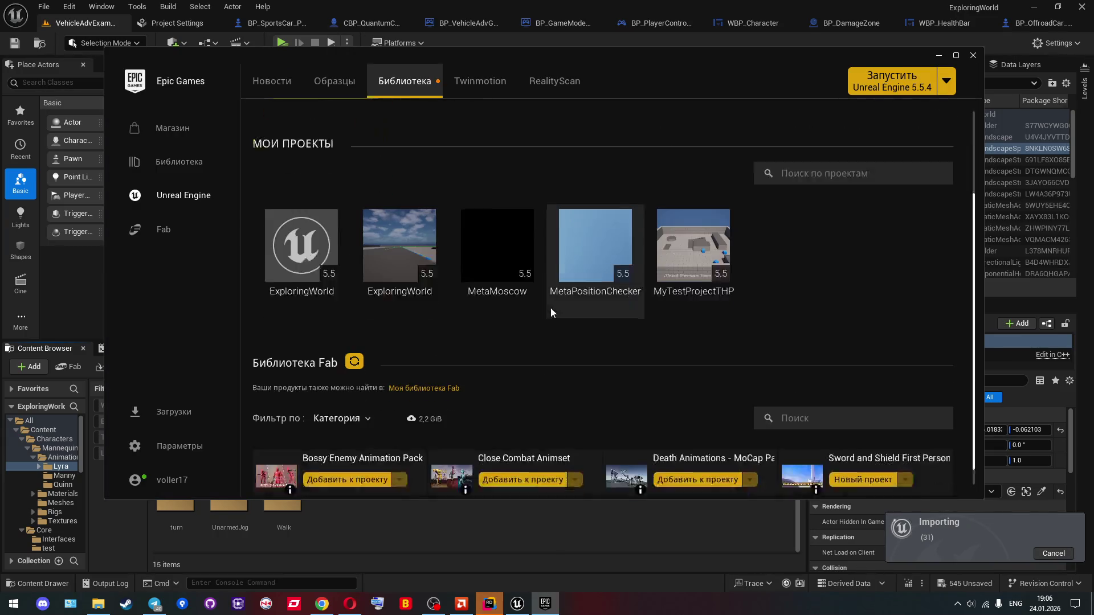
pyautogui.click(340, 397)
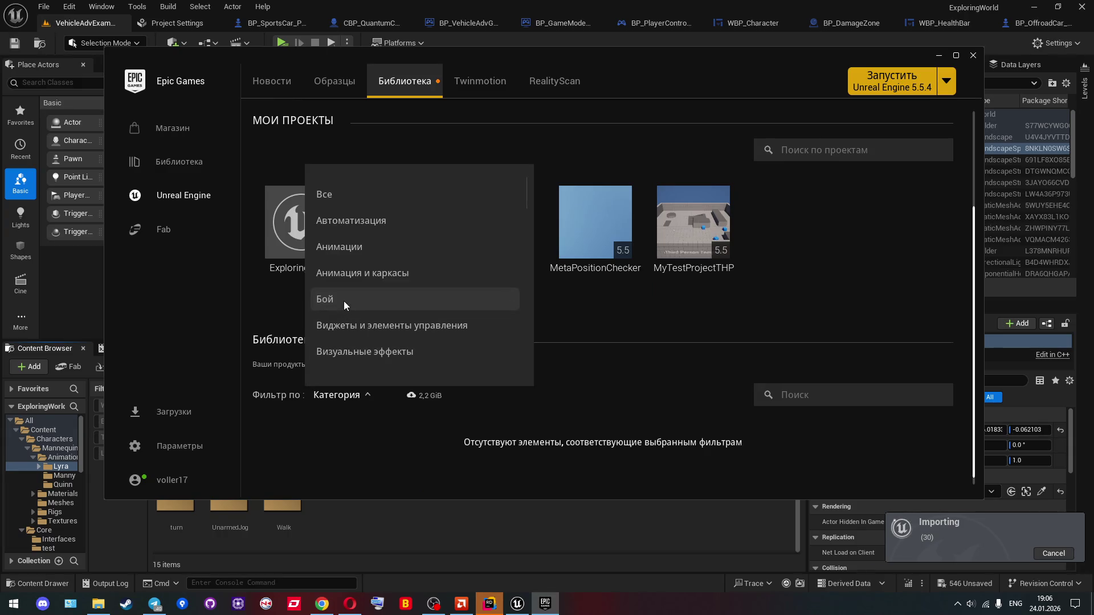
pyautogui.scroll(-5, 347, 305)
pyautogui.scroll(-10, 365, 302)
pyautogui.scroll(-10, 380, 296)
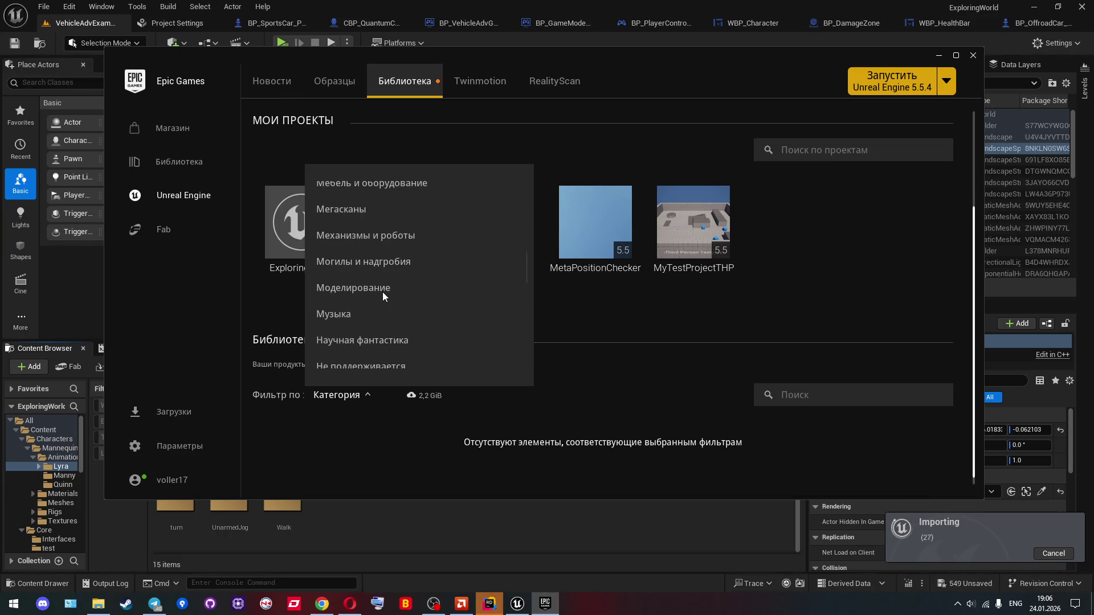
pyautogui.click(366, 213)
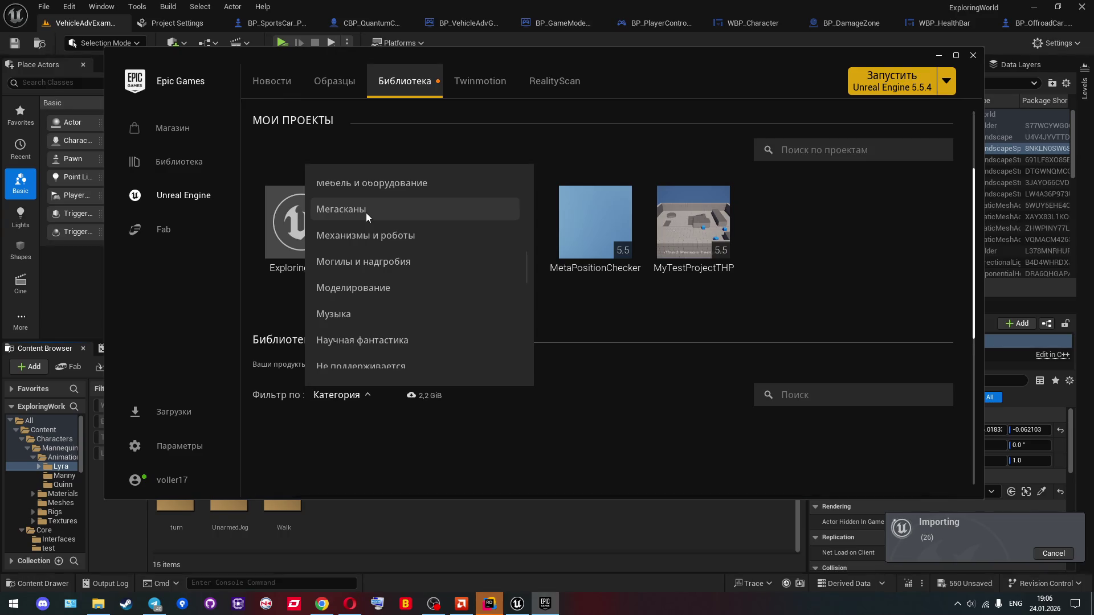
# Step: Try the Научная фантастика, Примеры от сообщества and Симуляция category filters
pyautogui.scroll(-2, 377, 237)
pyautogui.click(380, 238)
pyautogui.scroll(-2, 632, 308)
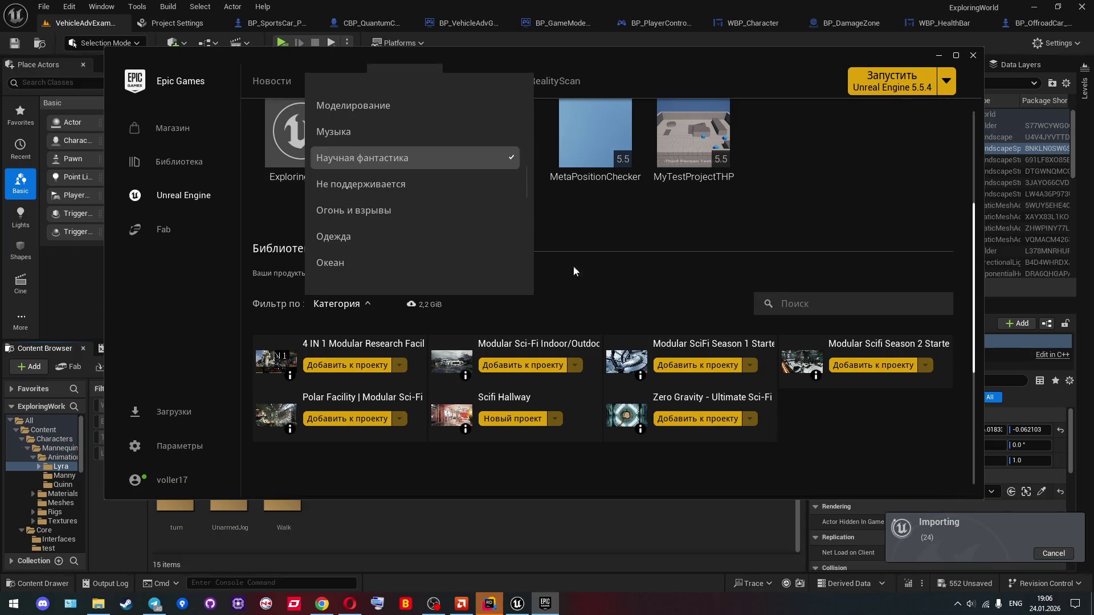
pyautogui.click(385, 159)
pyautogui.scroll(-4, 399, 196)
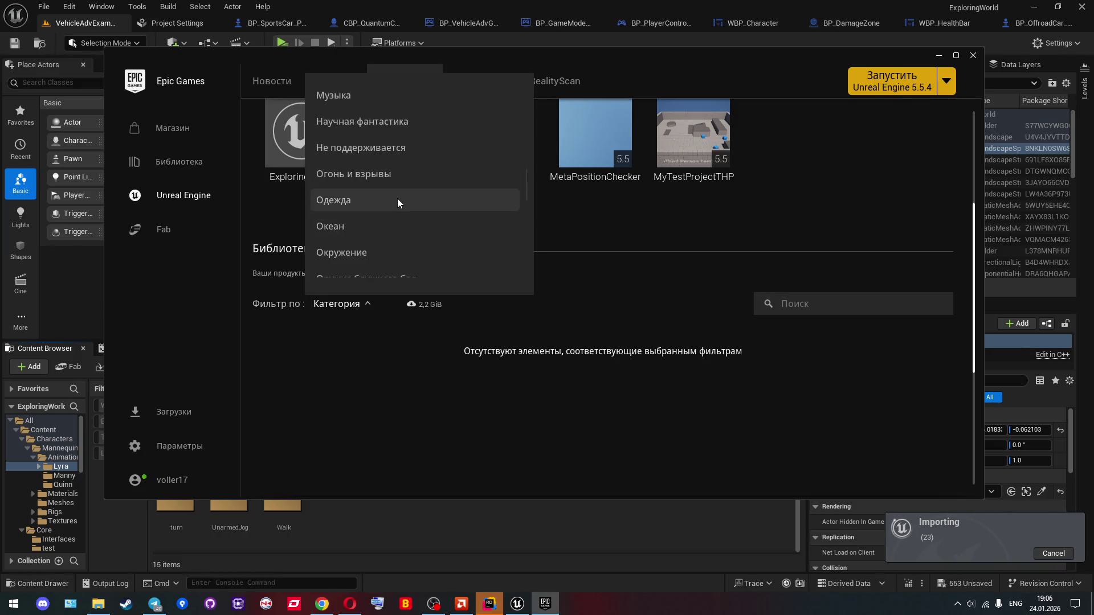
pyautogui.scroll(-10, 393, 180)
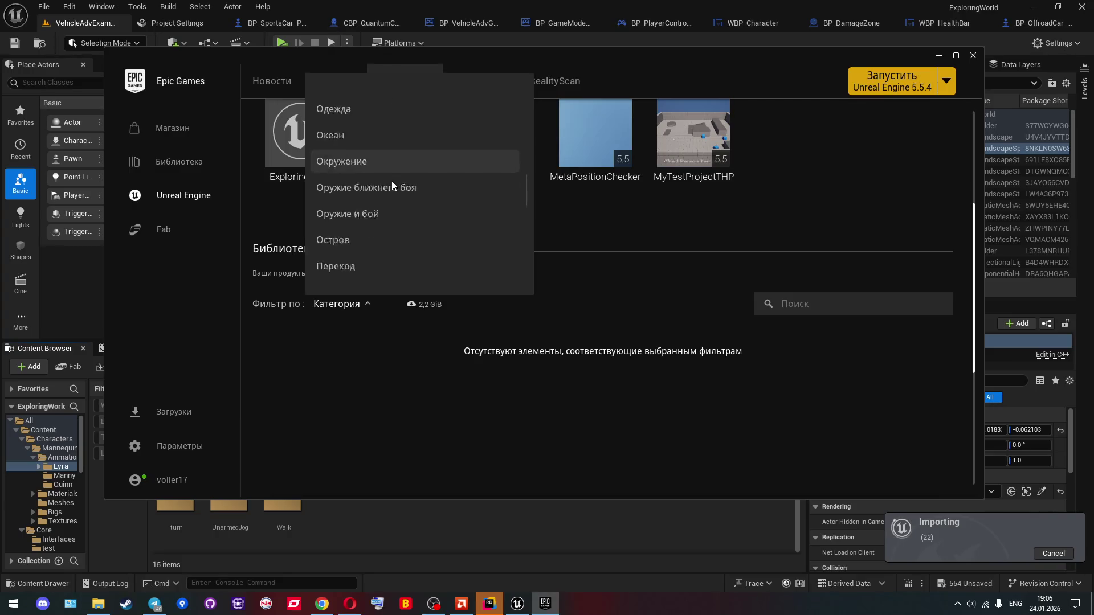
pyautogui.scroll(-3, 388, 183)
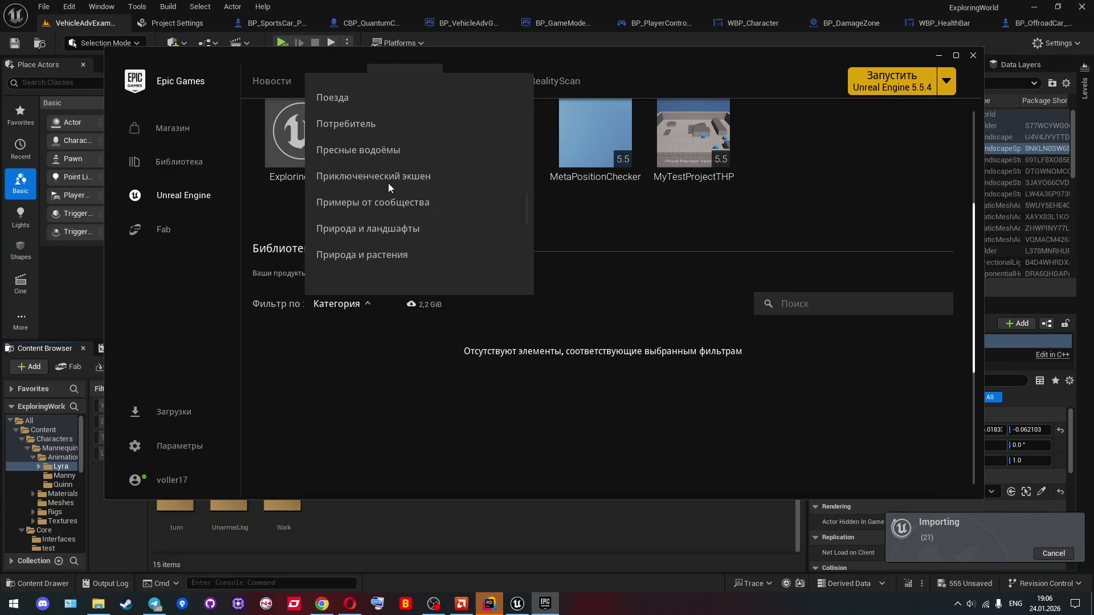
pyautogui.click(399, 172)
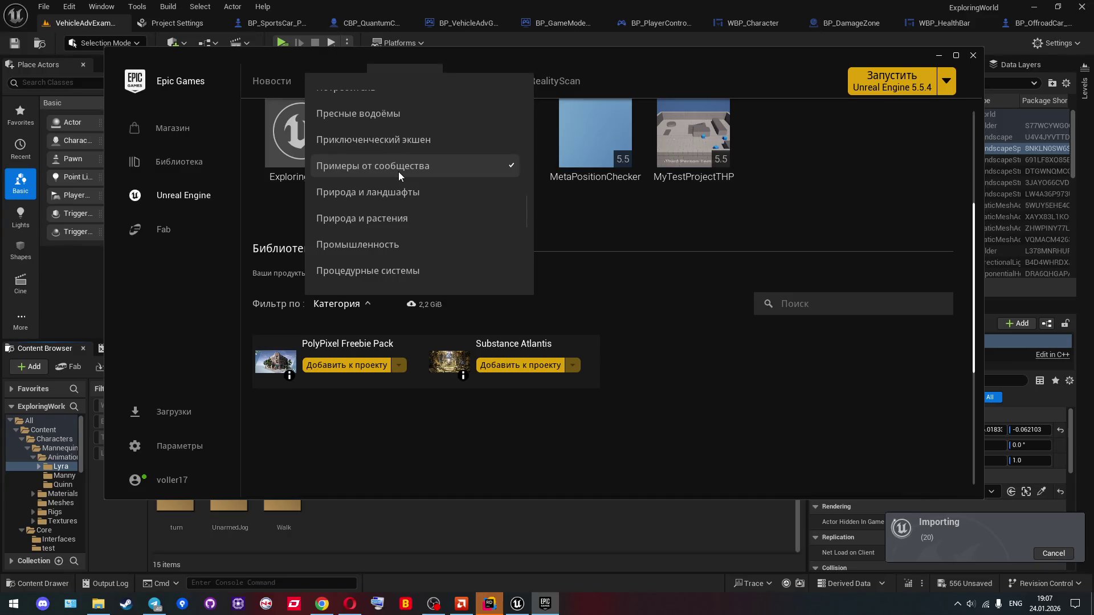
pyautogui.scroll(-3, 398, 172)
pyautogui.scroll(-7, 397, 173)
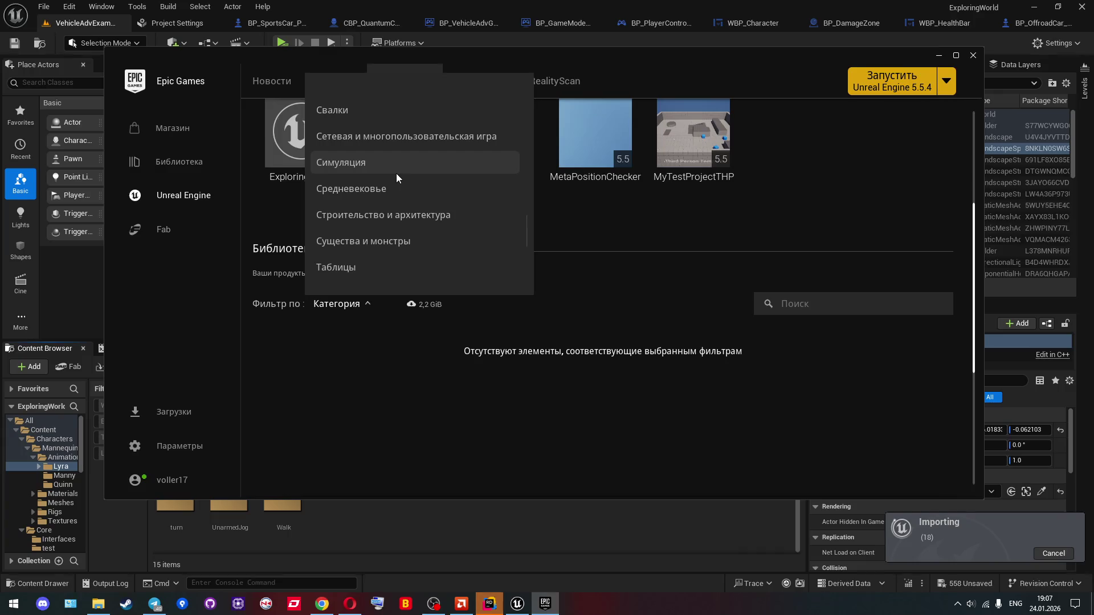
pyautogui.click(396, 174)
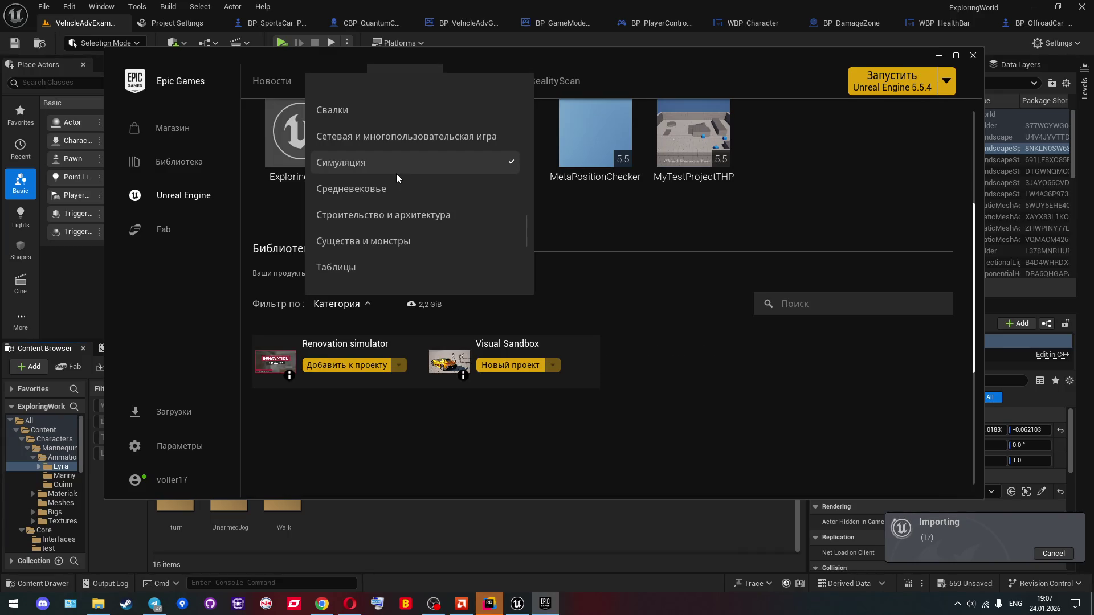
# Step: Toggle the Торговые сооружения, Транспортные средства and Шутер filters on and off
pyautogui.scroll(-2, 396, 174)
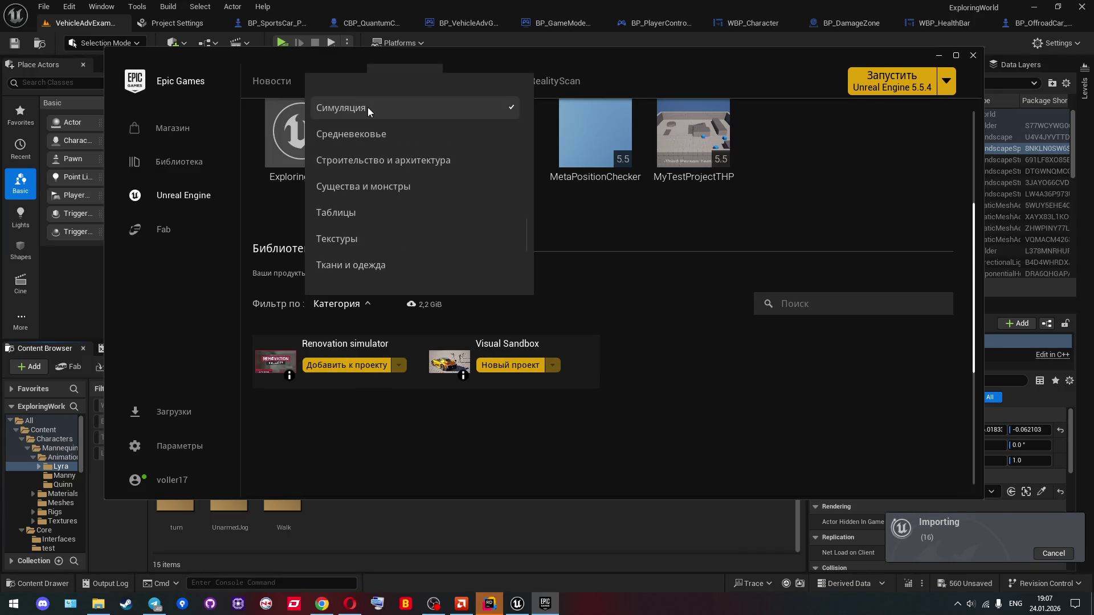
pyautogui.scroll(-5, 381, 179)
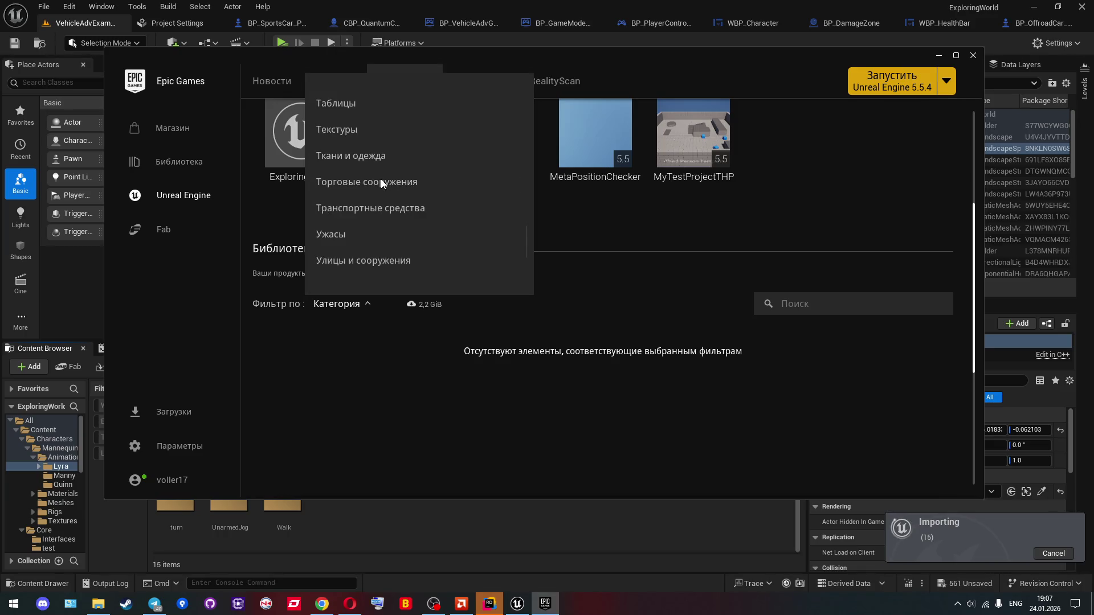
pyautogui.click(392, 166)
pyautogui.click(392, 167)
pyautogui.click(397, 189)
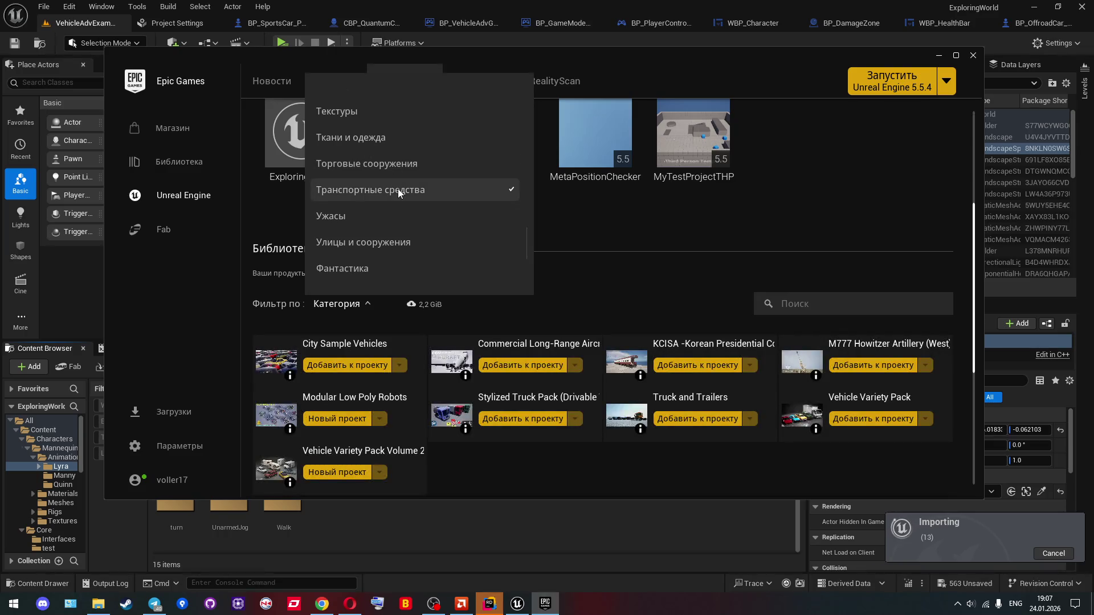
pyautogui.click(398, 189)
pyautogui.scroll(-8, 398, 189)
pyautogui.scroll(-2, 398, 189)
pyautogui.click(397, 193)
pyautogui.click(398, 193)
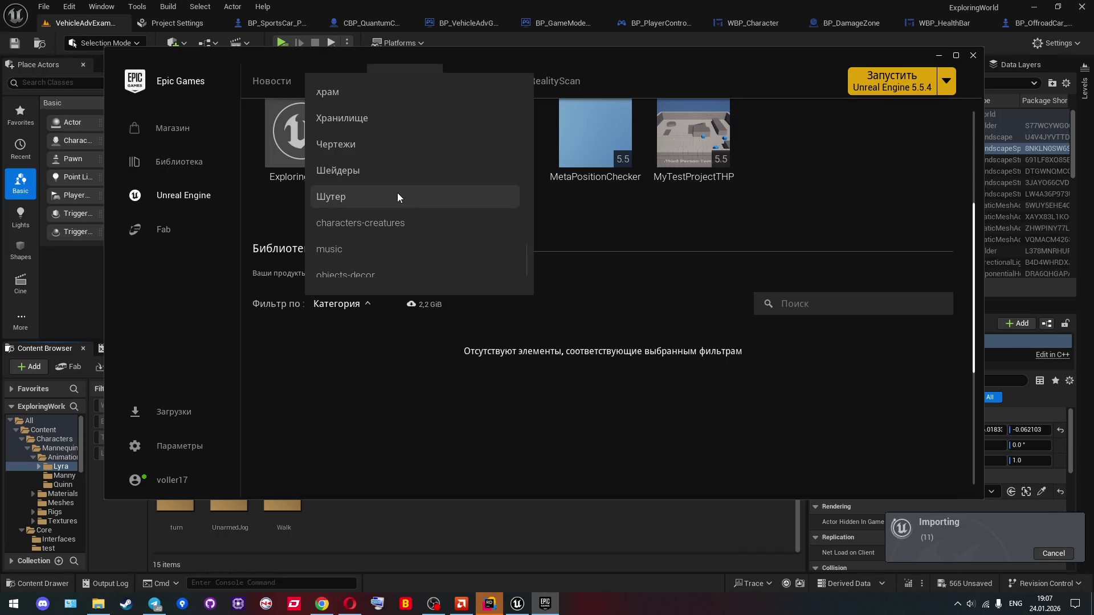
# Step: Toggle the characters-creatures, music, objects-decor and sound-effects filters on and off
pyautogui.scroll(-3, 398, 182)
pyautogui.click(396, 155)
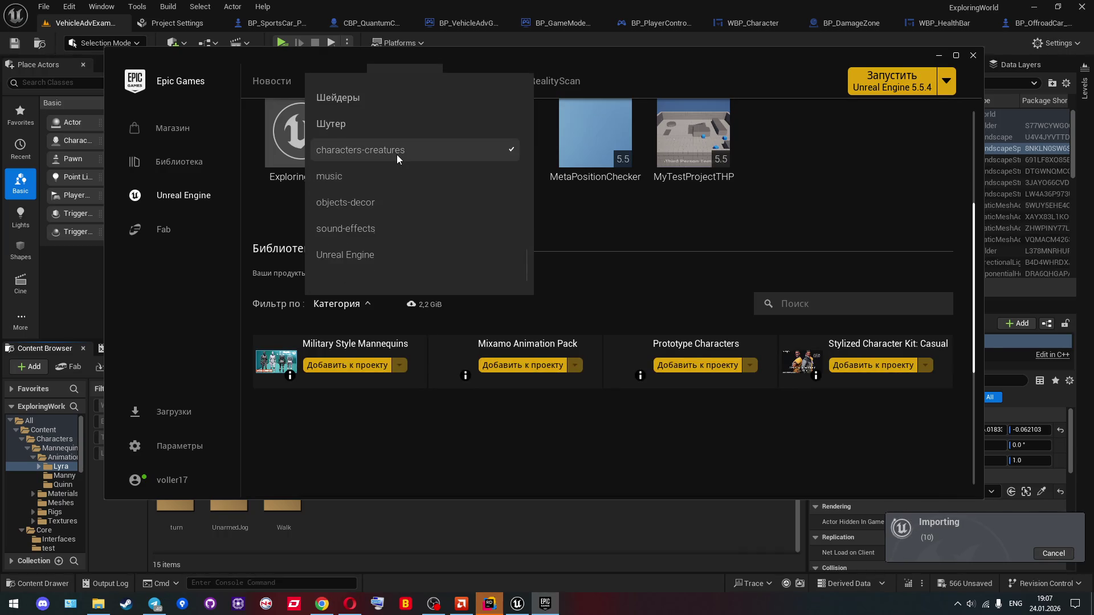
pyautogui.click(396, 155)
pyautogui.click(388, 175)
pyautogui.click(388, 176)
pyautogui.click(383, 197)
pyautogui.click(383, 196)
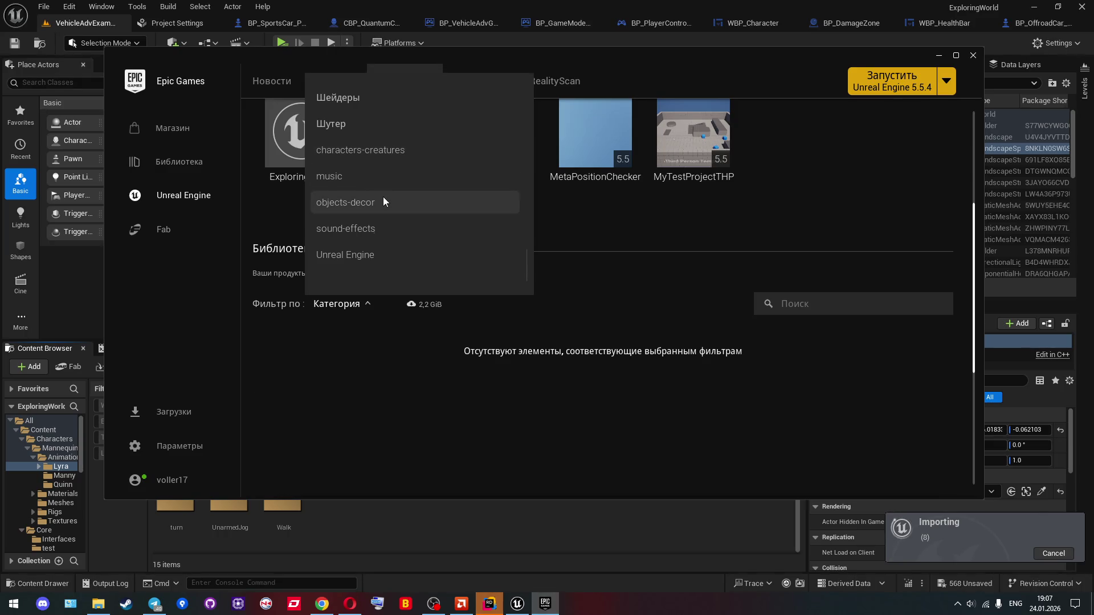
pyautogui.click(378, 229)
pyautogui.click(378, 227)
pyautogui.scroll(-1, 378, 227)
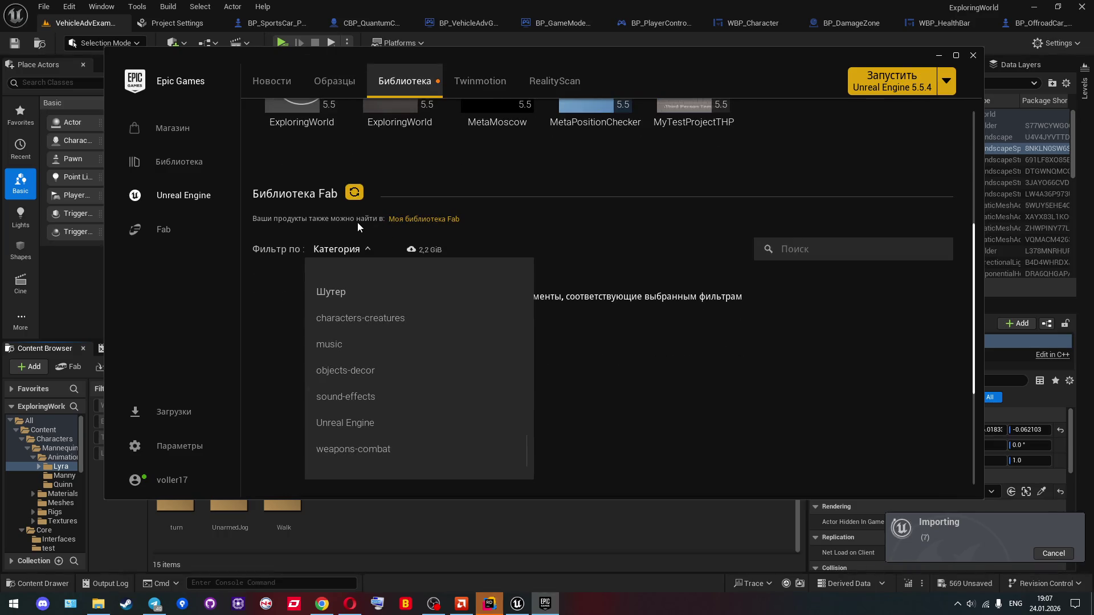
pyautogui.click(364, 394)
pyautogui.scroll(1, 364, 395)
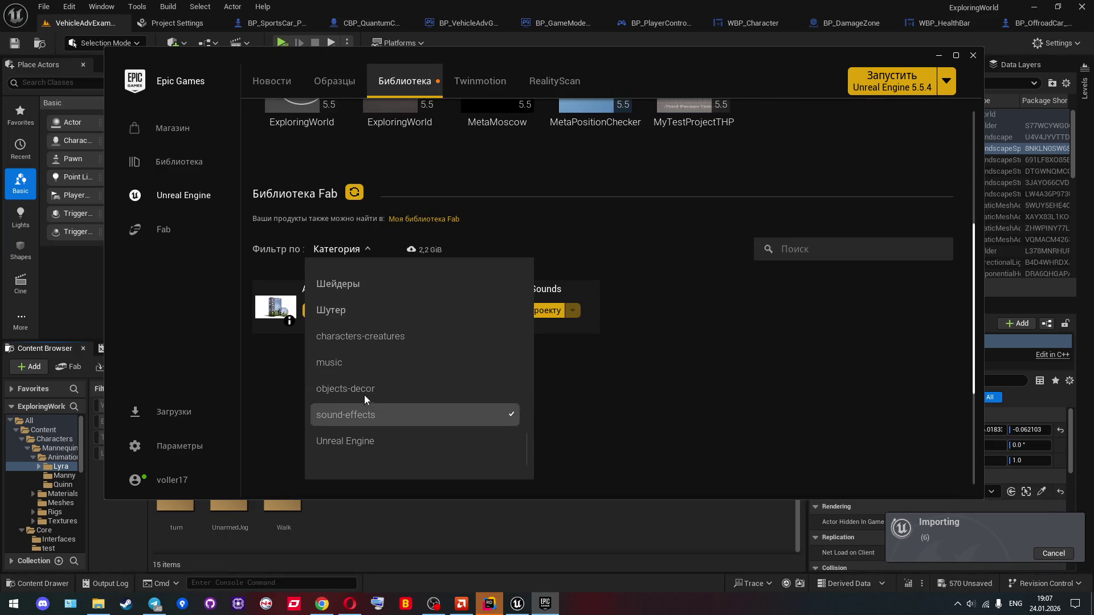
pyautogui.scroll(1, 644, 432)
pyautogui.click(361, 228)
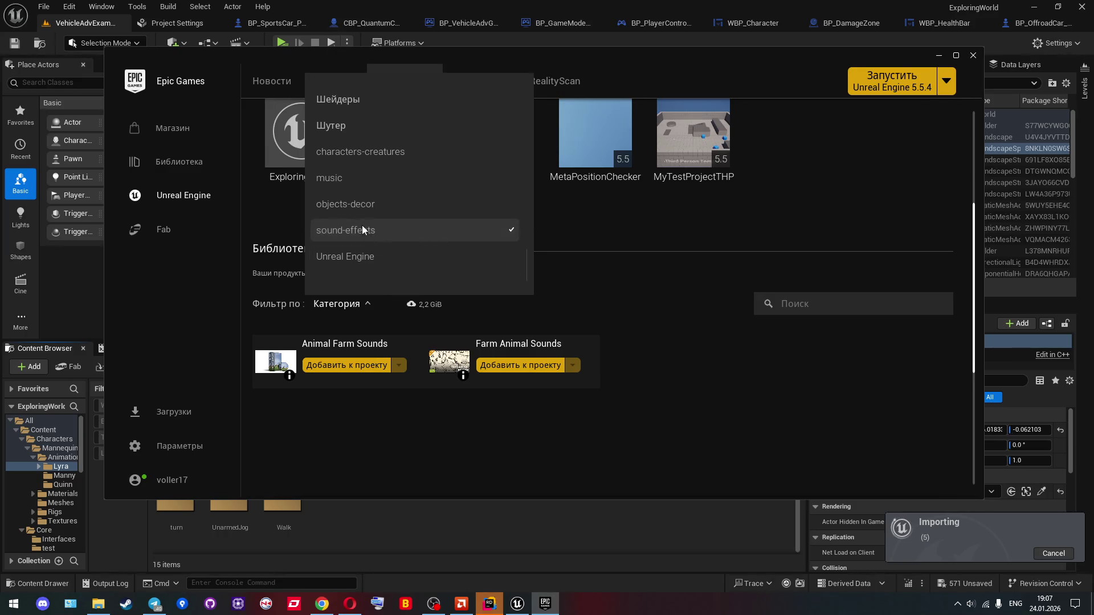
# Step: Switch between Unreal Engine samples and weapons-combat, ending with only weapons-combat checked
pyautogui.click(360, 256)
pyautogui.scroll(-2, 358, 252)
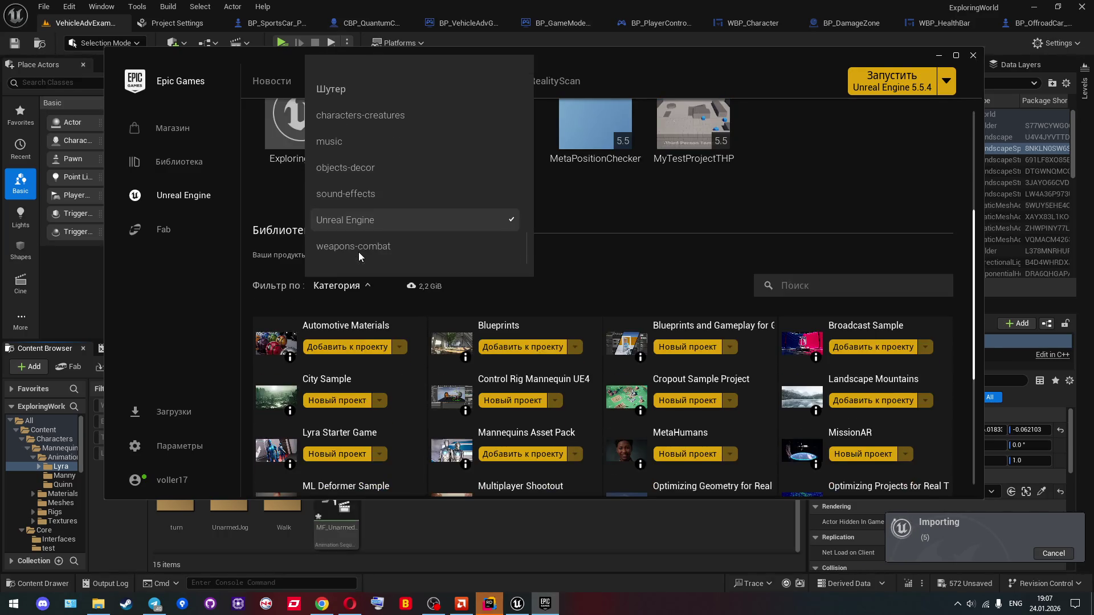
pyautogui.click(372, 220)
pyautogui.click(365, 246)
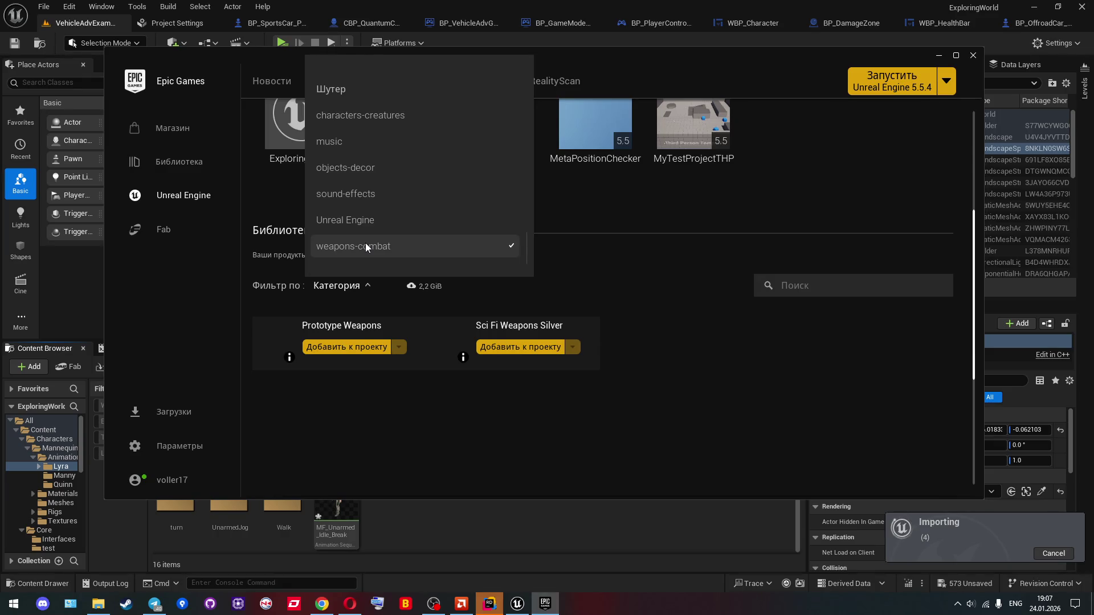
pyautogui.click(365, 246)
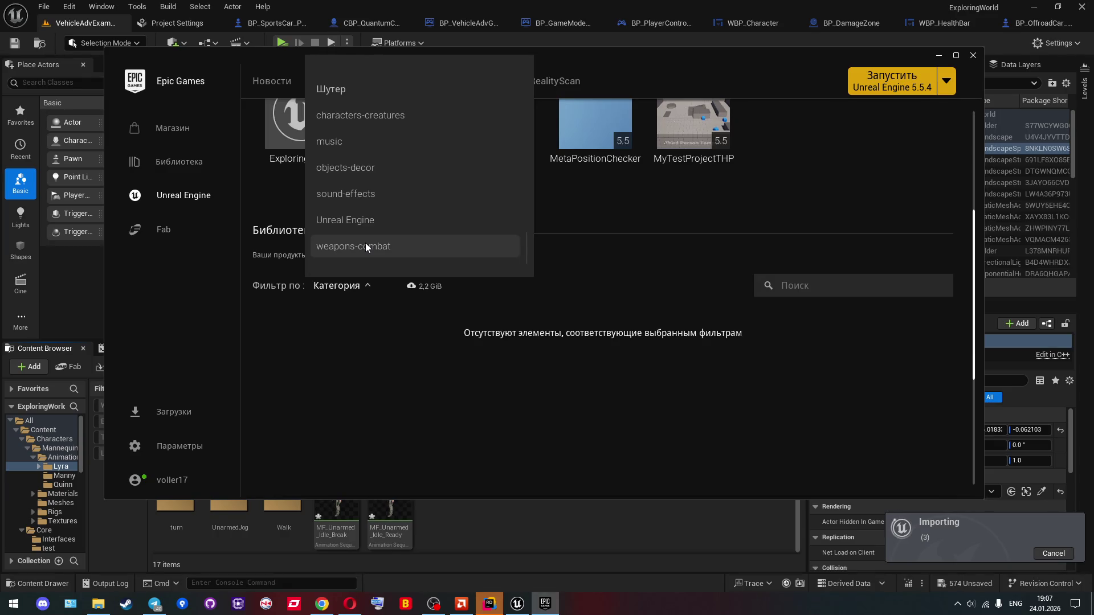
pyautogui.click(368, 223)
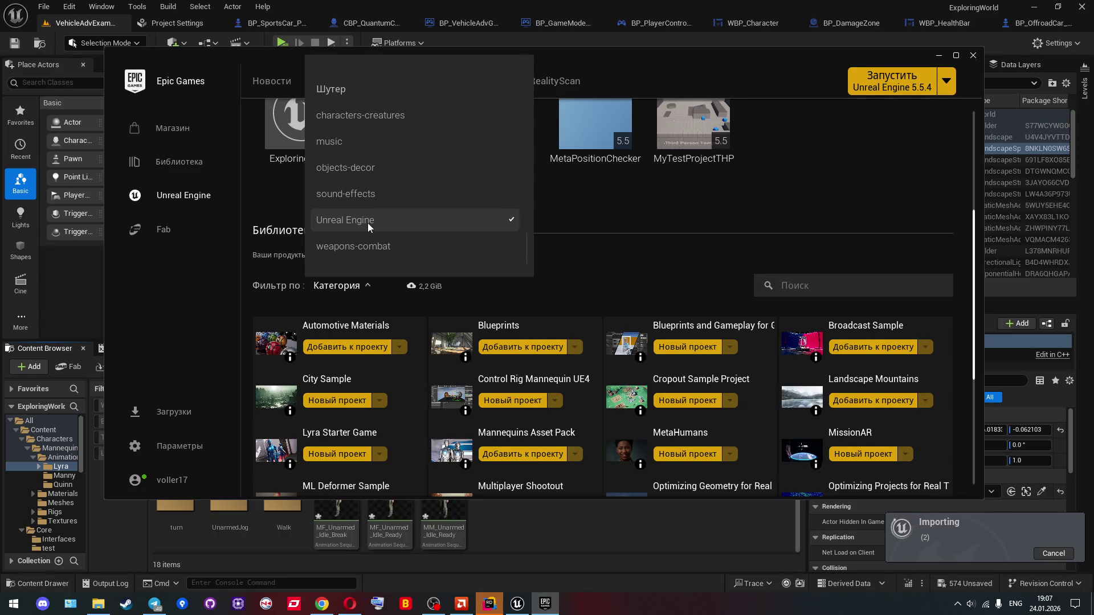
pyautogui.scroll(-3, 585, 311)
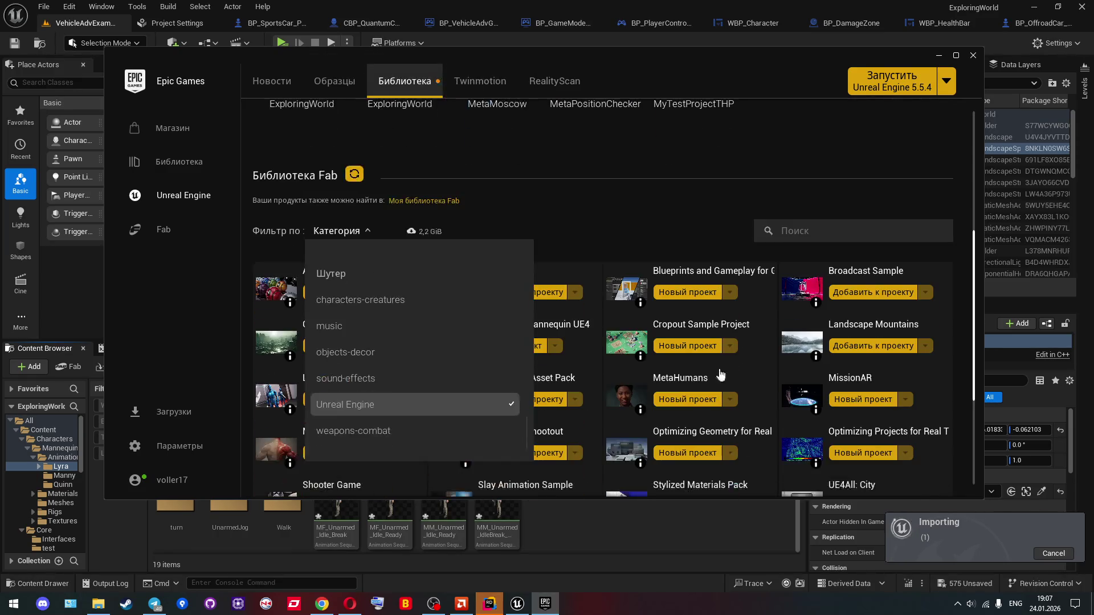
pyautogui.scroll(-2, 584, 312)
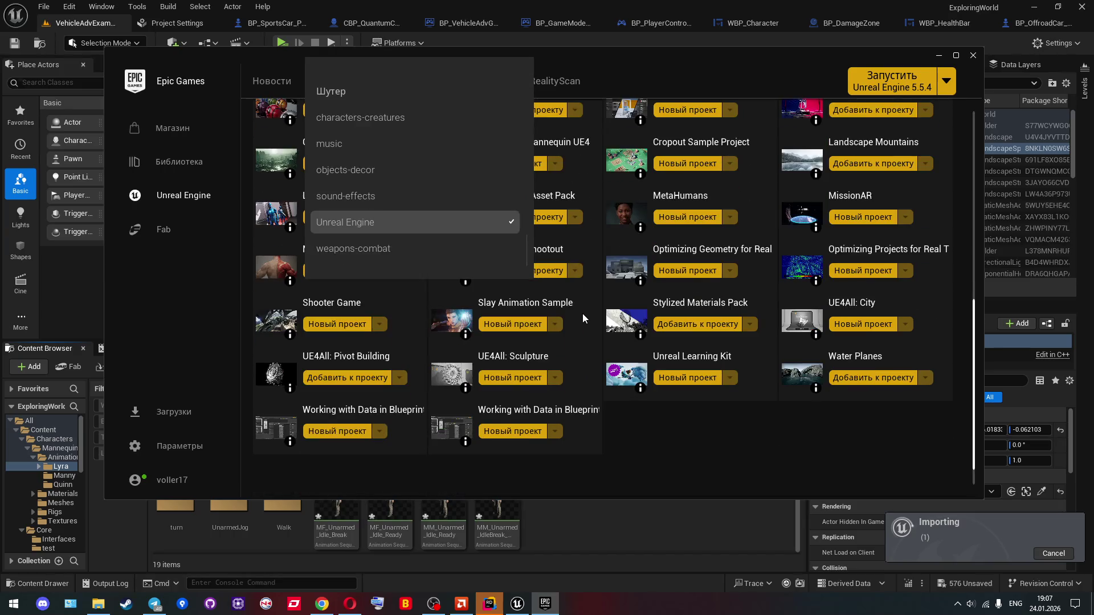
pyautogui.scroll(5, 587, 311)
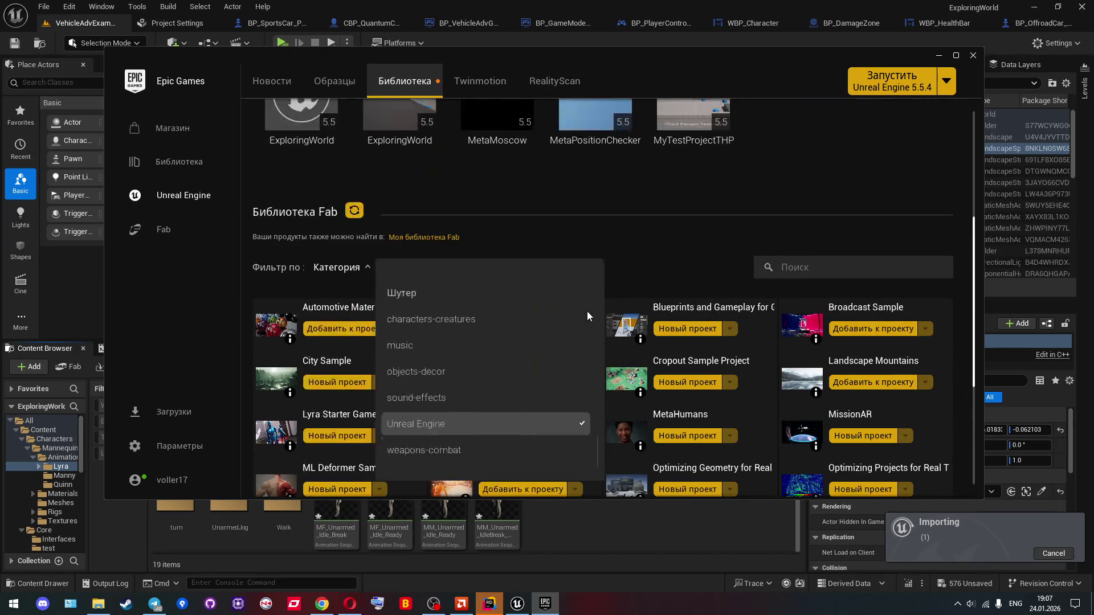
pyautogui.scroll(-1, 568, 330)
pyautogui.click(483, 424)
pyautogui.click(487, 450)
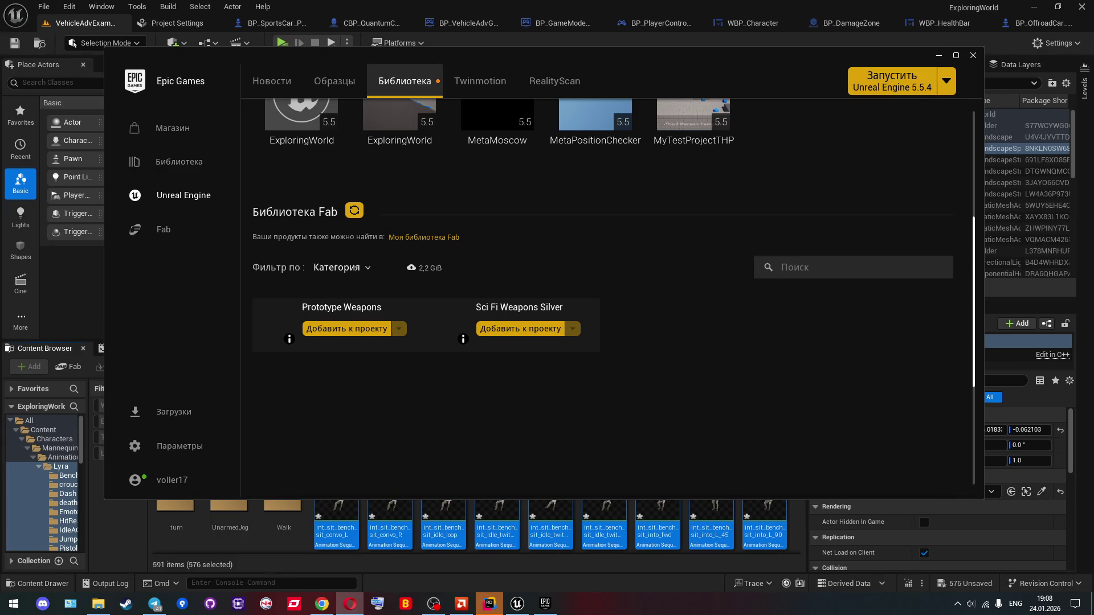
# Step: Start adding Sci Fi Weapons Silver to ExploringWorld and try engine version 4.9
pyautogui.click(538, 331)
pyautogui.click(606, 168)
pyautogui.click(436, 226)
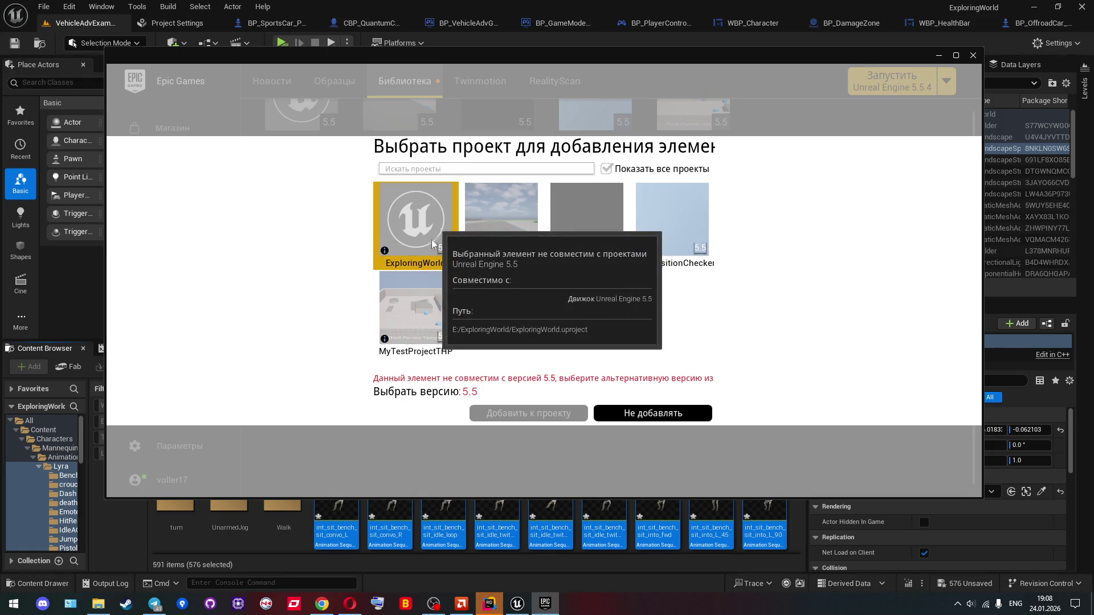
pyautogui.click(470, 392)
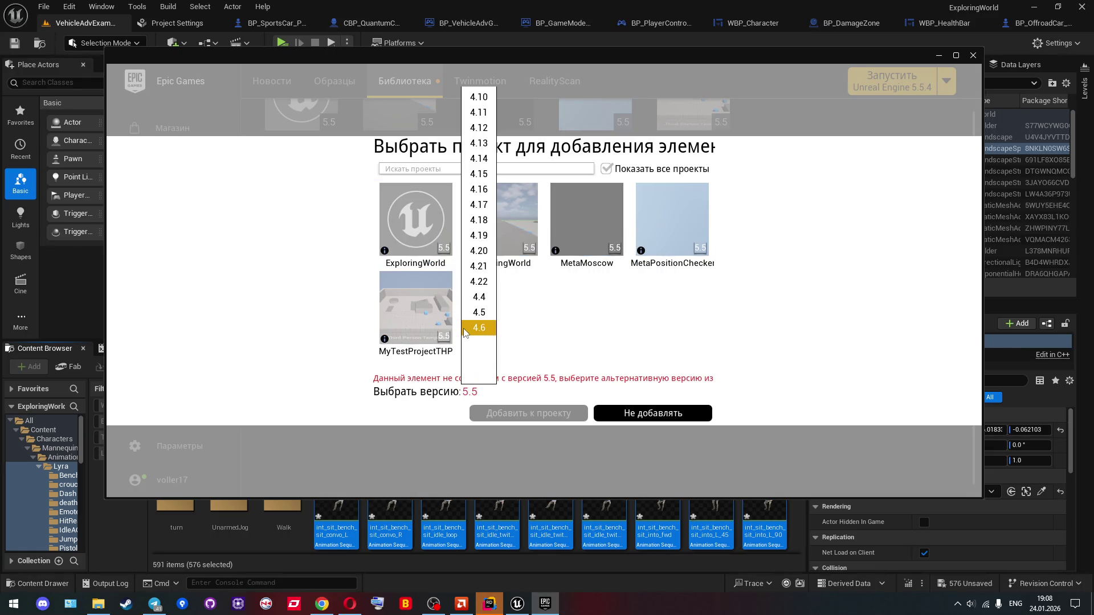
pyautogui.scroll(-2, 478, 339)
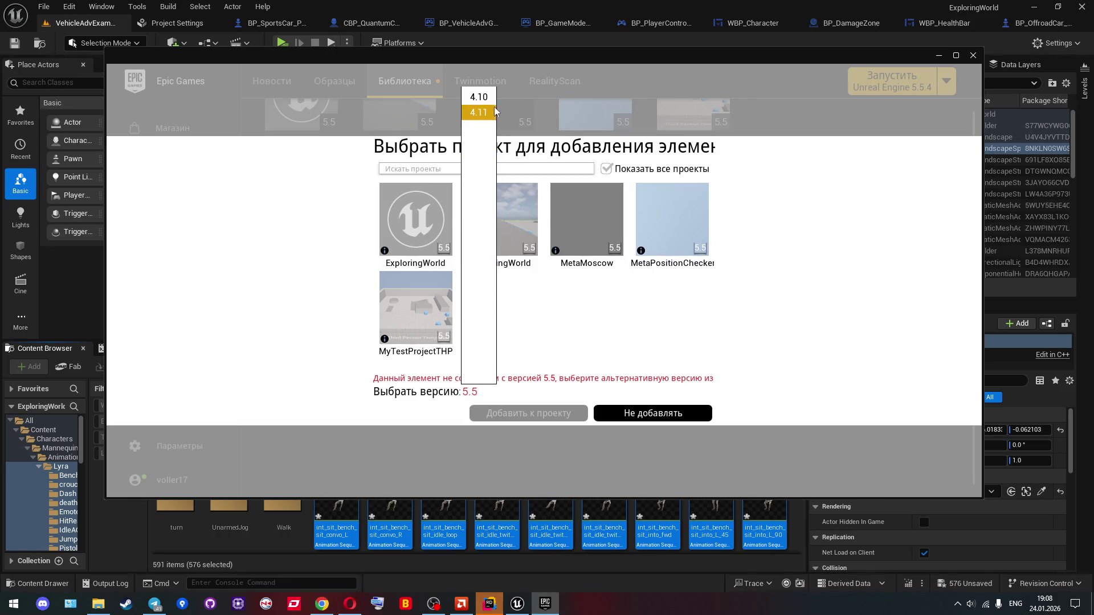
pyautogui.click(477, 379)
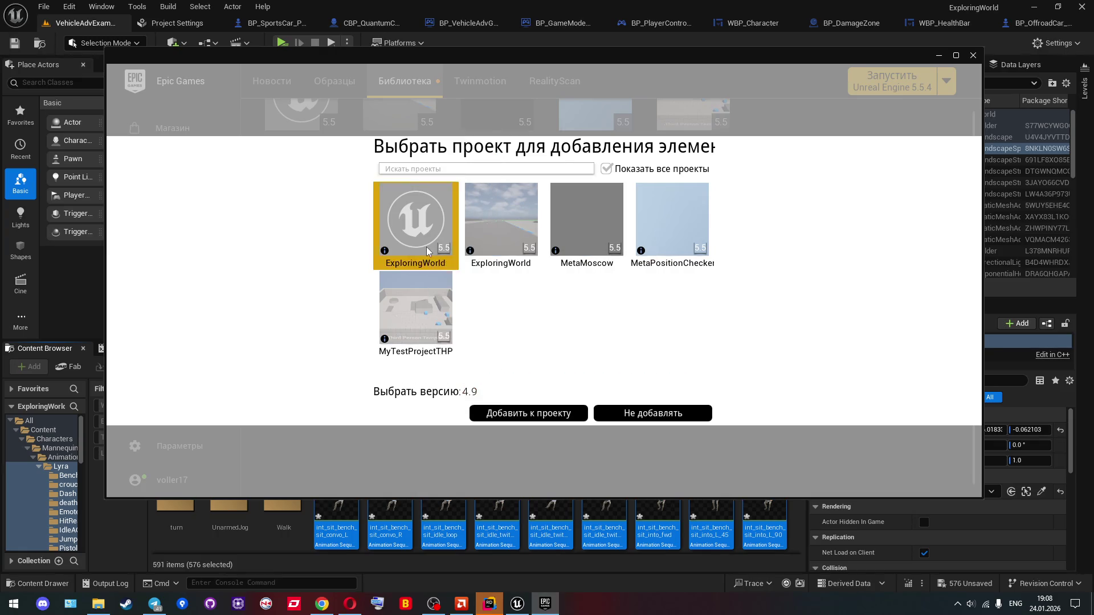
# Step: Retry ExploringWorld with version 4.9, then cancel adding the asset and return to the editor
pyautogui.click(427, 252)
pyautogui.click(468, 392)
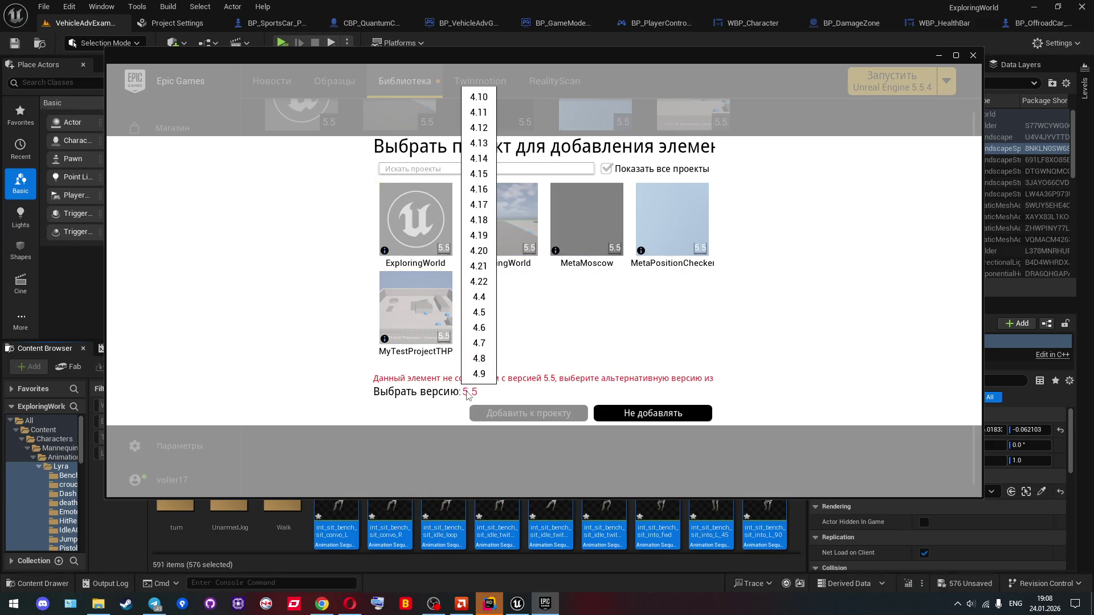
pyautogui.click(478, 380)
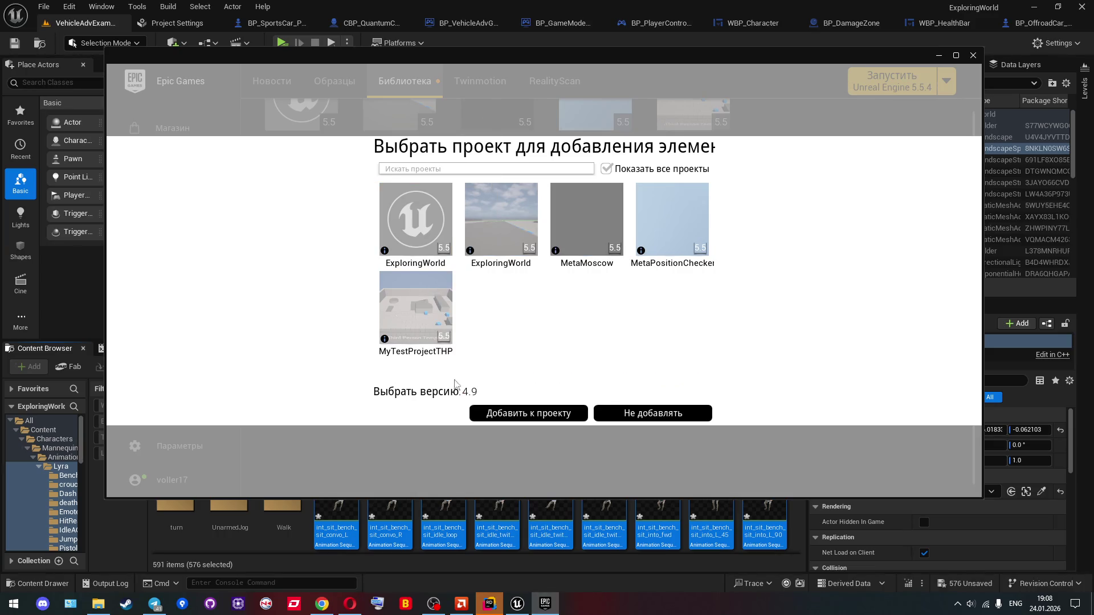
pyautogui.click(466, 394)
pyautogui.click(472, 370)
pyautogui.click(422, 234)
pyautogui.click(425, 235)
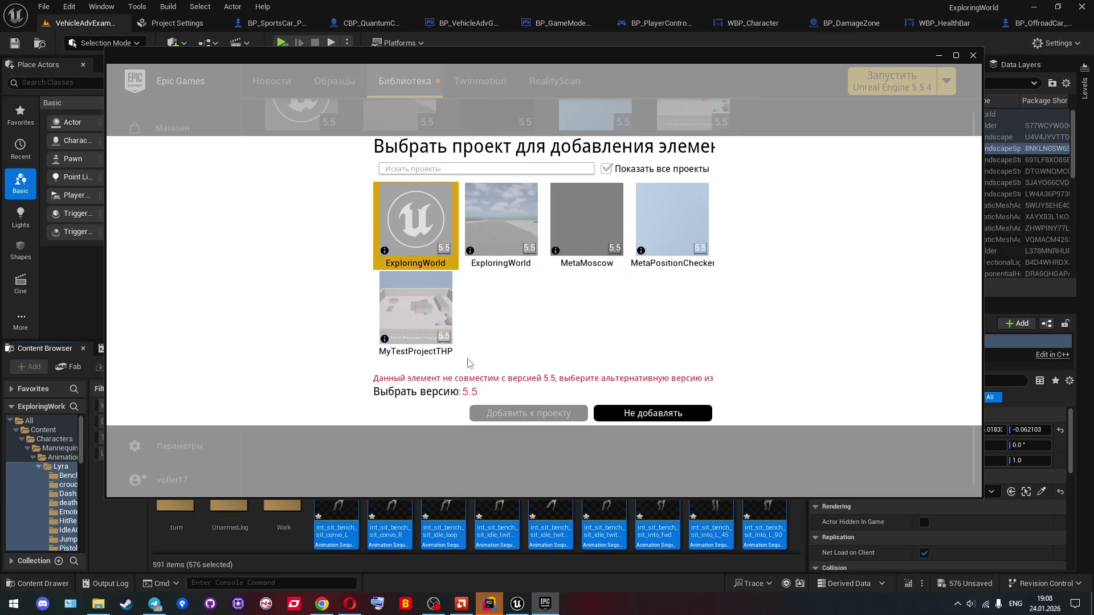
pyautogui.click(473, 393)
pyautogui.click(478, 377)
pyautogui.click(628, 418)
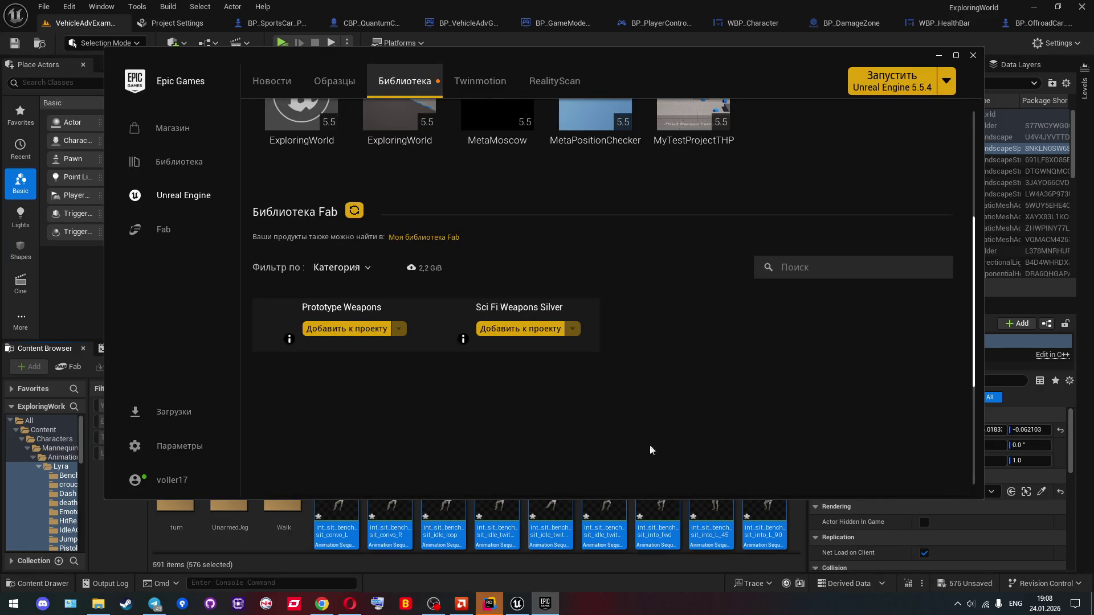
pyautogui.click(643, 504)
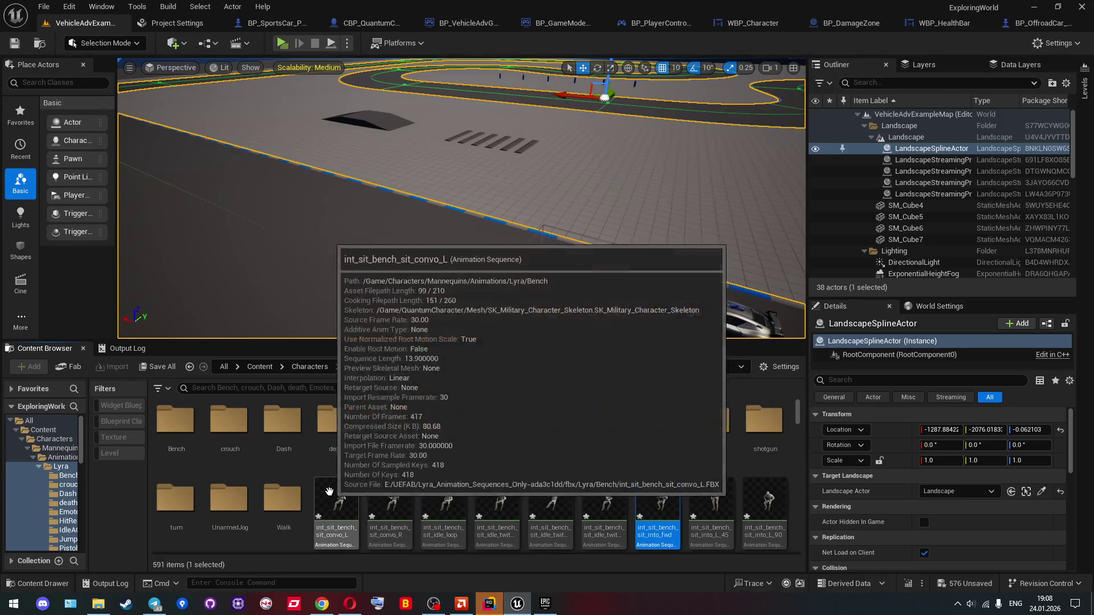
# Step: Save all modified assets and levels in Unreal Editor
pyautogui.click(43, 6)
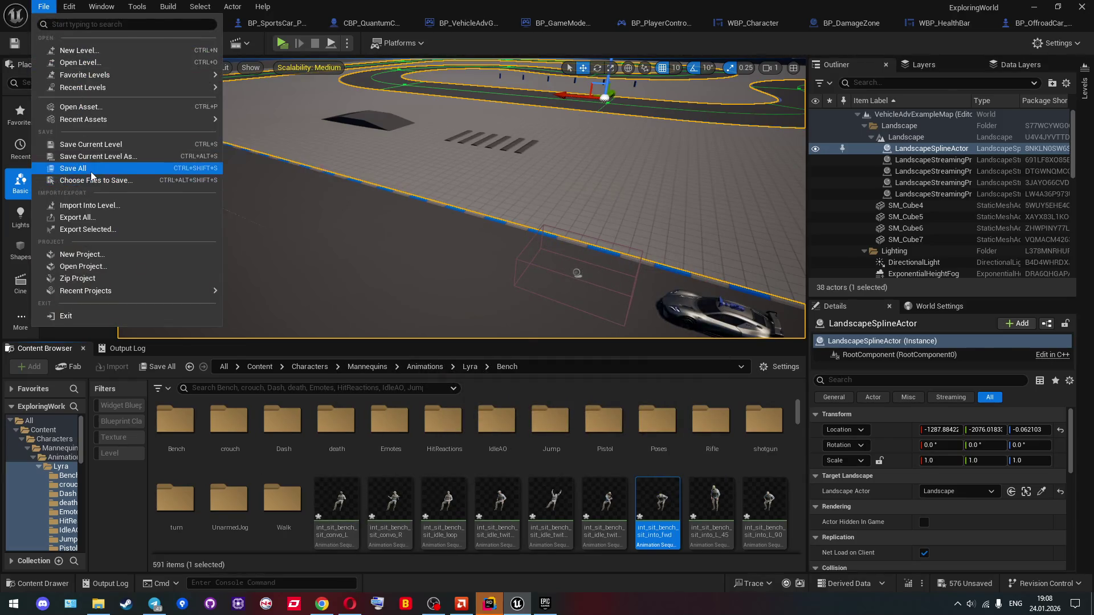
pyautogui.click(73, 169)
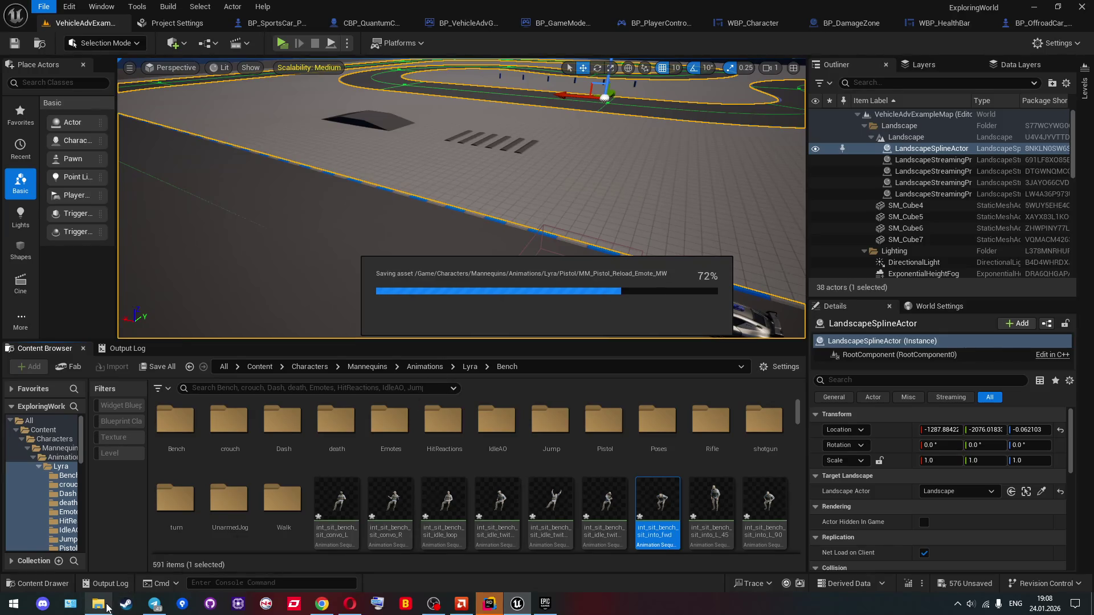
pyautogui.moveTo(105, 607)
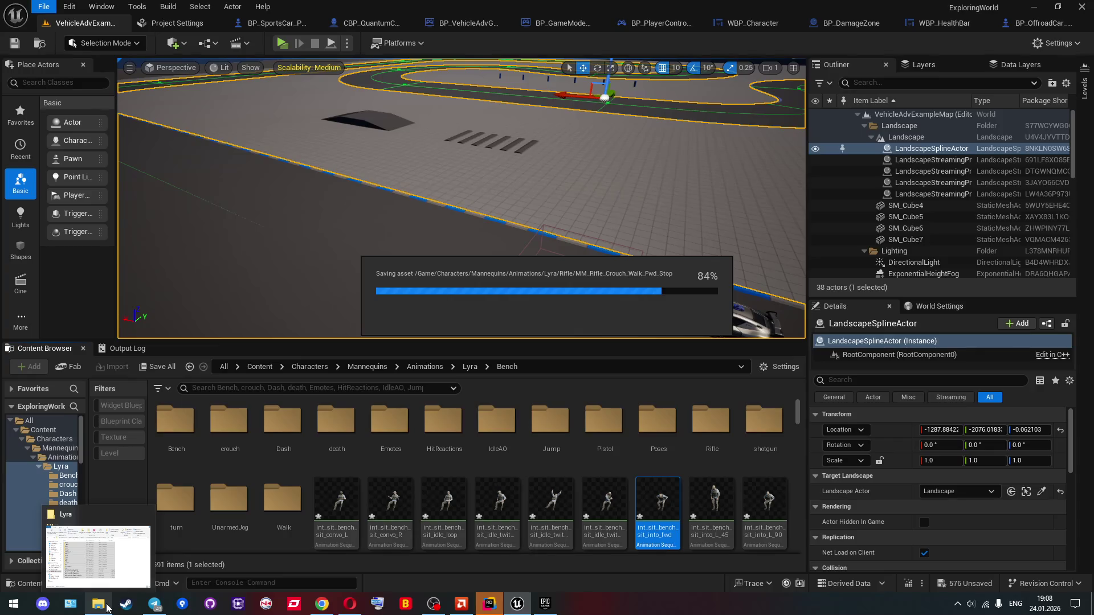
pyautogui.click(98, 556)
# Step: Open E:\SVN\ExploringWorld in File Explorer and choose SVN Commit from its context menu
pyautogui.click(342, 418)
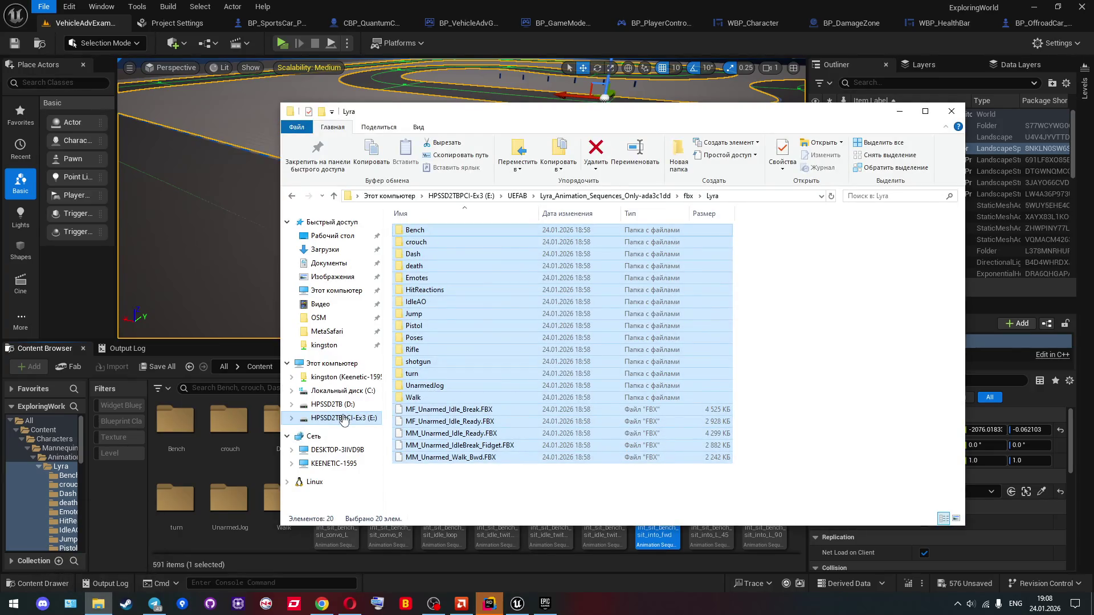
pyautogui.doubleClick(431, 331)
pyautogui.doubleClick(429, 230)
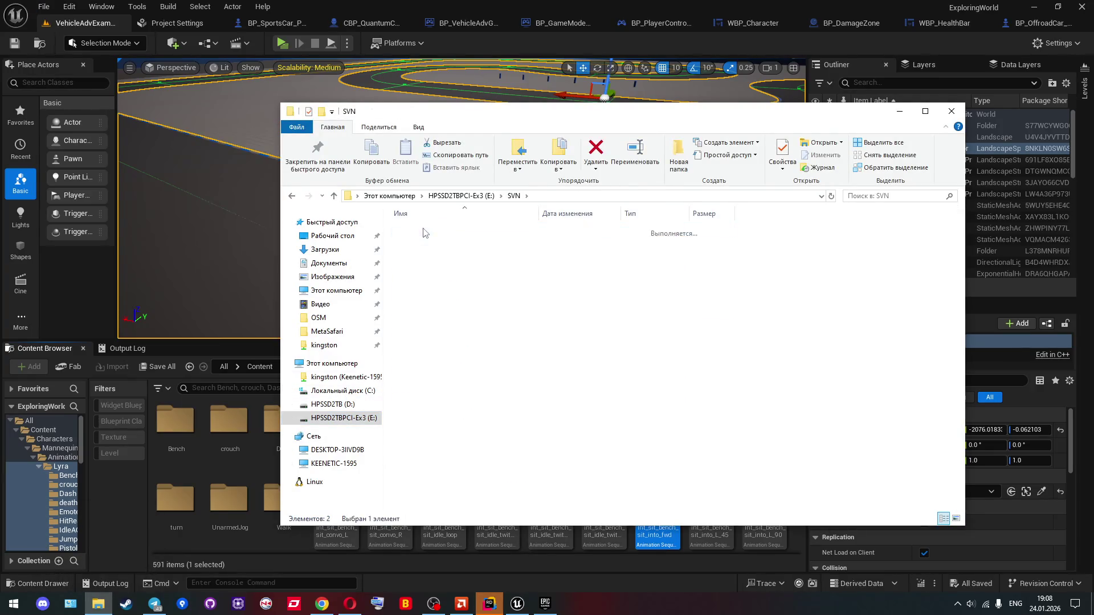
pyautogui.rightClick(492, 425)
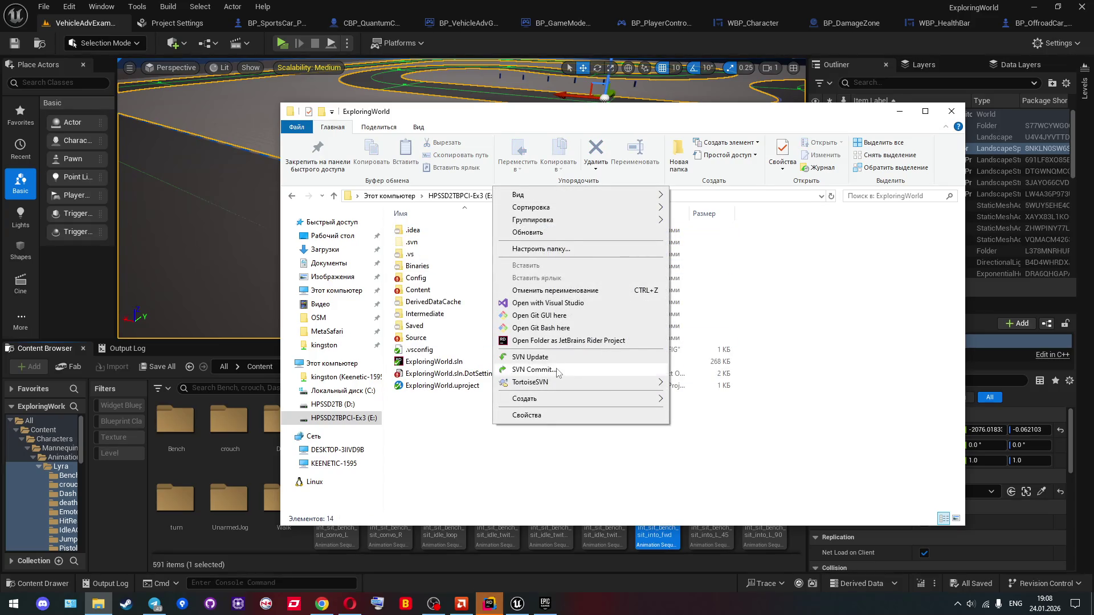
pyautogui.click(533, 369)
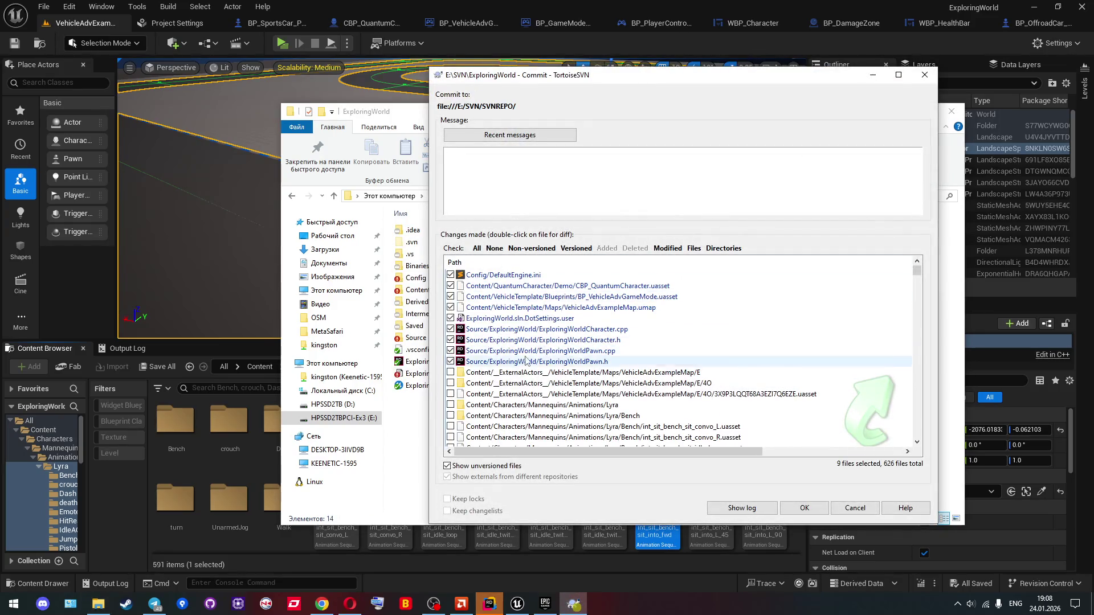
# Step: Review the 31 checked files in the commit list
pyautogui.scroll(-5, 524, 362)
pyautogui.scroll(5, 523, 359)
pyautogui.scroll(-2, 514, 366)
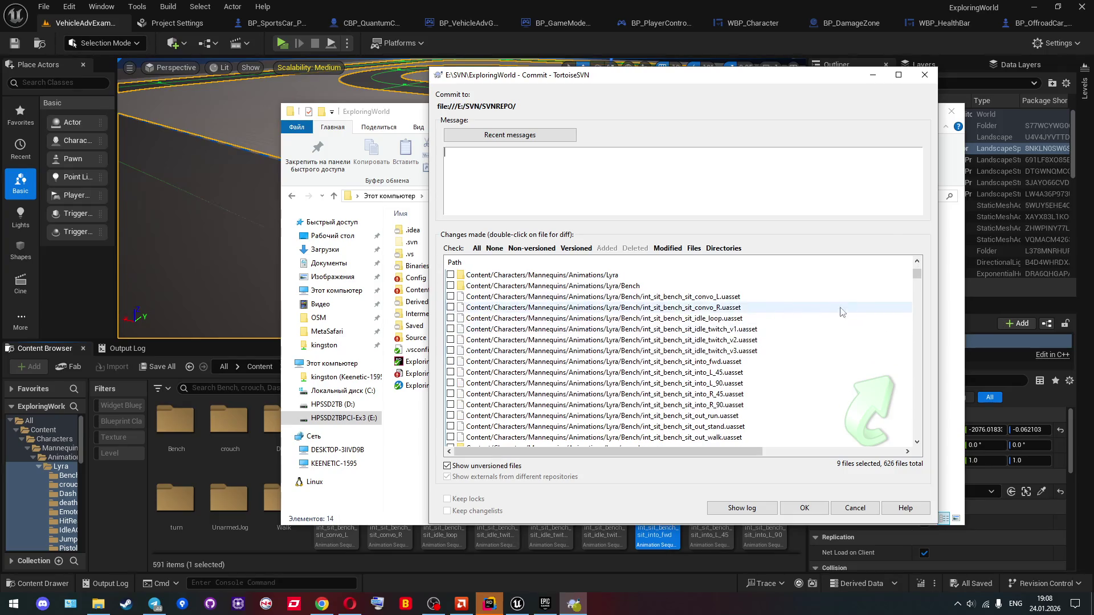
pyautogui.moveTo(916, 273); pyautogui.dragTo(913, 334)
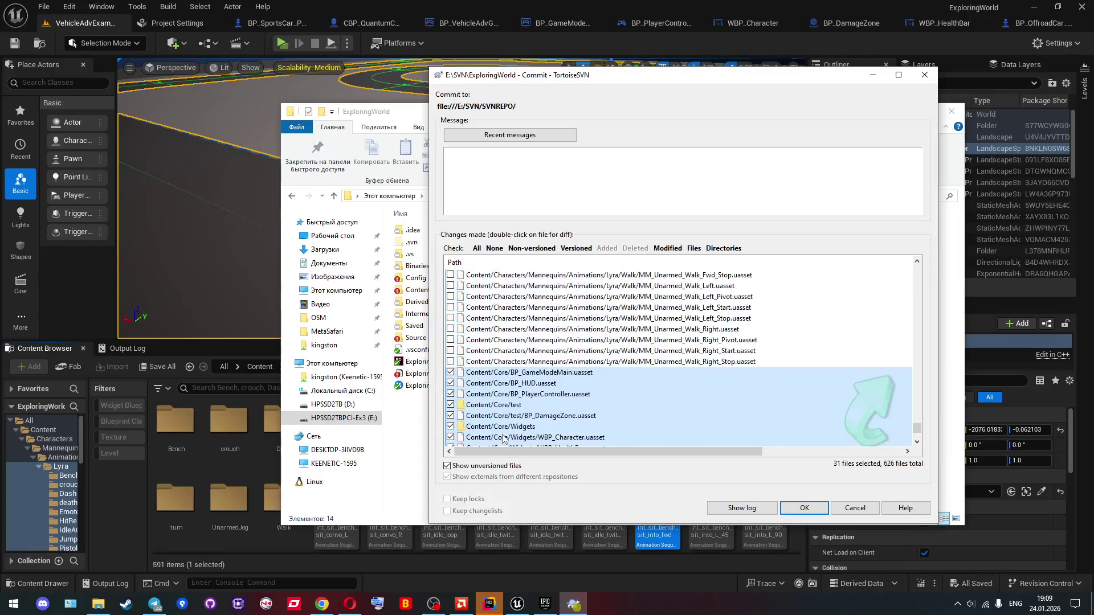
pyautogui.scroll(-3, 521, 389)
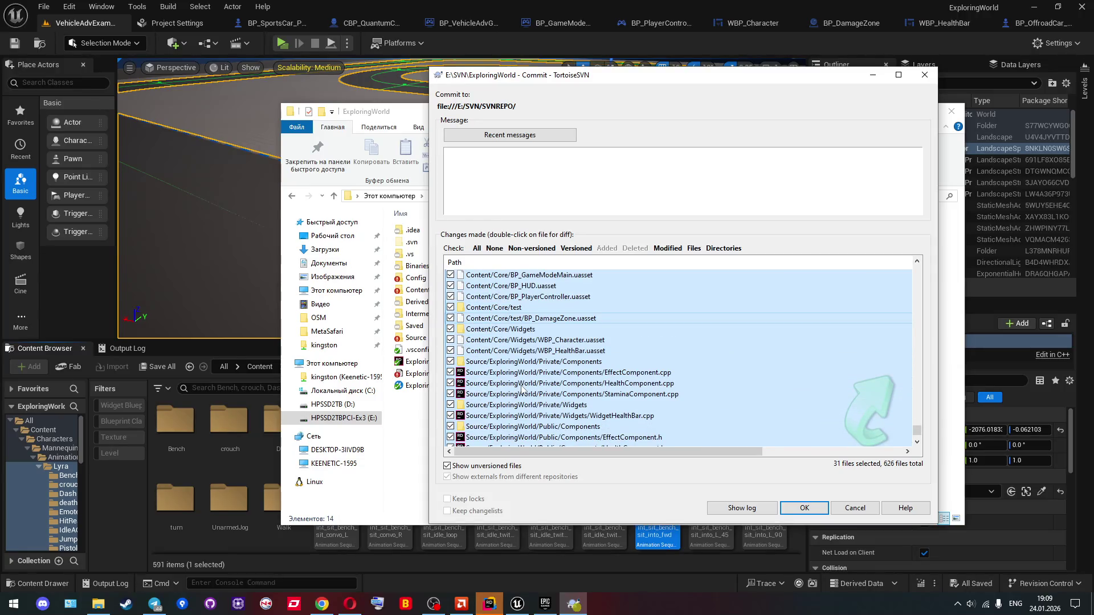
pyautogui.scroll(-2, 522, 389)
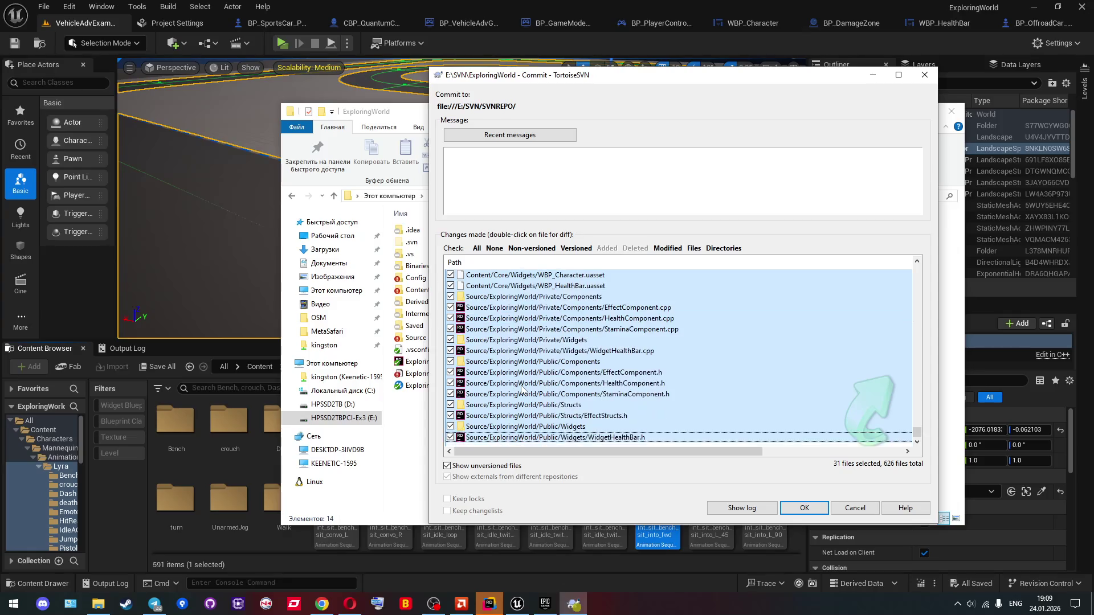
# Step: Write a Russian commit message about stamina, health and effect components and a damage test zone
pyautogui.click(572, 197)
pyautogui.write('1')
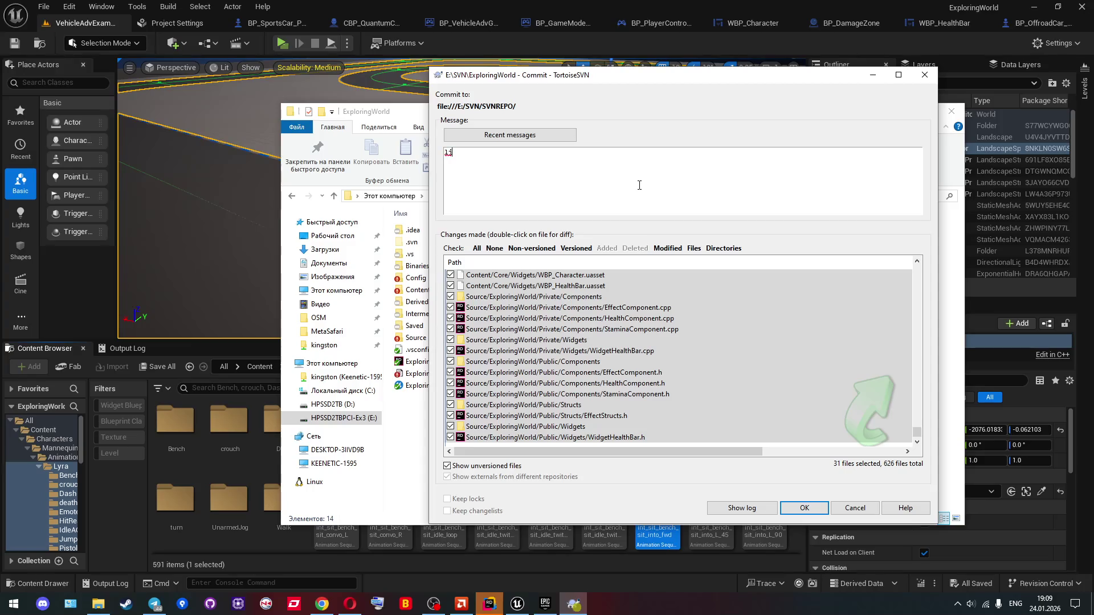
pyautogui.hotkey('alt', 'shift')
pyautogui.write('добавил компоненты стма')
pyautogui.press('BackSpace')
pyautogui.press('BackSpace')
pyautogui.write('амины, ')
pyautogui.write('здо')
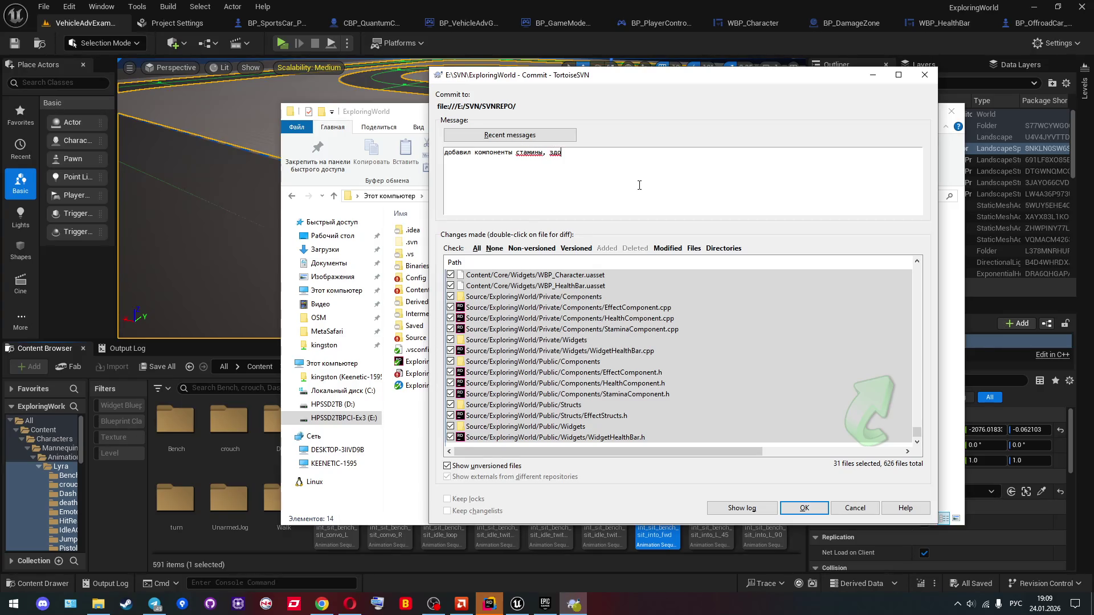
pyautogui.write('ровья, эффектов, ')
pyautogui.write('е')
pyautogui.press('BackSpace')
pyautogui.write('тестовая ')
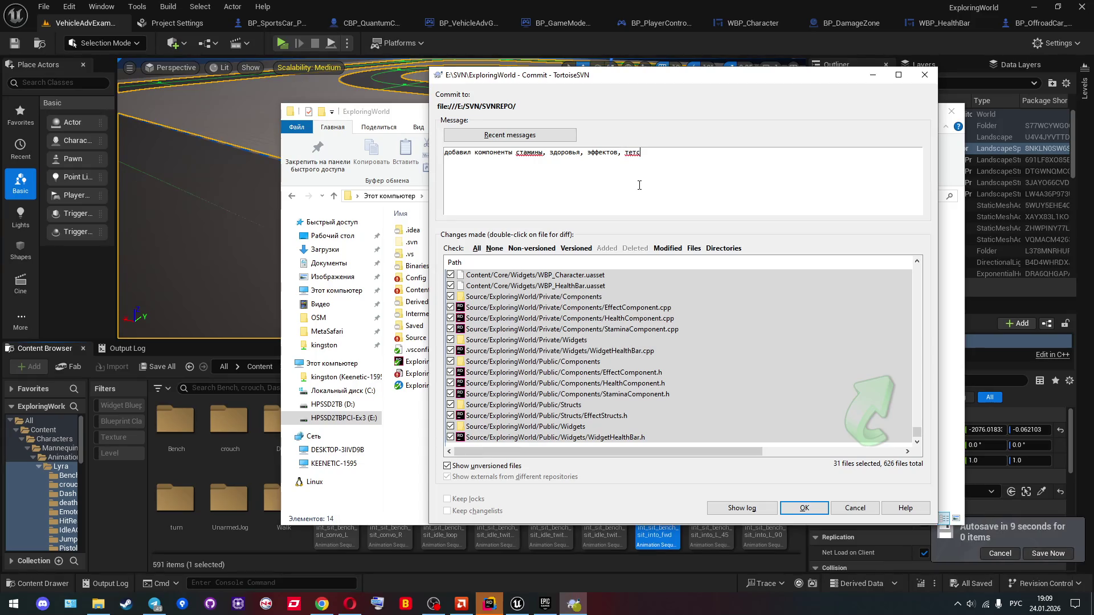
pyautogui.write('зона с нанесе')
pyautogui.write('нием урона,')
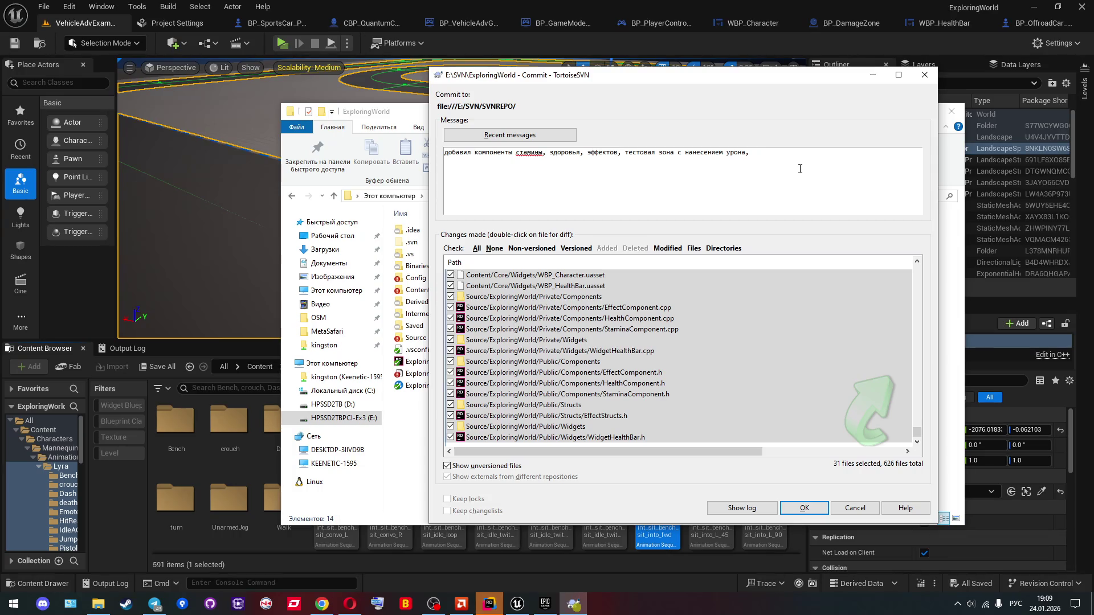
pyautogui.write('а')
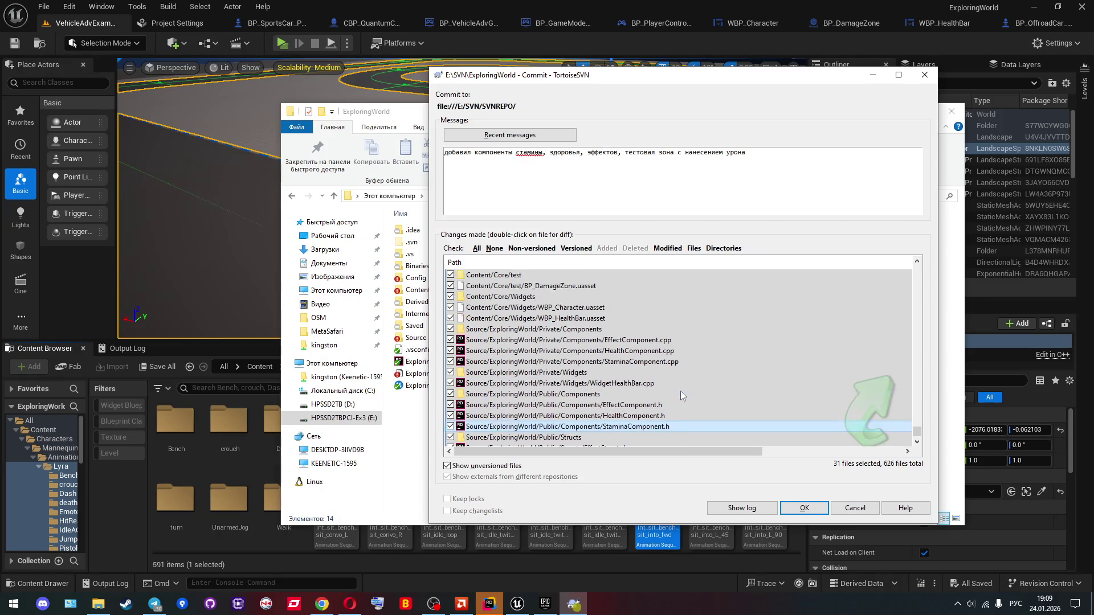
# Step: Append 'тестовый виджет здоровья над персонажами' to the message and commit as revision 3
pyautogui.scroll(4, 682, 395)
pyautogui.moveTo(917, 428); pyautogui.dragTo(915, 269)
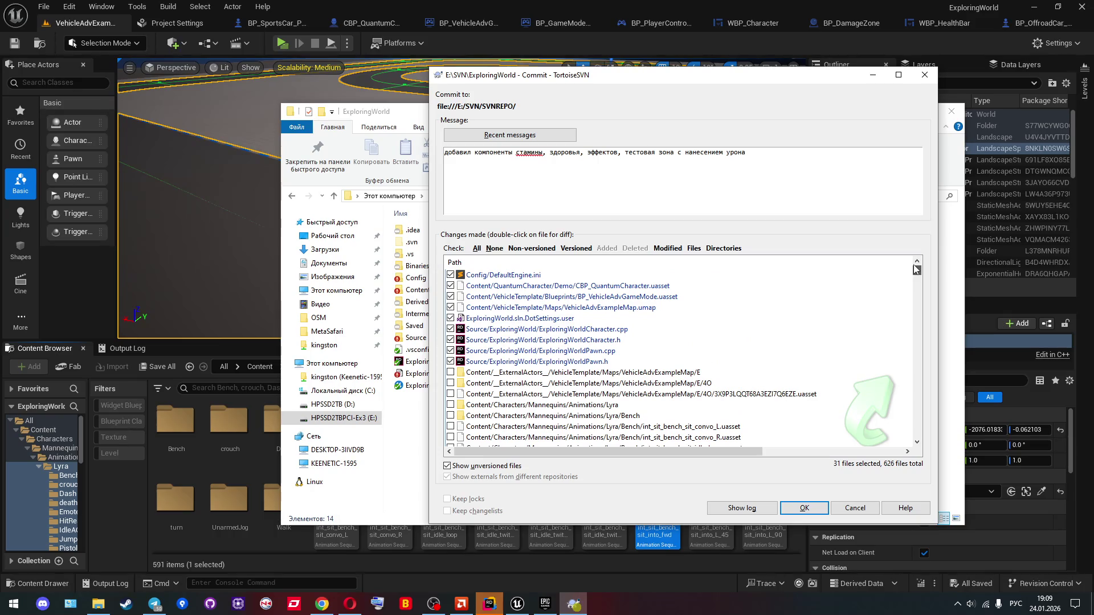
pyautogui.write(', ит')
pyautogui.press('BackSpace')
pyautogui.press('BackSpace')
pyautogui.write('тестовы')
pyautogui.write('й видж')
pyautogui.write('ет здор')
pyautogui.write('овья над пе')
pyautogui.write('рсонажами')
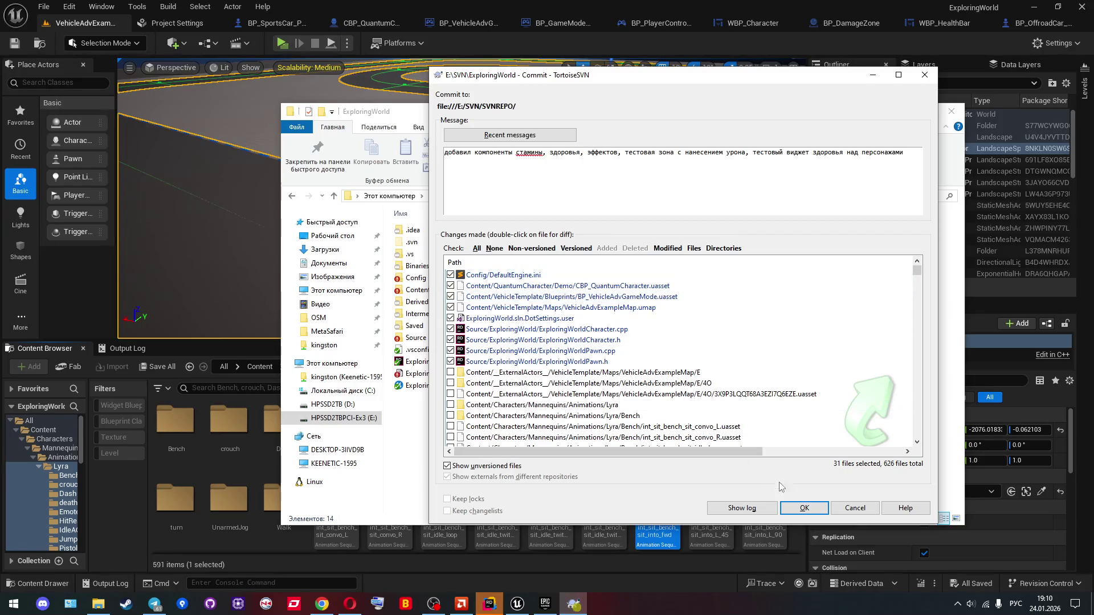
pyautogui.click(797, 508)
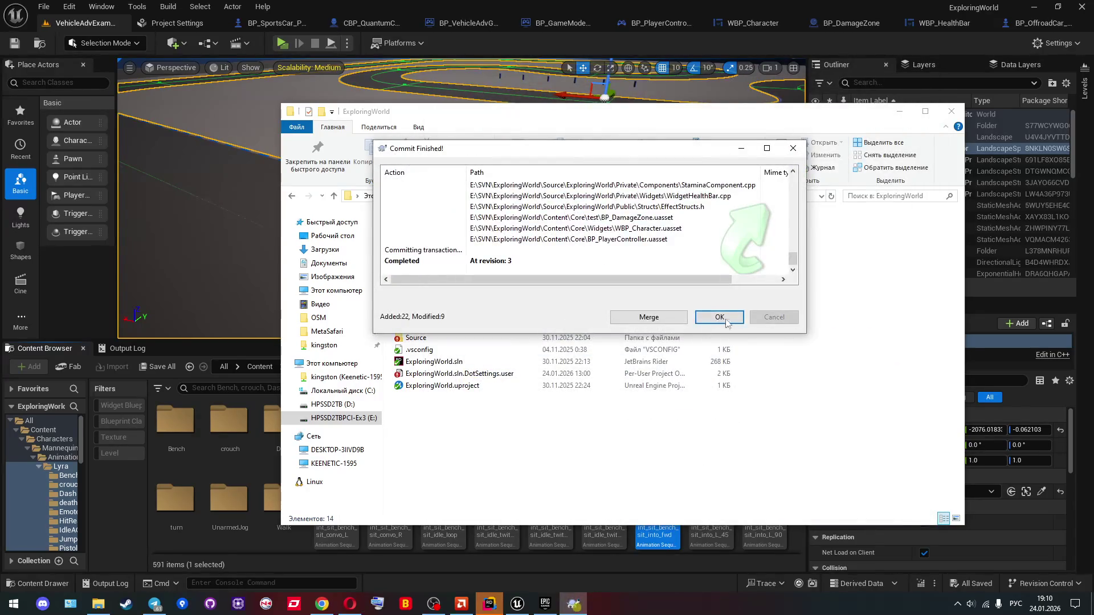
# Step: Start a second SVN commit with all remaining files checked
pyautogui.click(719, 316)
pyautogui.rightClick(541, 422)
pyautogui.click(581, 365)
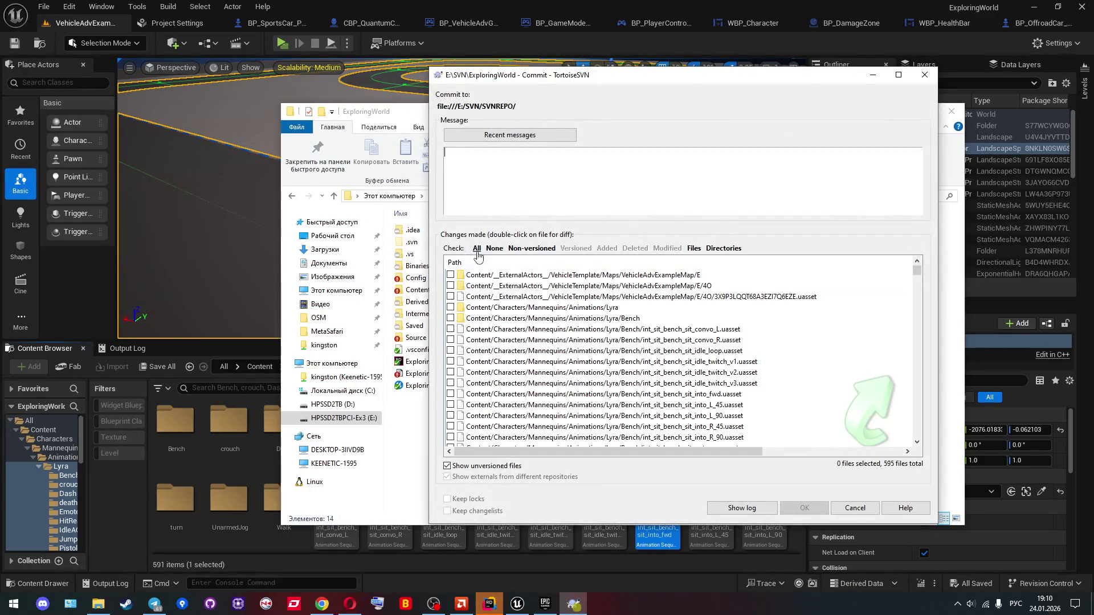
pyautogui.click(477, 251)
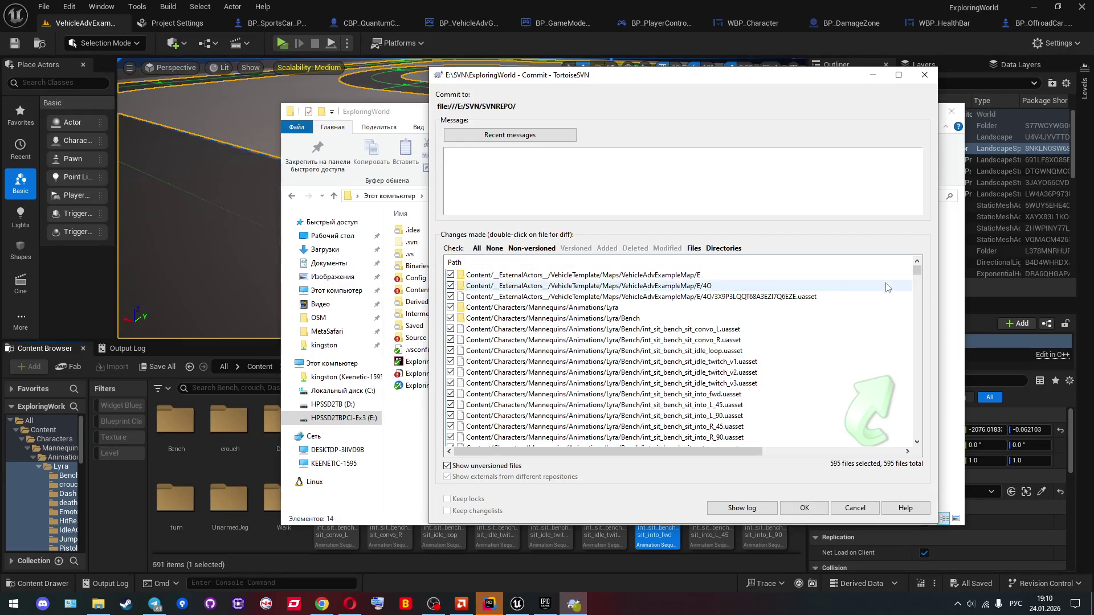
pyautogui.moveTo(917, 272)
pyautogui.mouseDown()
pyautogui.moveTo(910, 438)
pyautogui.moveTo(912, 270)
pyautogui.mouseUp()
# Step: Commit the 595 animation files with the message 'Добавил пак с анимациями'
pyautogui.click(657, 168)
pyautogui.write('Добавил ')
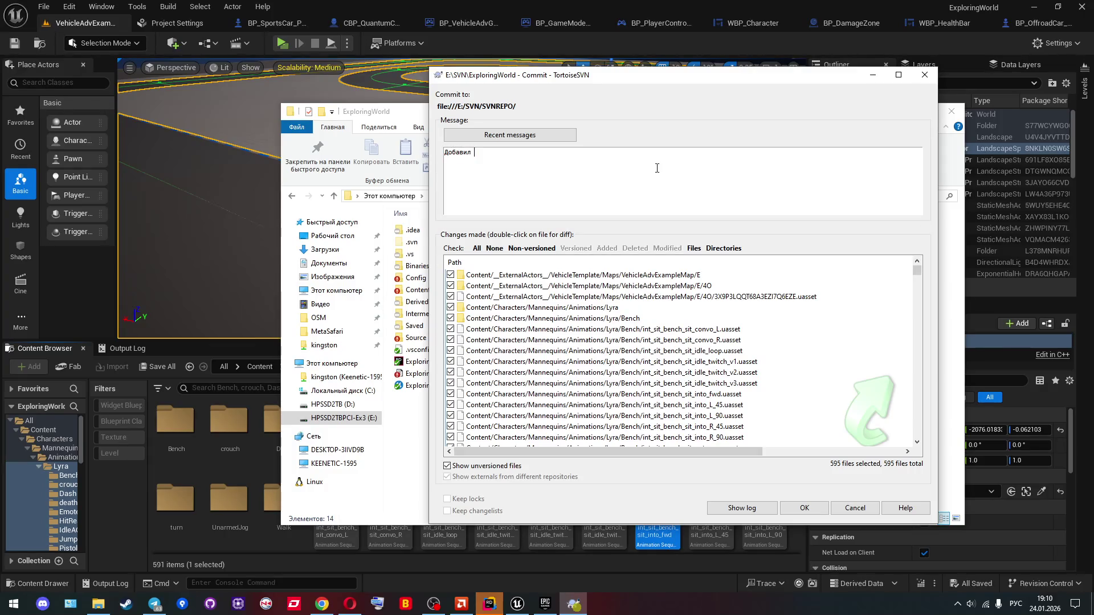
pyautogui.write('пак с анимациями')
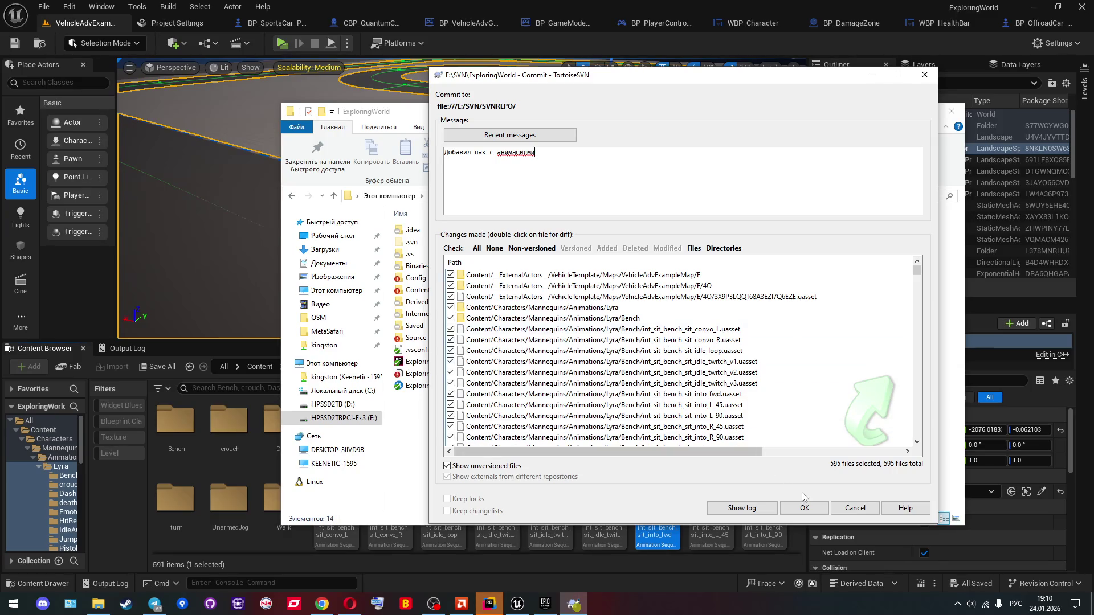
pyautogui.click(815, 508)
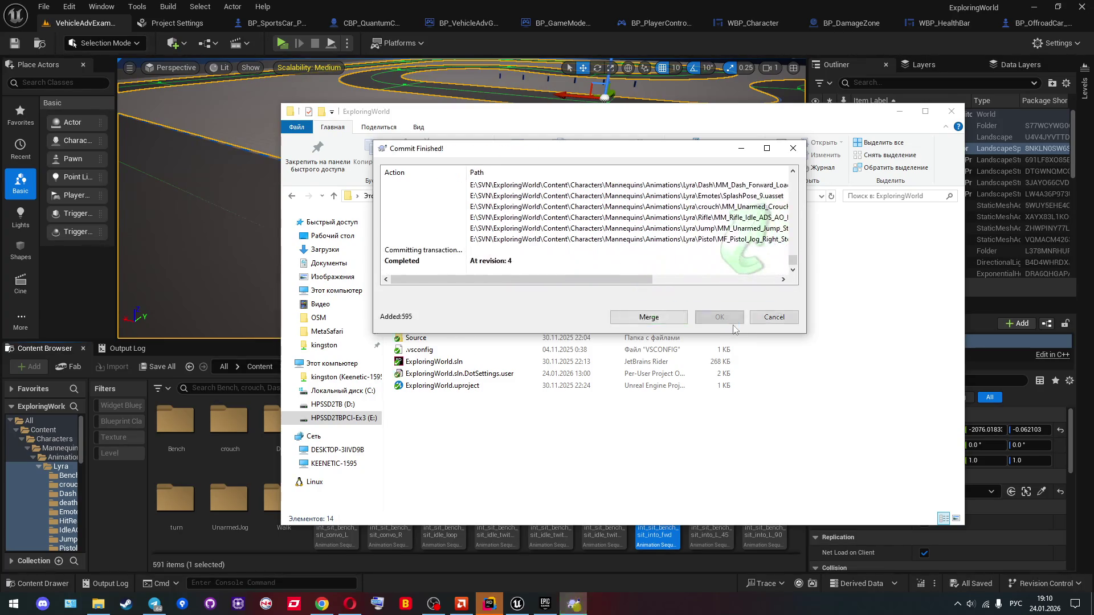
pyautogui.click(774, 316)
# Step: Browse the Pistol and Rifle animation folders in the Content Browser
pyautogui.click(900, 111)
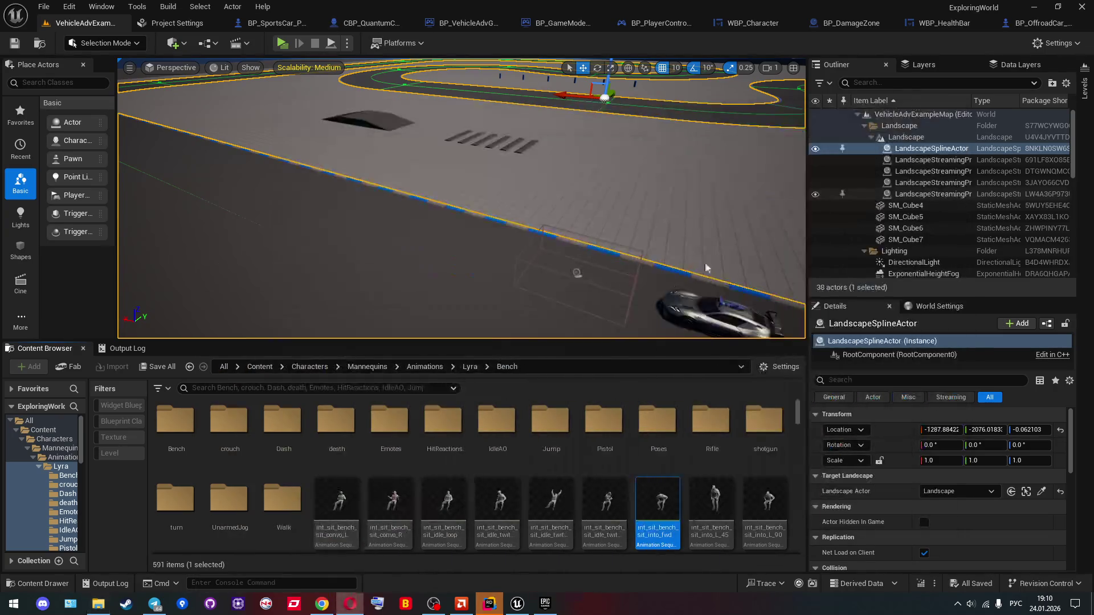
pyautogui.click(447, 451)
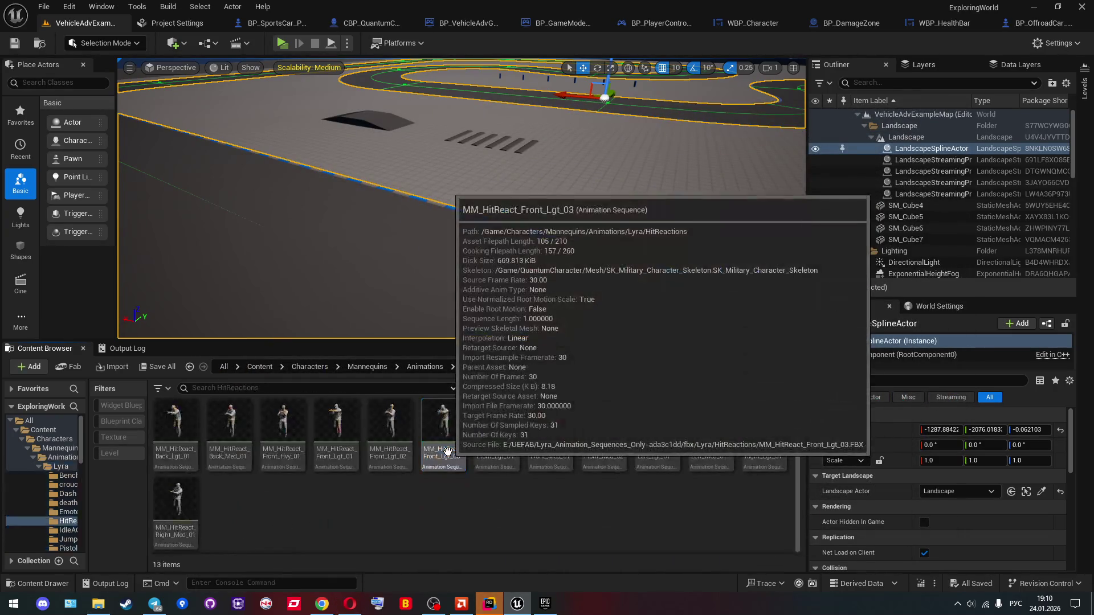
pyautogui.doubleClick(604, 421)
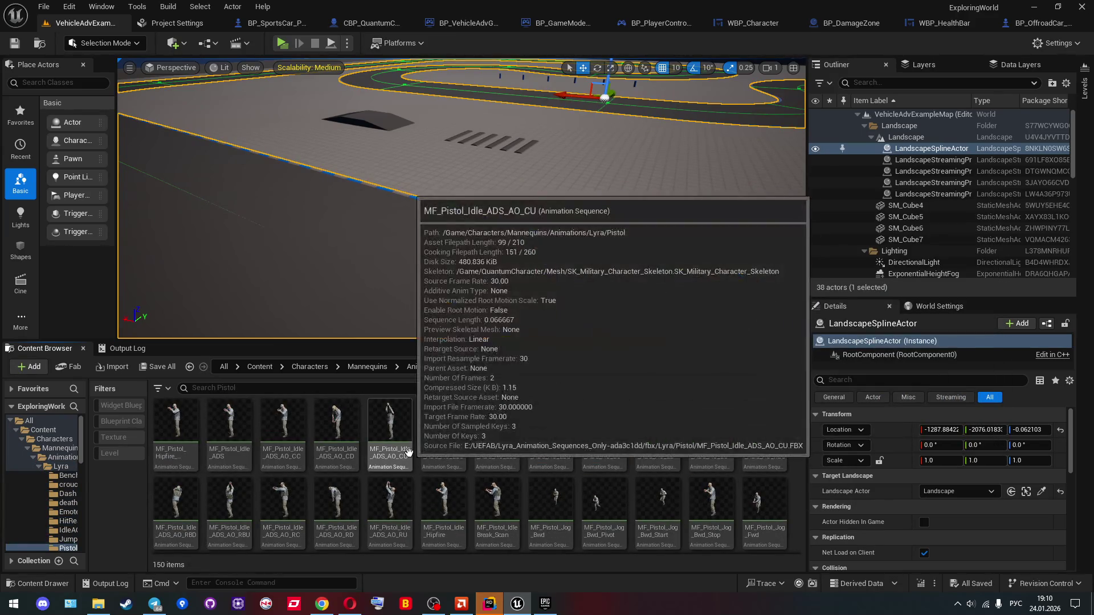
pyautogui.scroll(-1, 684, 483)
pyautogui.moveTo(797, 424)
pyautogui.mouseDown()
pyautogui.moveTo(797, 536)
pyautogui.moveTo(799, 493)
pyautogui.mouseUp()
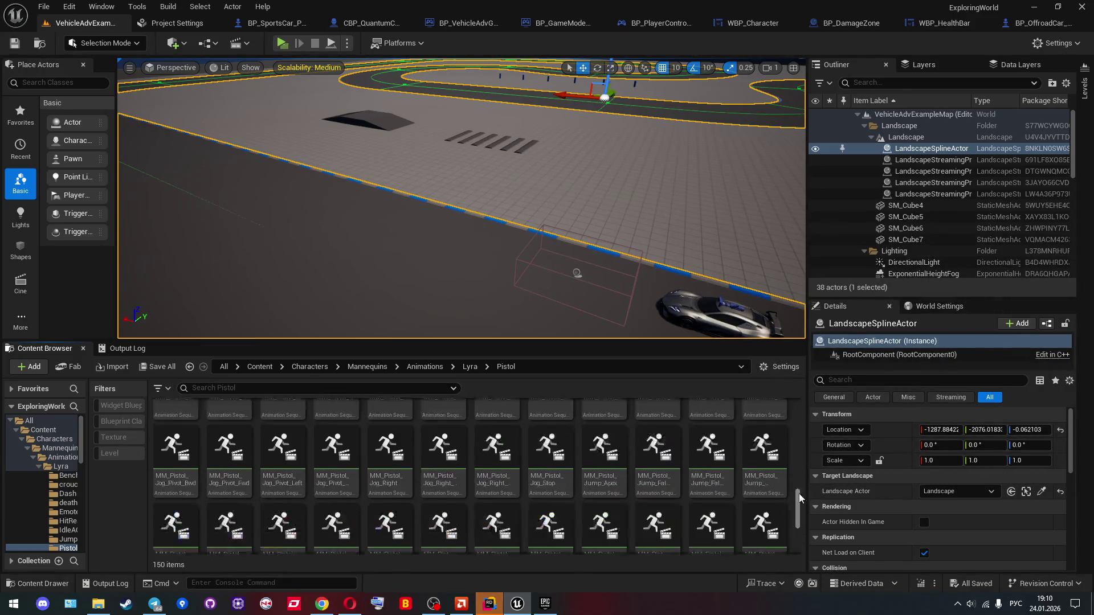
pyautogui.hotkey('alt', 'Left')
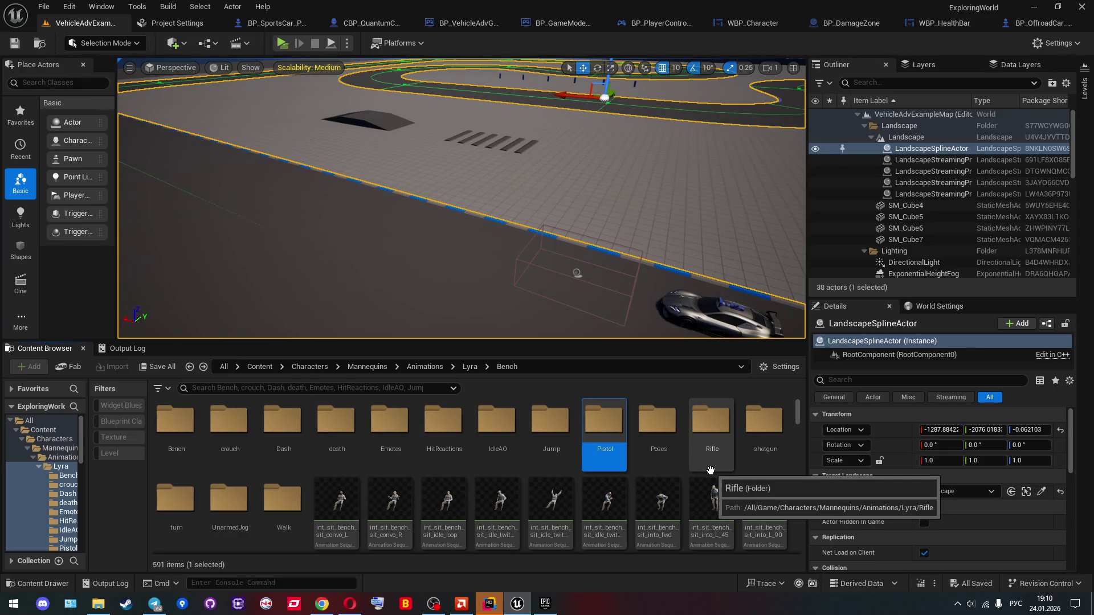
pyautogui.doubleClick(733, 442)
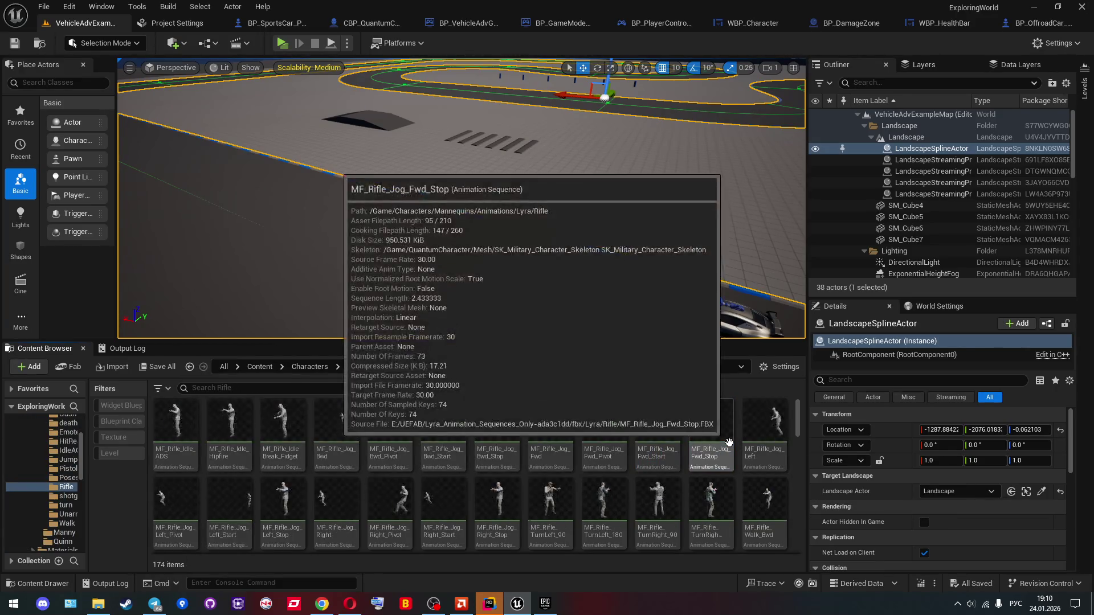
pyautogui.scroll(-5, 583, 480)
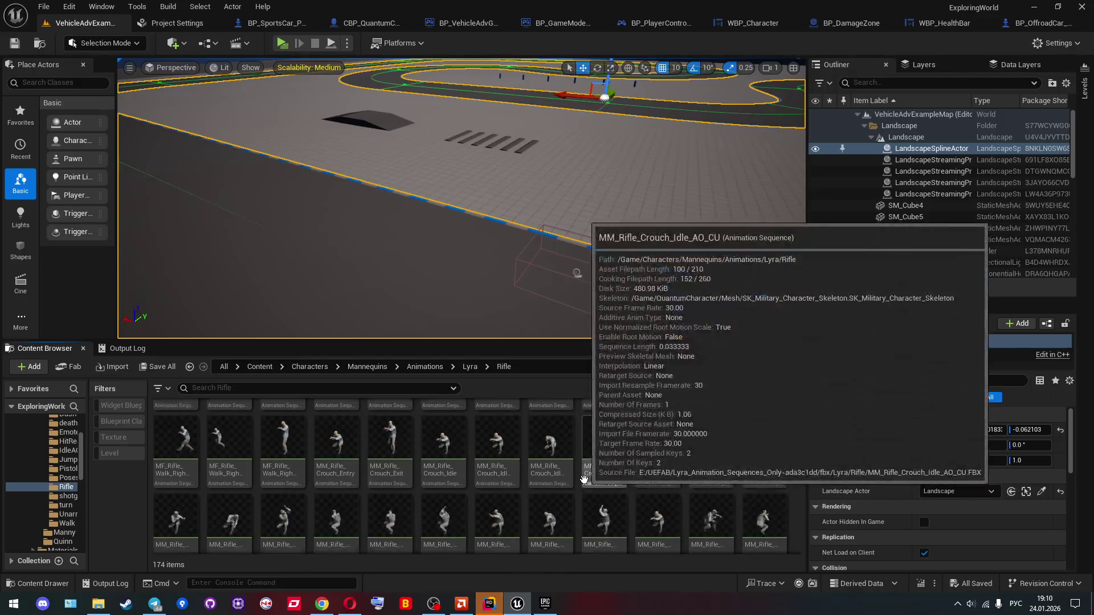
pyautogui.hotkey('alt', 'Left')
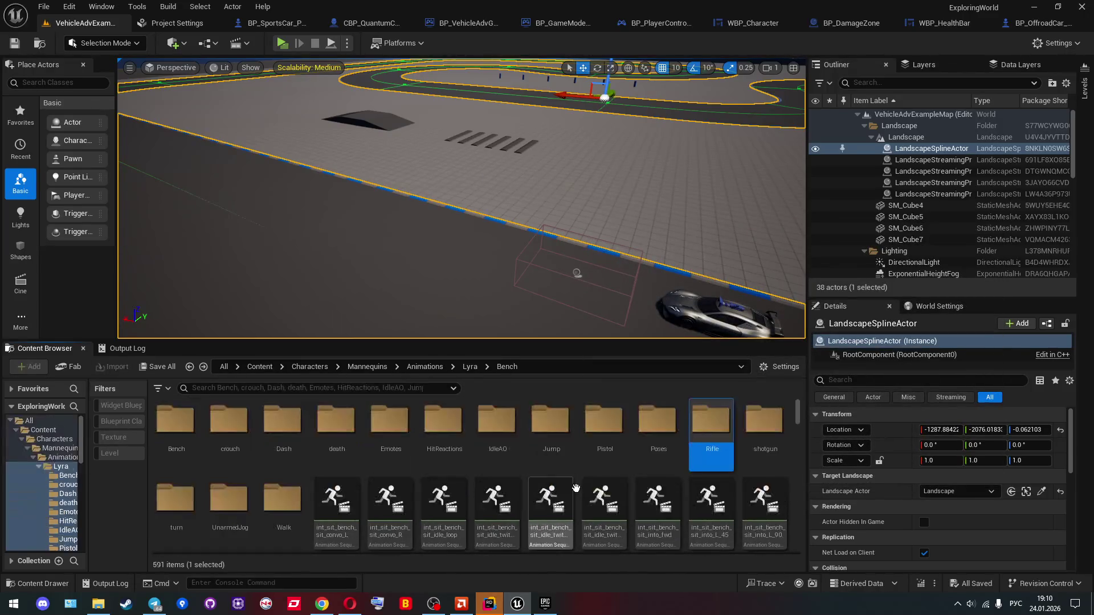
# Step: Look through the UnarmedJog, turn and Poses folders, then open the death folder
pyautogui.scroll(-1, 319, 496)
pyautogui.doubleClick(231, 450)
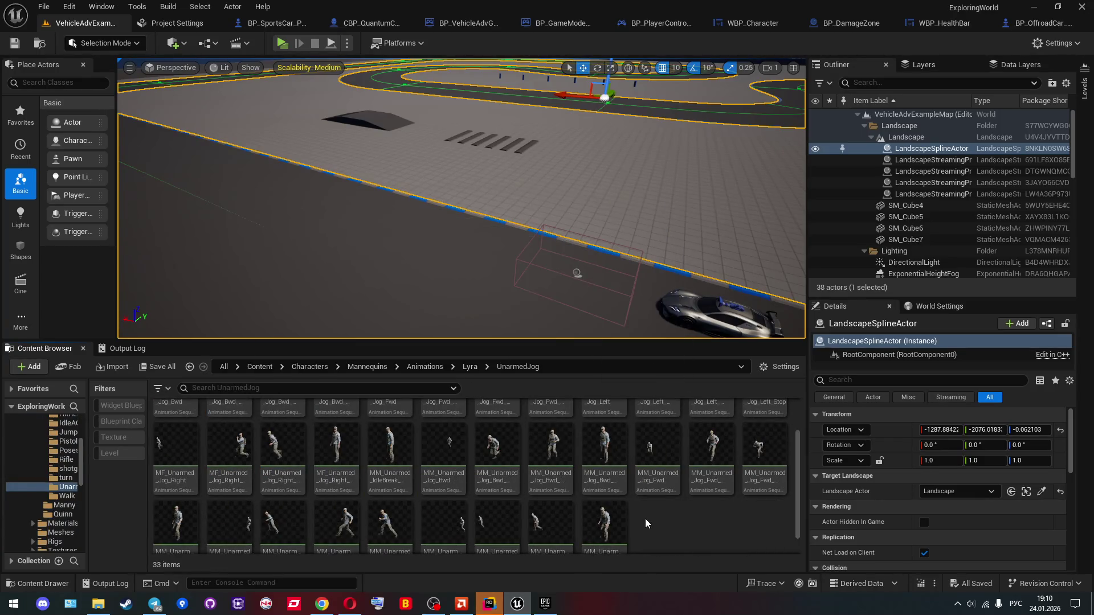
pyautogui.scroll(1, 645, 519)
pyautogui.hotkey('alt', 'Left')
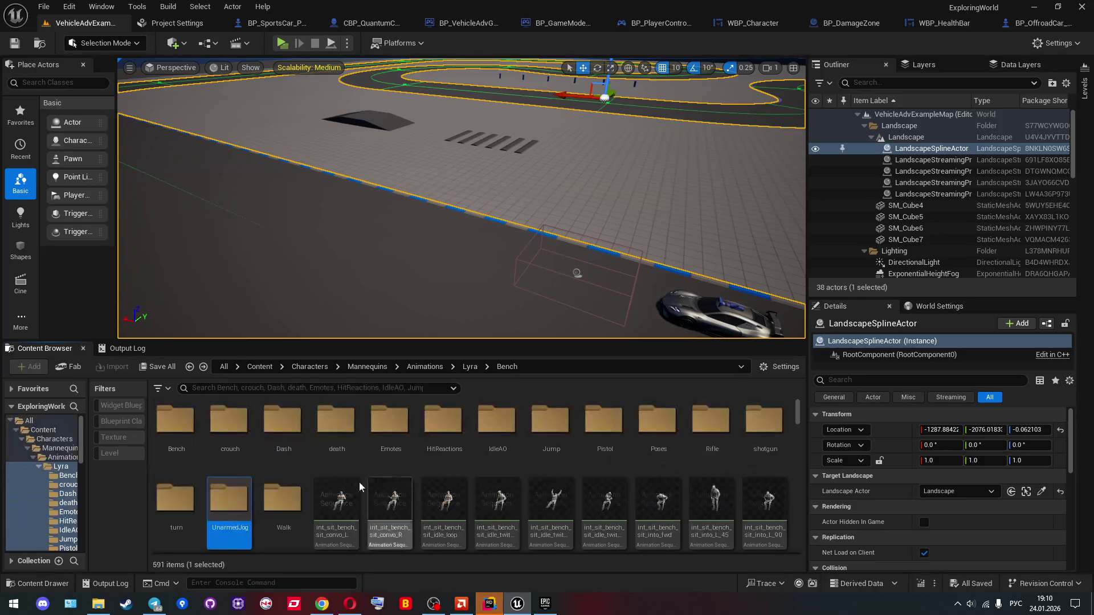
pyautogui.click(193, 500)
pyautogui.doubleClick(194, 502)
pyautogui.hotkey('alt', 'Left')
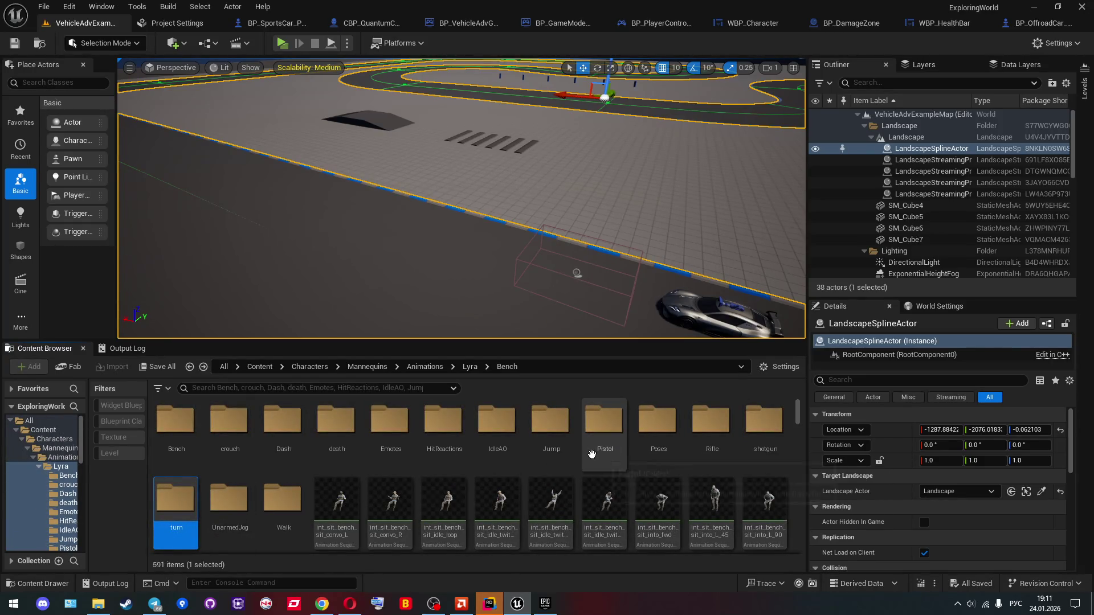
pyautogui.click(643, 457)
pyautogui.doubleClick(644, 457)
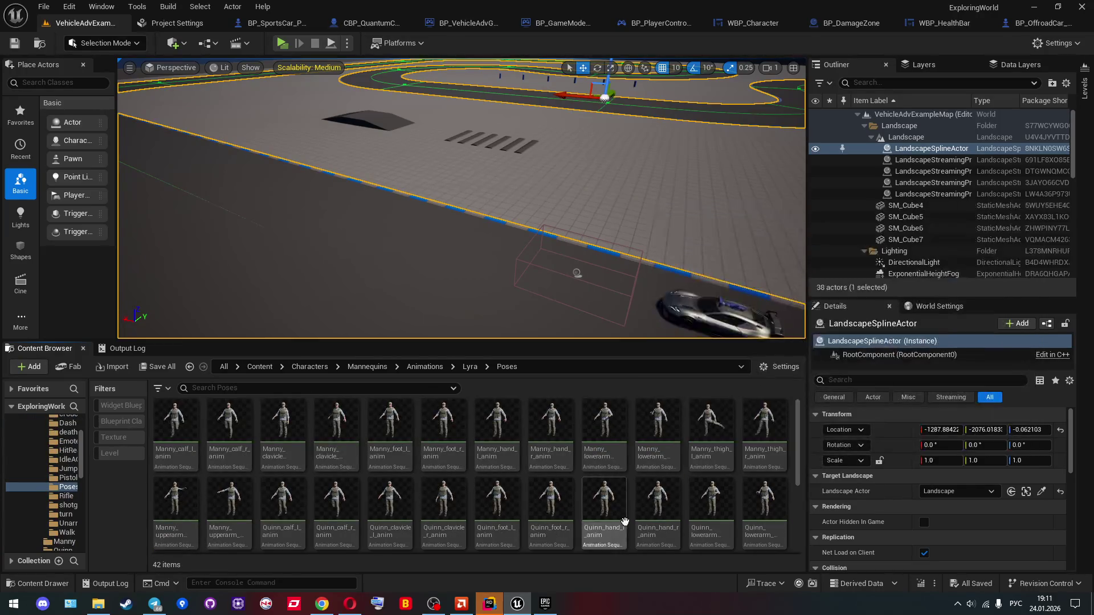
pyautogui.scroll(-3, 629, 518)
pyautogui.hotkey('alt', 'Left')
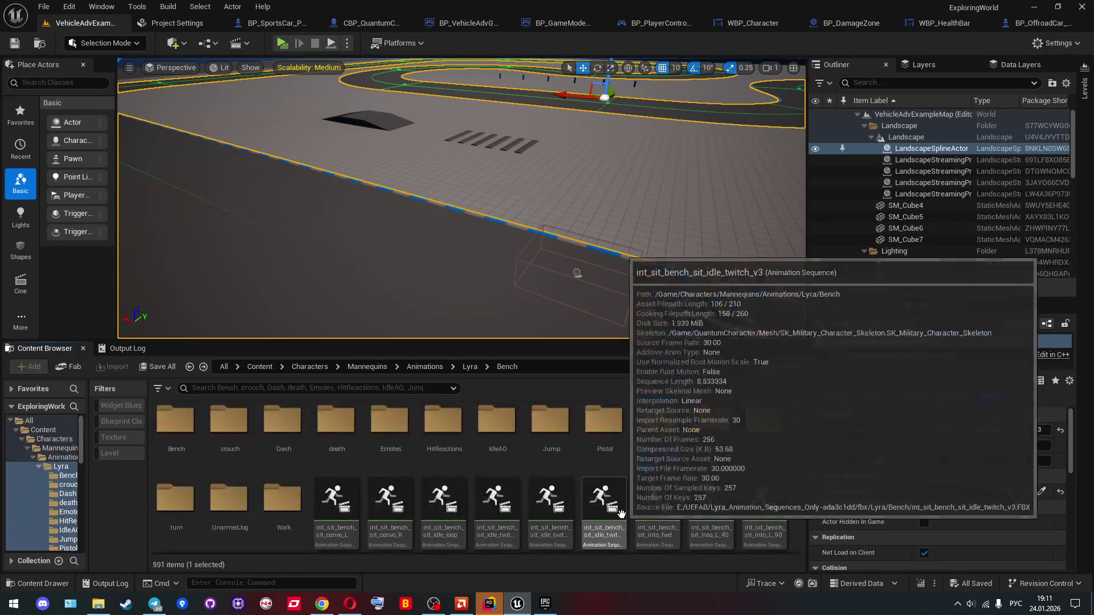
pyautogui.doubleClick(337, 427)
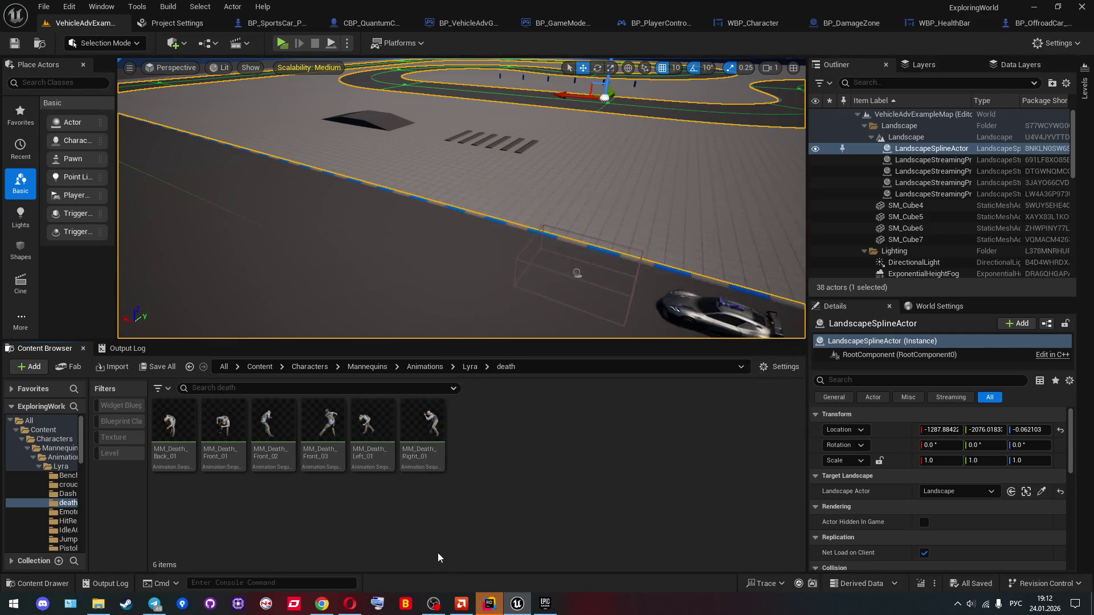
pyautogui.click(490, 603)
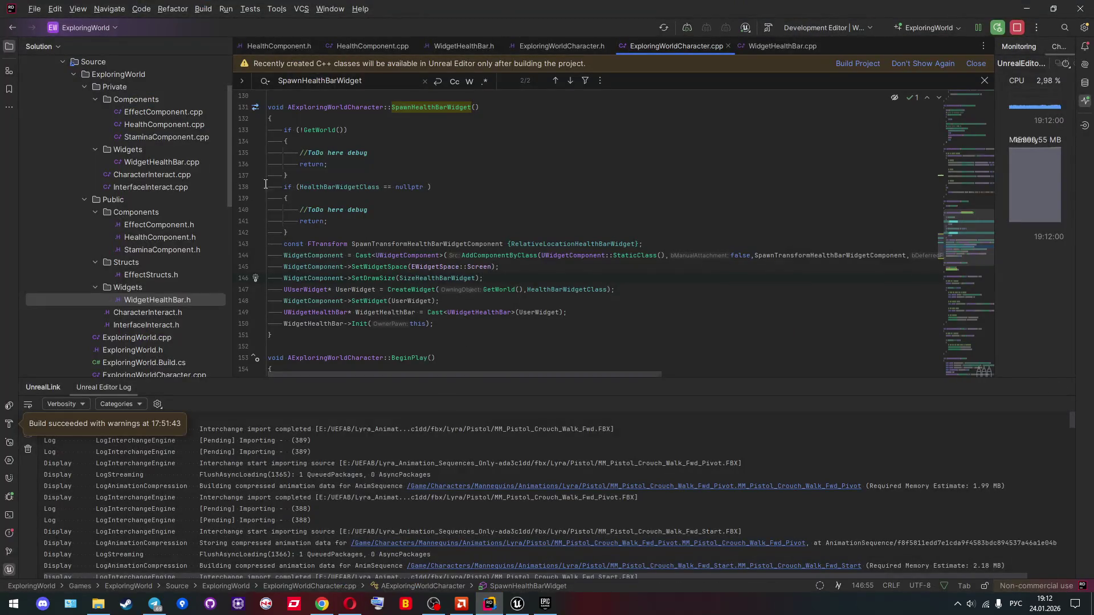
# Step: Open HealthComponent.h and scroll to its FOnHealthChanged and FOnDeath event declarations
pyautogui.doubleClick(149, 234)
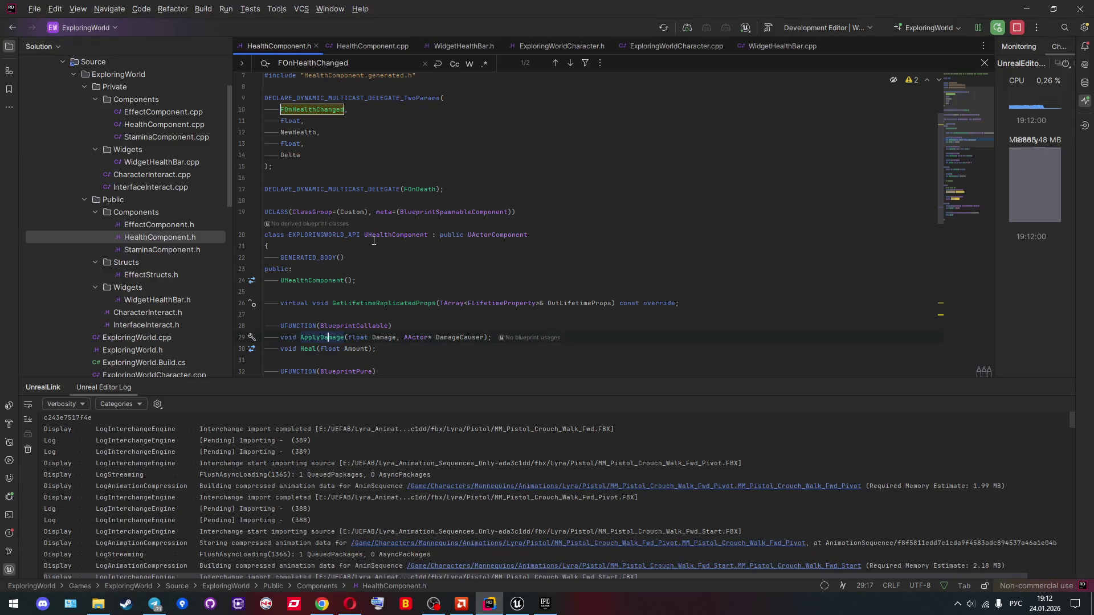
pyautogui.scroll(2, 374, 241)
pyautogui.scroll(-6, 370, 243)
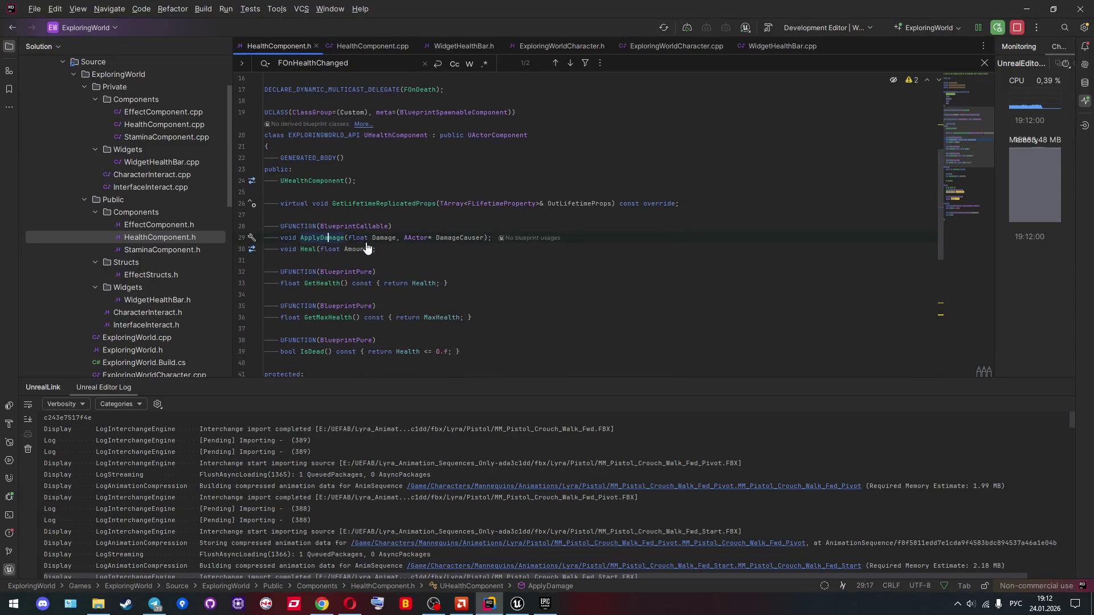
pyautogui.scroll(-6, 347, 252)
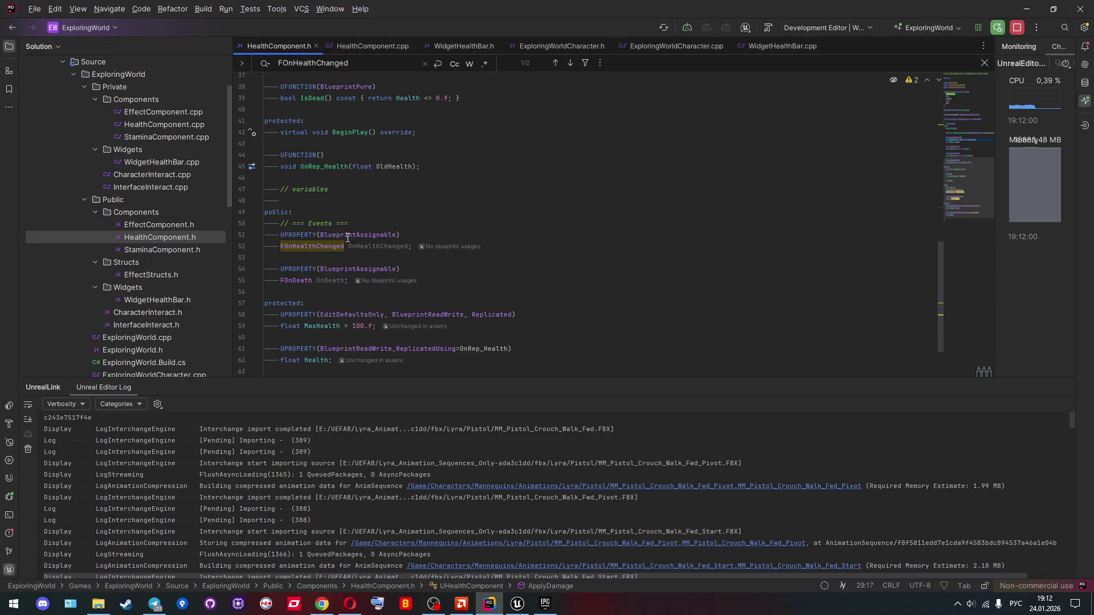
pyautogui.moveTo(348, 237)
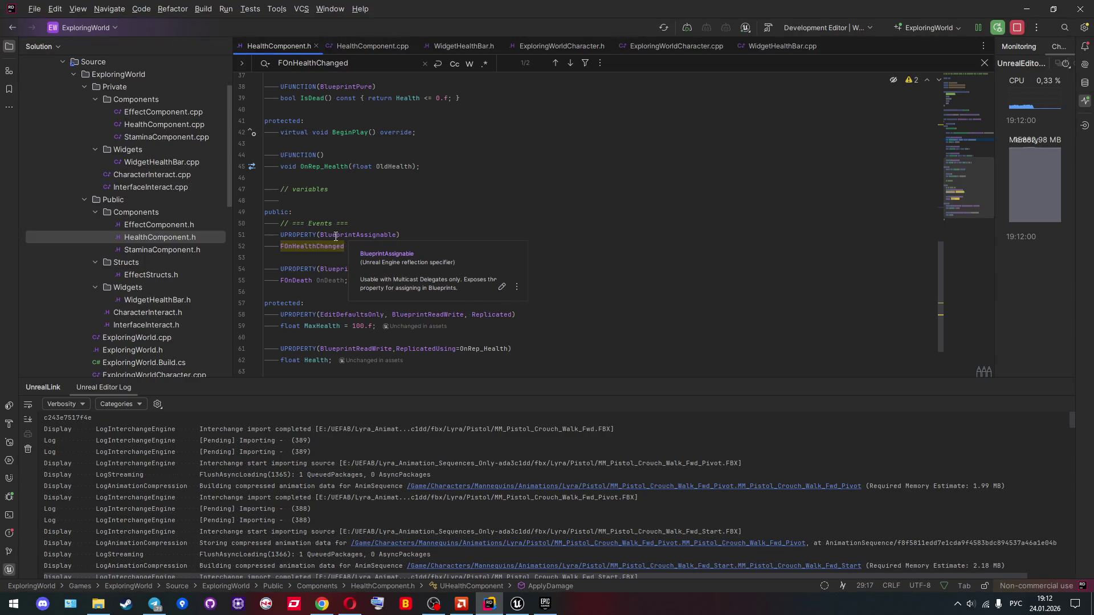
pyautogui.scroll(1, 335, 235)
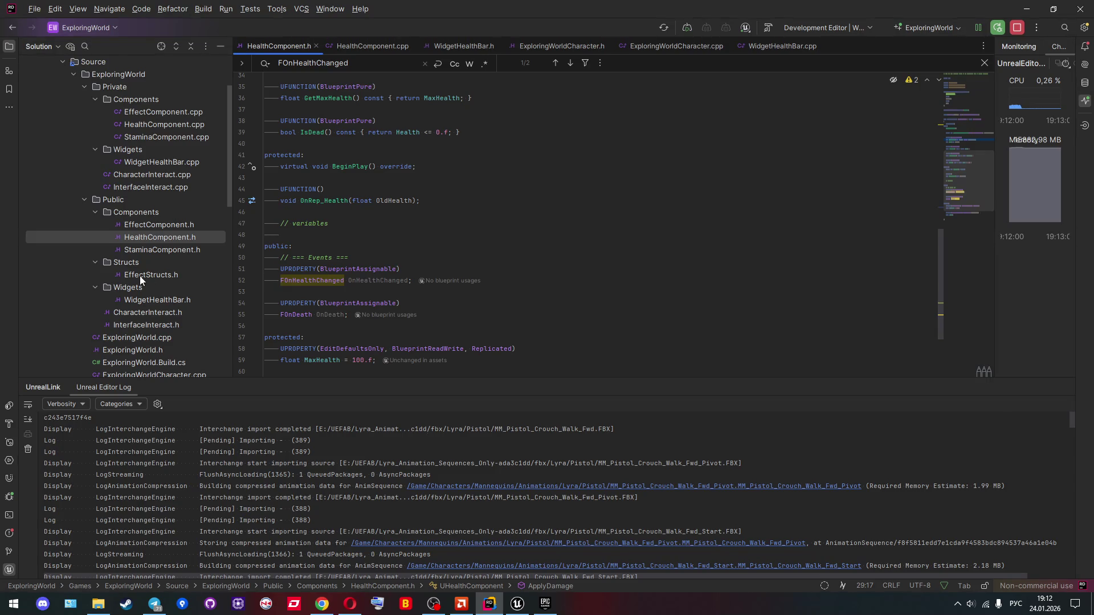
pyautogui.click(143, 262)
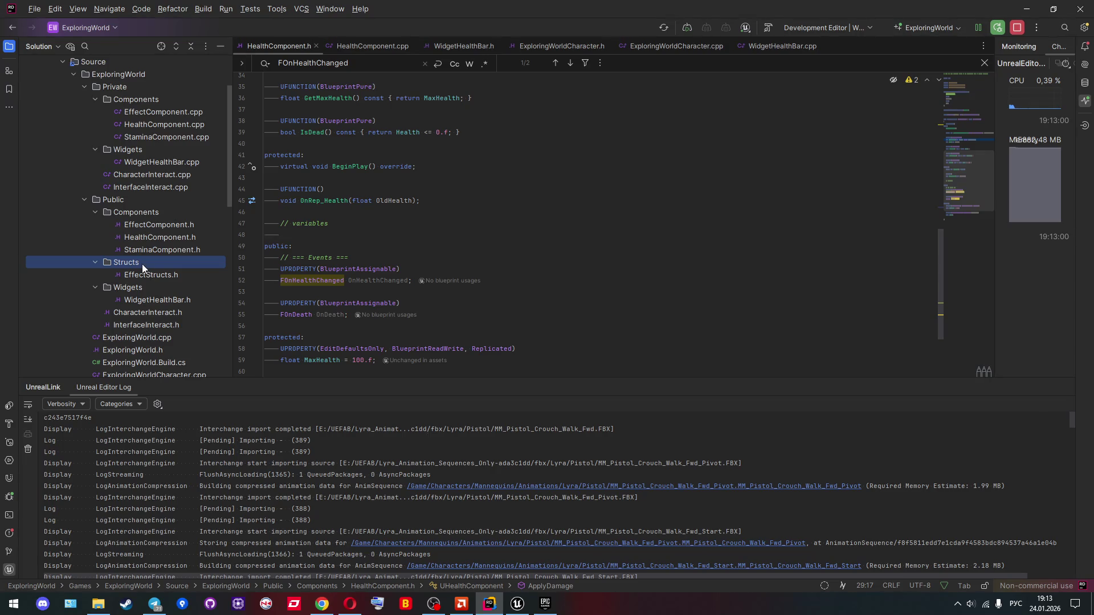
# Step: Duplicate EffectStructs.h in the Structs folder as BaseStructs.h
pyautogui.rightClick(142, 265)
pyautogui.moveTo(162, 268)
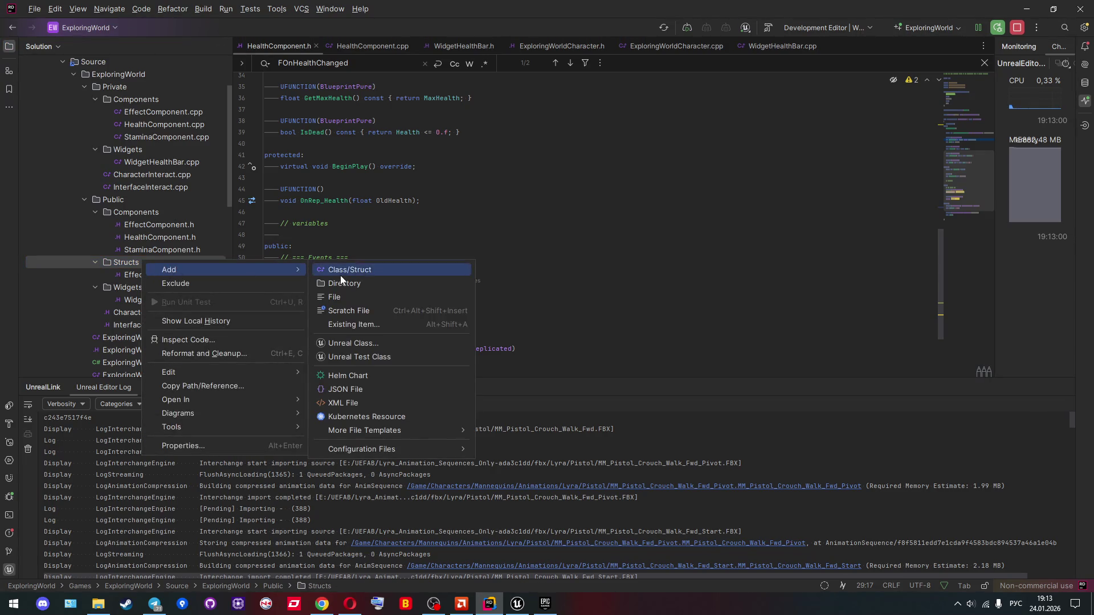
pyautogui.click(128, 274)
pyautogui.click(131, 265)
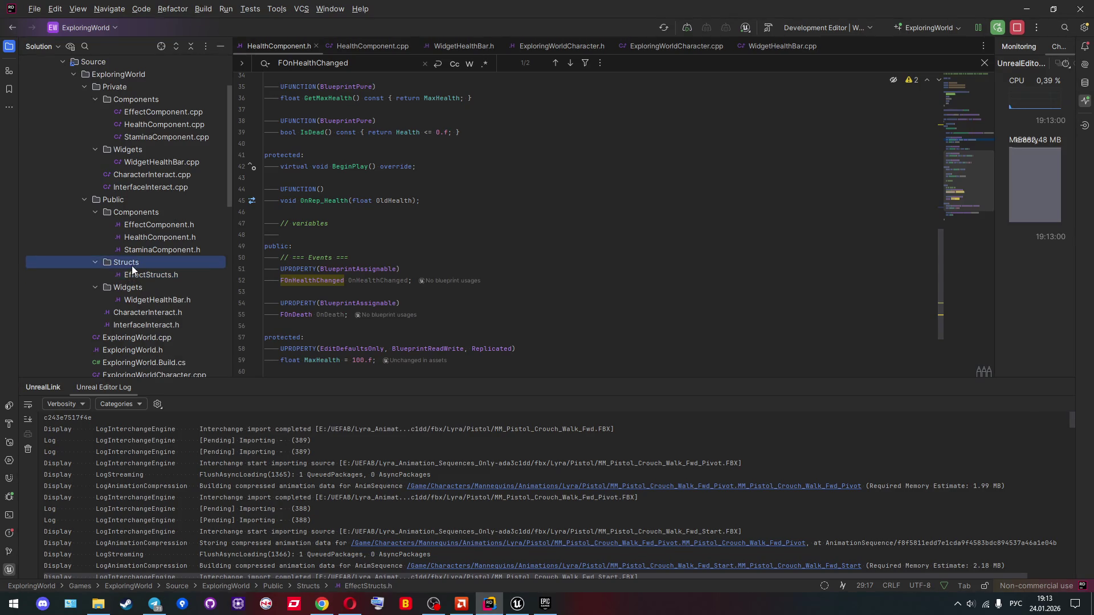
pyautogui.hotkey('ctrl', 'd')
pyautogui.press('Home')
pyautogui.hotkey('ctrl', 'shift', 'Right')
pyautogui.write('Ифы')
pyautogui.press('BackSpace')
pyautogui.press('BackSpace')
pyautogui.press('BackSpace')
pyautogui.hotkey('alt', 'shift')
pyautogui.write('Base')
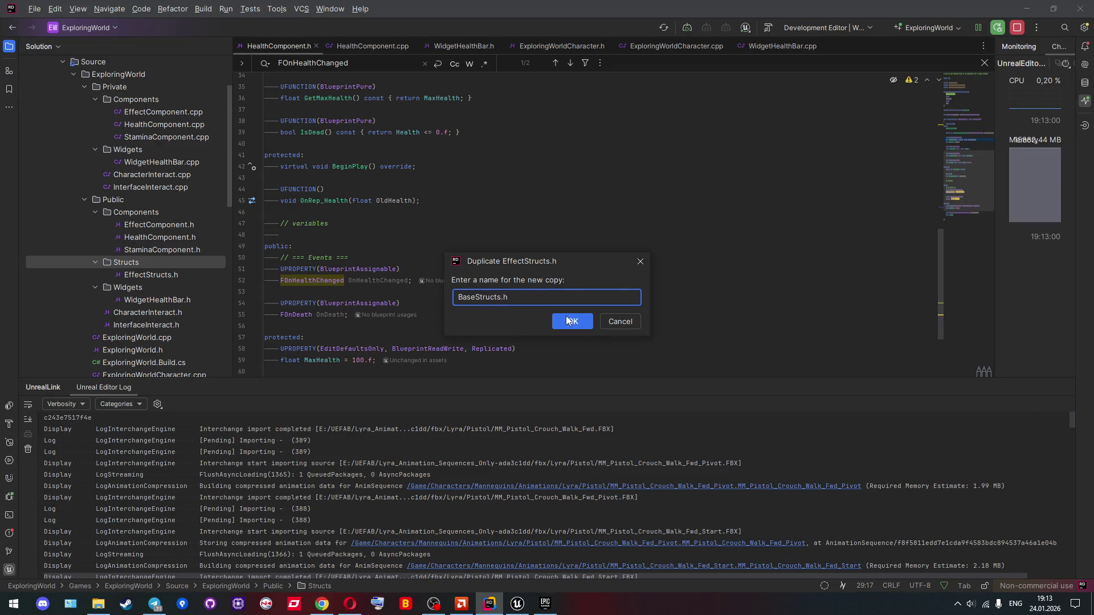
pyautogui.click(568, 319)
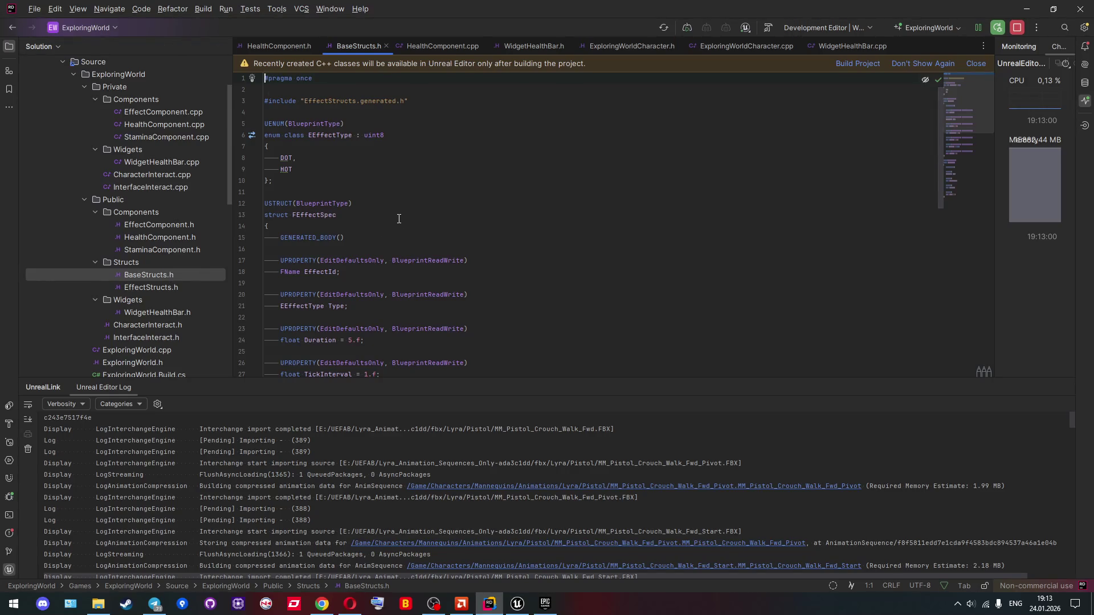
# Step: Delete the structs below EEffectType and point the include to BaseStructs.generated.h
pyautogui.scroll(-10, 353, 202)
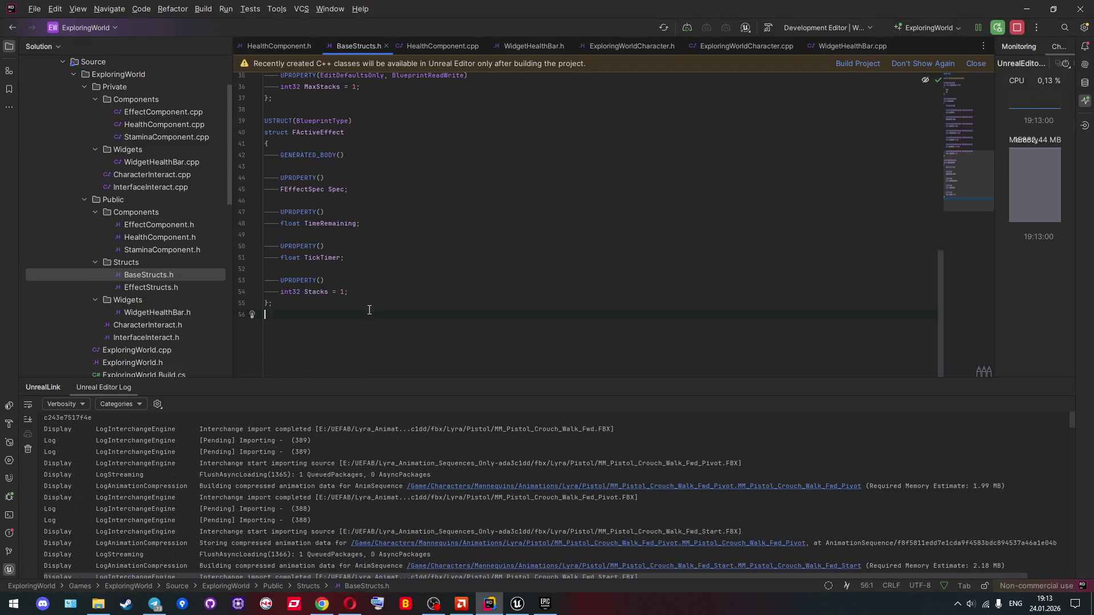
pyautogui.scroll(10, 329, 234)
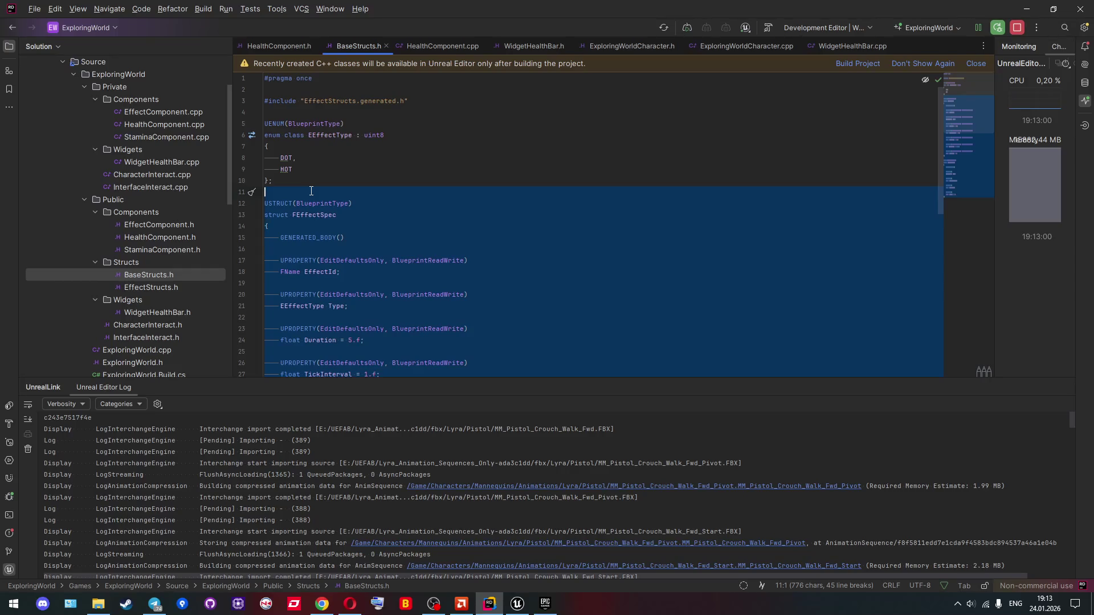
pyautogui.press('BackSpace')
pyautogui.press('BackSpace')
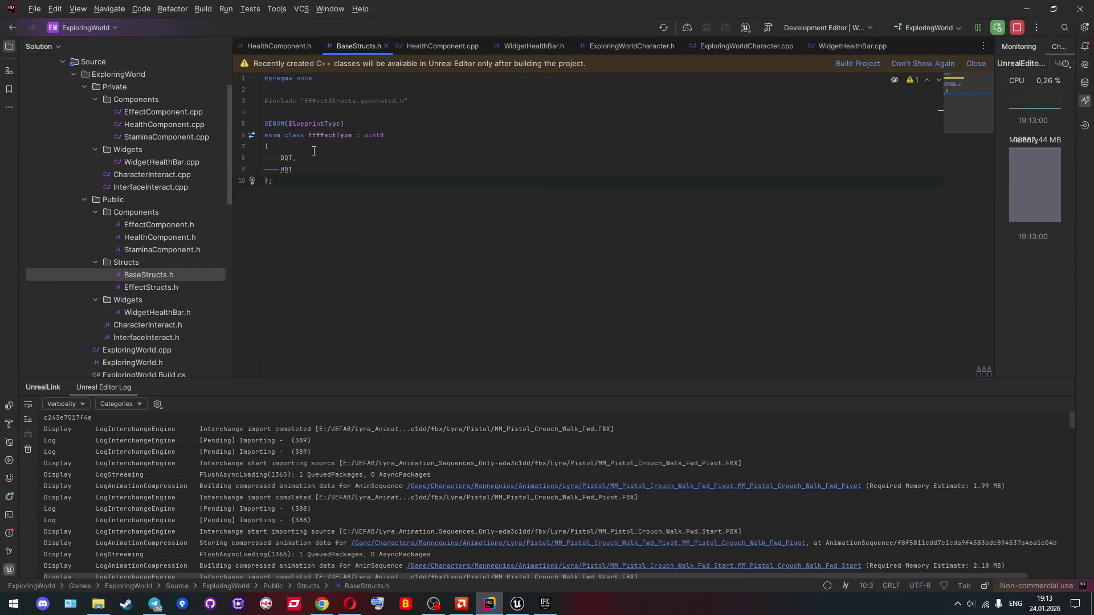
pyautogui.click(155, 273)
pyautogui.press('F2')
pyautogui.doubleClick(330, 101)
pyautogui.write('BaseStructs')
pyautogui.click(696, 345)
pyautogui.click(358, 193)
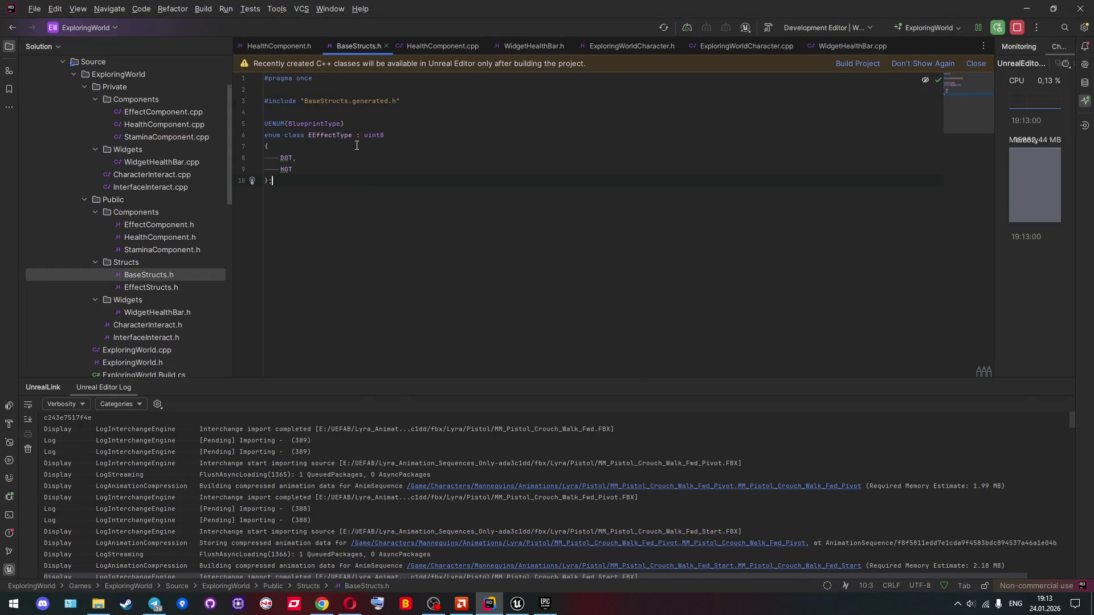
pyautogui.doubleClick(273, 125)
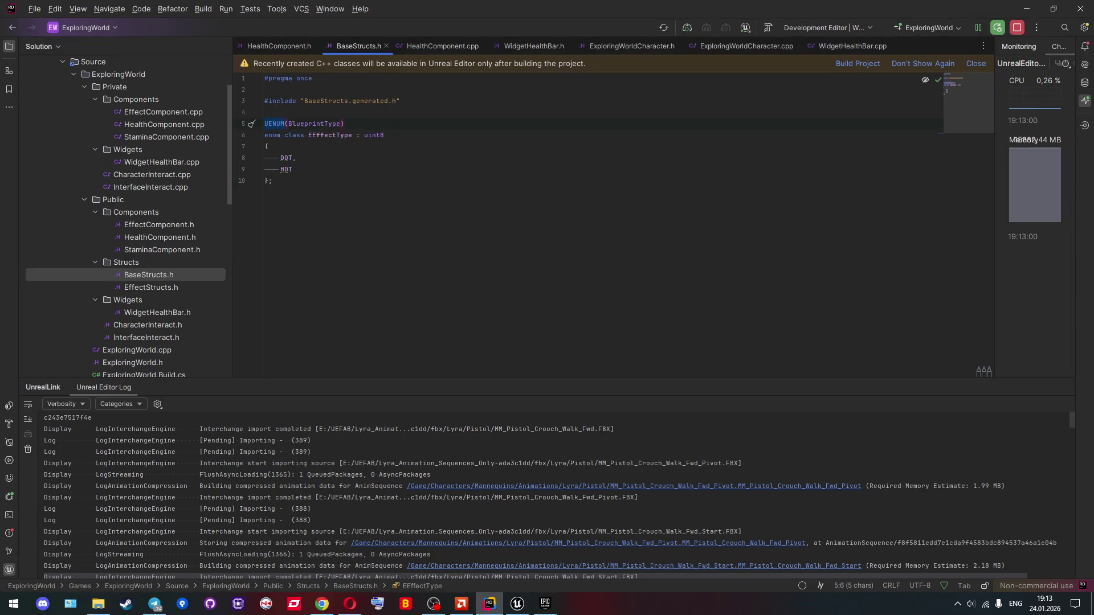
pyautogui.click(350, 604)
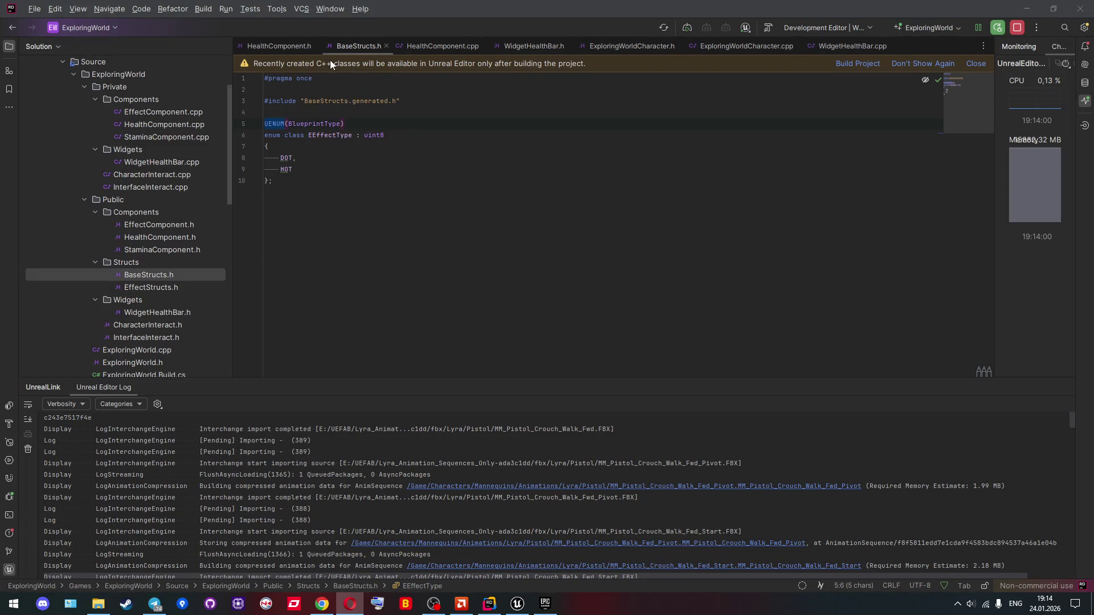
# Step: Paste an enum block below EEffectType and rename it ECharacterState
pyautogui.click(325, 184)
pyautogui.press('Return')
pyautogui.press('Return')
pyautogui.hotkey('ctrl', 'v')
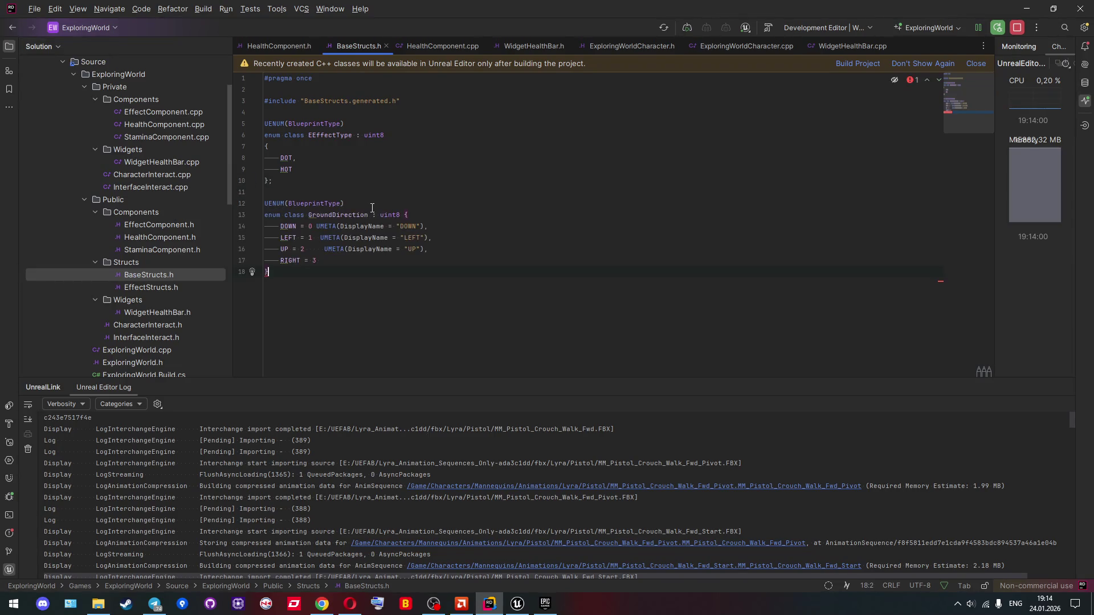
pyautogui.moveTo(368, 215); pyautogui.dragTo(312, 215)
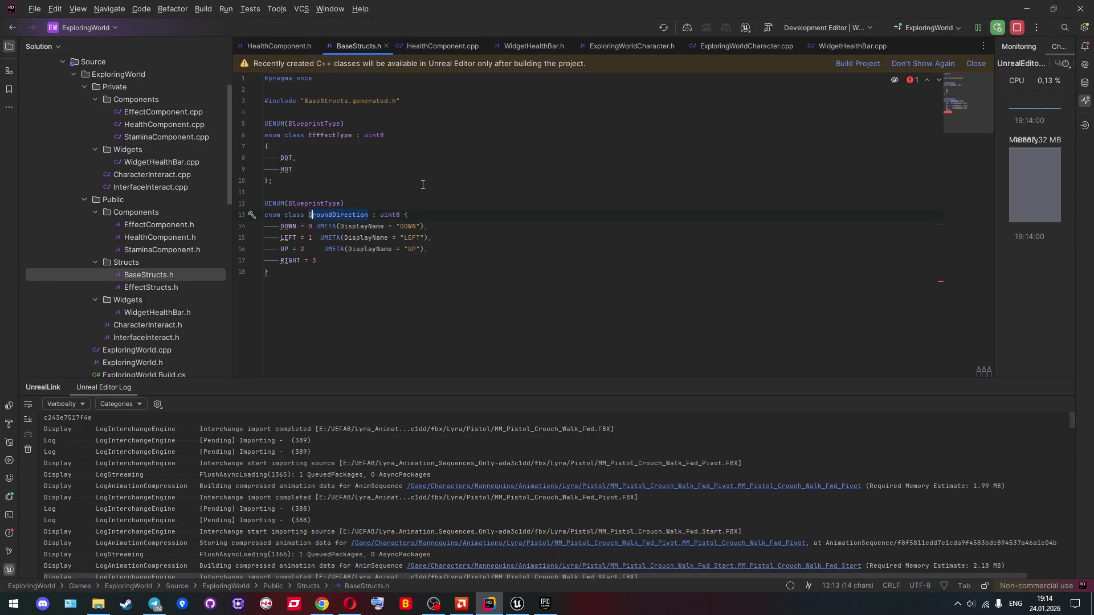
pyautogui.write('Ch')
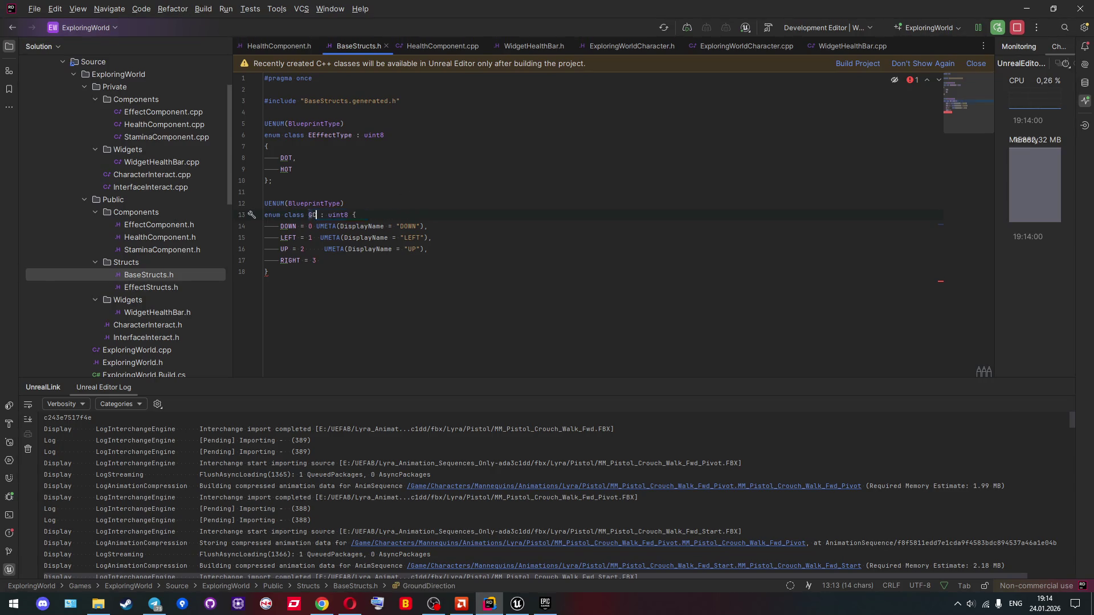
pyautogui.write('aracterS')
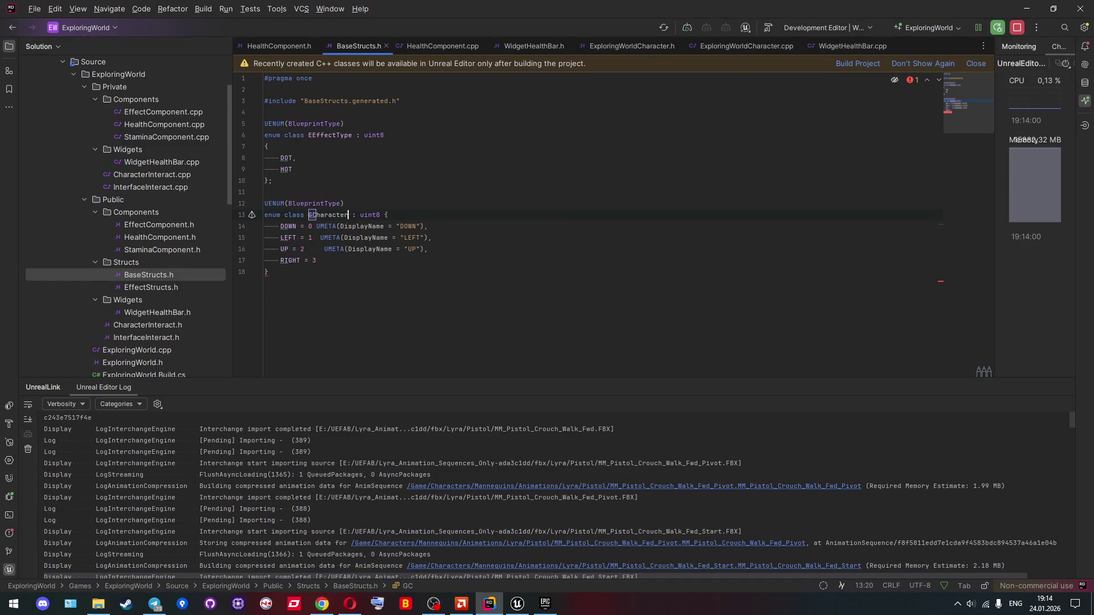
pyautogui.write('tate')
pyautogui.click(312, 216)
pyautogui.press('BackSpace')
pyautogui.write('E')
pyautogui.press('Escape')
# Step: Rename the first two entries to Alive and Dead with matching UMETA display names
pyautogui.click(384, 190)
pyautogui.doubleClick(288, 226)
pyautogui.write('Idlve')
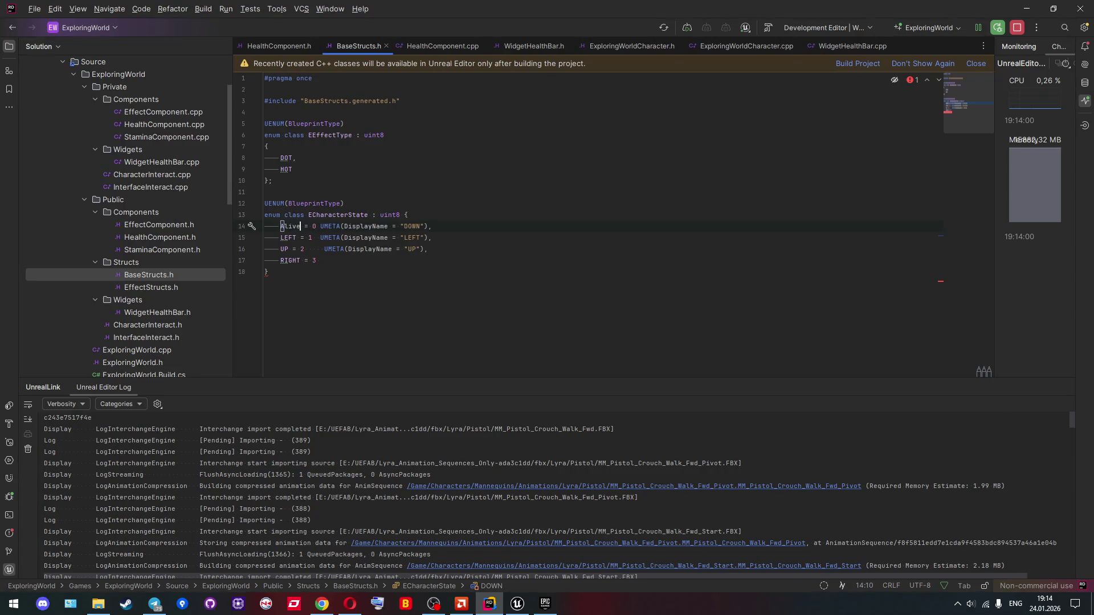
pyautogui.doubleClick(288, 237)
pyautogui.write('Dead')
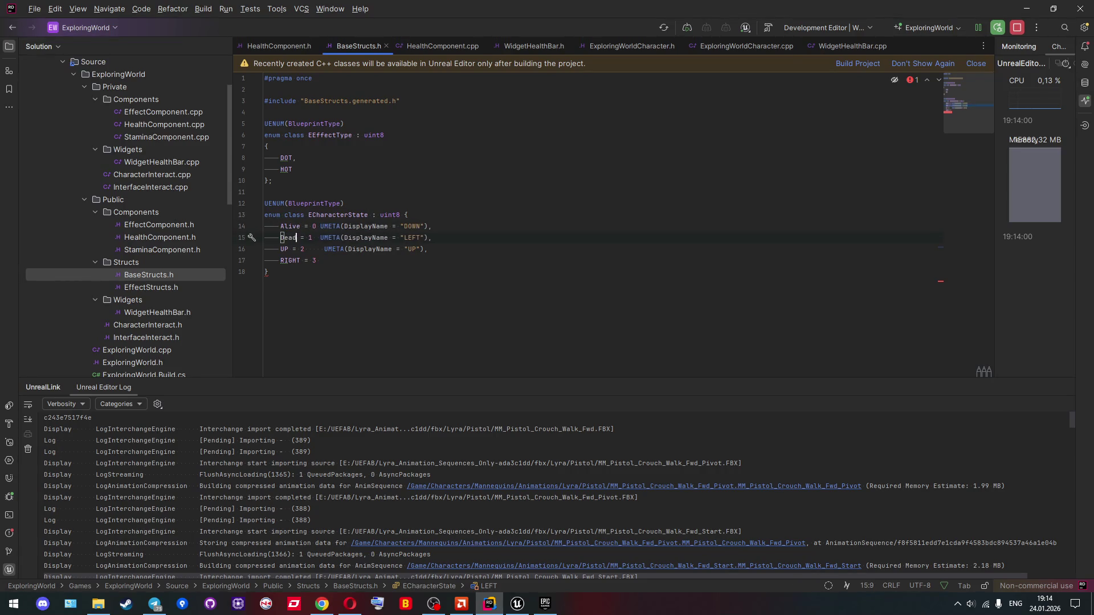
pyautogui.doubleClick(287, 226)
pyautogui.hotkey('ctrl', 'c')
pyautogui.doubleClick(411, 226)
pyautogui.hotkey('ctrl', 'v')
pyautogui.doubleClick(289, 238)
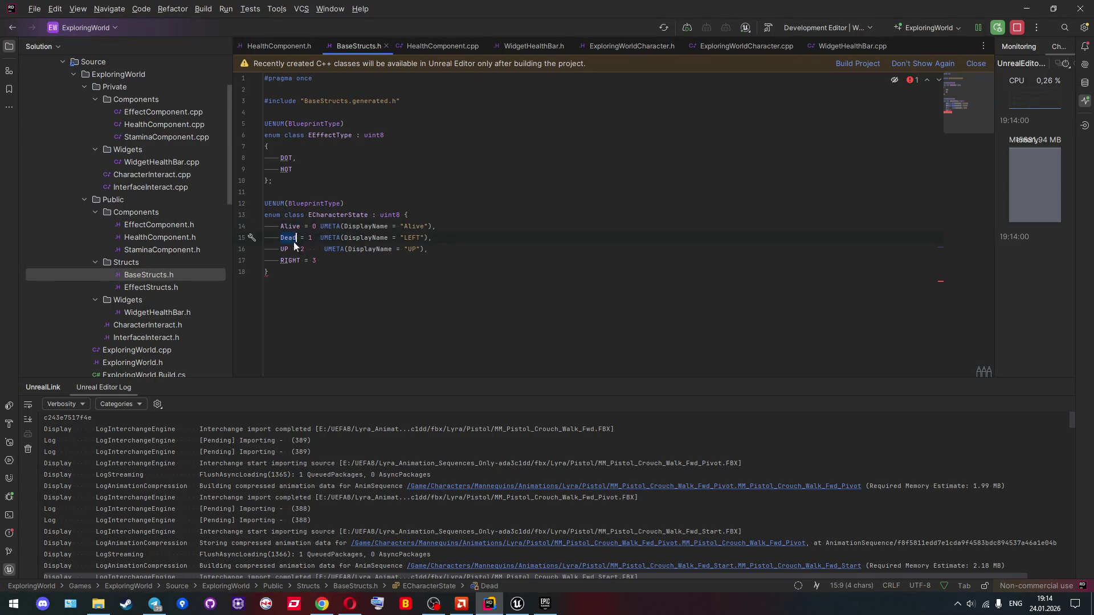
pyautogui.hotkey('ctrl', 'c')
pyautogui.doubleClick(413, 238)
pyautogui.hotkey('ctrl', 'v')
# Step: Add the closing semicolon and delete the leftover UP and RIGHT entries and trailing comma
pyautogui.click(323, 271)
pyautogui.write(';')
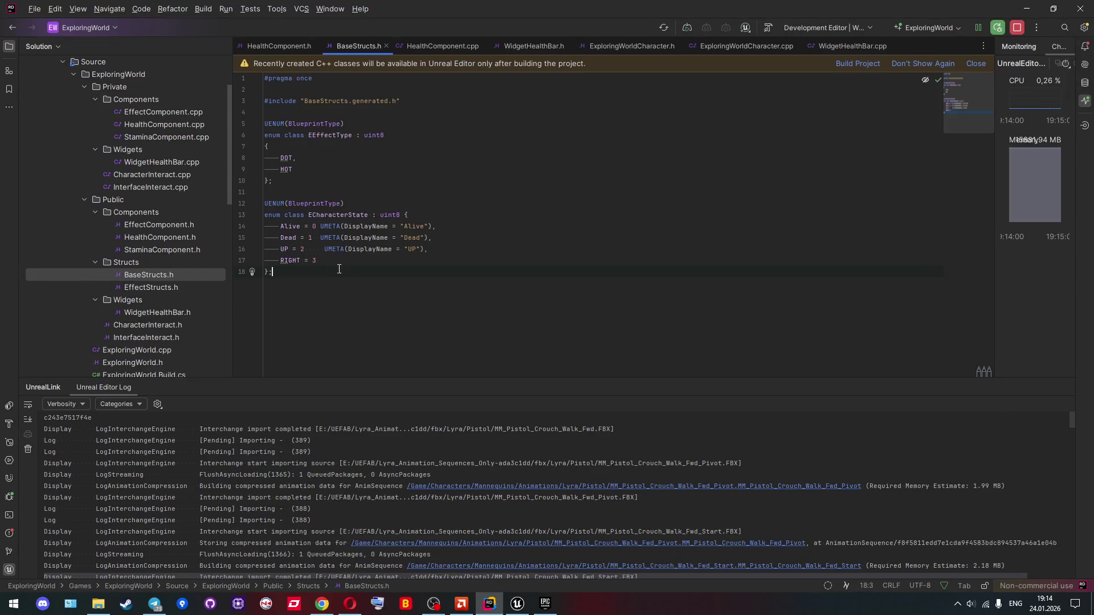
pyautogui.moveTo(351, 262); pyautogui.dragTo(444, 240)
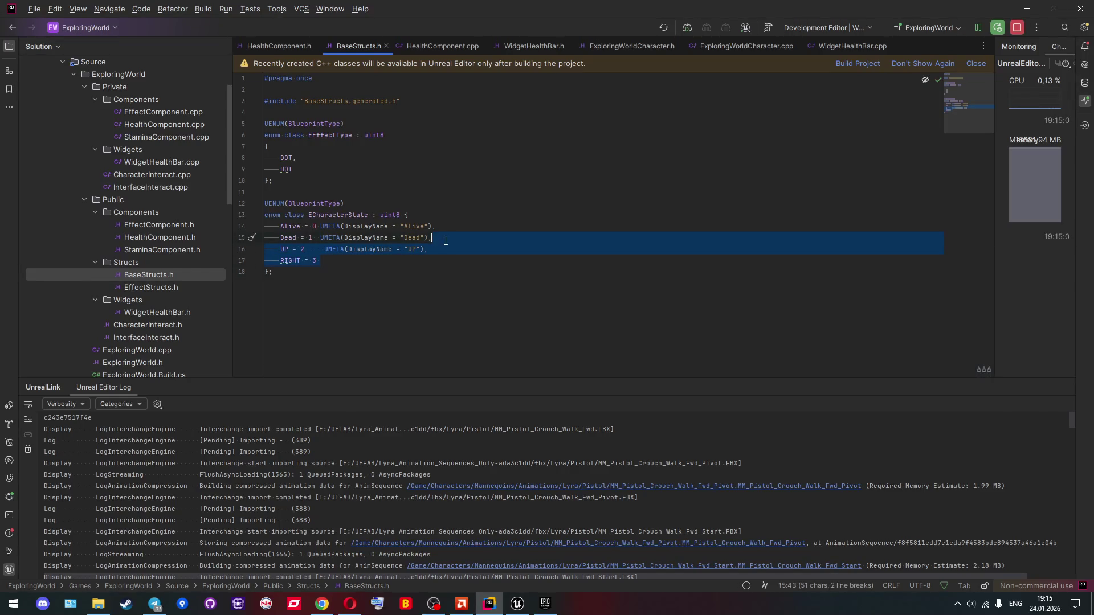
pyautogui.press('BackSpace')
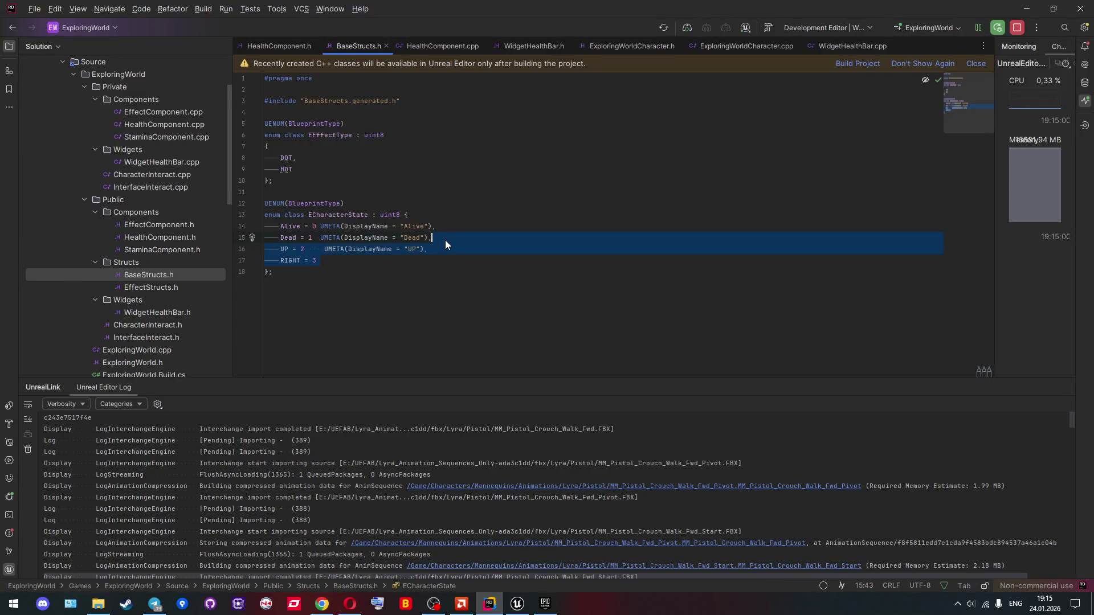
pyautogui.press('BackSpace')
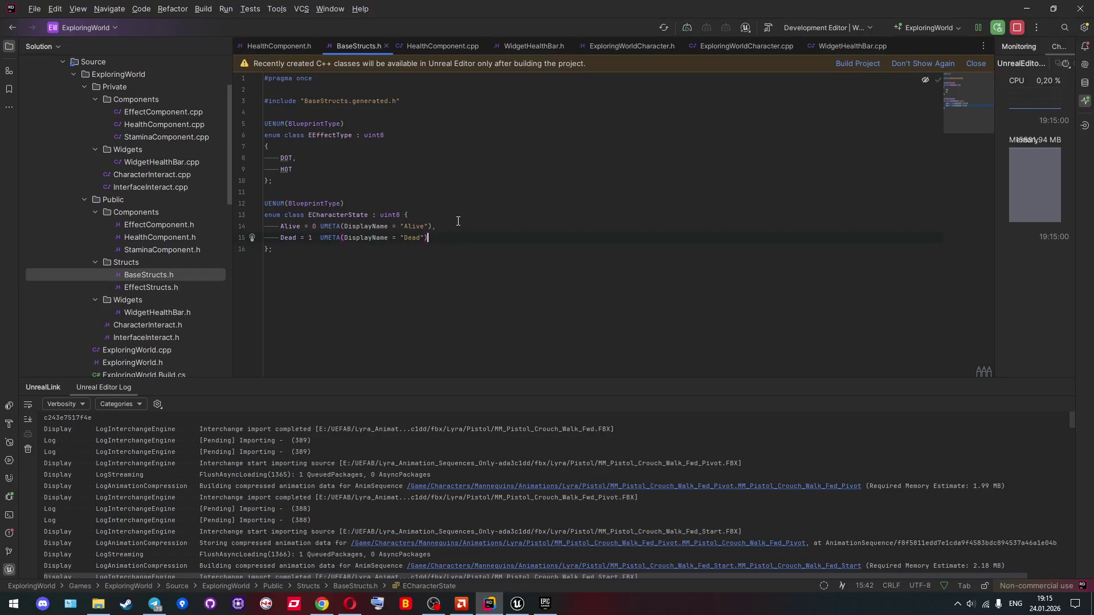
# Step: Copy the ECharacterState name and open HealthComponent.h from the Solution explorer
pyautogui.moveTo(290, 229)
pyautogui.doubleClick(331, 218)
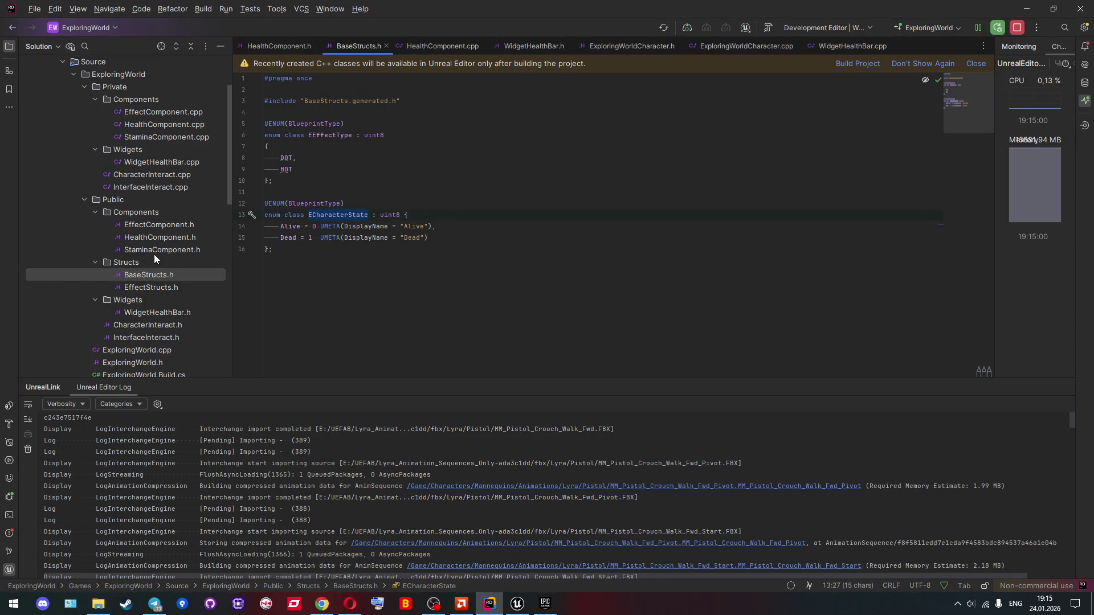
pyautogui.doubleClick(154, 238)
pyautogui.scroll(-1, 385, 323)
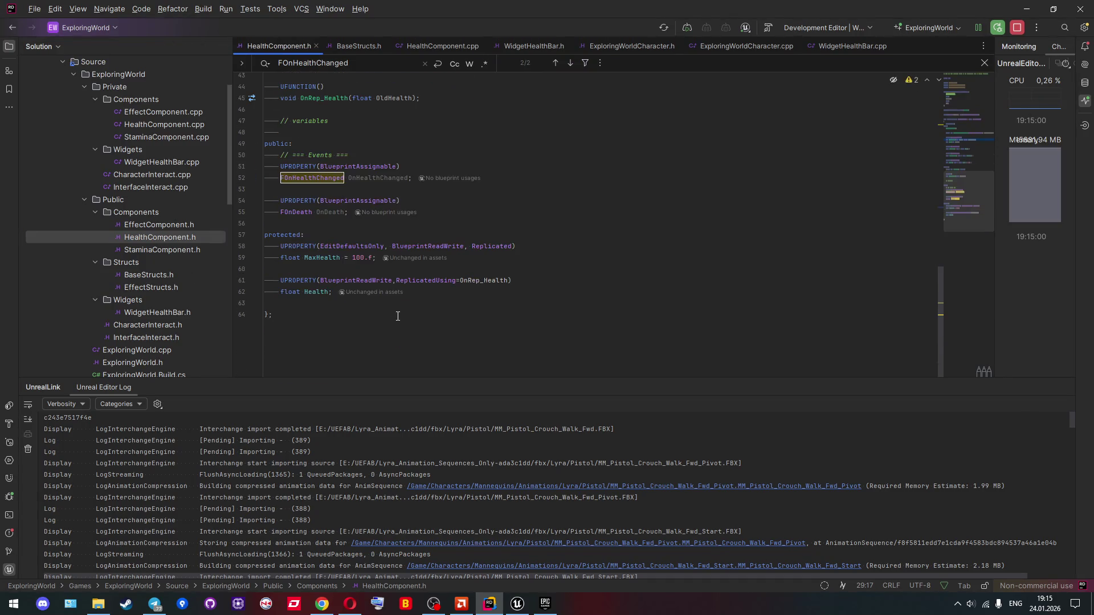
# Step: Duplicate the Health UPROPERTY declaration and add the Structs/BaseStructs.h include via quick-fix
pyautogui.click(478, 292)
pyautogui.press('Return')
pyautogui.press('Return')
pyautogui.hotkey('ctrl', 'v')
pyautogui.moveTo(478, 293); pyautogui.dragTo(306, 283)
pyautogui.hotkey('ctrl', 'c')
pyautogui.click(341, 303)
pyautogui.press('Return')
pyautogui.hotkey('ctrl', 'v')
pyautogui.click(288, 339)
pyautogui.hotkey('alt', 'Return')
pyautogui.press('Down')
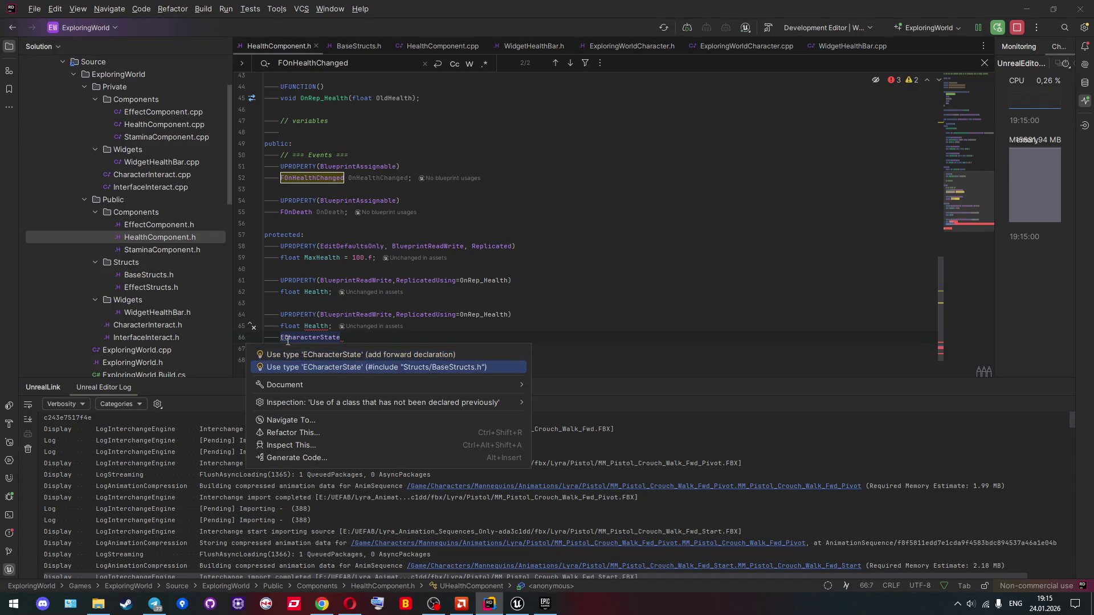
pyautogui.press('Return')
# Step: Make the copy an ECharacterState CharacterState property with ReplicatedUsing=OnRep_CharacterState
pyautogui.doubleClick(288, 340)
pyautogui.hotkey('ctrl', 'x')
pyautogui.doubleClick(288, 327)
pyautogui.hotkey('ctrl', 'v')
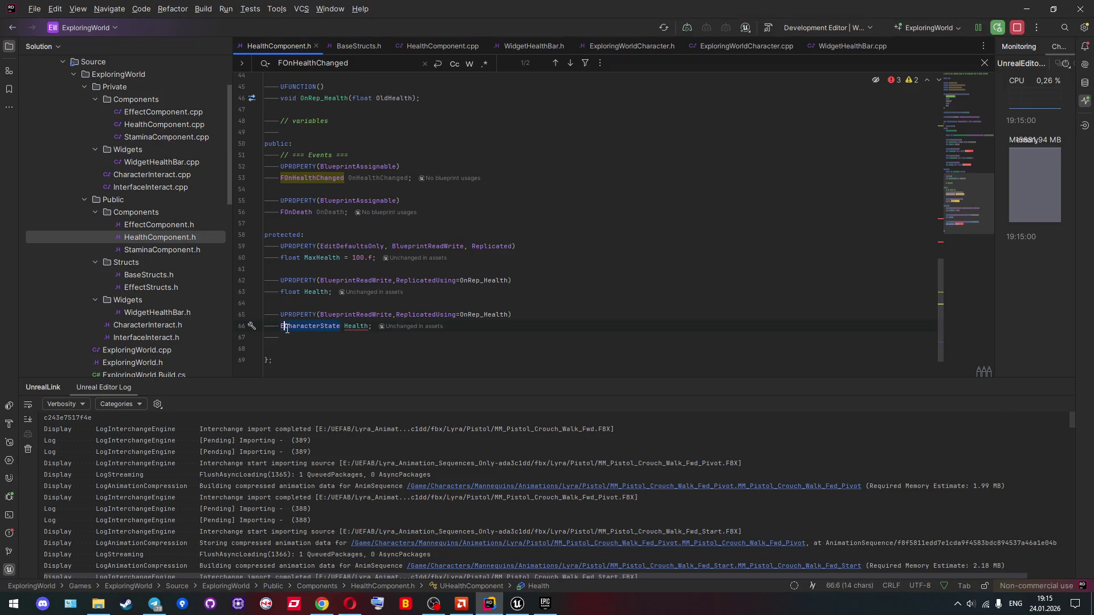
pyautogui.click(346, 327)
pyautogui.doubleClick(348, 327)
pyautogui.write('CharacterState')
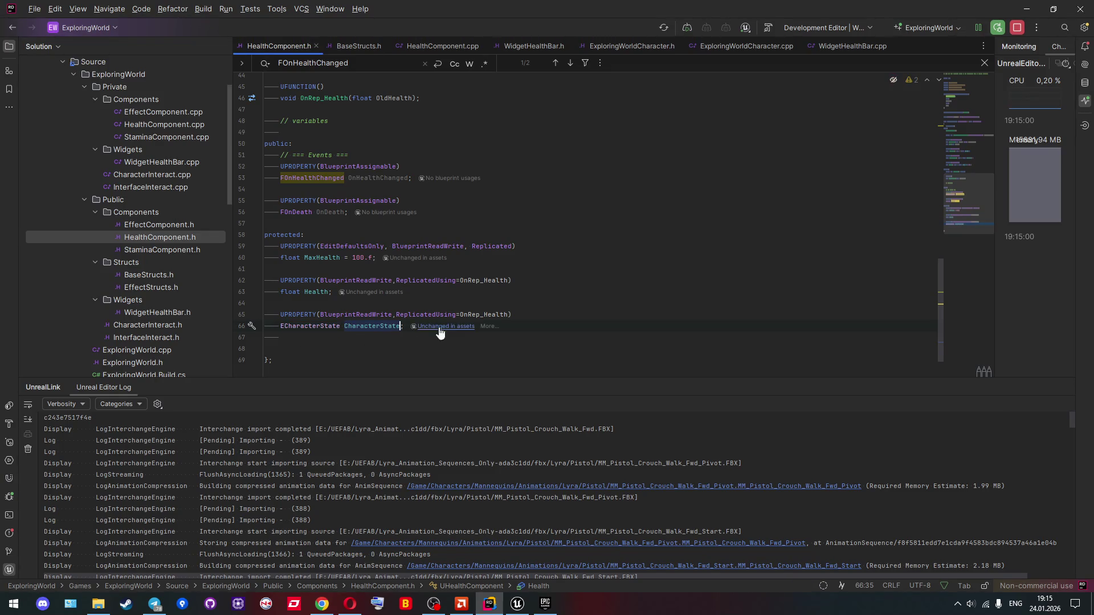
pyautogui.press('Up')
pyautogui.press('Up')
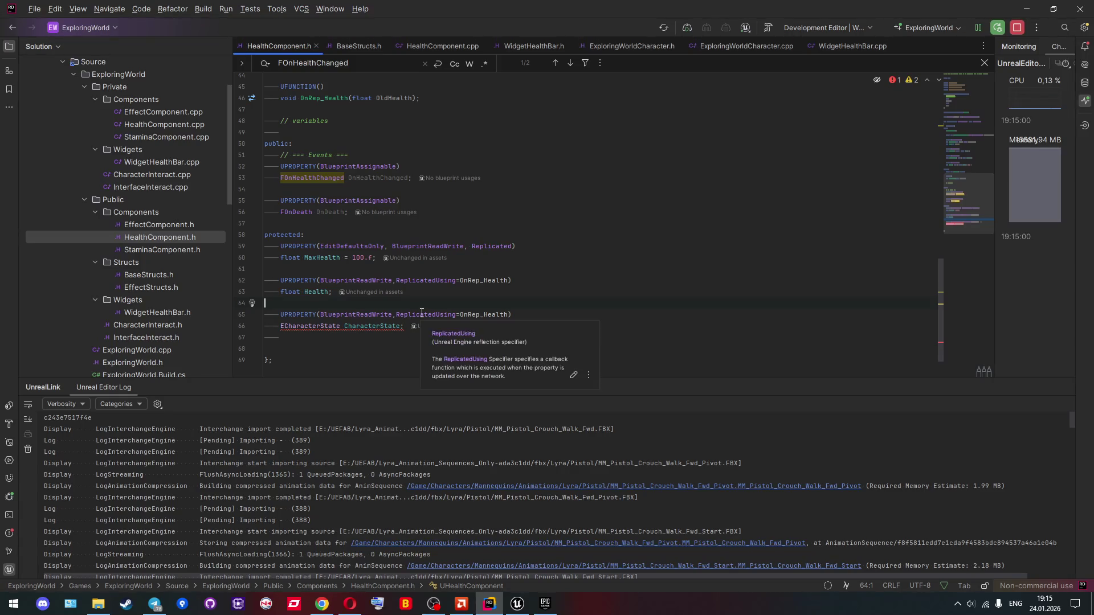
pyautogui.doubleClick(371, 329)
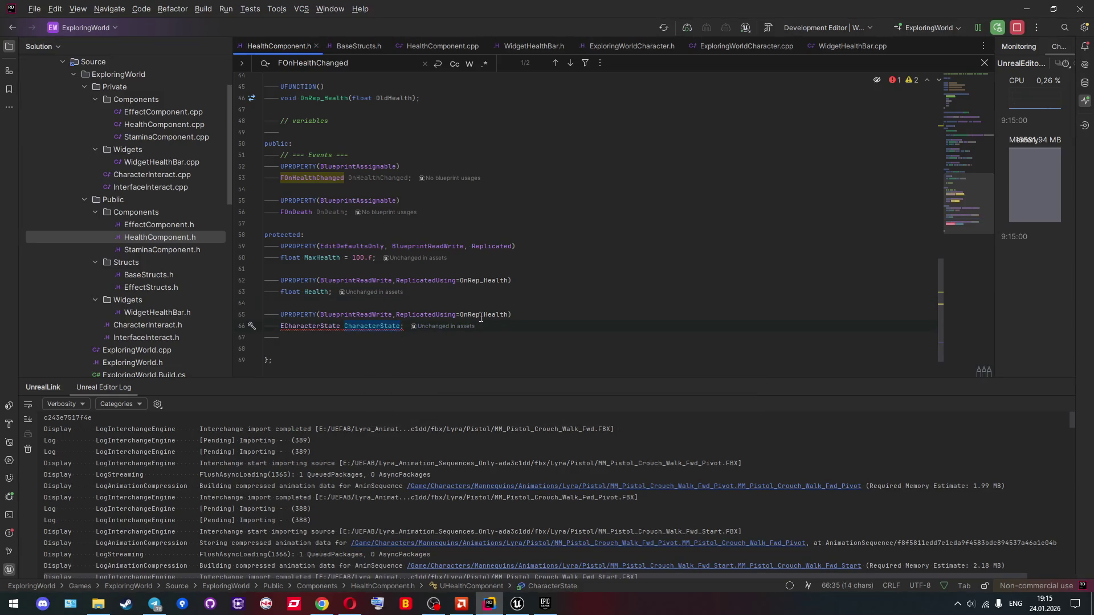
pyautogui.moveTo(481, 317)
pyautogui.mouseDown()
pyautogui.moveTo(507, 316)
pyautogui.moveTo(484, 317)
pyautogui.mouseUp()
pyautogui.hotkey('ctrl', 'v')
pyautogui.press('Up')
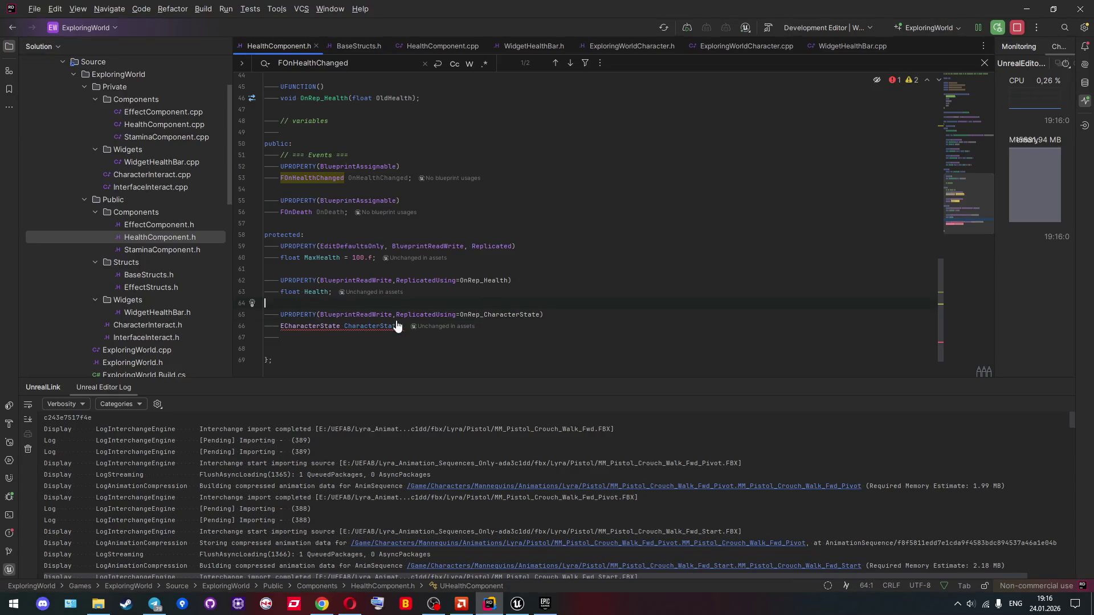
# Step: Check the unresolved ECharacterState type against BaseStructs.h and remove a stray extra E
pyautogui.moveTo(405, 327)
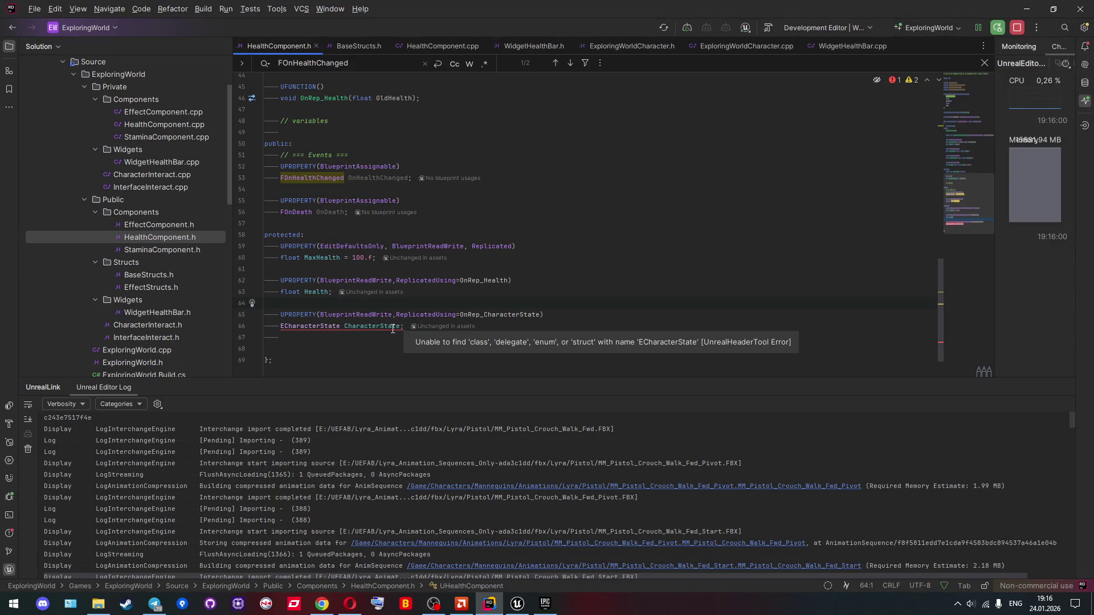
pyautogui.click(393, 327)
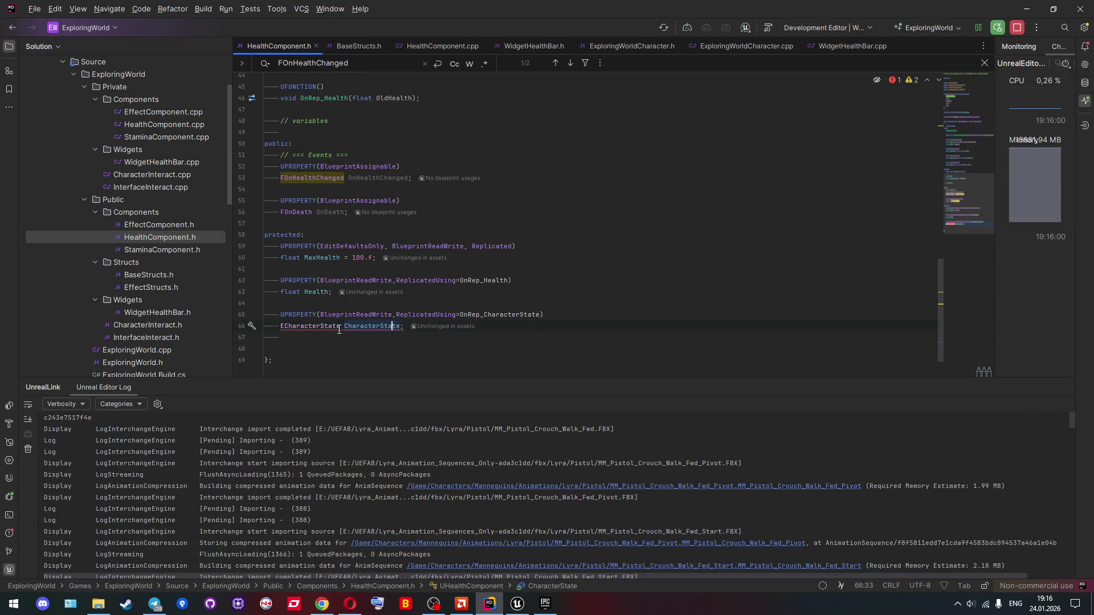
pyautogui.moveTo(339, 330)
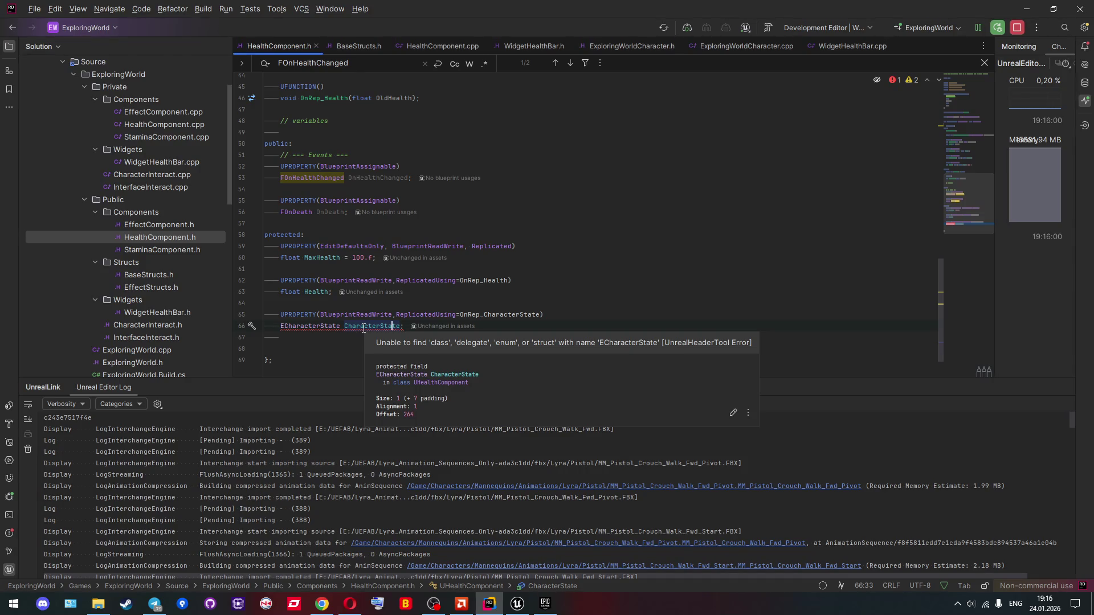
pyautogui.click(363, 328)
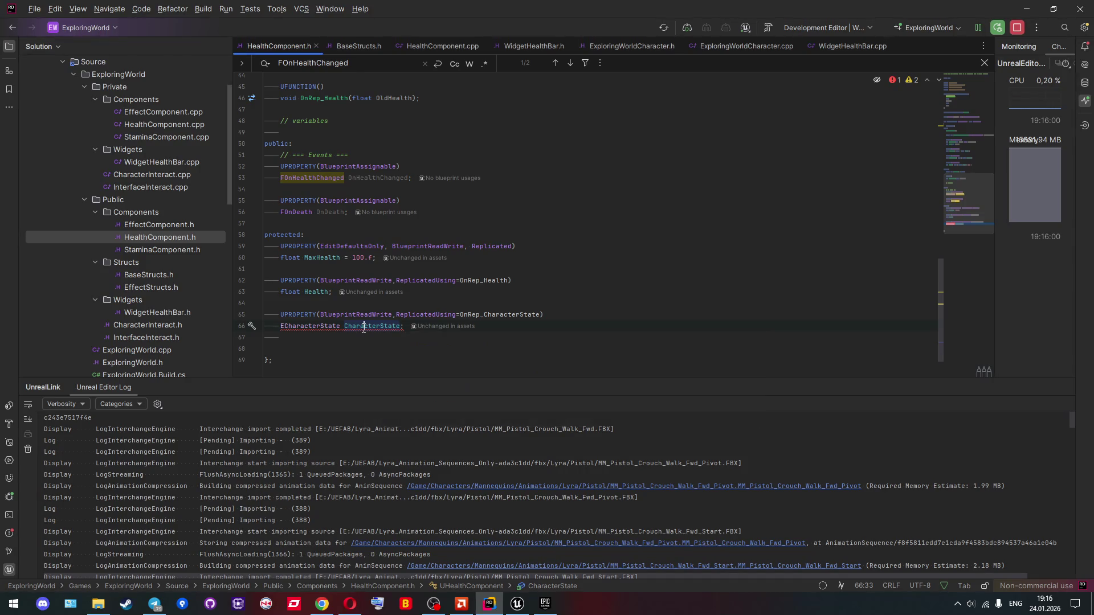
pyautogui.keyDown('ctrl'); pyautogui.click(312, 328); pyautogui.keyUp('ctrl')
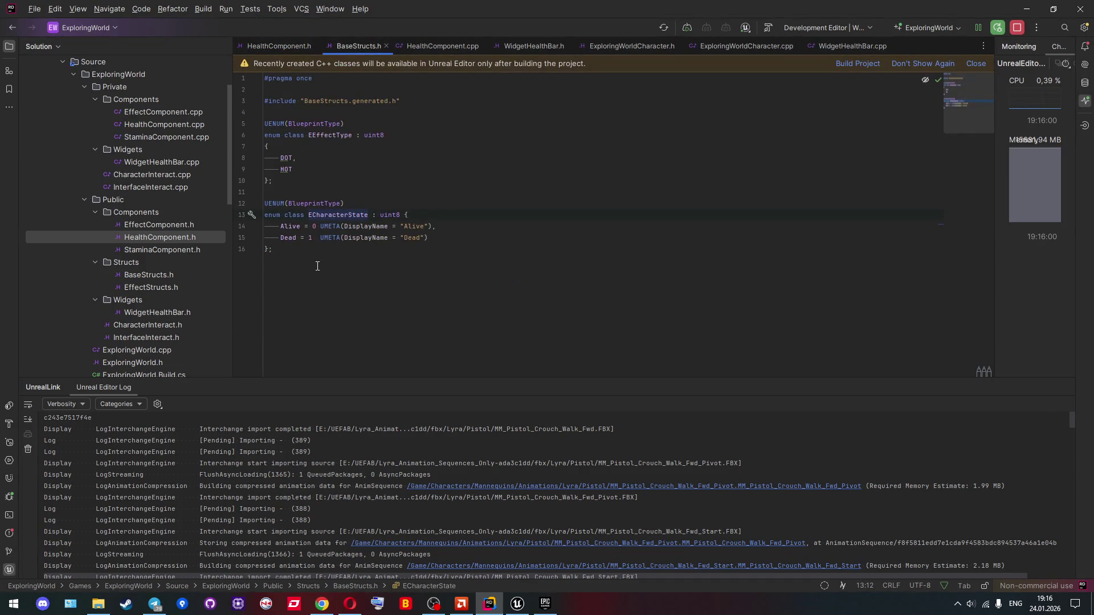
pyautogui.doubleClick(173, 238)
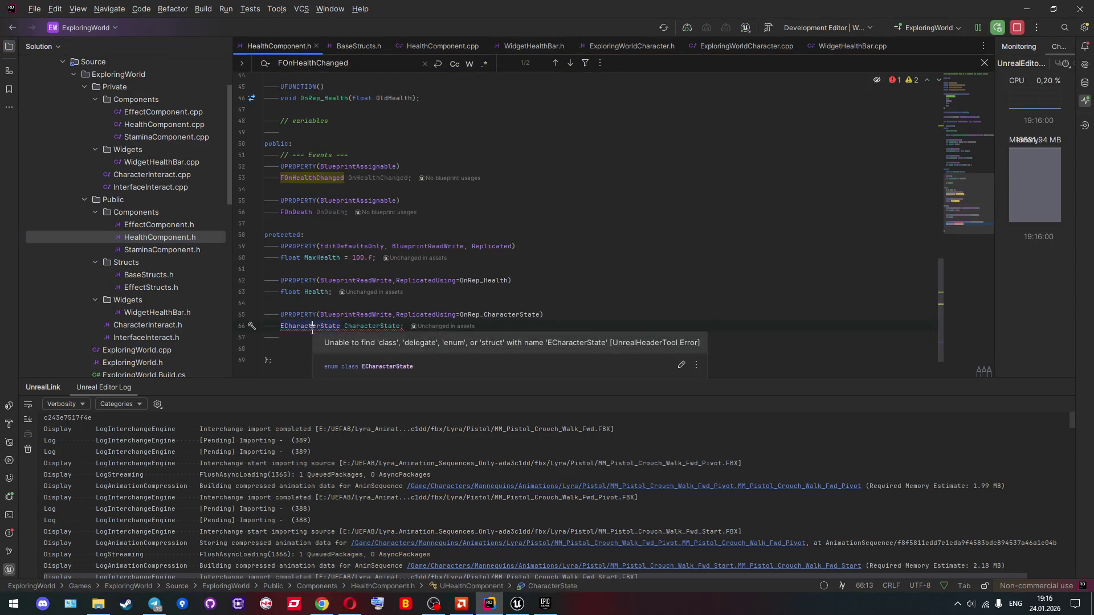
pyautogui.click(285, 326)
pyautogui.write('E')
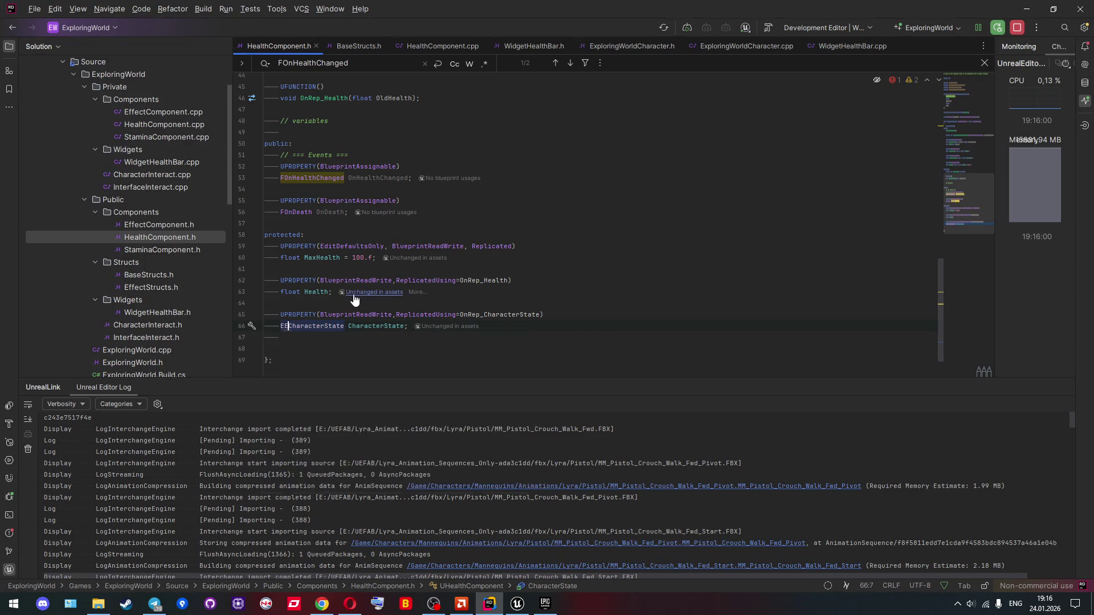
pyautogui.keyDown('ctrl'); pyautogui.click(304, 326); pyautogui.keyUp('ctrl')
pyautogui.press('BackSpace')
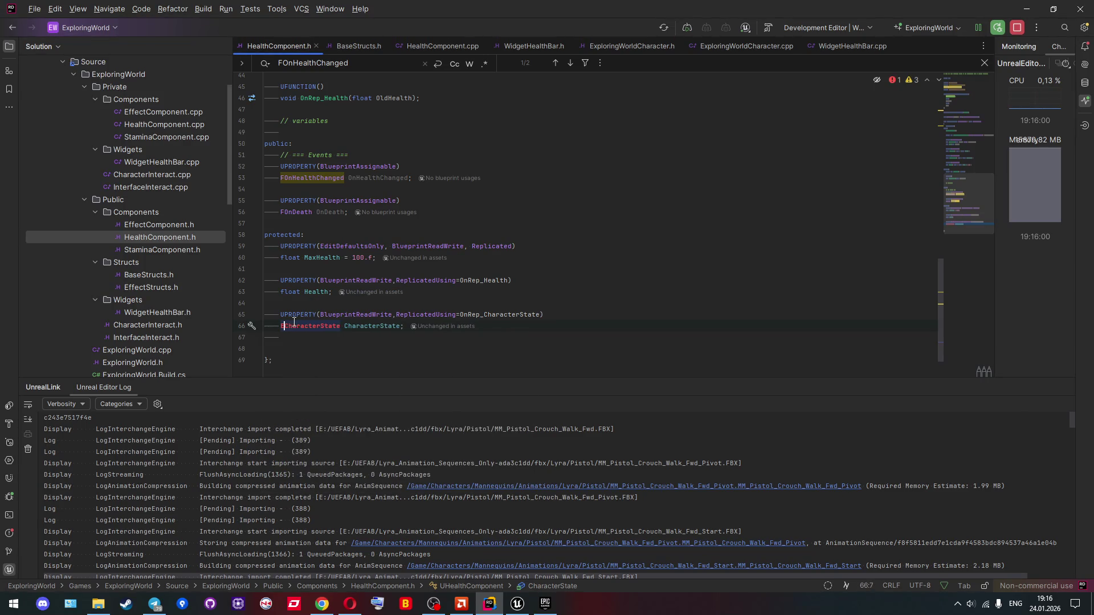
pyautogui.click(379, 303)
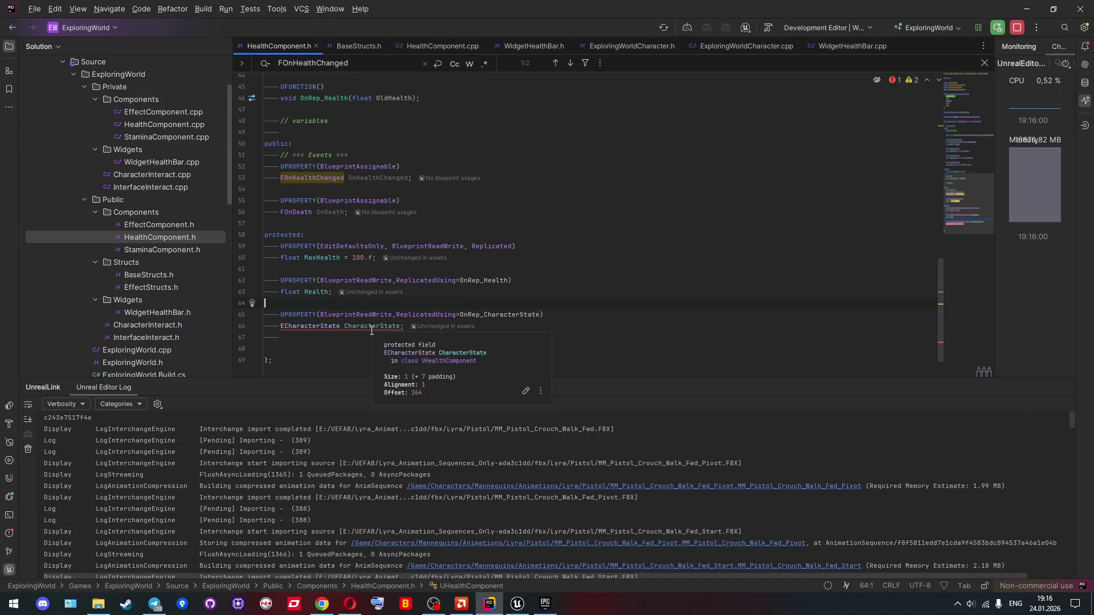
pyautogui.keyDown('ctrl'); pyautogui.click(370, 328); pyautogui.keyUp('ctrl')
pyautogui.press('Escape')
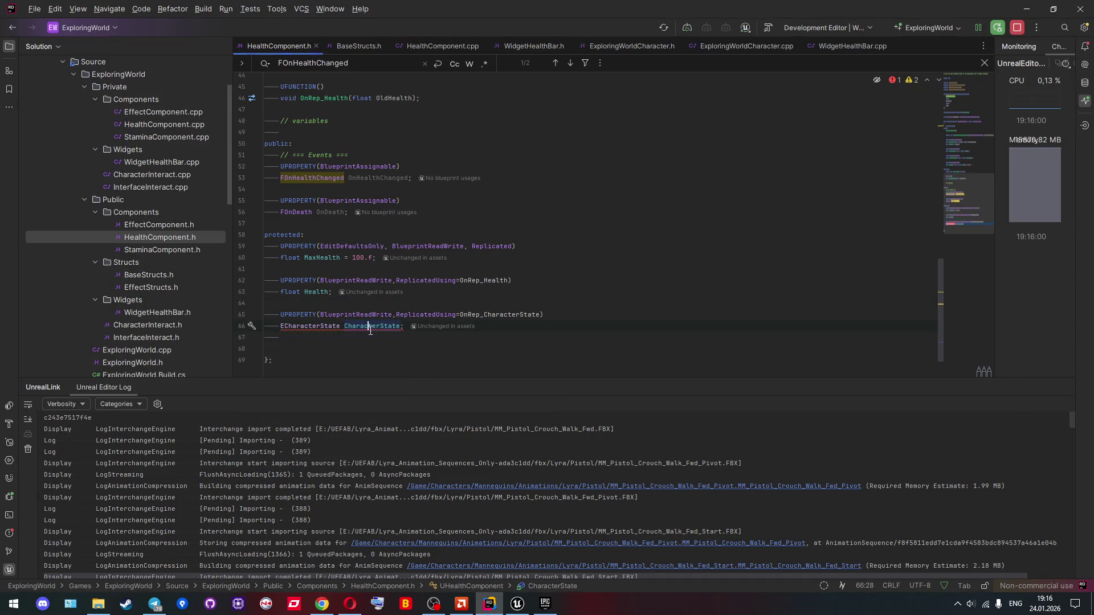
pyautogui.moveTo(367, 330)
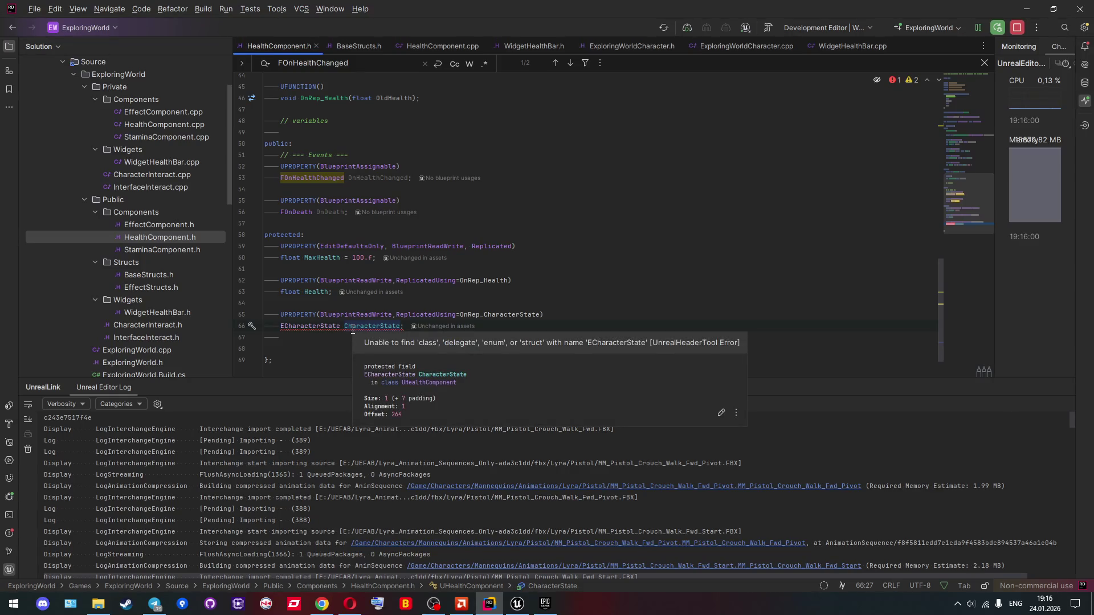
# Step: Duplicate the OnRep_Health declaration as a parameterless OnRep_CharacterState
pyautogui.click(477, 315)
pyautogui.scroll(3, 478, 318)
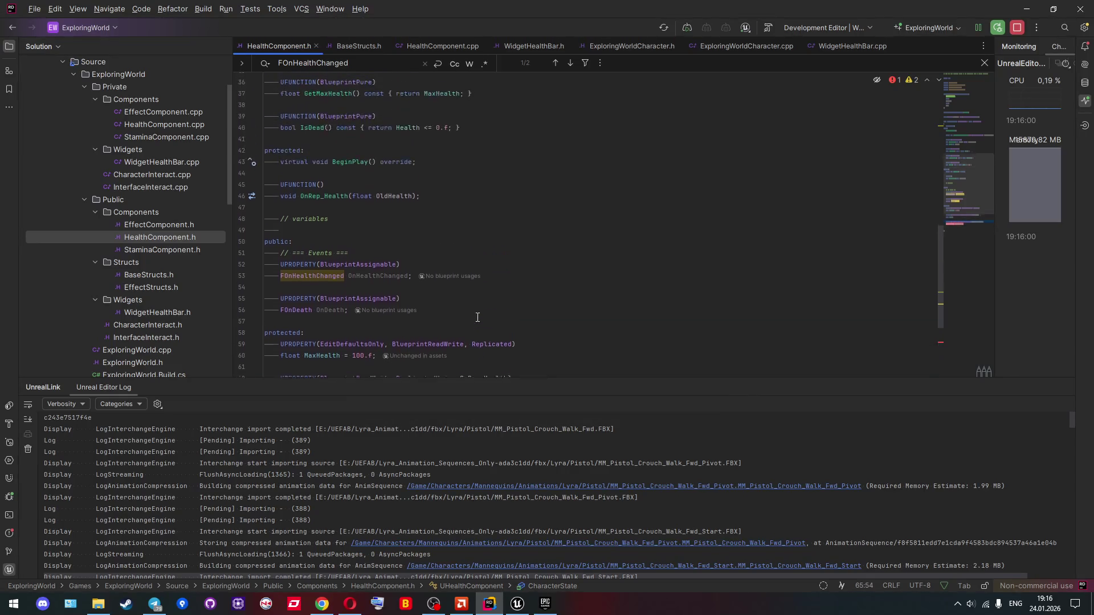
pyautogui.scroll(-3, 482, 327)
pyautogui.moveTo(460, 315); pyautogui.dragTo(541, 315)
pyautogui.hotkey('ctrl', 'c')
pyautogui.scroll(2, 521, 323)
pyautogui.scroll(3, 521, 323)
pyautogui.click(425, 235)
pyautogui.hotkey('ctrl', 'd')
pyautogui.doubleClick(329, 245)
pyautogui.hotkey('ctrl', 'v')
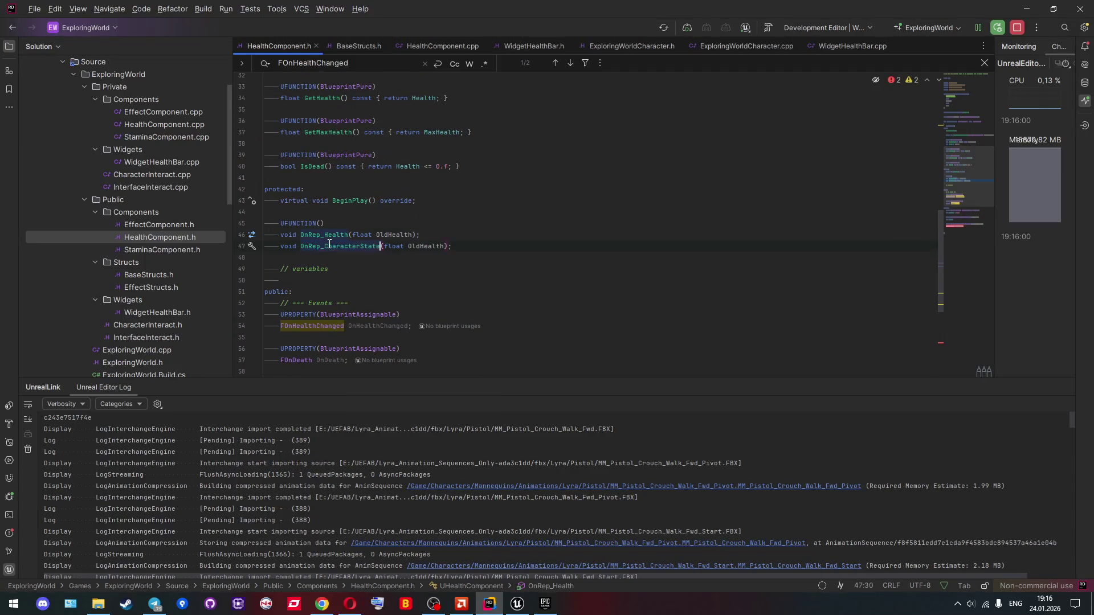
pyautogui.click(355, 269)
pyautogui.moveTo(384, 246); pyautogui.dragTo(445, 249)
pyautogui.scroll(-3, 404, 279)
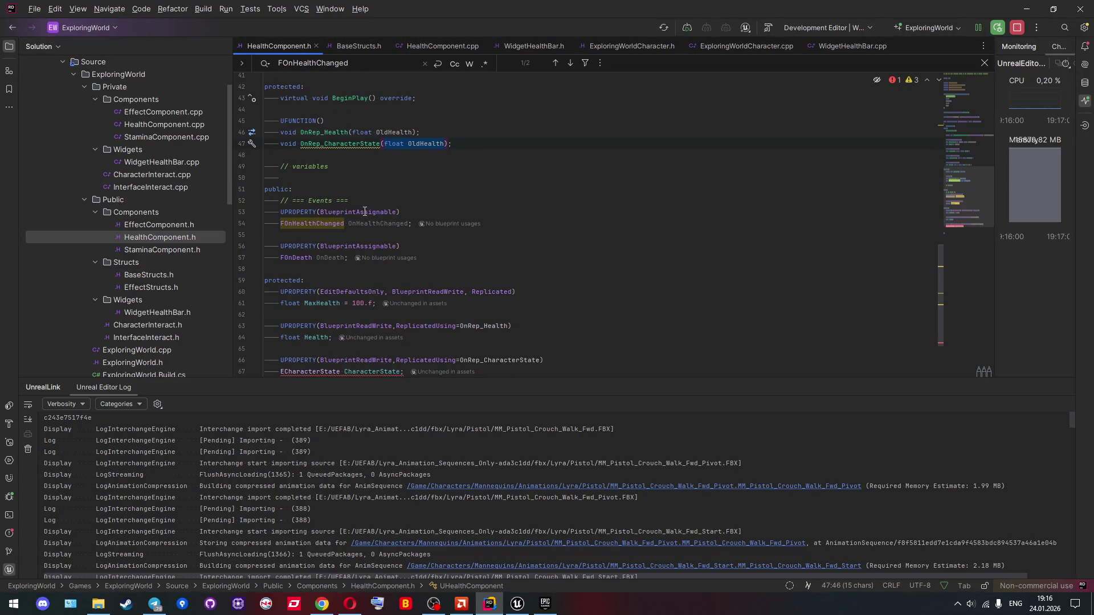
pyautogui.moveTo(365, 212)
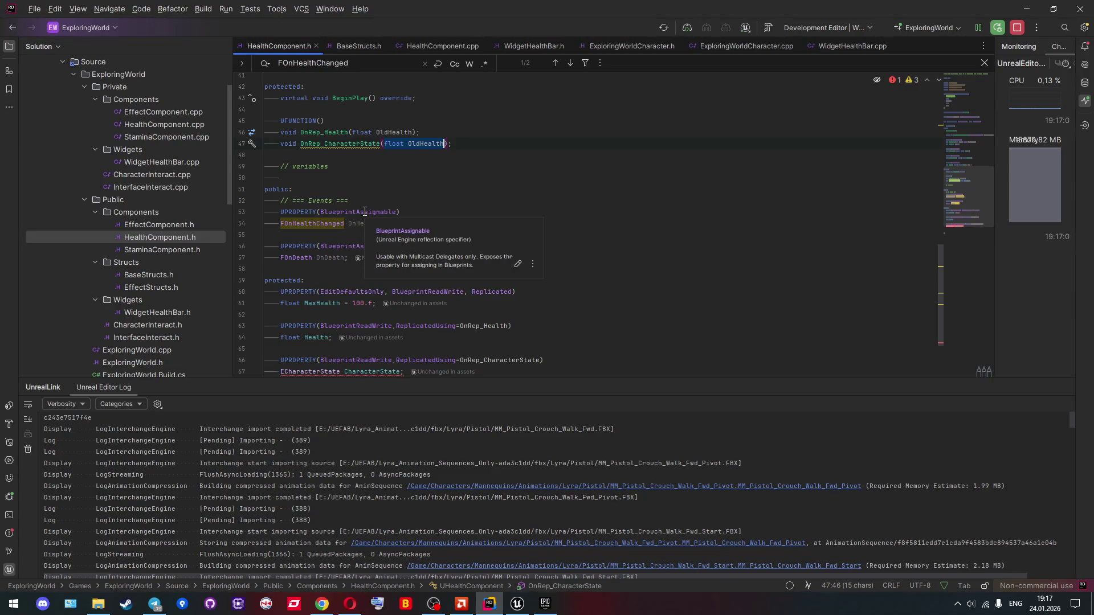
pyautogui.press('BackSpace')
# Step: Generate an empty OnRep_CharacterState definition in HealthComponent.cpp via Alt+Enter
pyautogui.scroll(-2, 389, 188)
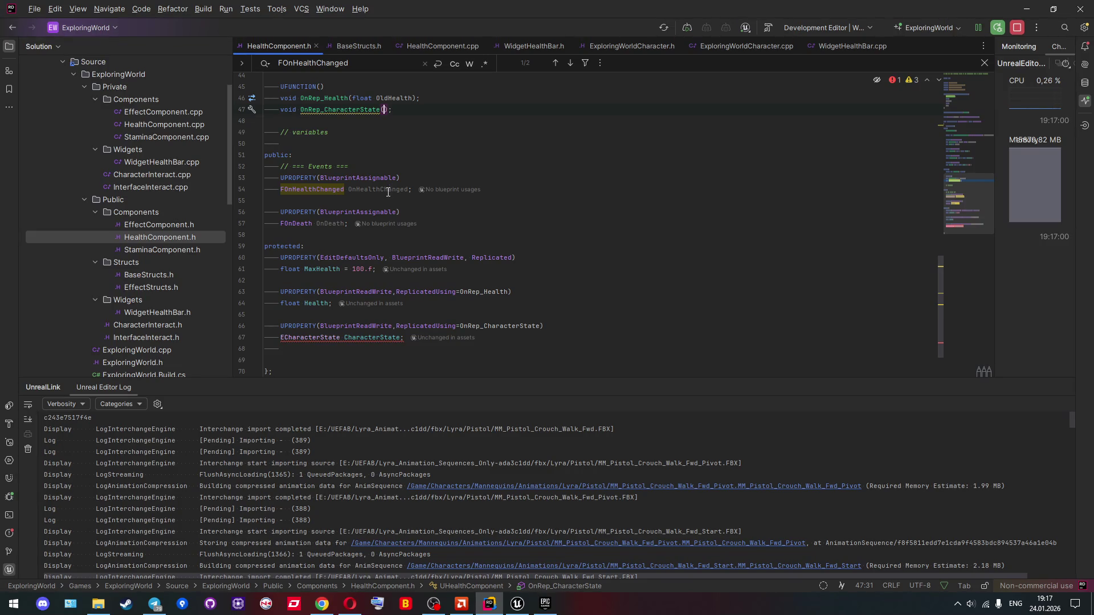
pyautogui.scroll(8, 389, 190)
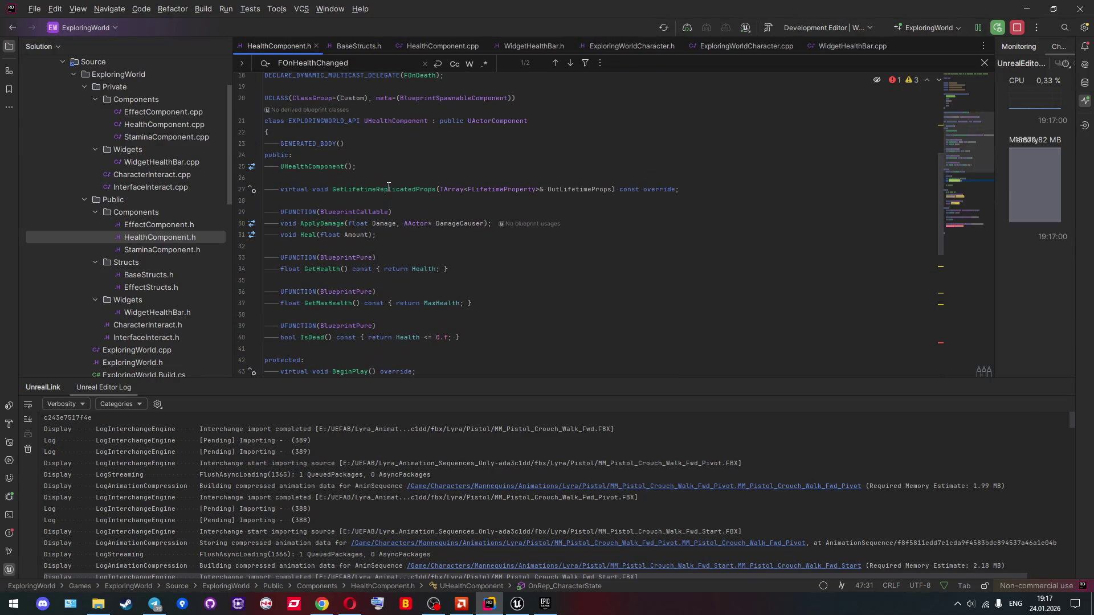
pyautogui.scroll(2, 389, 187)
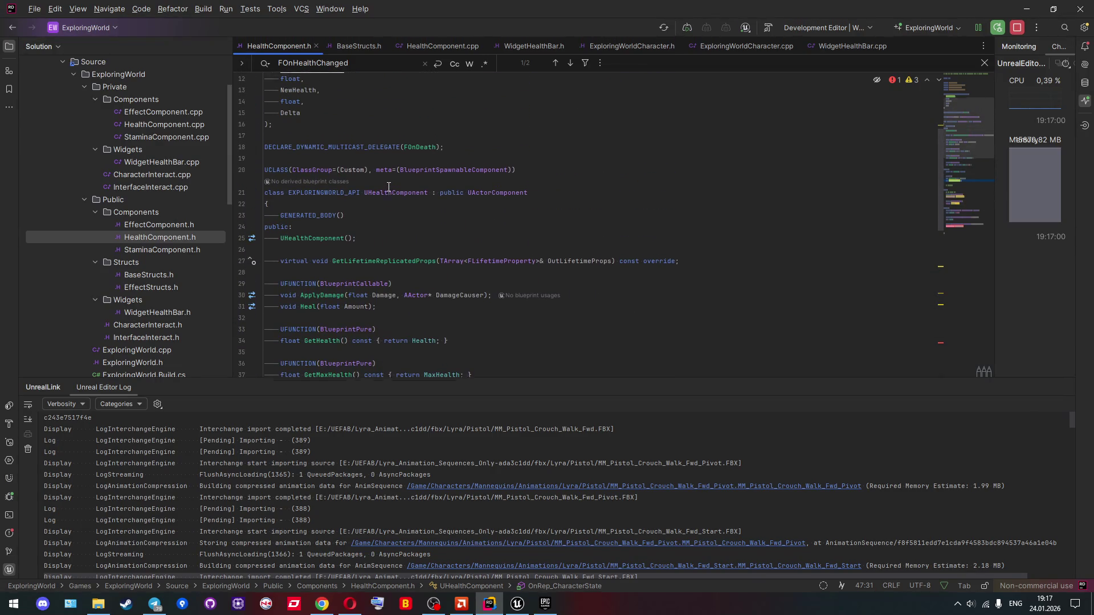
pyautogui.scroll(2, 389, 187)
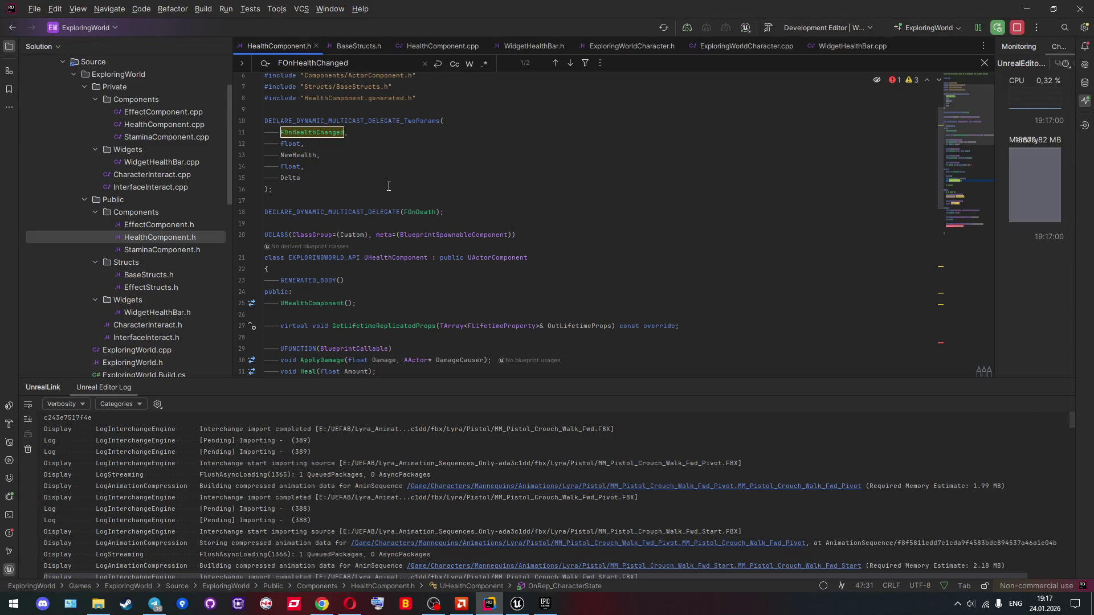
pyautogui.scroll(-3, 368, 184)
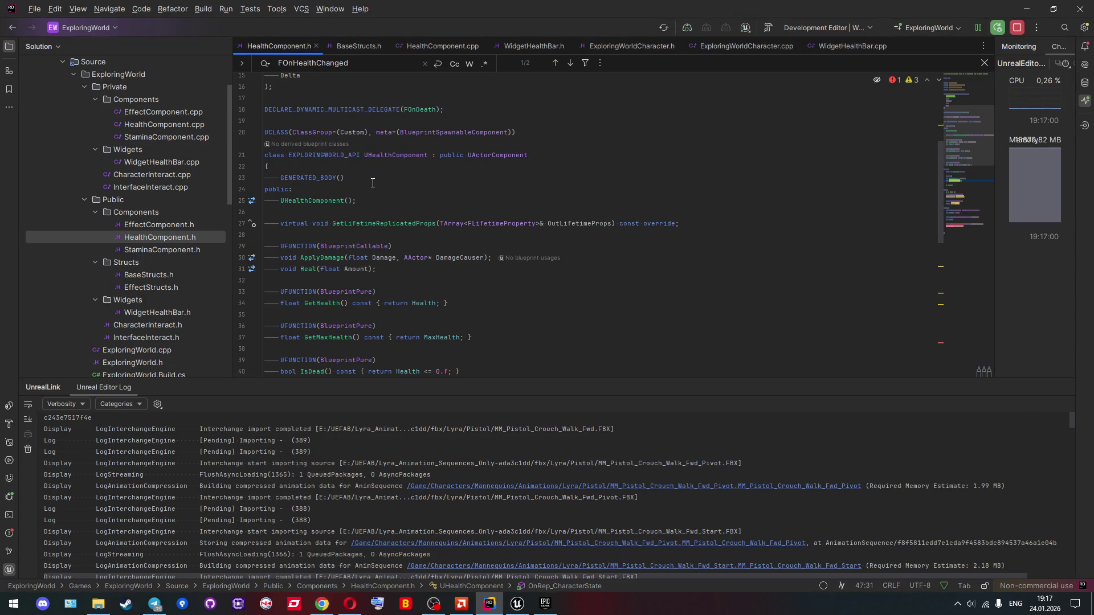
pyautogui.moveTo(368, 161)
pyautogui.scroll(-4, 376, 154)
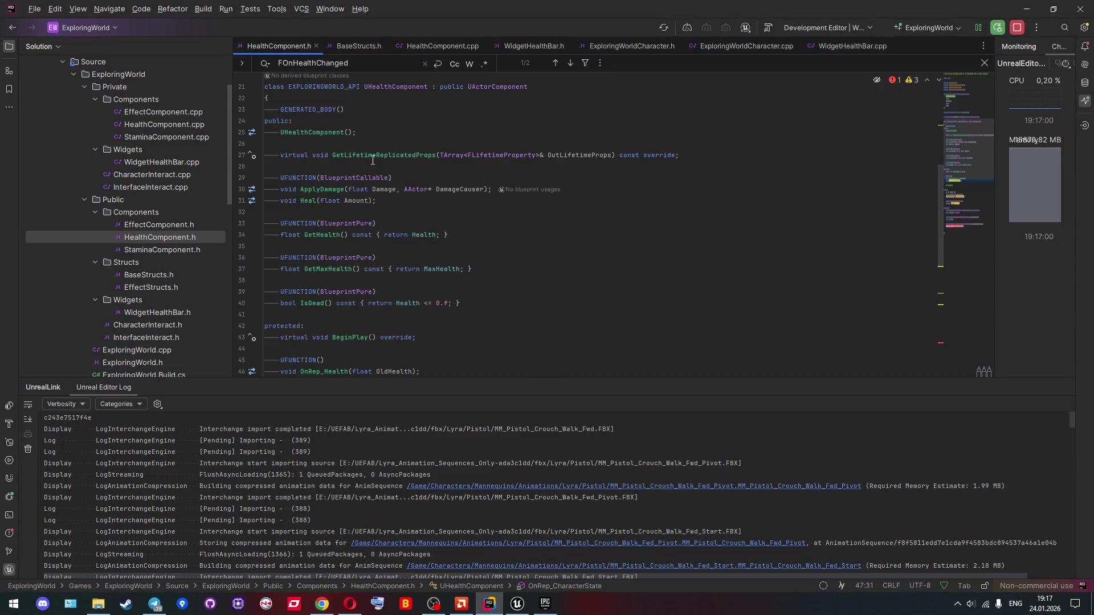
pyautogui.scroll(-6, 372, 161)
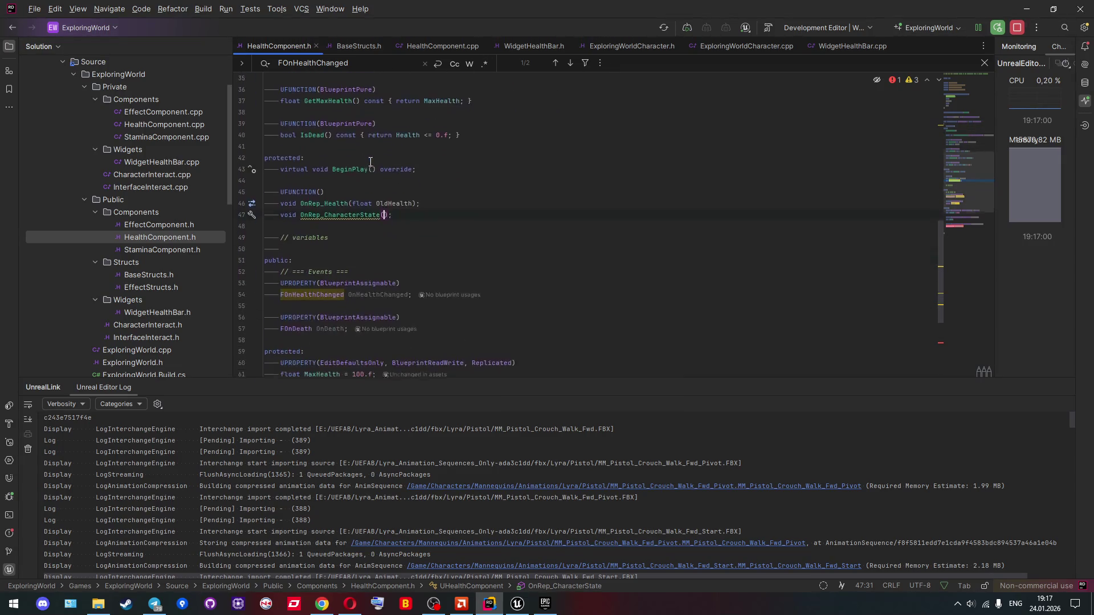
pyautogui.scroll(1, 365, 158)
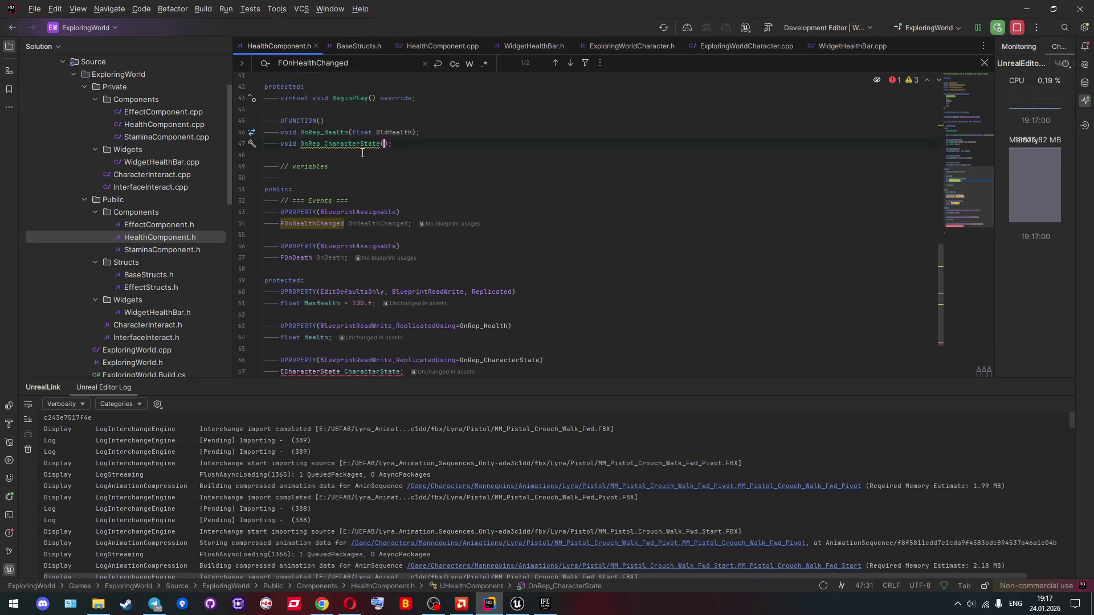
pyautogui.click(361, 144)
pyautogui.hotkey('alt', 'Return')
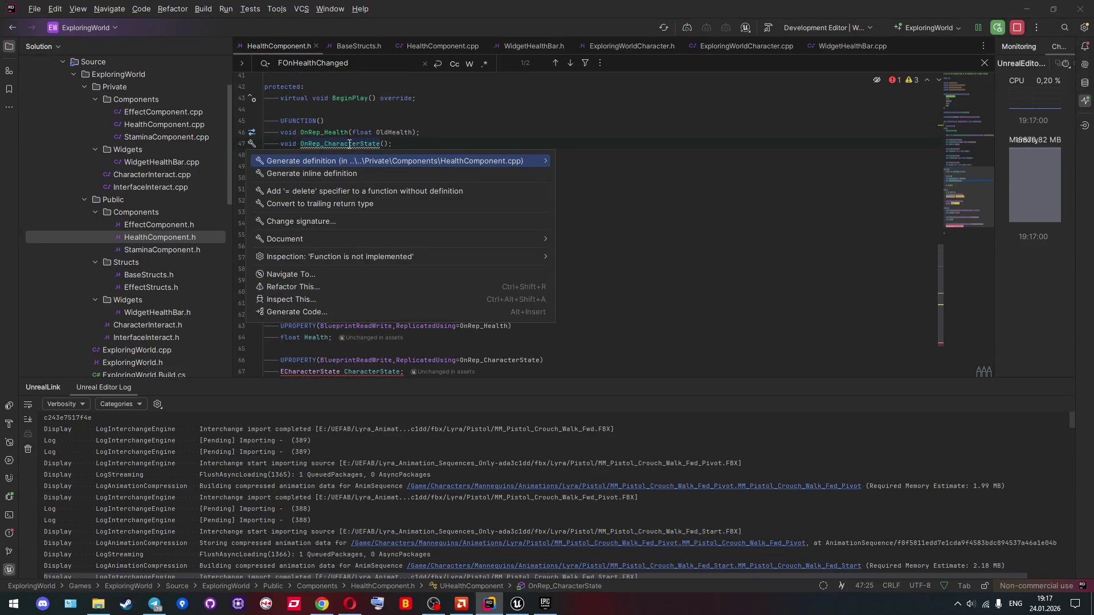
pyautogui.press('Escape')
pyautogui.click(435, 133)
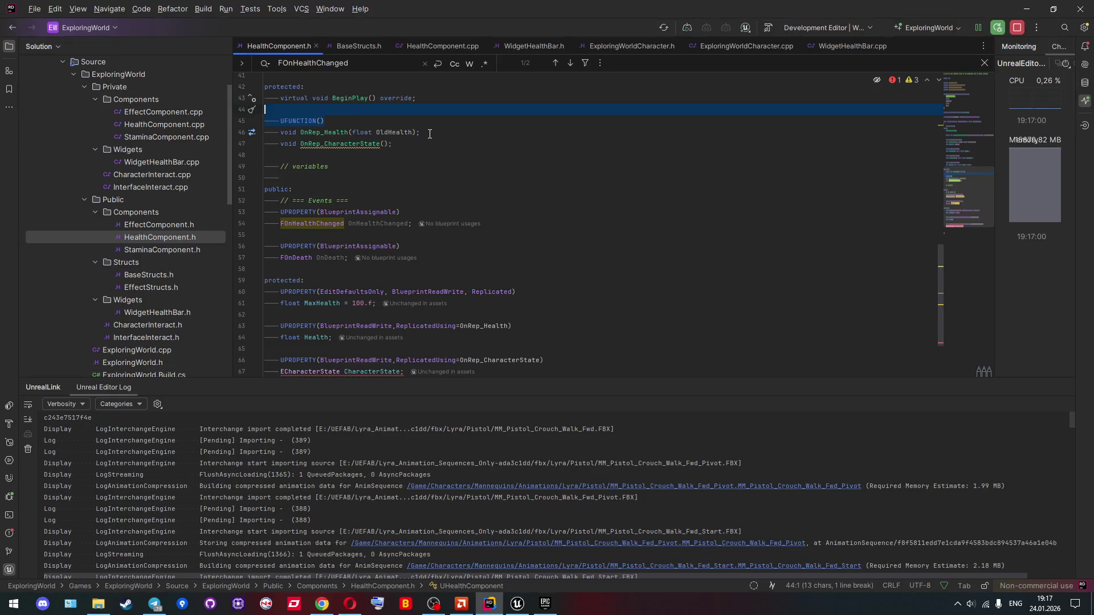
pyautogui.press('Return')
pyautogui.write('UFUNCTION()')
pyautogui.click(365, 154)
pyautogui.hotkey('alt', 'Return')
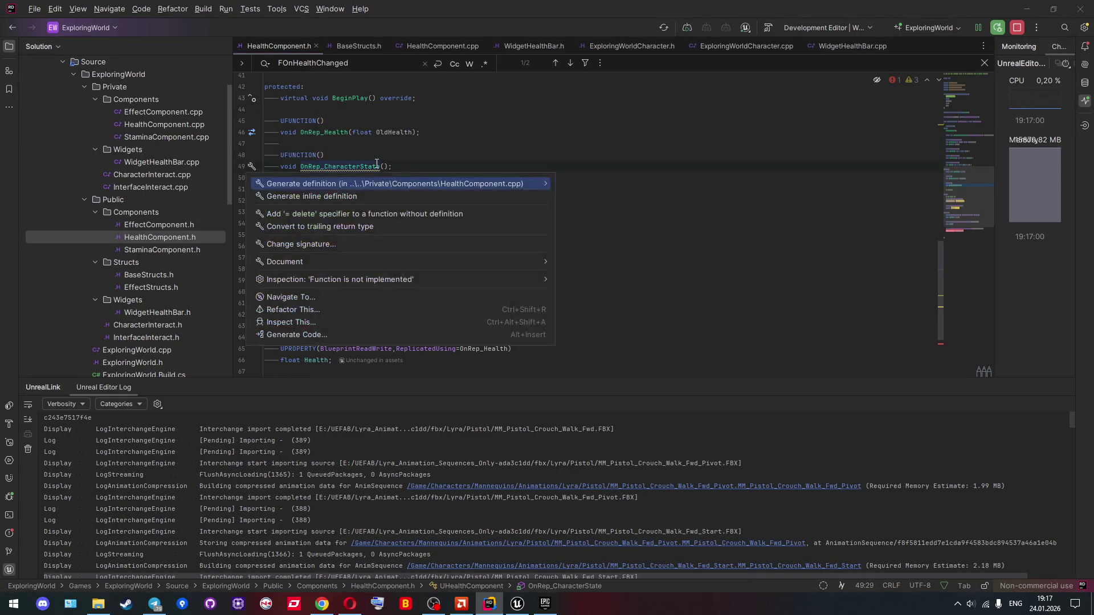
pyautogui.press('Return')
pyautogui.press('Return')
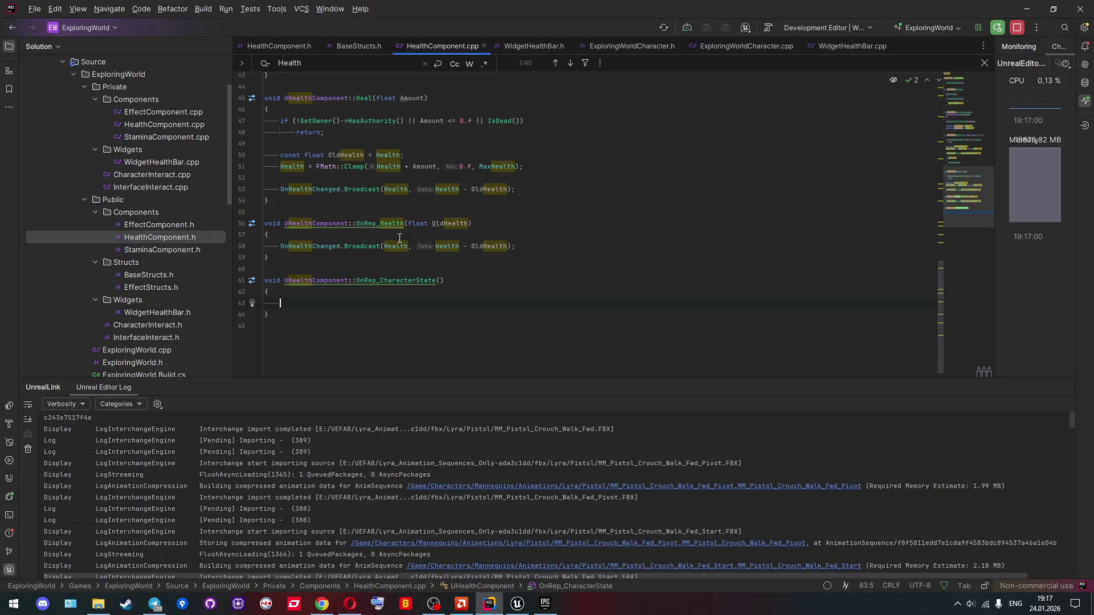
pyautogui.scroll(3, 399, 238)
pyautogui.scroll(-3, 399, 238)
pyautogui.click(383, 280)
pyautogui.moveTo(382, 280); pyautogui.dragTo(436, 281)
pyautogui.hotkey('ctrl', 'c')
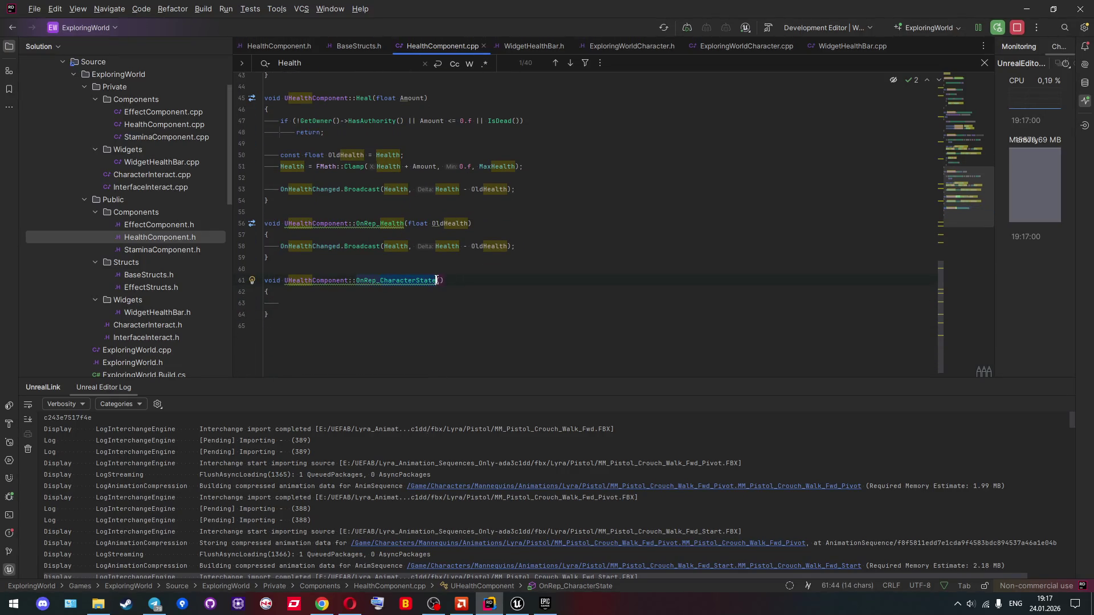
pyautogui.scroll(3, 436, 279)
pyautogui.scroll(10, 436, 279)
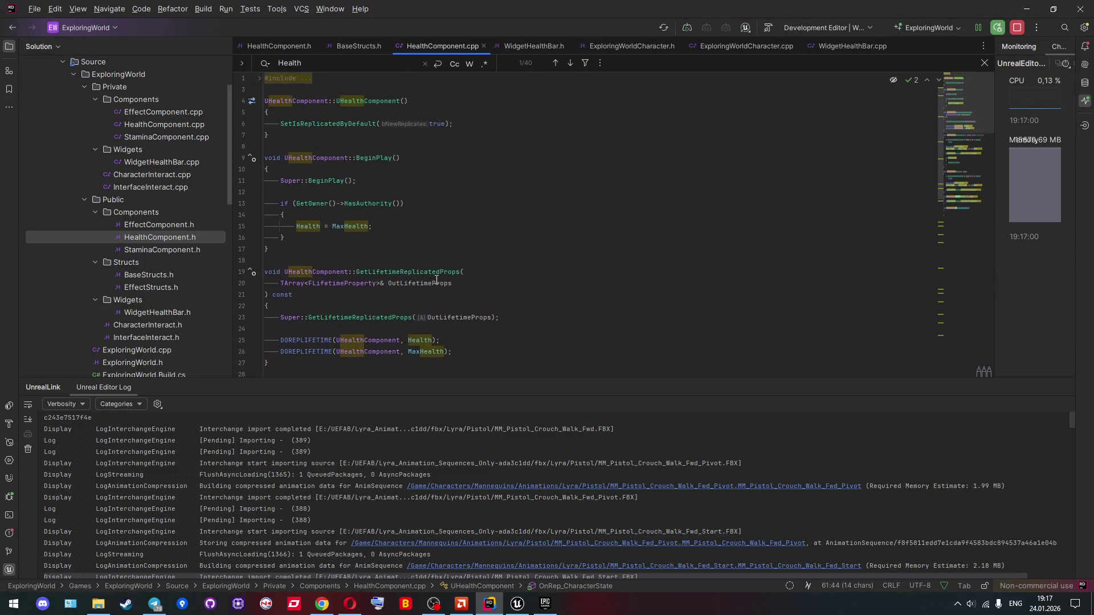
pyautogui.scroll(-3, 437, 280)
# Step: Duplicate the DOREPLIFETIME MaxHealth line and change it to replicate CharacterState
pyautogui.click(465, 244)
pyautogui.hotkey('ctrl', 'd')
pyautogui.scroll(-2, 444, 228)
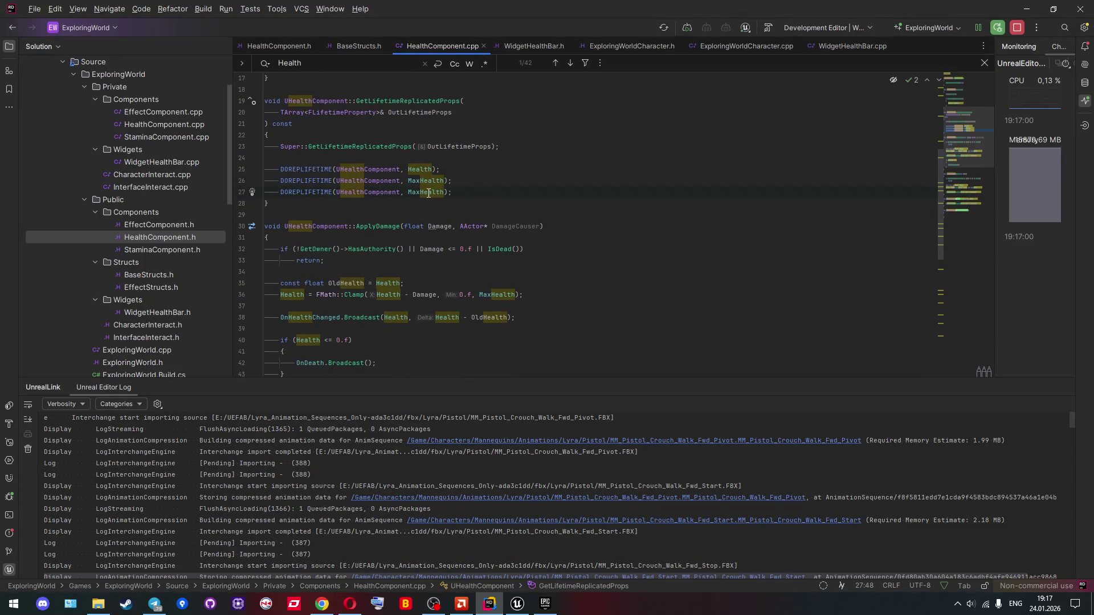
pyautogui.moveTo(429, 193)
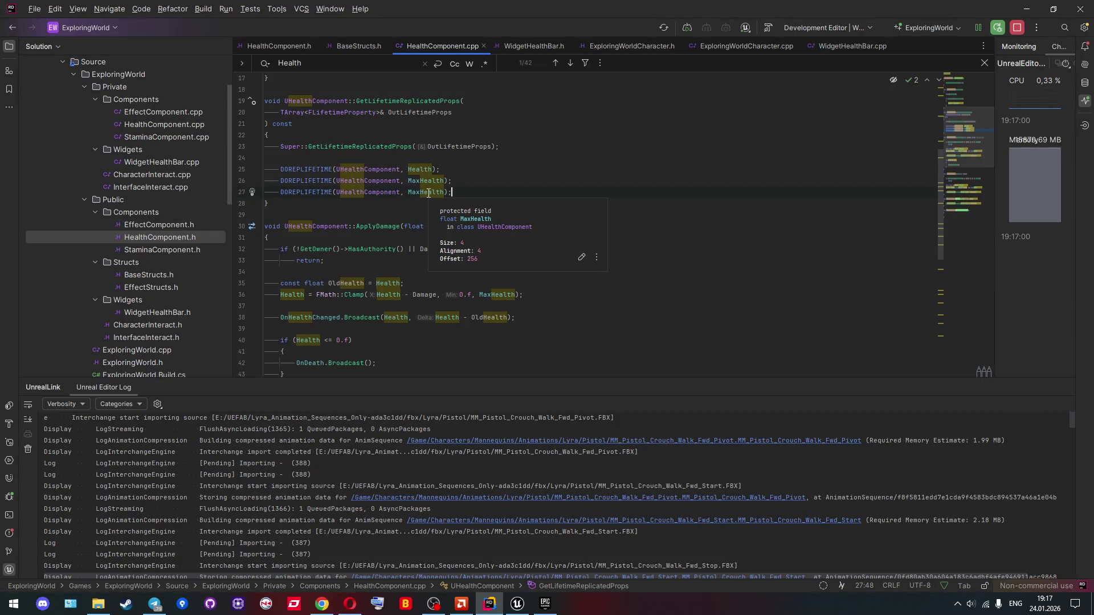
pyautogui.doubleClick(427, 193)
pyautogui.hotkey('ctrl', 'v')
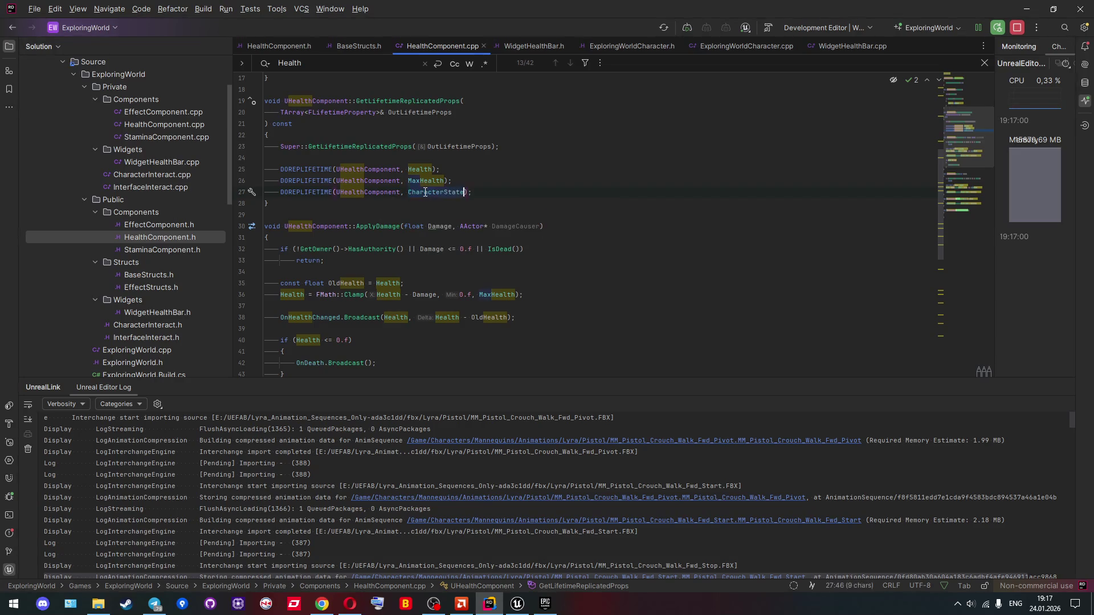
pyautogui.scroll(-9, 422, 193)
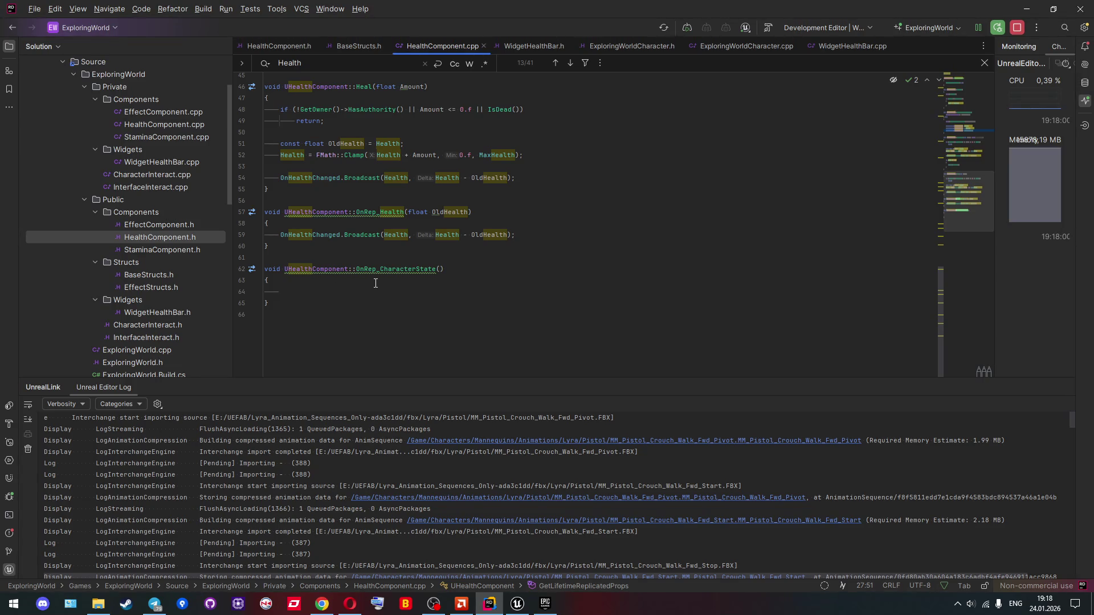
# Step: Open BaseStructs.h and search all files for ECharacterState usages
pyautogui.keyDown('ctrl'); pyautogui.click(388, 269); pyautogui.keyUp('ctrl')
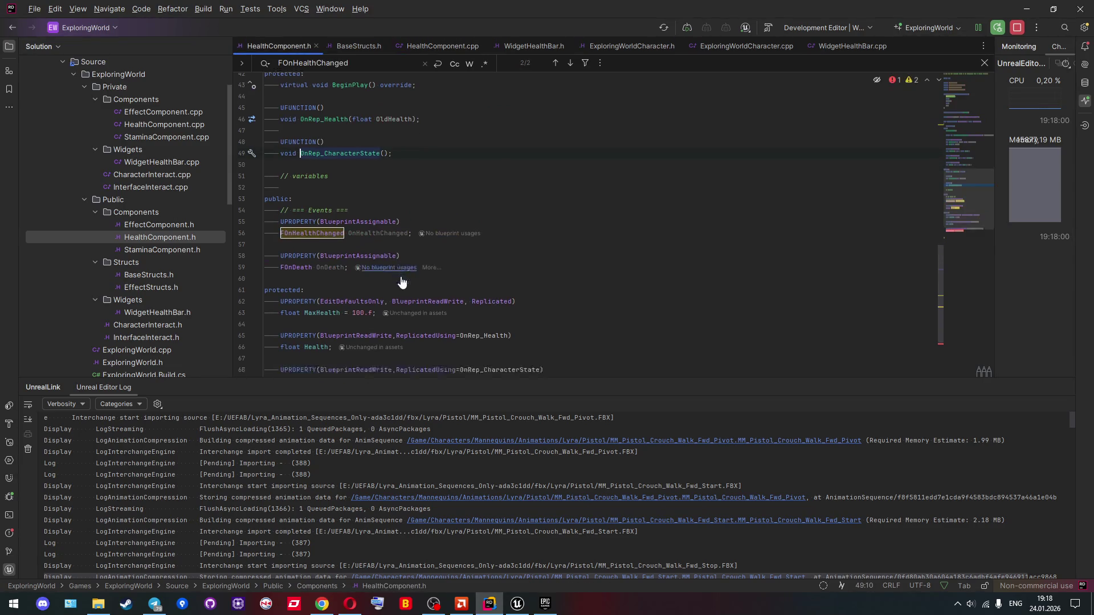
pyautogui.scroll(-3, 402, 280)
pyautogui.moveTo(391, 284)
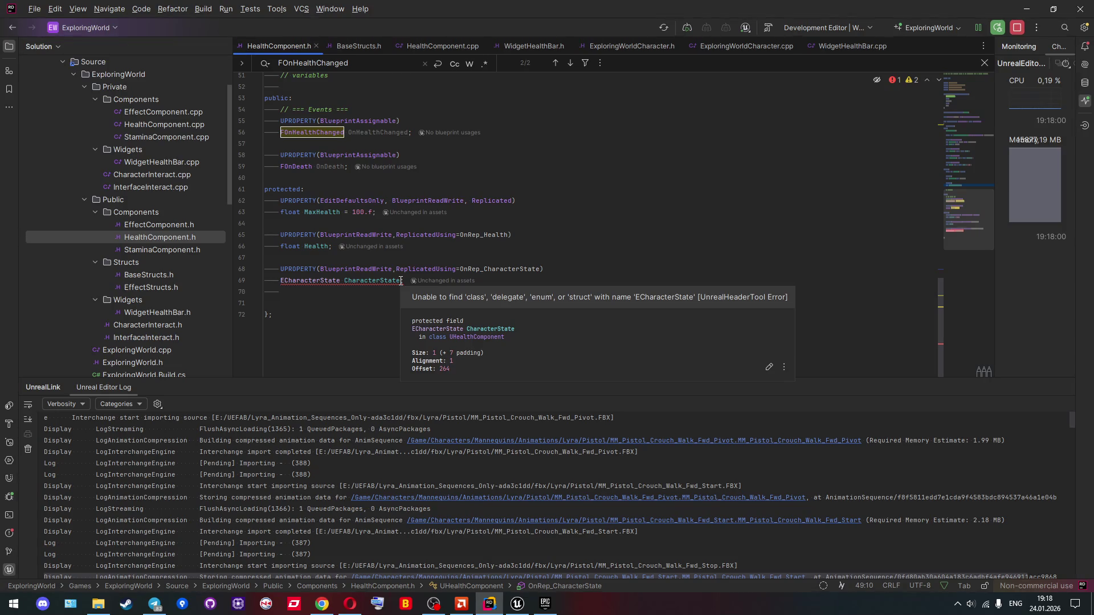
pyautogui.doubleClick(335, 281)
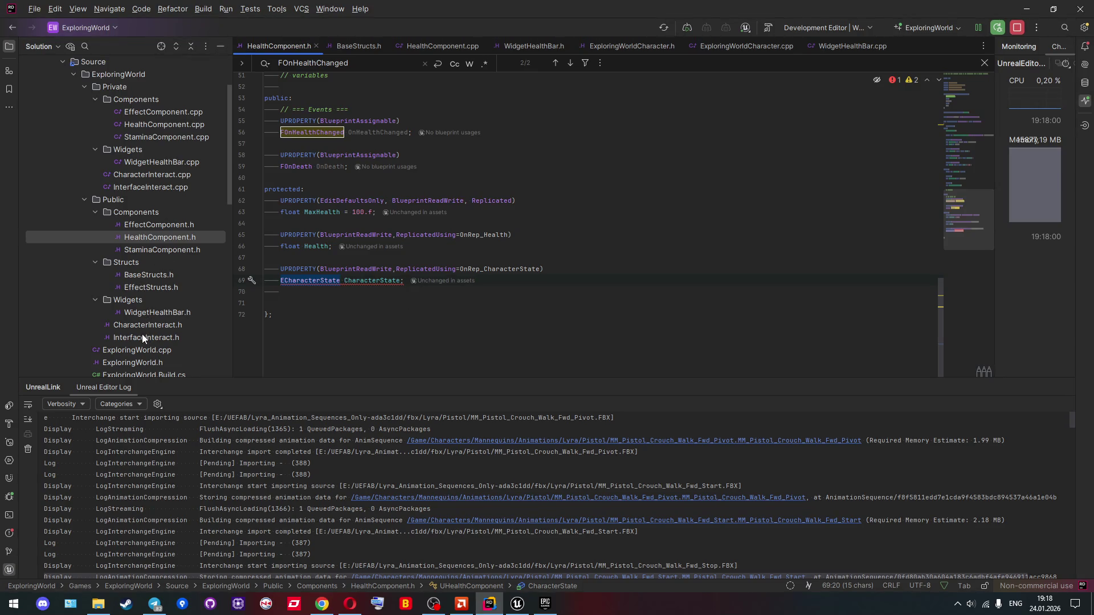
pyautogui.doubleClick(138, 276)
pyautogui.press('Escape')
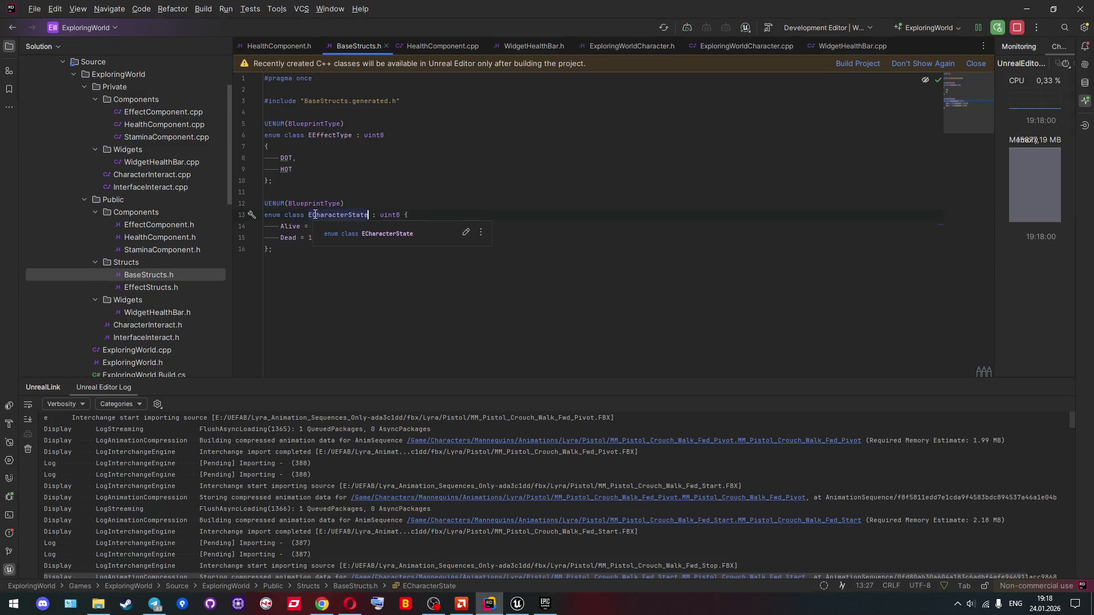
pyautogui.doubleClick(317, 215)
pyautogui.hotkey('ctrl', 'shift', 'f')
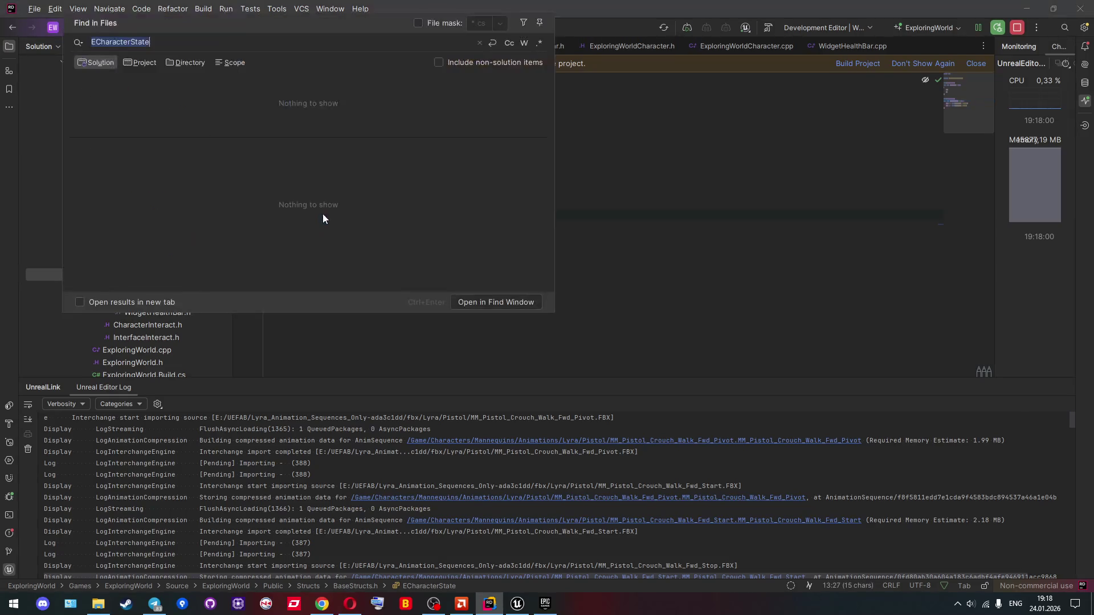
pyautogui.scroll(-5, 331, 104)
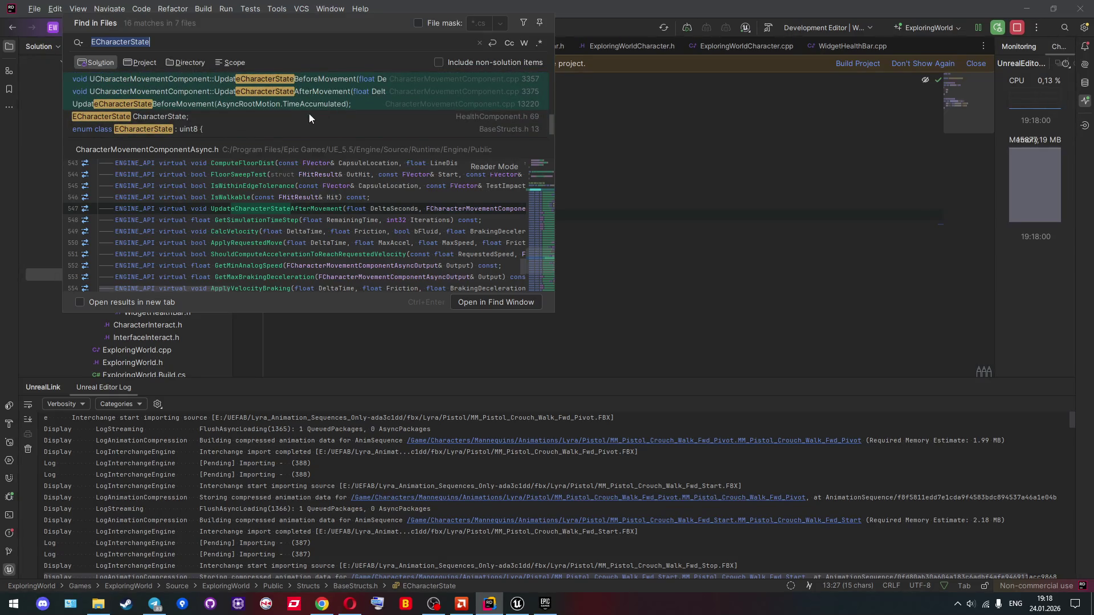
pyautogui.scroll(2, 305, 121)
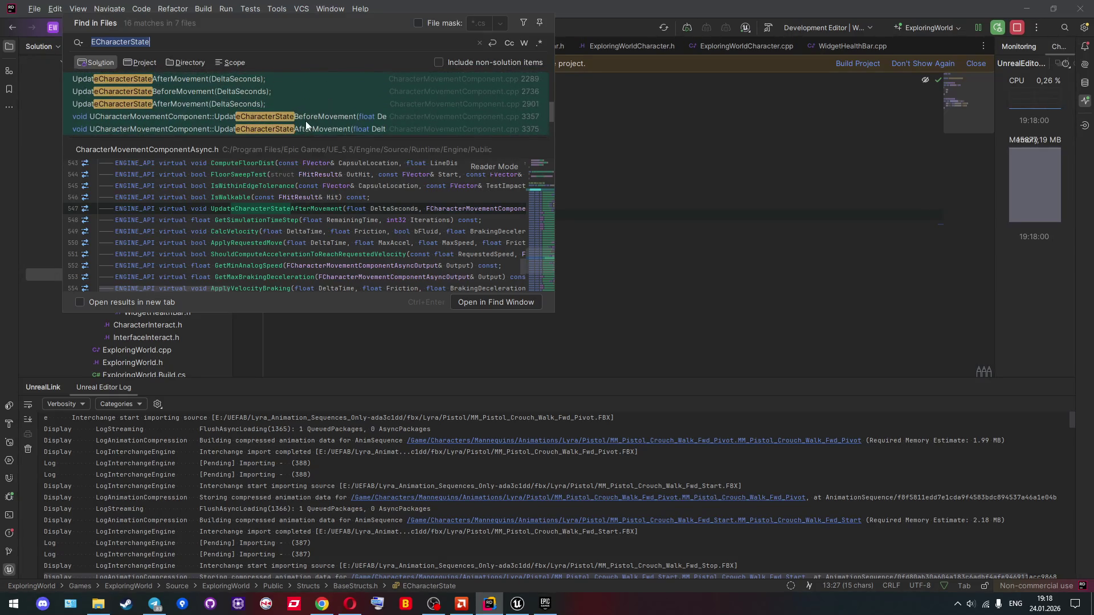
pyautogui.scroll(2, 306, 121)
pyautogui.scroll(2, 306, 121)
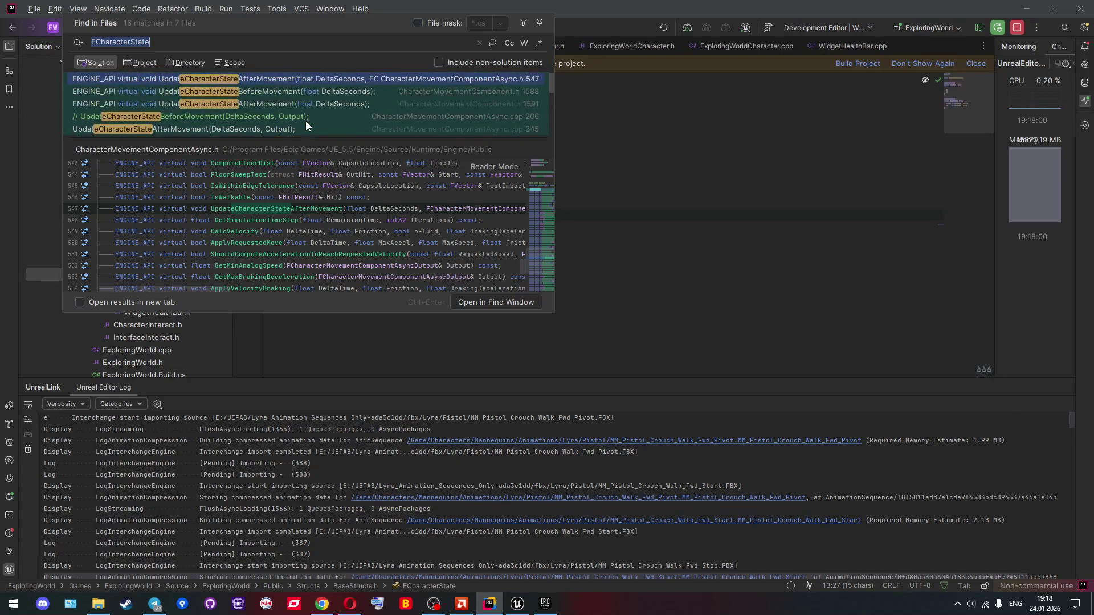
pyautogui.press('Escape')
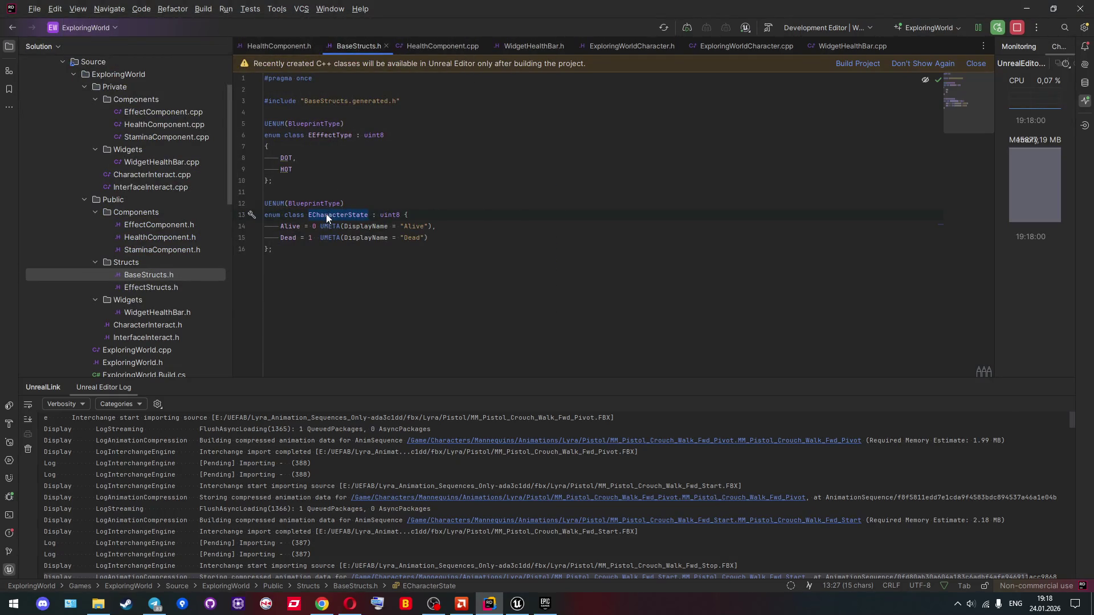
# Step: Delete the EEffectType enum block from BaseStructs.h, then return to HealthComponent.h
pyautogui.click(326, 214)
pyautogui.moveTo(322, 213)
pyautogui.moveTo(279, 192); pyautogui.dragTo(279, 114)
pyautogui.press('BackSpace')
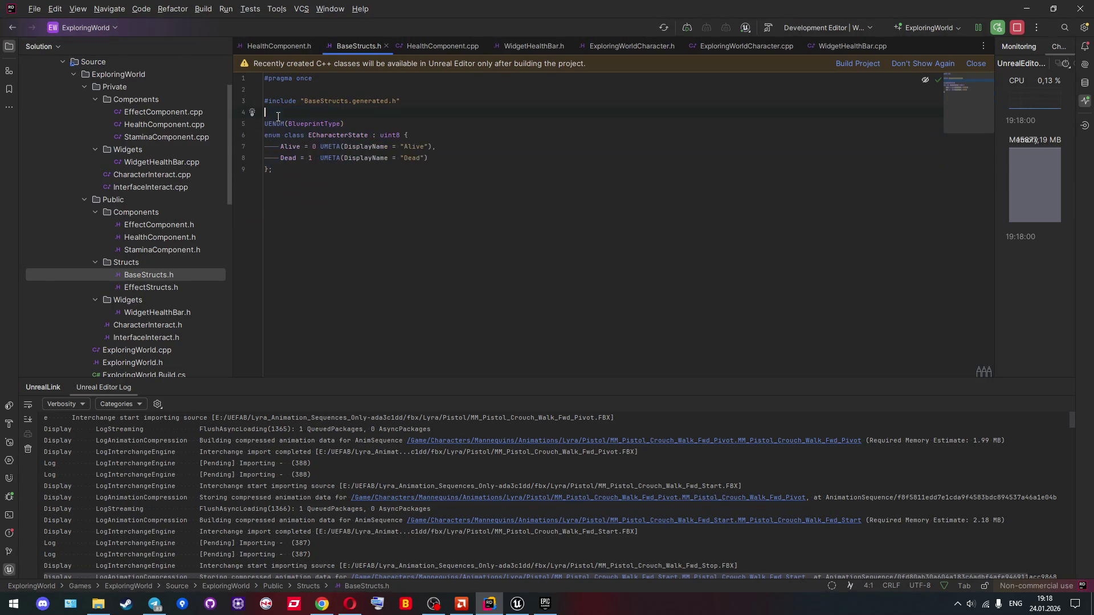
pyautogui.doubleClick(148, 237)
# Step: Delete the stray blank lines around the CharacterState field in HealthComponent.h
pyautogui.click(385, 298)
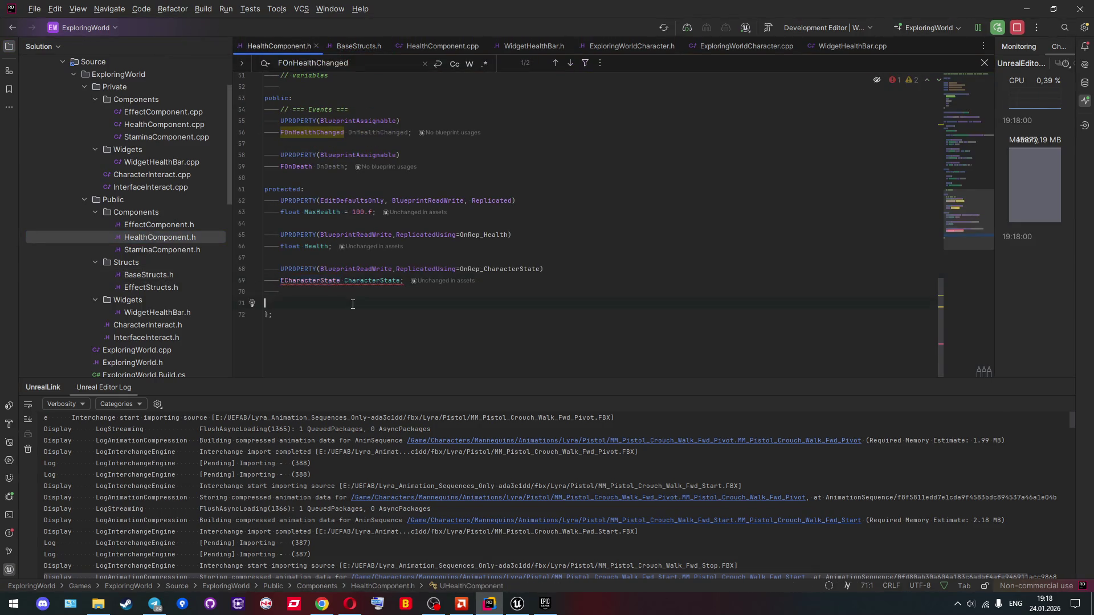
pyautogui.moveTo(414, 299); pyautogui.dragTo(433, 291)
pyautogui.press('BackSpace')
pyautogui.keyDown('shift'); pyautogui.click(453, 293); pyautogui.keyUp('shift')
pyautogui.press('BackSpace')
# Step: Default CharacterState to ECharacterState::Alive using the autocomplete suggestion
pyautogui.press('Left')
pyautogui.write('= E')
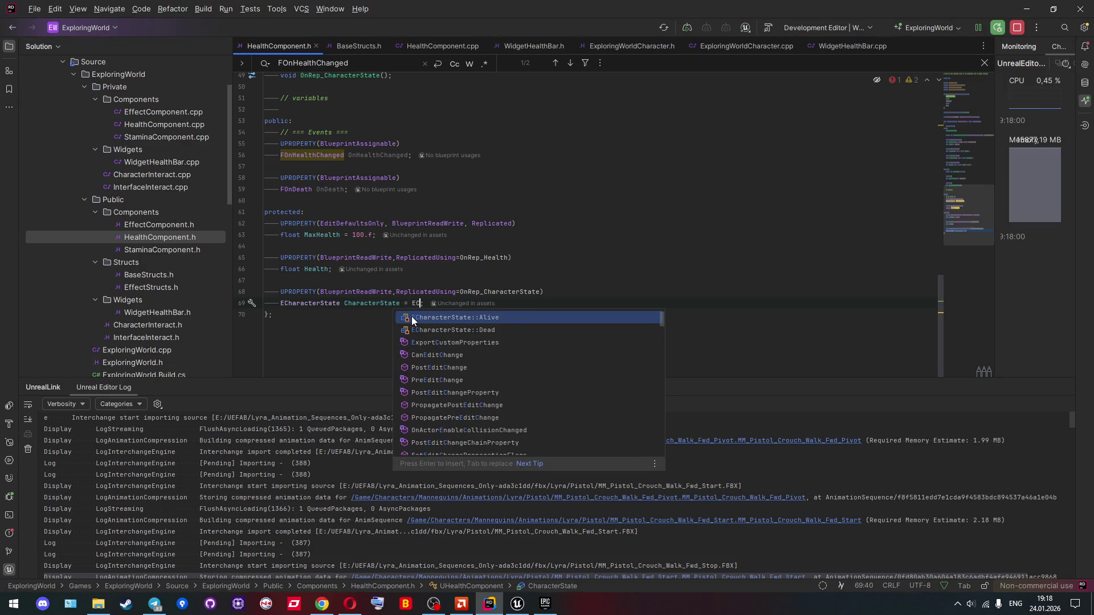
pyautogui.press('Return')
# Step: Try '&' and '*' after ECharacterState, remove them, then select CharacterState to find its uses
pyautogui.press('Up')
pyautogui.press('Up')
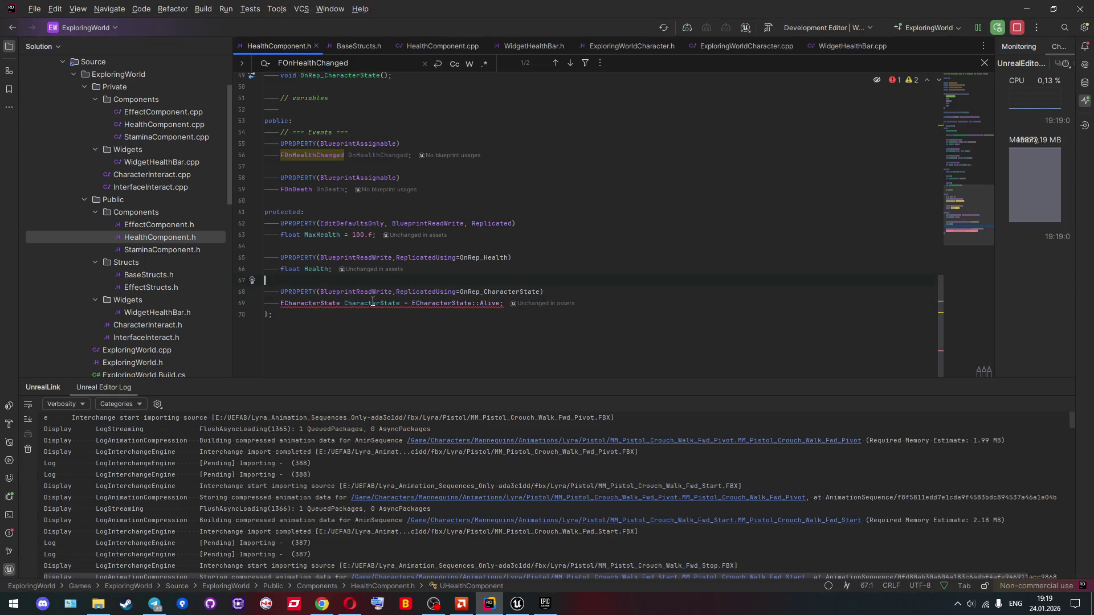
pyautogui.press('Down')
pyautogui.press('Down')
pyautogui.hotkey('ctrl', 'Right')
pyautogui.write('&')
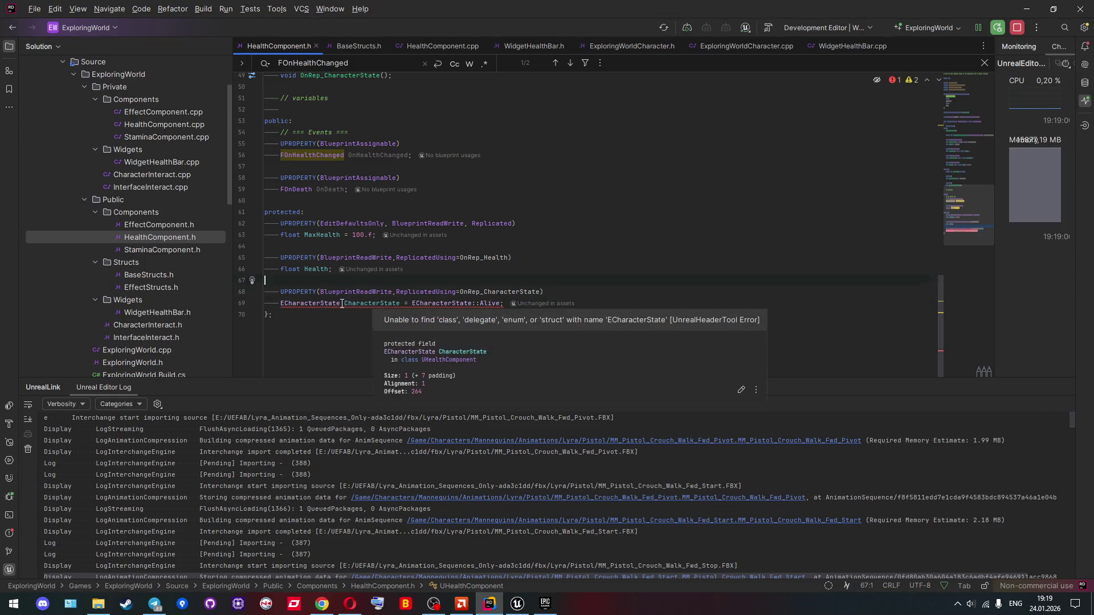
pyautogui.press('BackSpace')
pyautogui.write('*')
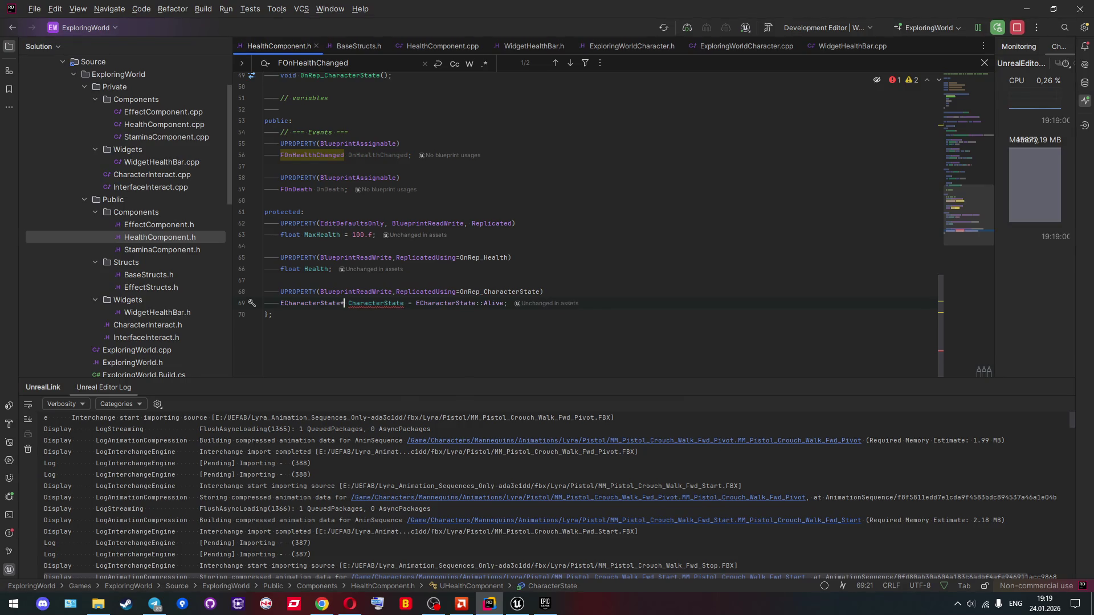
pyautogui.click(485, 274)
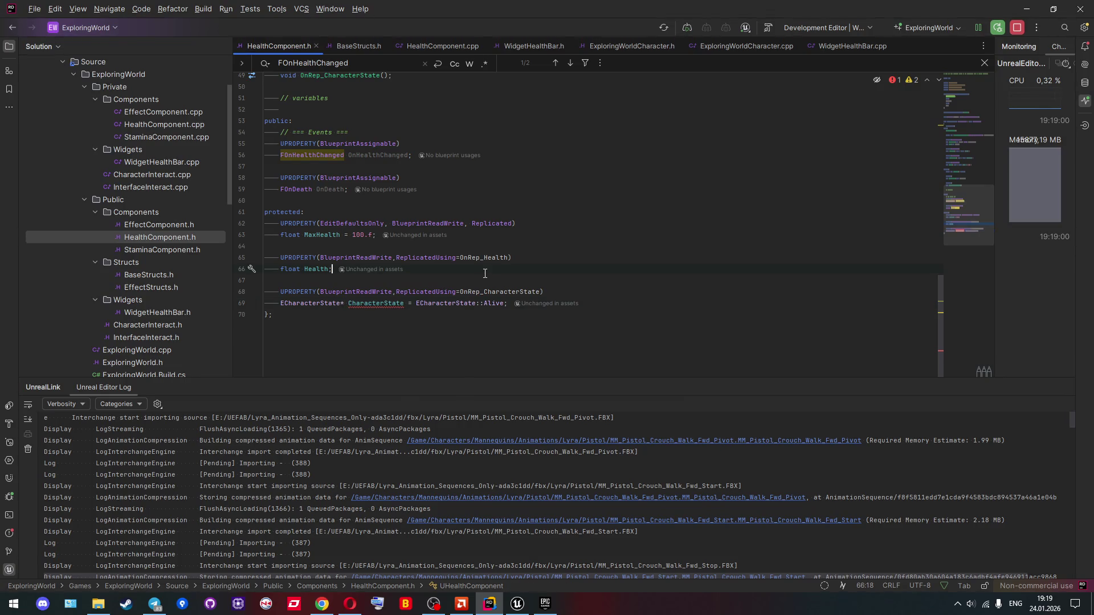
pyautogui.click(342, 305)
pyautogui.press('Delete')
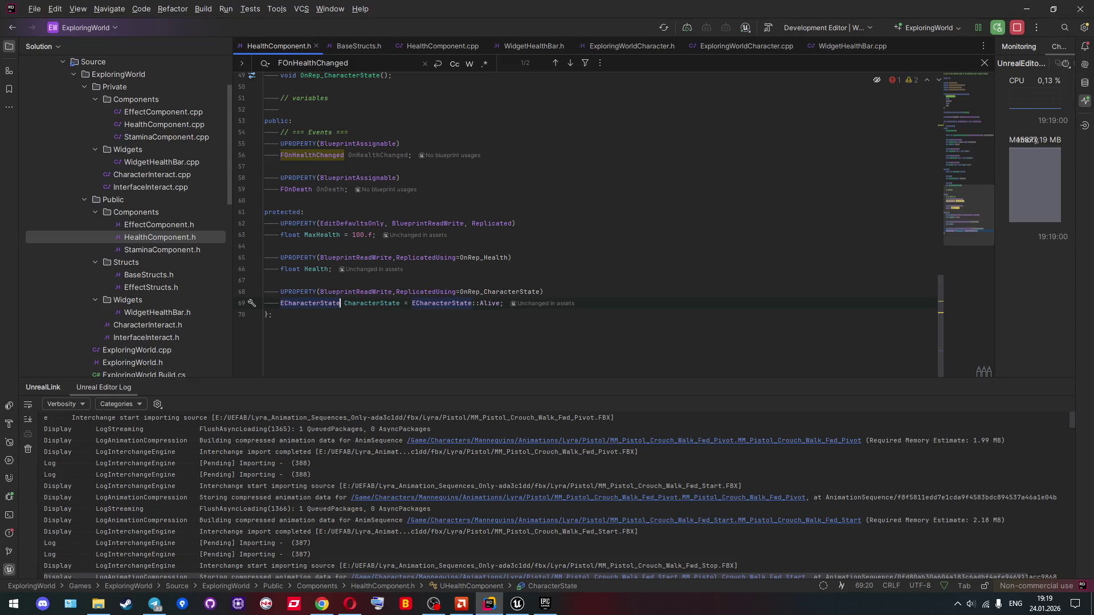
pyautogui.moveTo(366, 303)
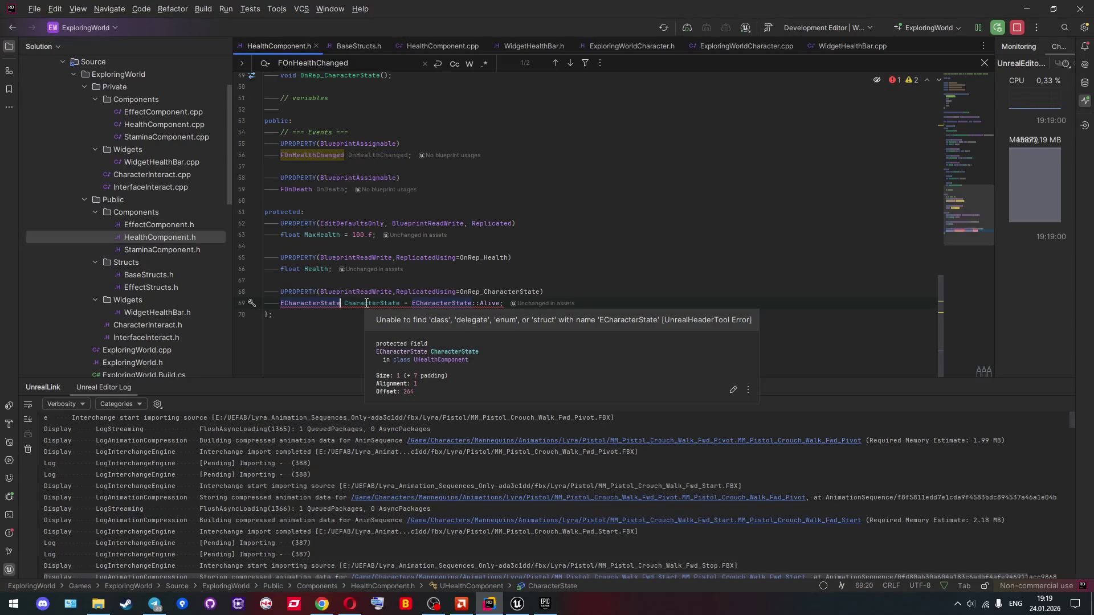
pyautogui.doubleClick(370, 303)
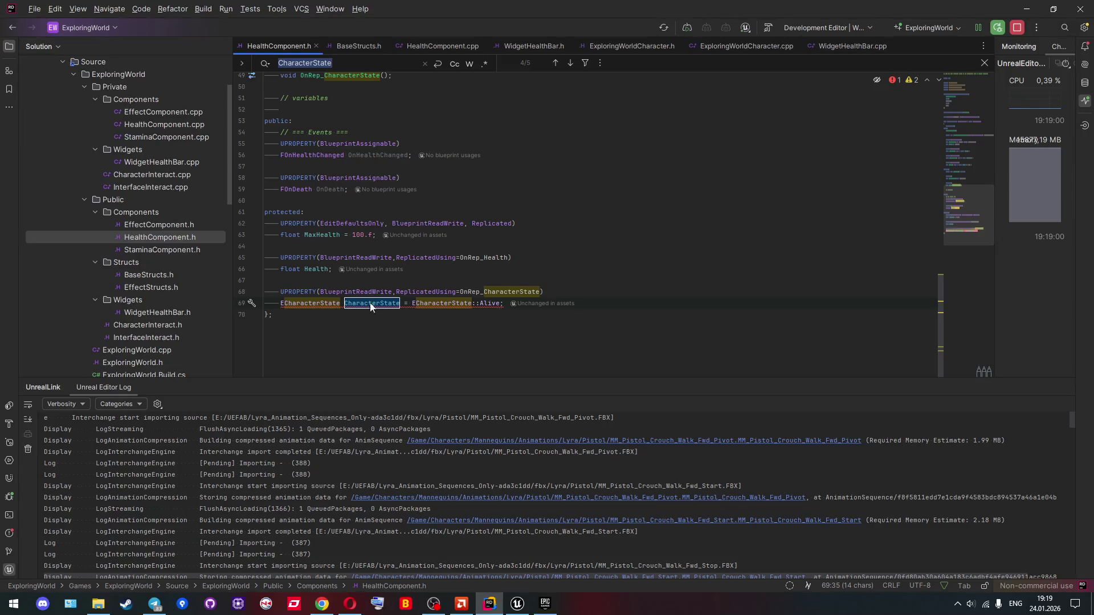
# Step: Step back through CharacterState matches to the OnRep_CharacterState declaration and review the header
pyautogui.click(557, 63)
pyautogui.click(558, 62)
pyautogui.click(557, 63)
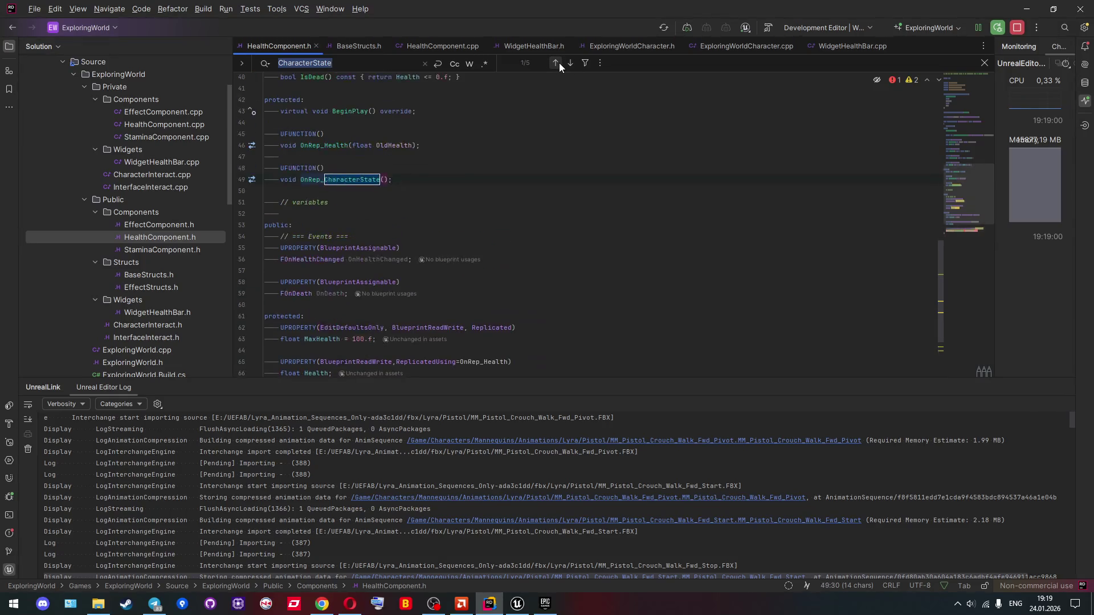
pyautogui.scroll(2, 440, 181)
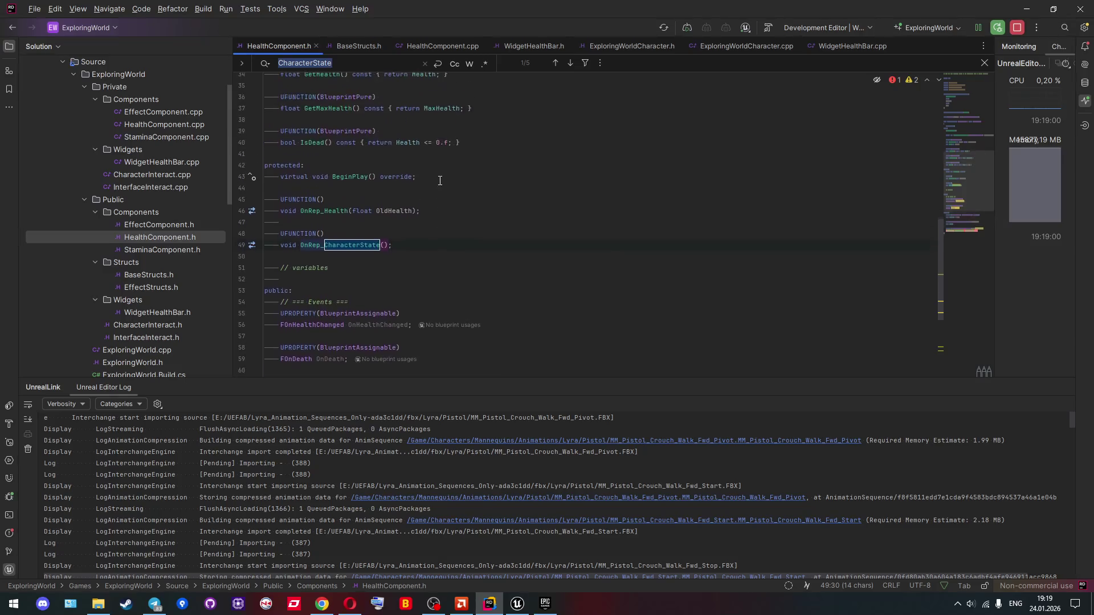
pyautogui.scroll(1, 441, 182)
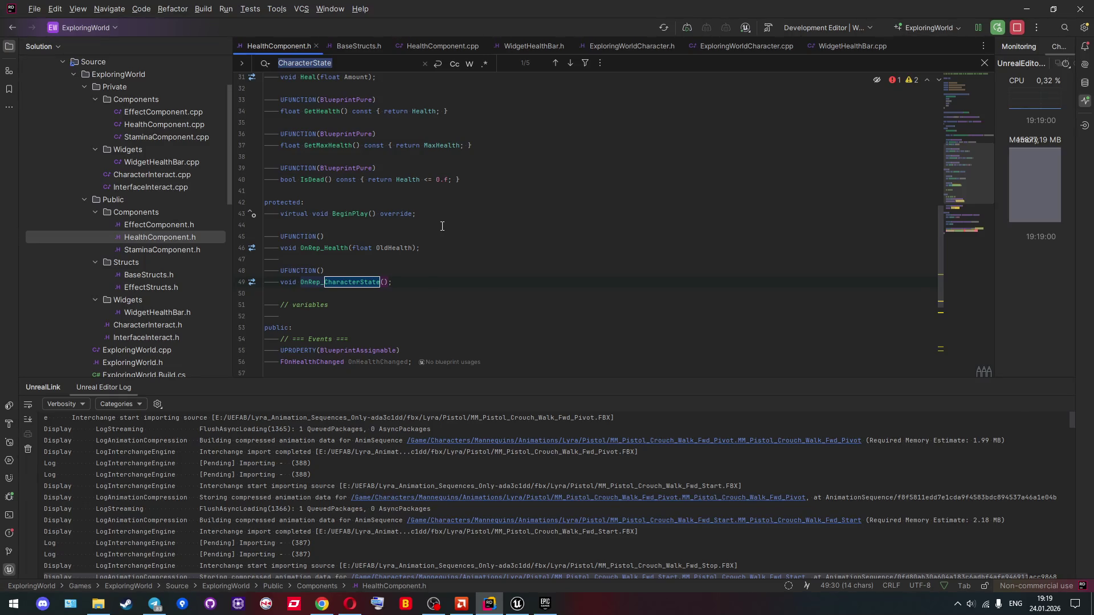
pyautogui.scroll(1, 442, 226)
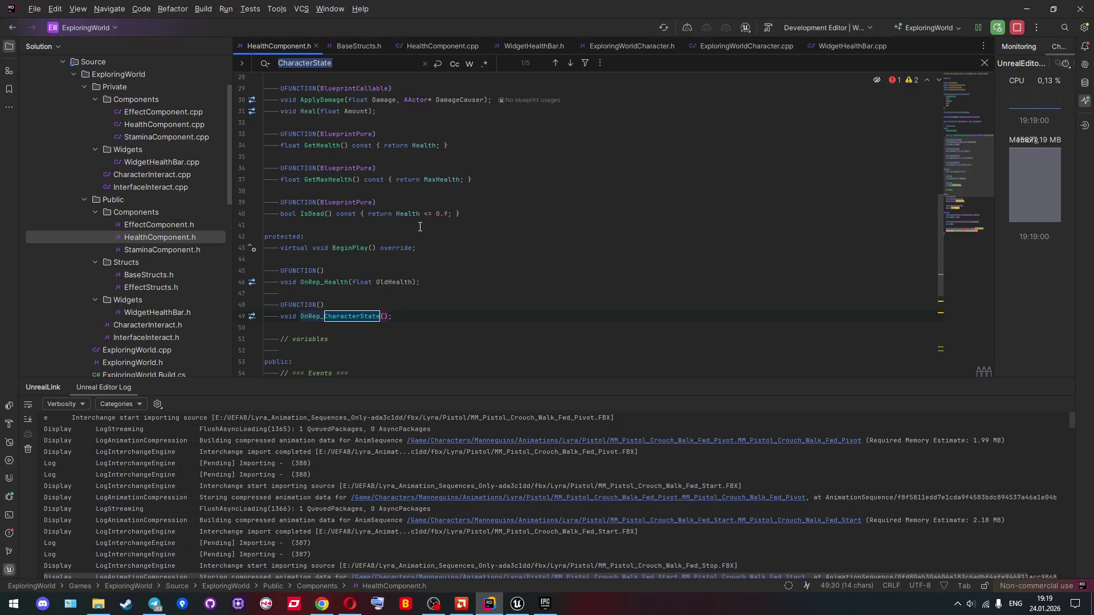
pyautogui.scroll(1, 420, 227)
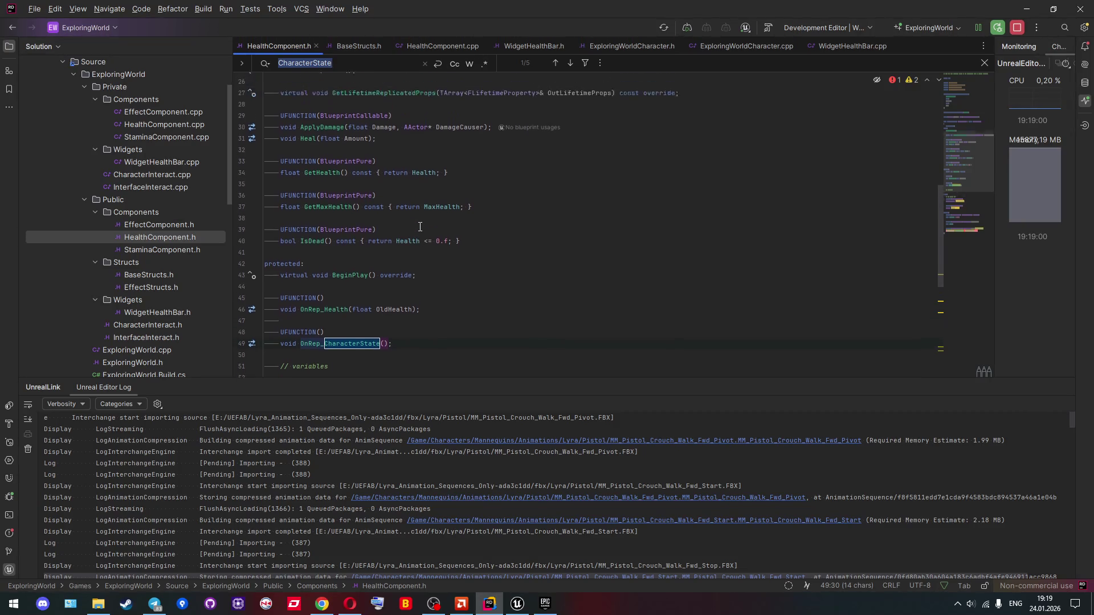
pyautogui.scroll(-8, 420, 227)
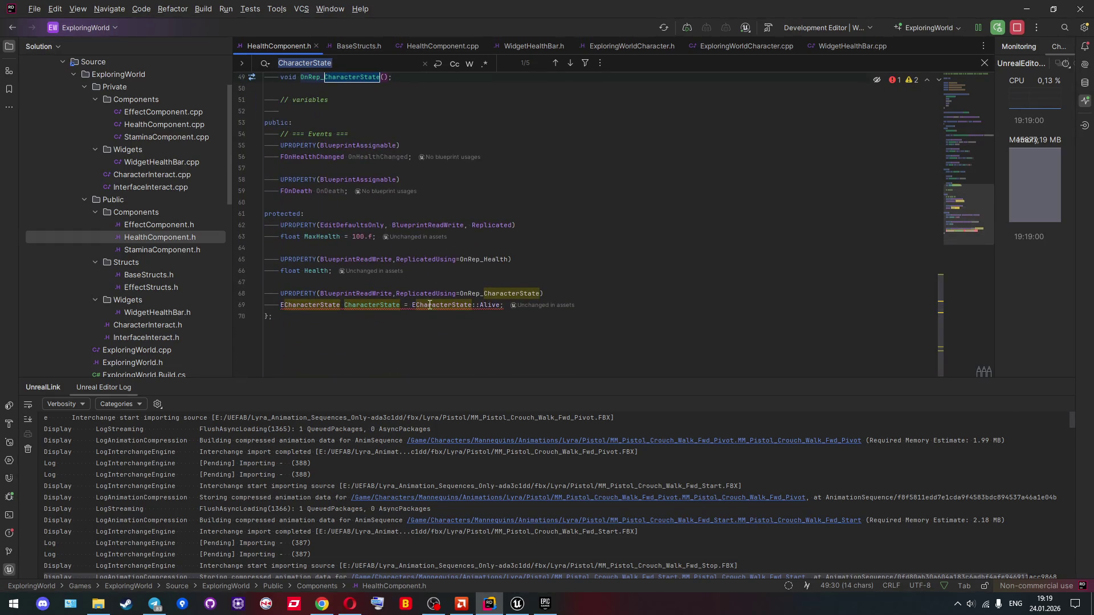
pyautogui.moveTo(429, 305)
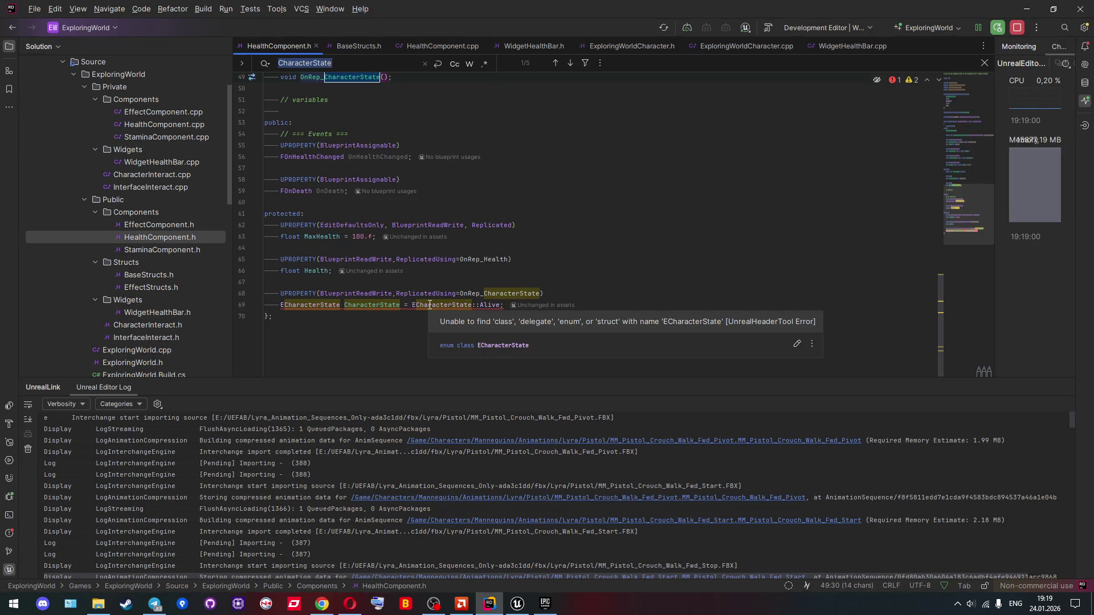
pyautogui.scroll(16, 429, 305)
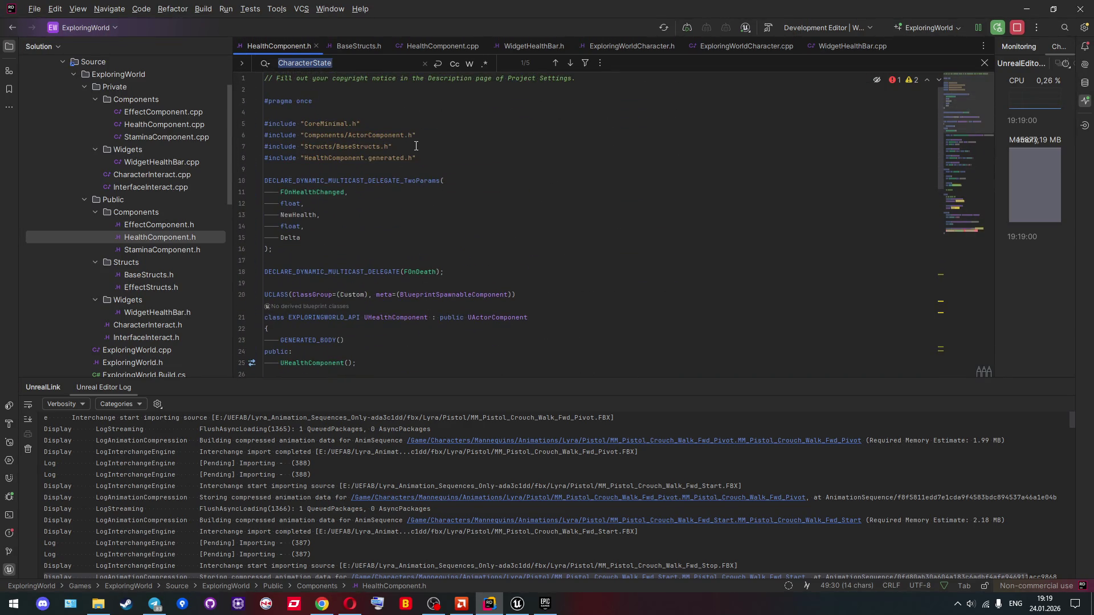
# Step: Remove the BaseStructs.h include and restore it through the ECharacterState quick fix
pyautogui.click(416, 146)
pyautogui.hotkey('shift', 'Home')
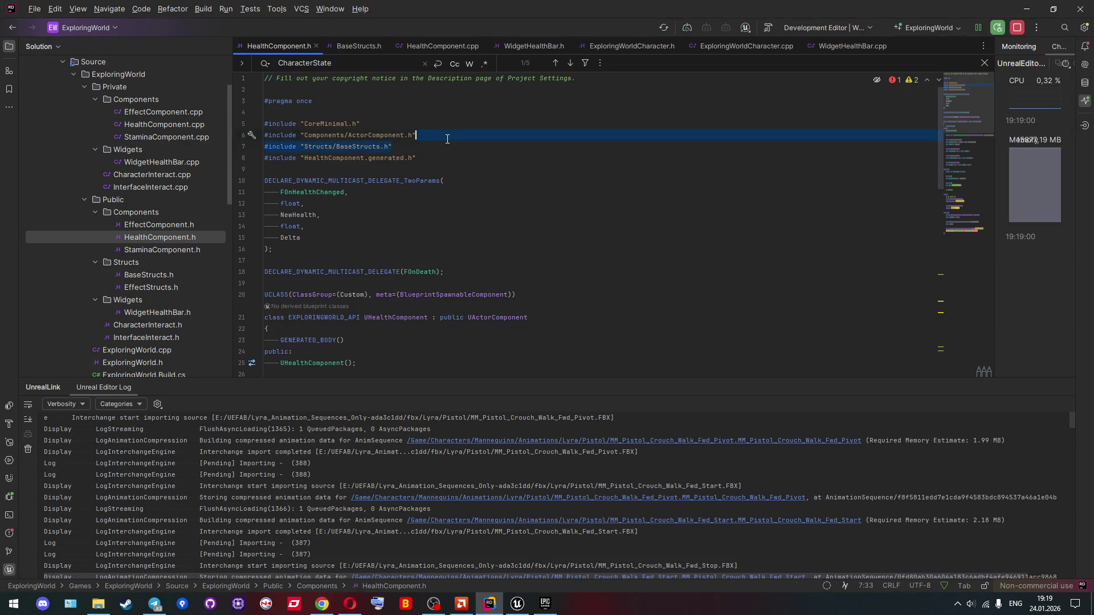
pyautogui.press('BackSpace')
pyautogui.press('BackSpace')
pyautogui.scroll(-16, 410, 293)
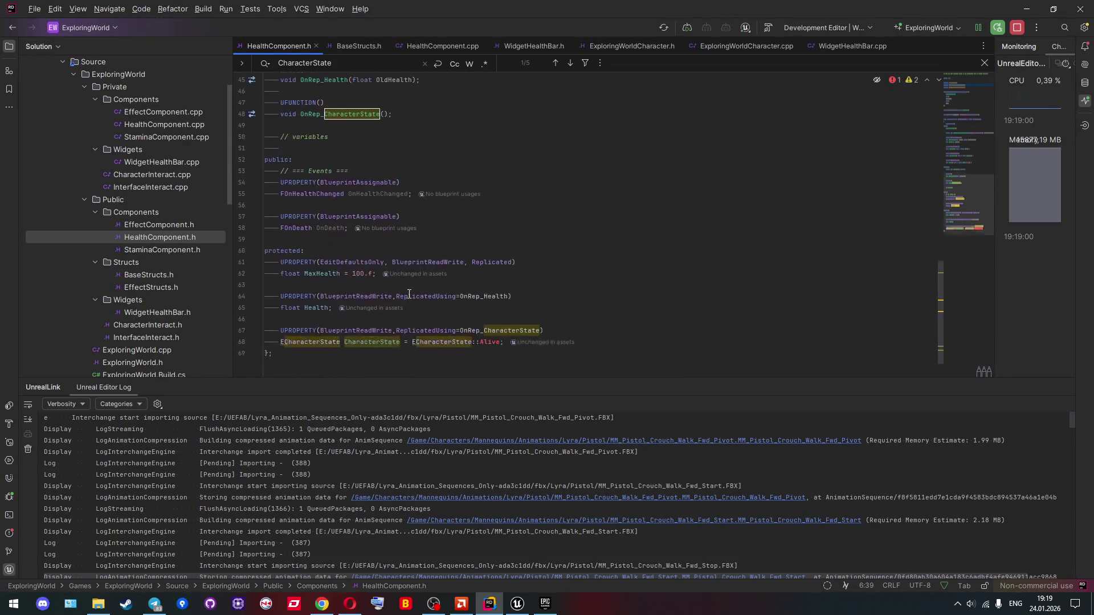
pyautogui.click(285, 304)
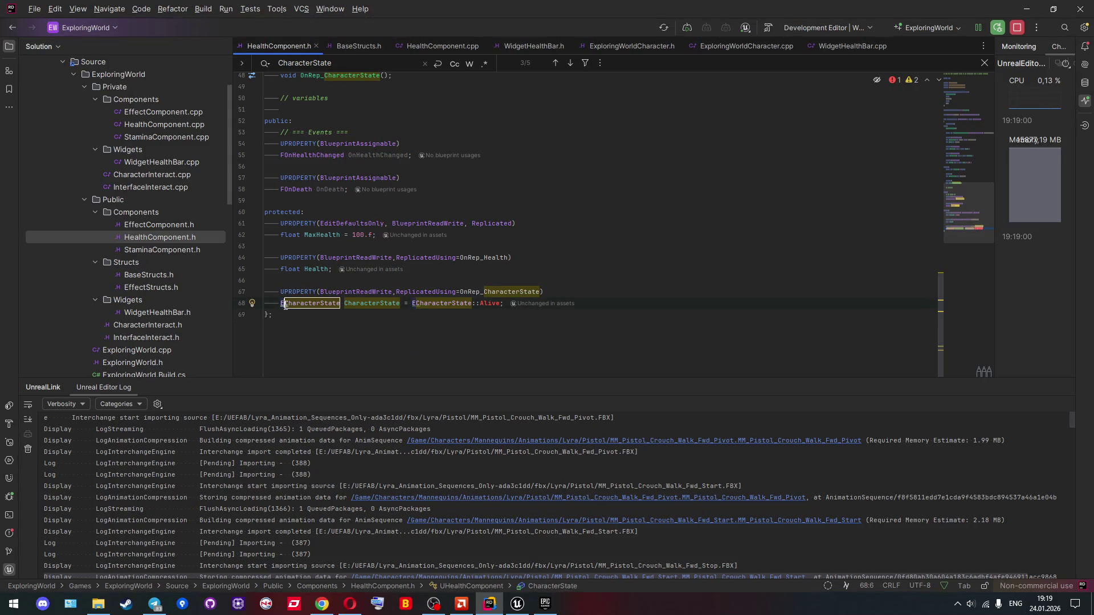
pyautogui.hotkey('alt', 'Return')
pyautogui.click(336, 333)
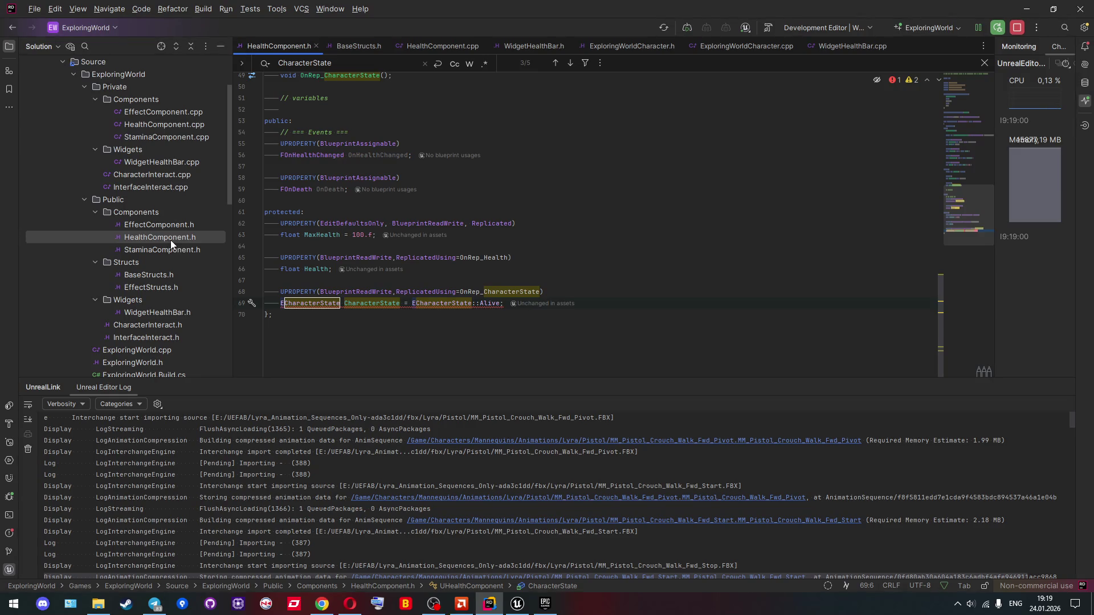
# Step: Inspect the include lines at the top of HealthComponent.cpp
pyautogui.doubleClick(171, 125)
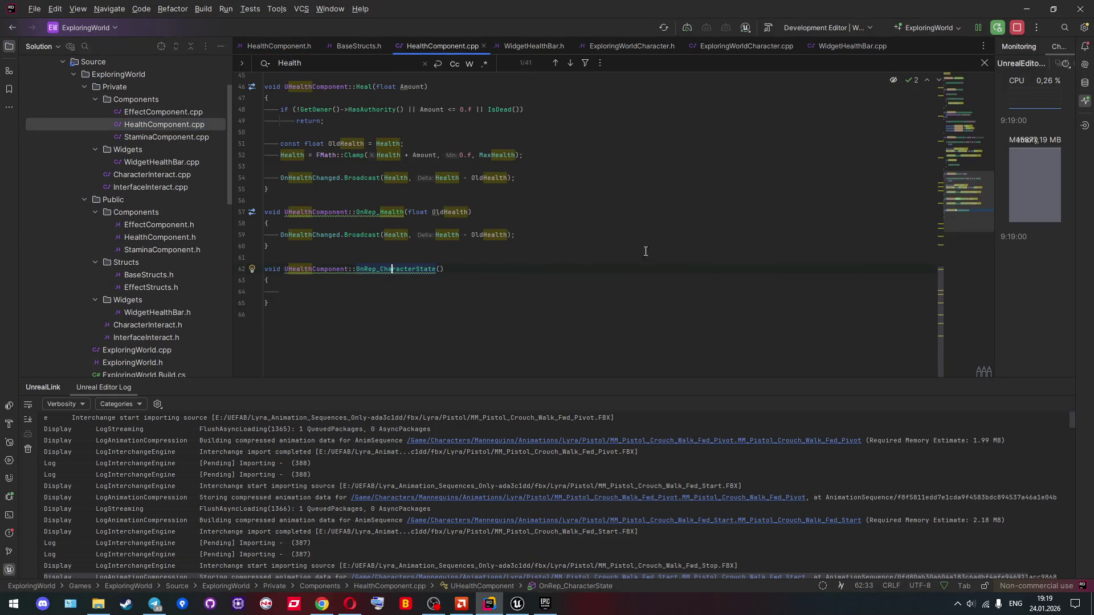
pyautogui.click(949, 97)
pyautogui.click(294, 79)
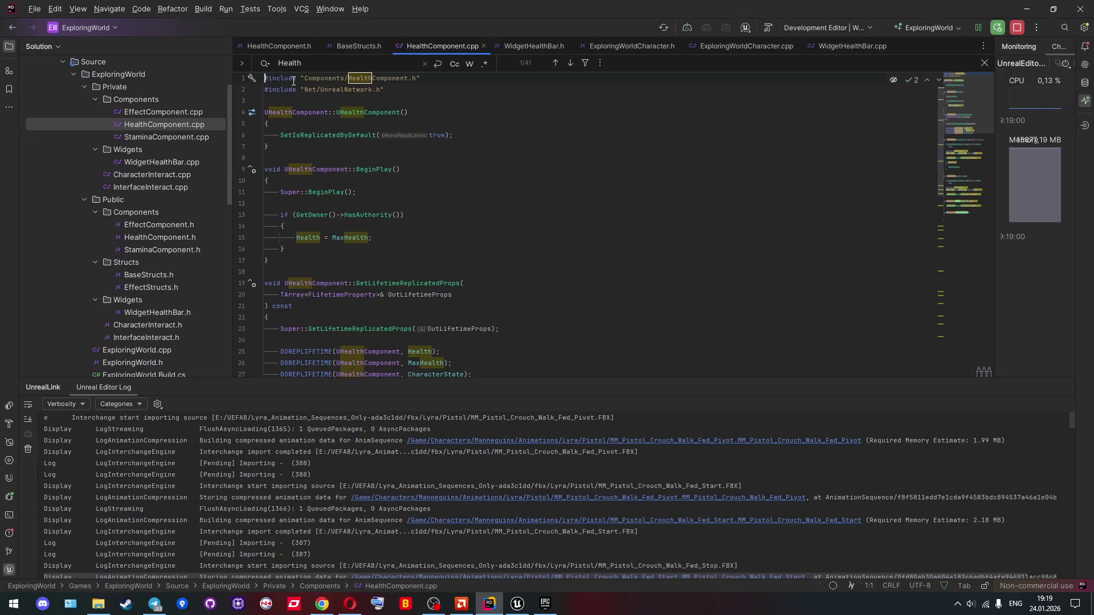
pyautogui.moveTo(392, 118)
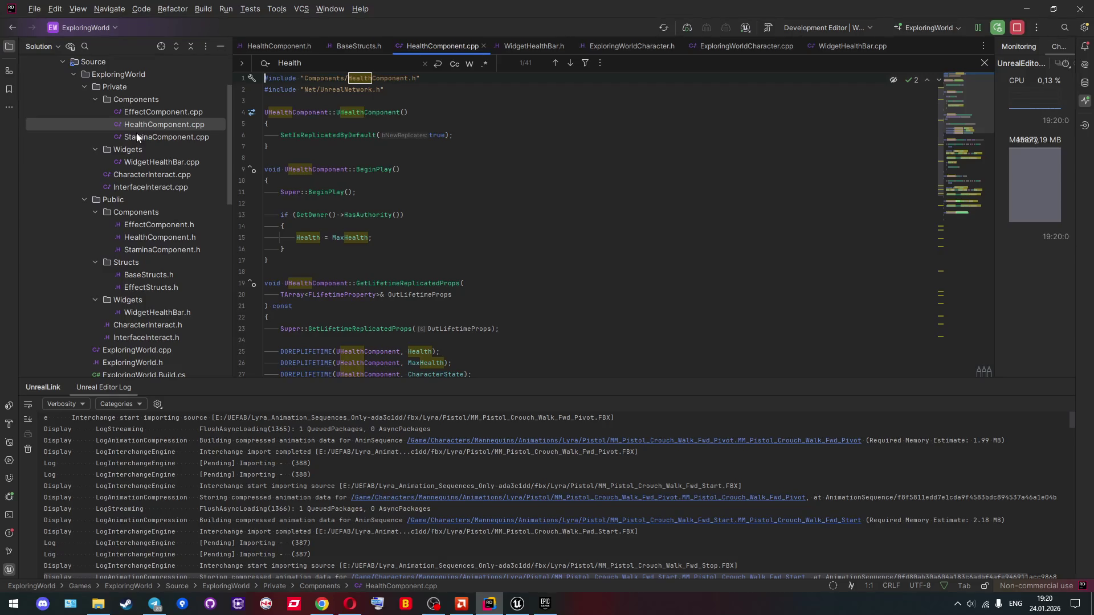
# Step: Compare StaminaComponent.h, EffectComponent.h and WidgetHealthBar.h, then jump to ECharacterState's declaration from HealthComponent.h
pyautogui.doubleClick(136, 233)
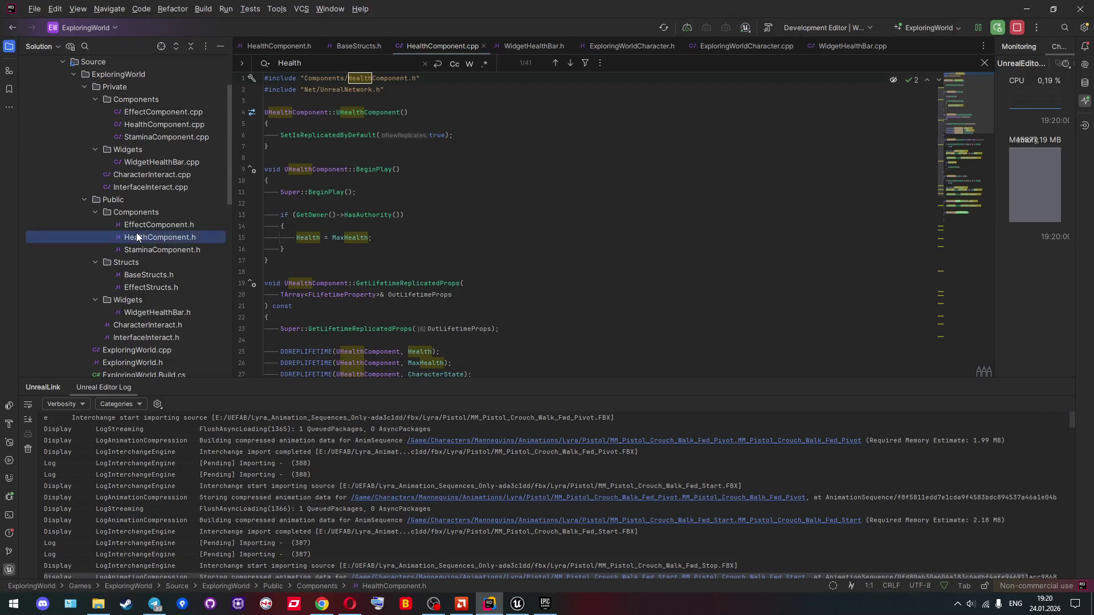
pyautogui.scroll(10, 323, 116)
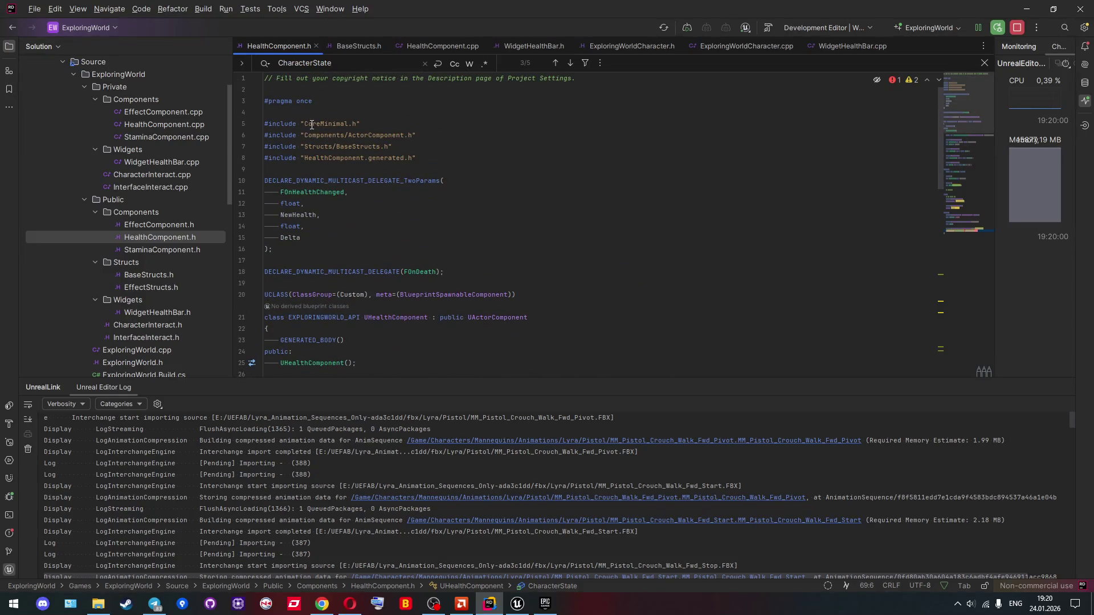
pyautogui.scroll(-10, 312, 124)
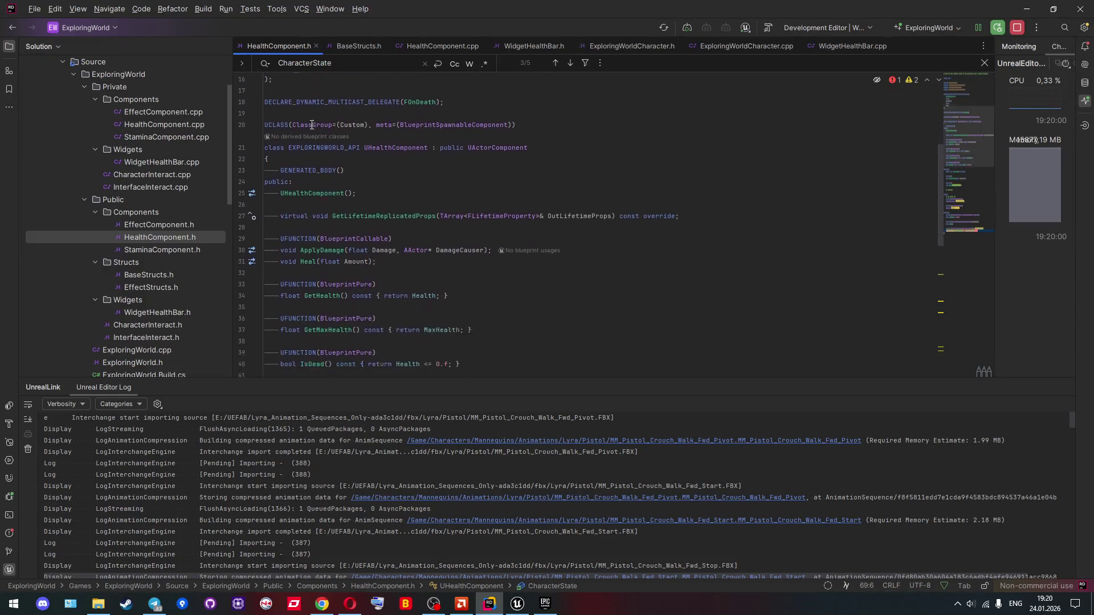
pyautogui.scroll(-6, 312, 125)
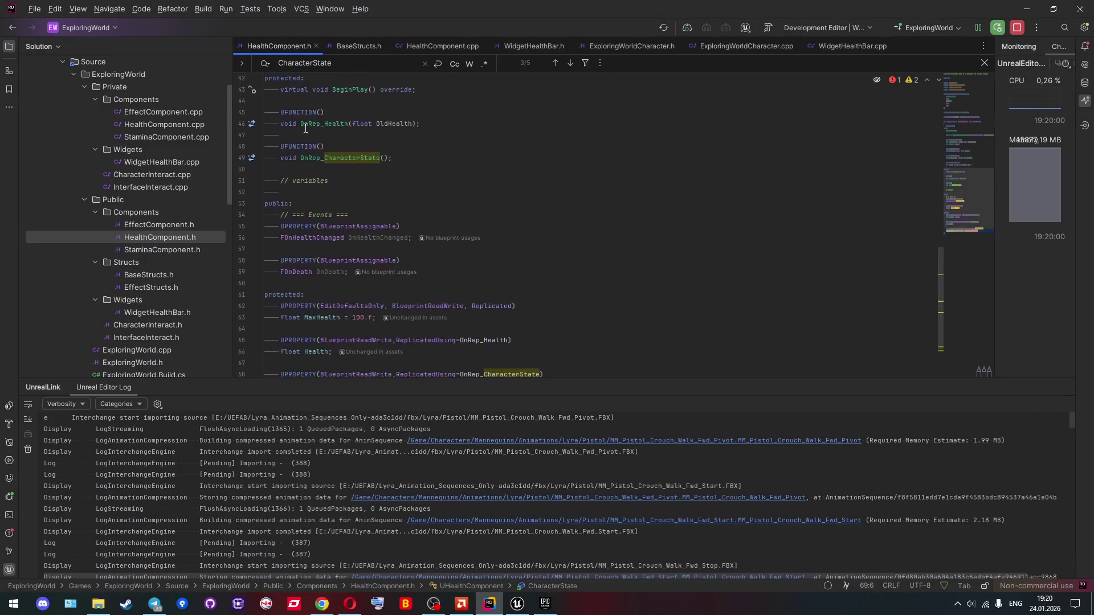
pyautogui.doubleClick(171, 249)
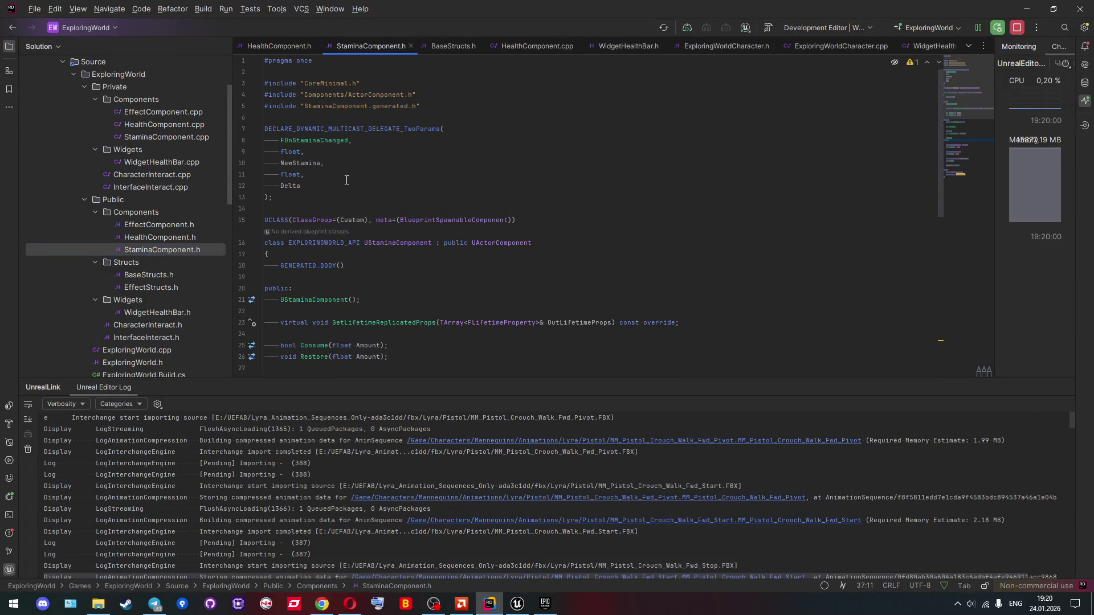
pyautogui.doubleClick(162, 228)
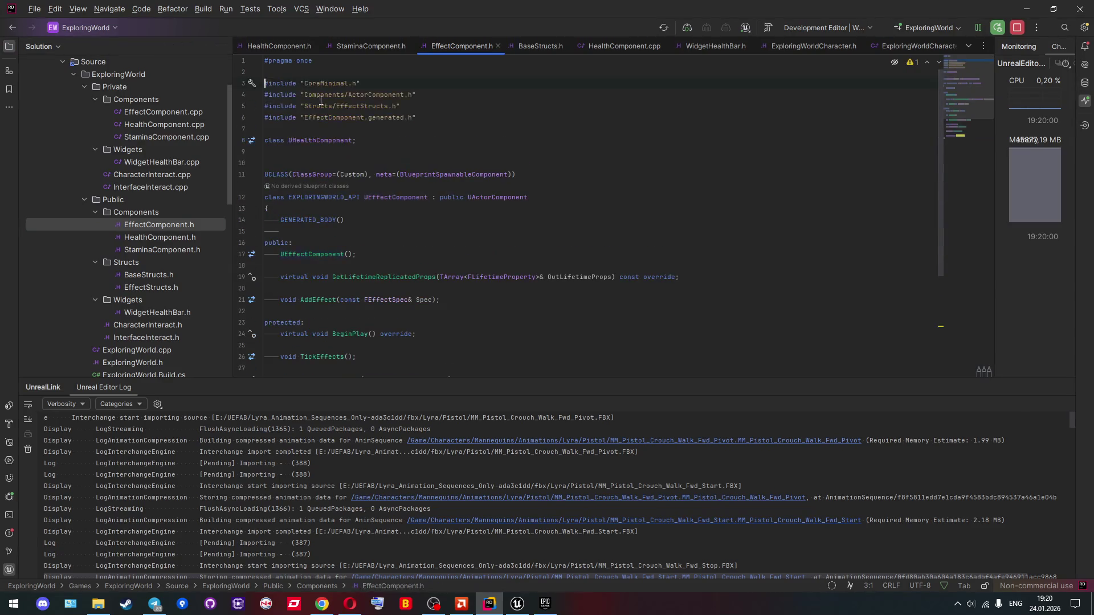
pyautogui.scroll(-3, 349, 171)
pyautogui.scroll(3, 345, 222)
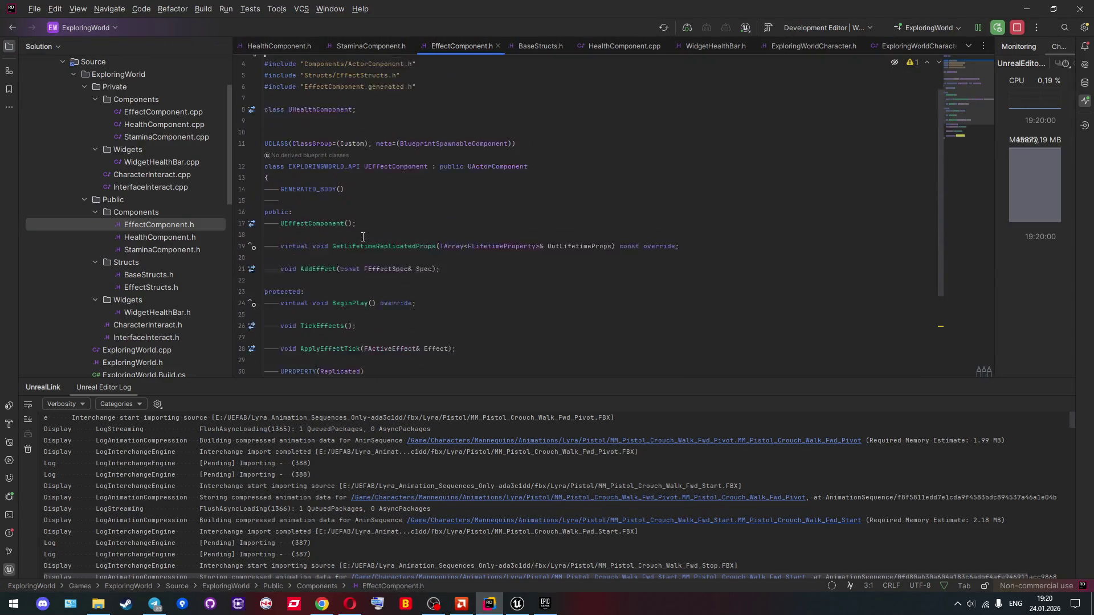
pyautogui.doubleClick(145, 311)
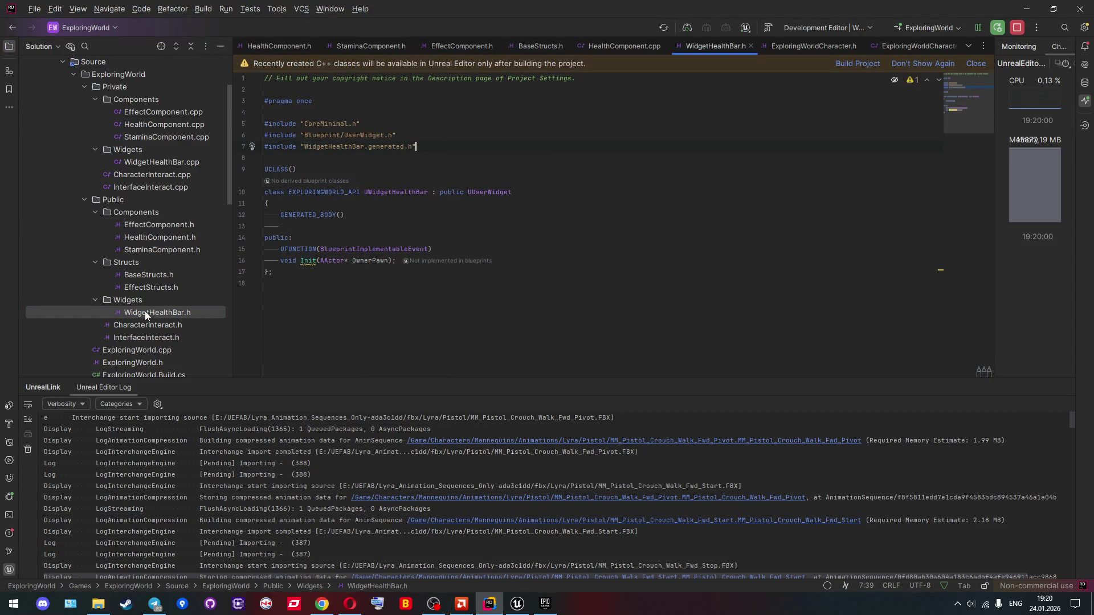
pyautogui.doubleClick(142, 233)
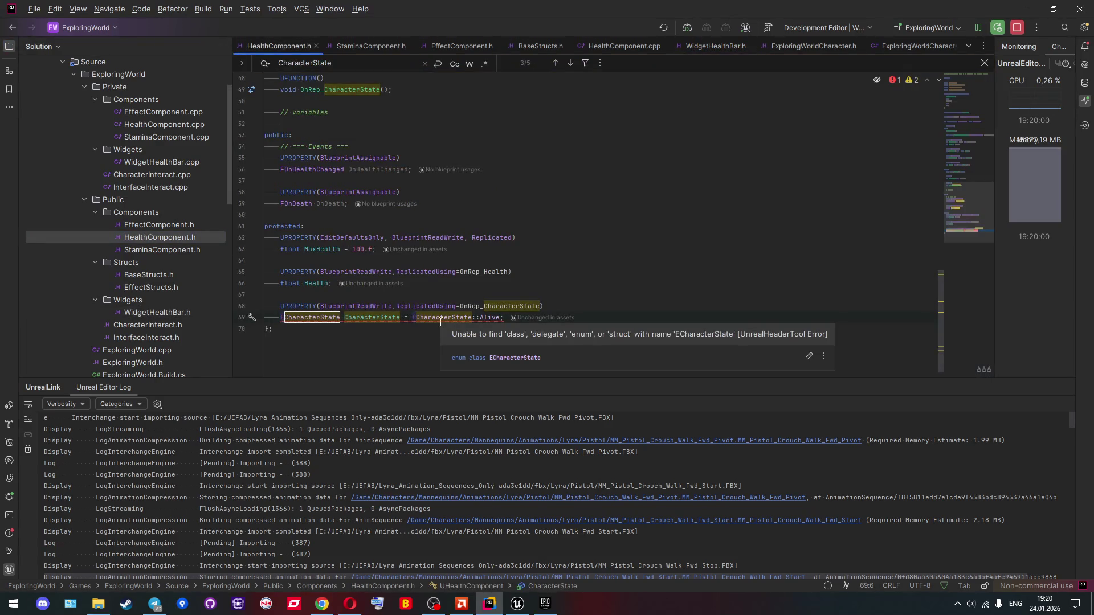
pyautogui.keyDown('ctrl'); pyautogui.click(293, 317); pyautogui.keyUp('ctrl')
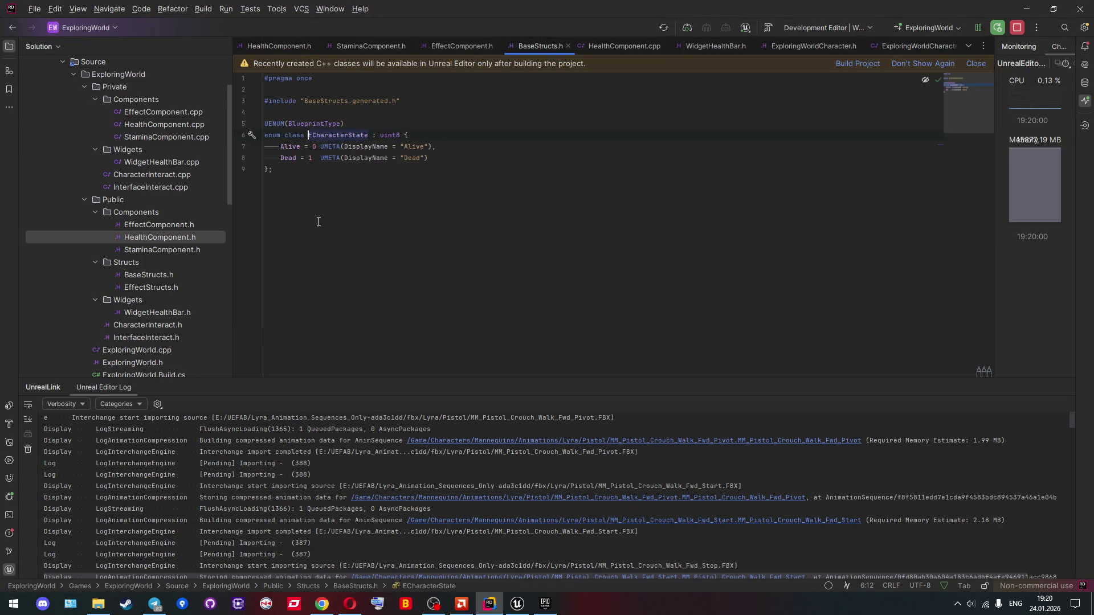
# Step: Delete the ' = 0 UMETA(...)' and ' = 1 UMETA(...)' parts from the Alive and Dead entries
pyautogui.moveTo(316, 124)
pyautogui.hotkey('alt', 'Tab')
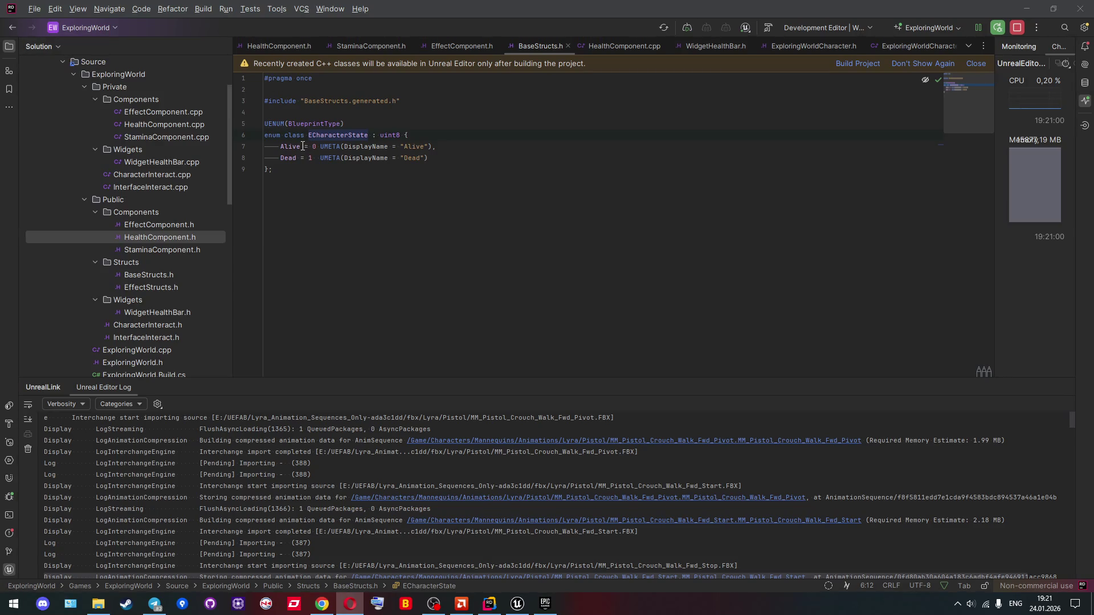
pyautogui.moveTo(303, 147); pyautogui.dragTo(429, 150)
pyautogui.press('BackSpace')
pyautogui.moveTo(297, 158); pyautogui.dragTo(429, 157)
pyautogui.press('BackSpace')
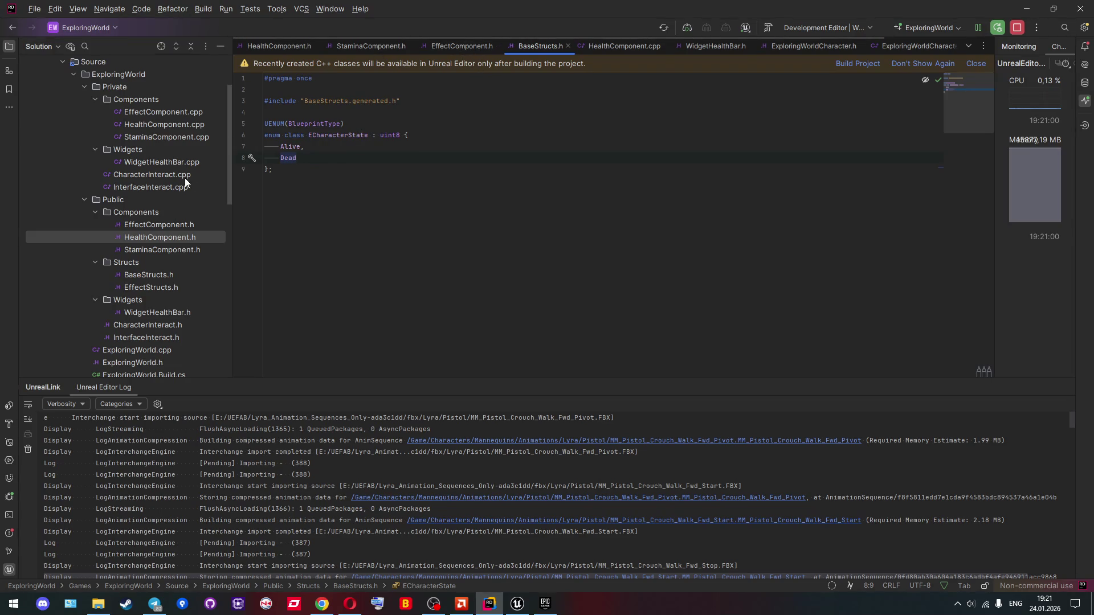
pyautogui.click(160, 126)
# Step: Review the Health and CharacterState declarations, then stop the session and relaunch Debug
pyautogui.doubleClick(161, 129)
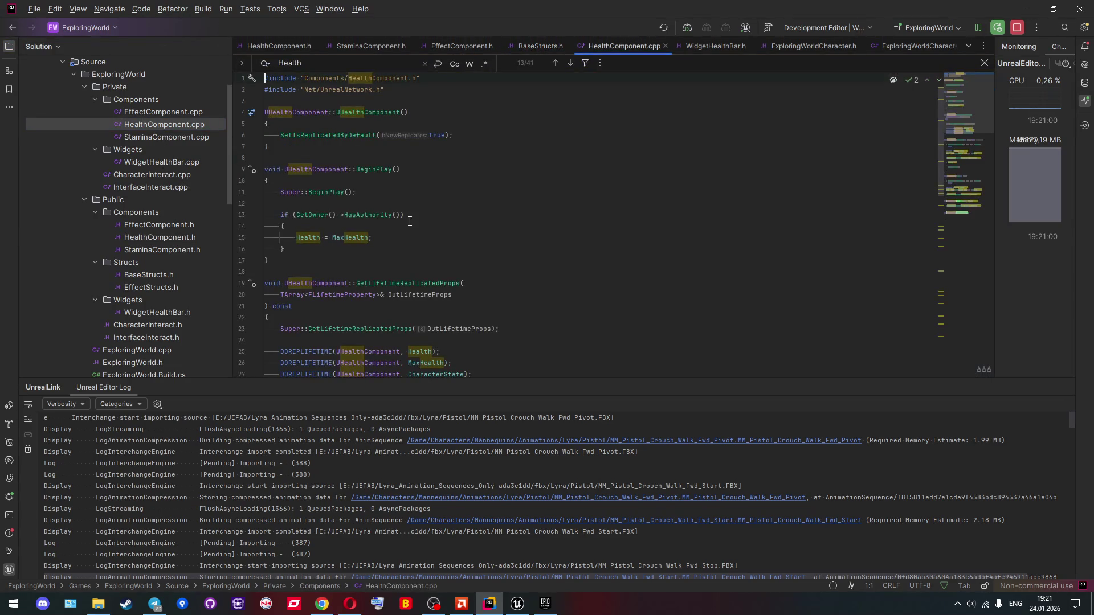
pyautogui.doubleClick(137, 236)
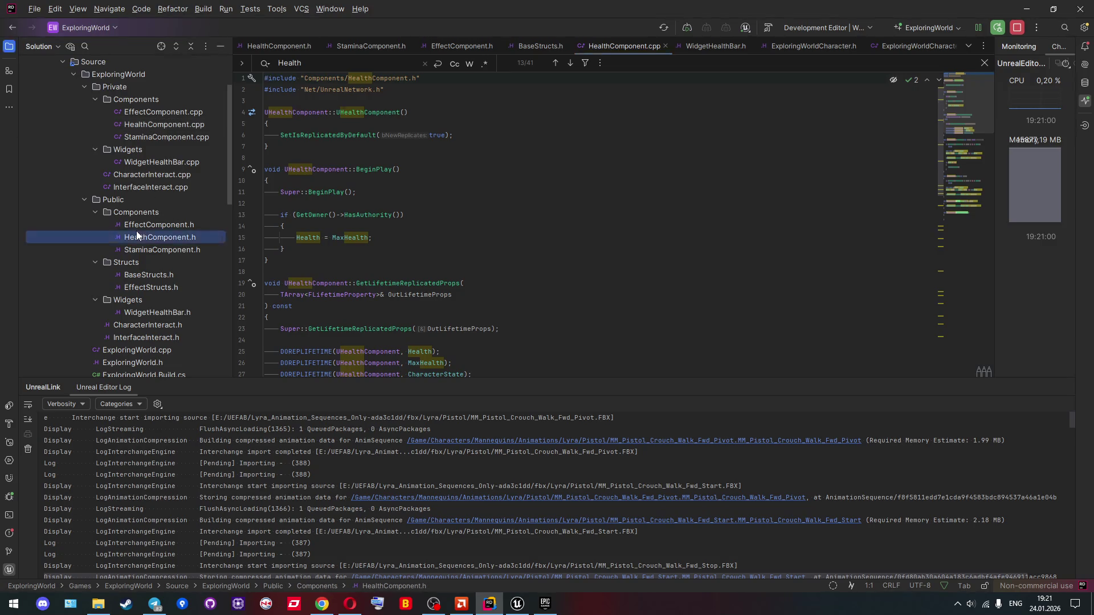
pyautogui.click(562, 278)
pyautogui.click(297, 320)
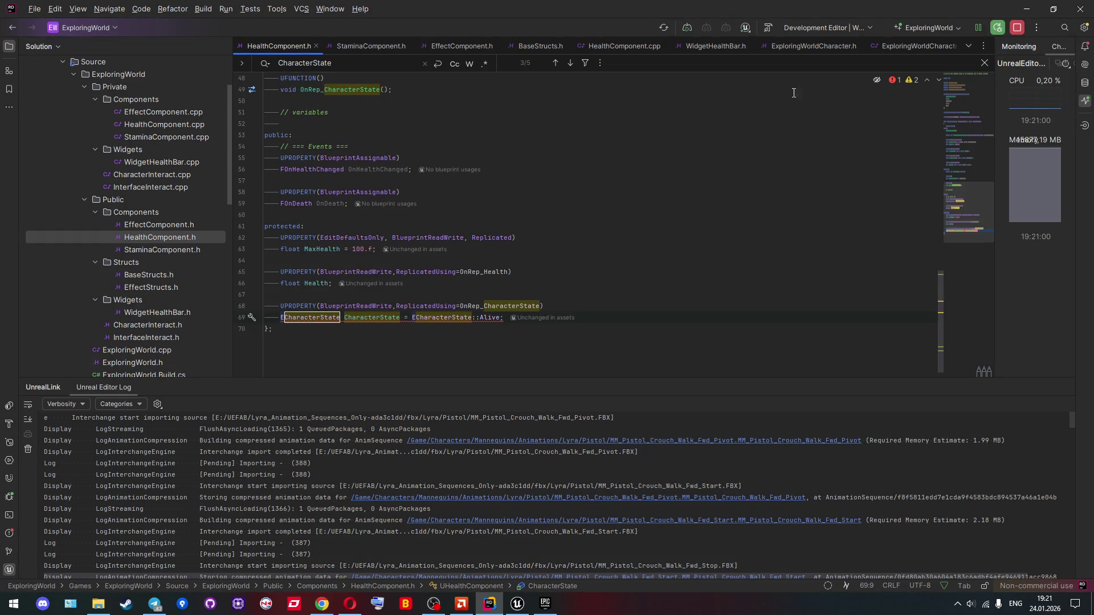
pyautogui.click(1015, 30)
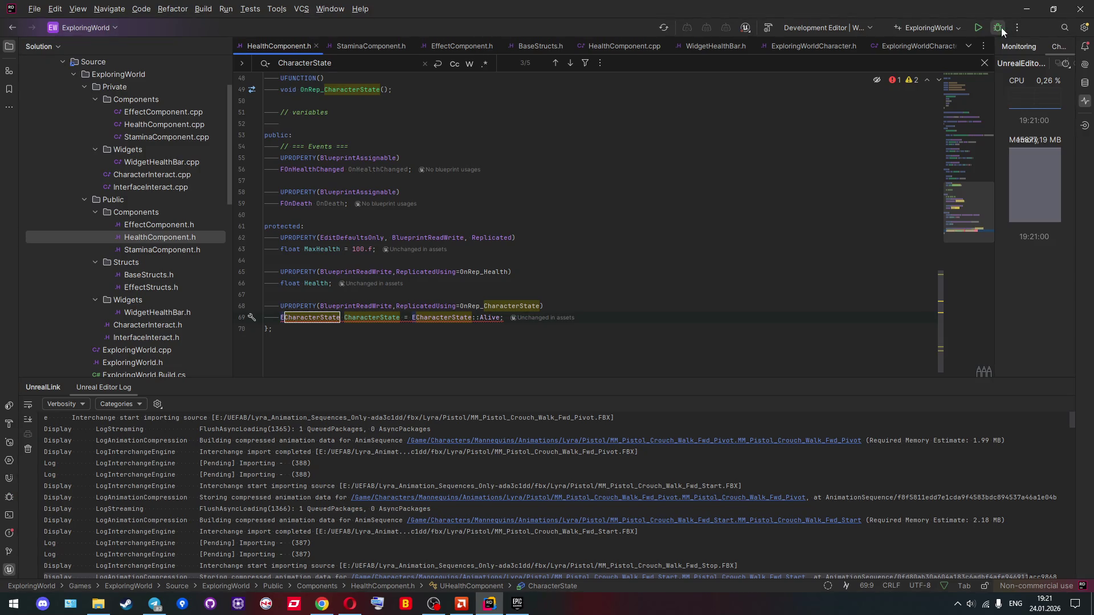
pyautogui.click(998, 29)
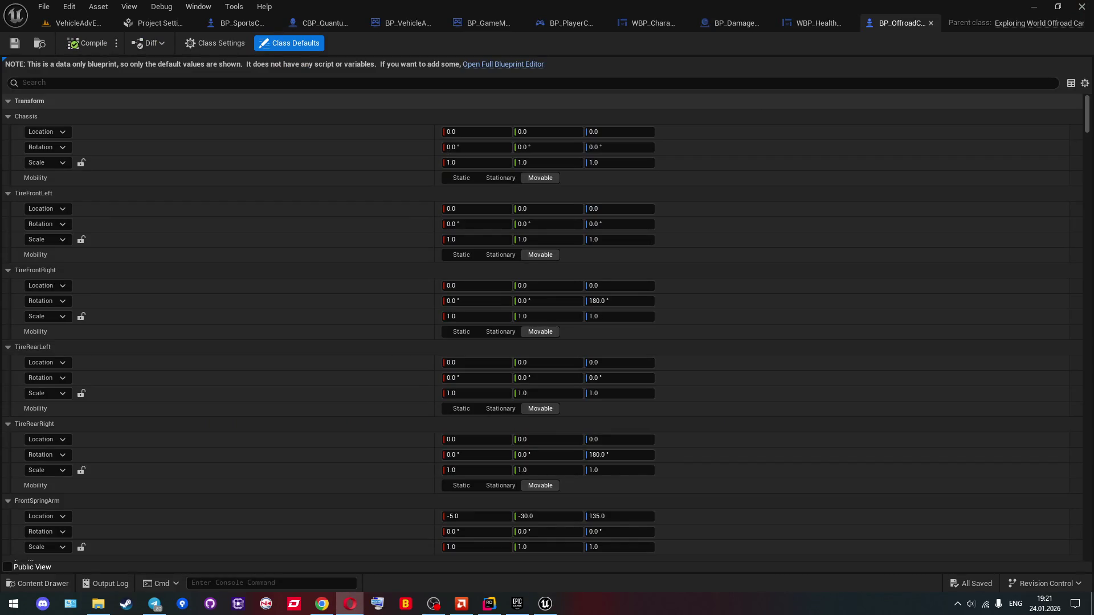
# Step: Close Unreal Editor and Rider, then open the ExploringWorld folder from the taskbar
pyautogui.click(1083, 11)
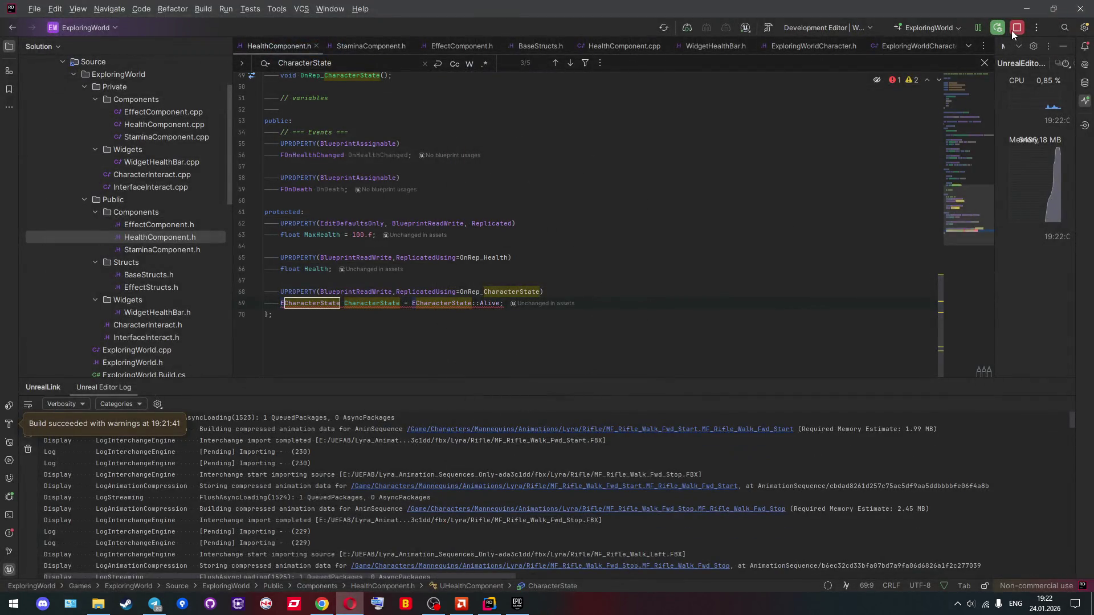
pyautogui.click(1012, 29)
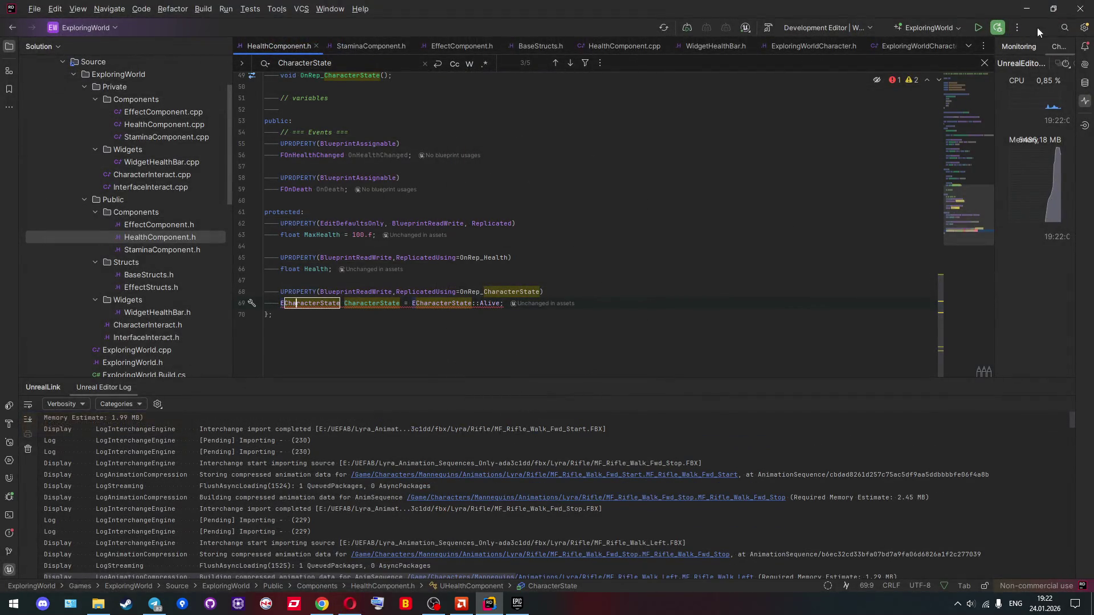
pyautogui.click(1073, 12)
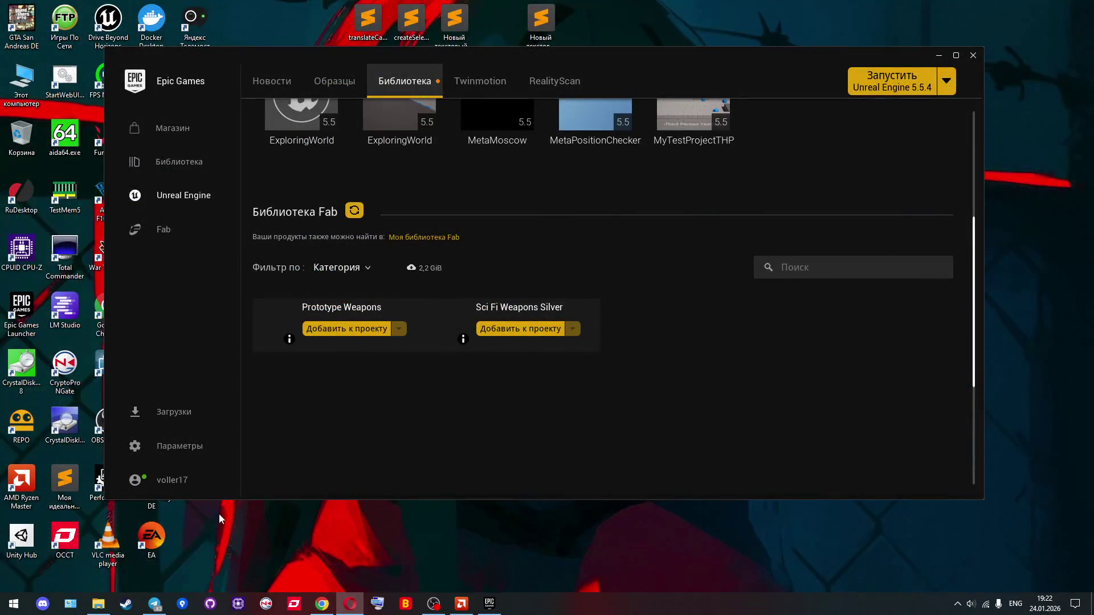
pyautogui.click(98, 602)
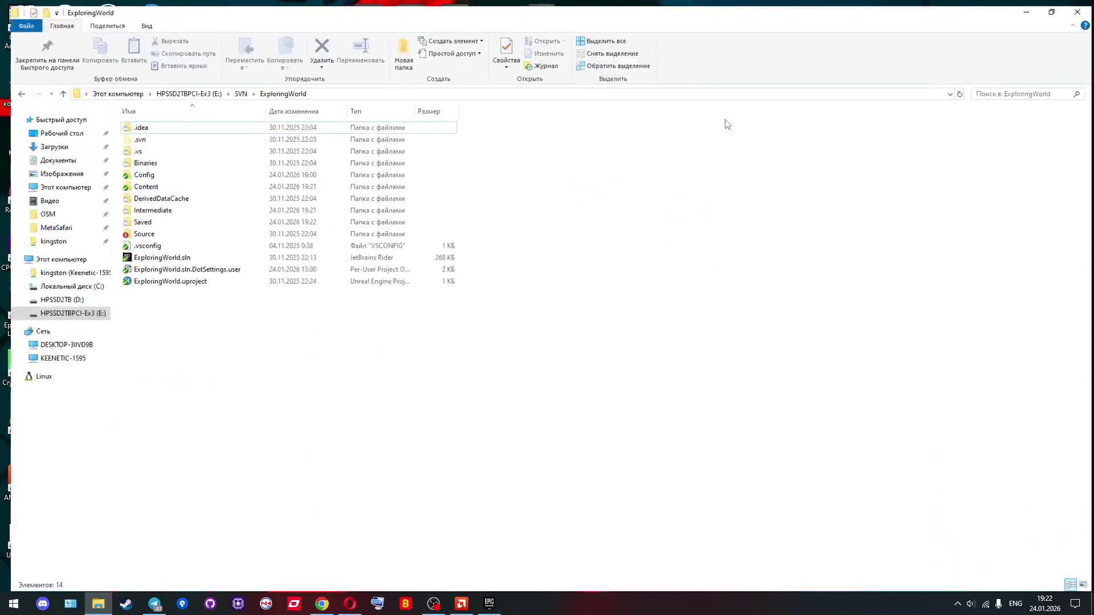
# Step: Generate Visual Studio project files for ExploringWorld.uproject, then open ExploringWorld.sln
pyautogui.doubleClick(728, 115)
pyautogui.click(170, 279)
pyautogui.rightClick(169, 279)
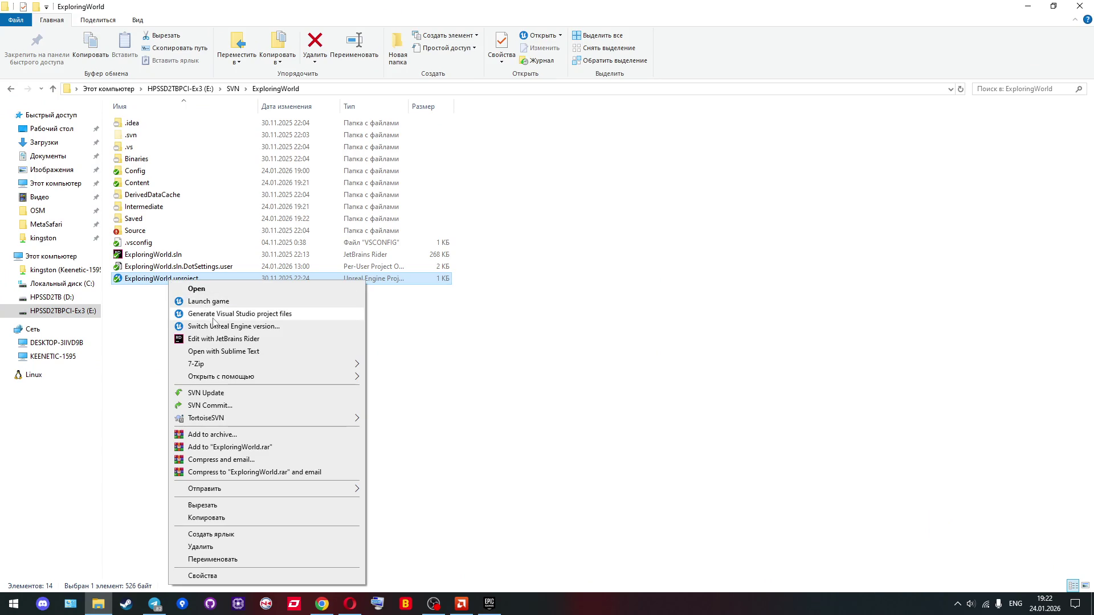
pyautogui.click(215, 320)
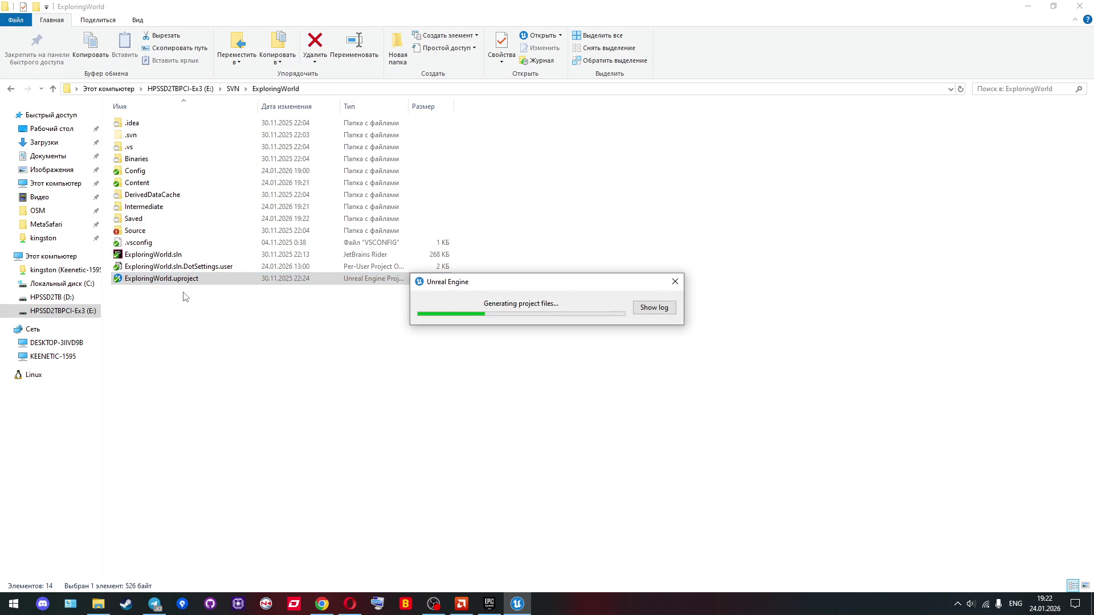
pyautogui.doubleClick(144, 255)
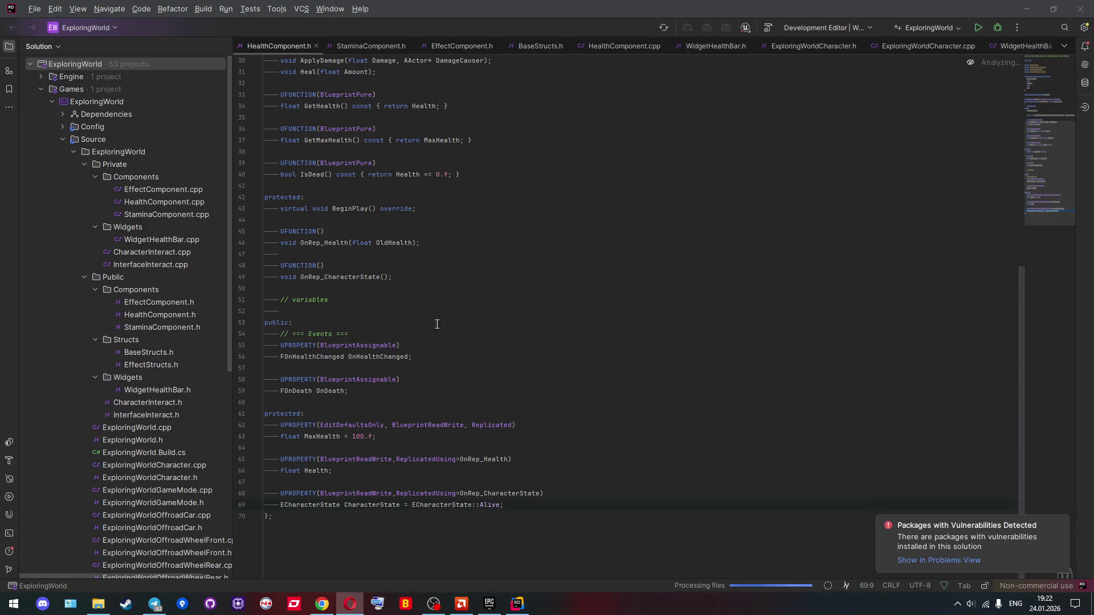
# Step: Paste the CharacterState = ECharacterState::Alive expression over 'Health <= 0.f' in IsDead
pyautogui.click(423, 467)
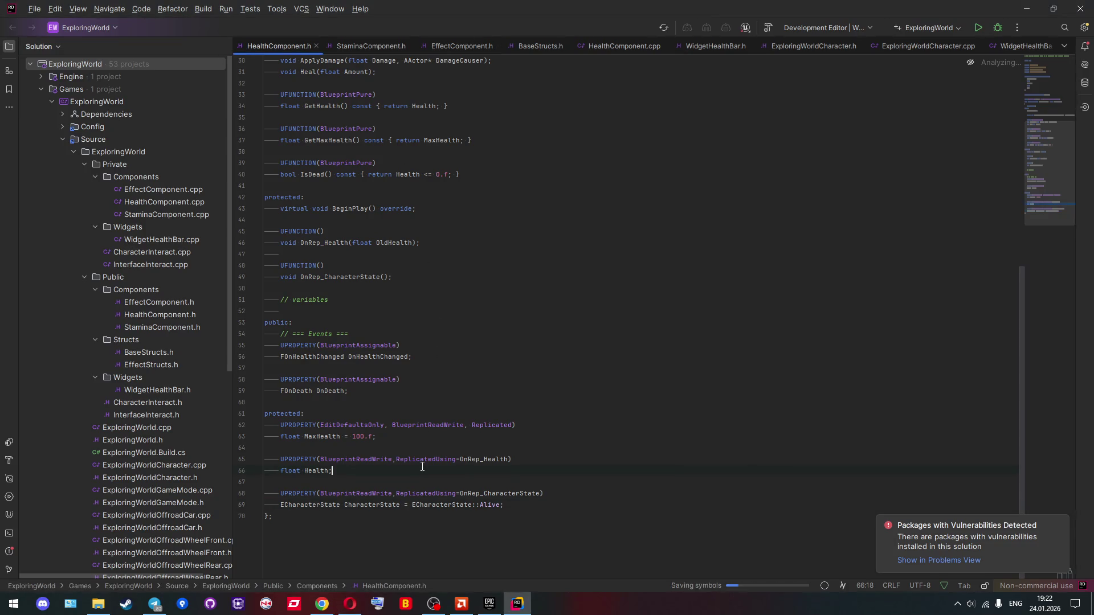
pyautogui.moveTo(425, 464)
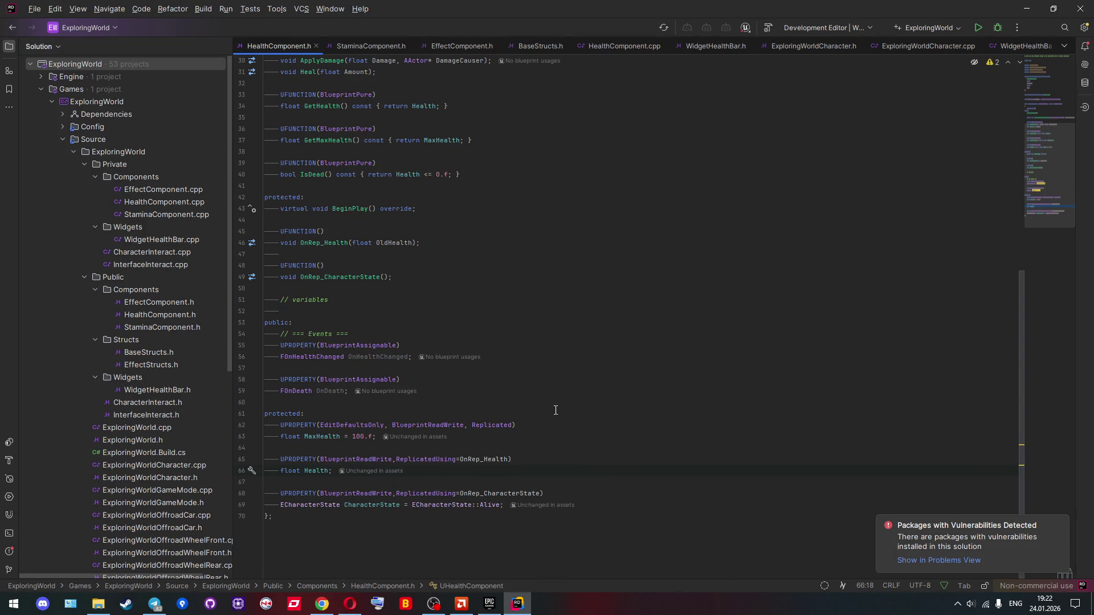
pyautogui.doubleClick(368, 506)
pyautogui.hotkey('ctrl', 'w')
pyautogui.moveTo(397, 176); pyautogui.dragTo(450, 180)
pyautogui.write('CharacterState = ECharacterState::Alive')
# Step: Change the pasted condition to CharacterState == ECharacterState::Dead
pyautogui.click(457, 175)
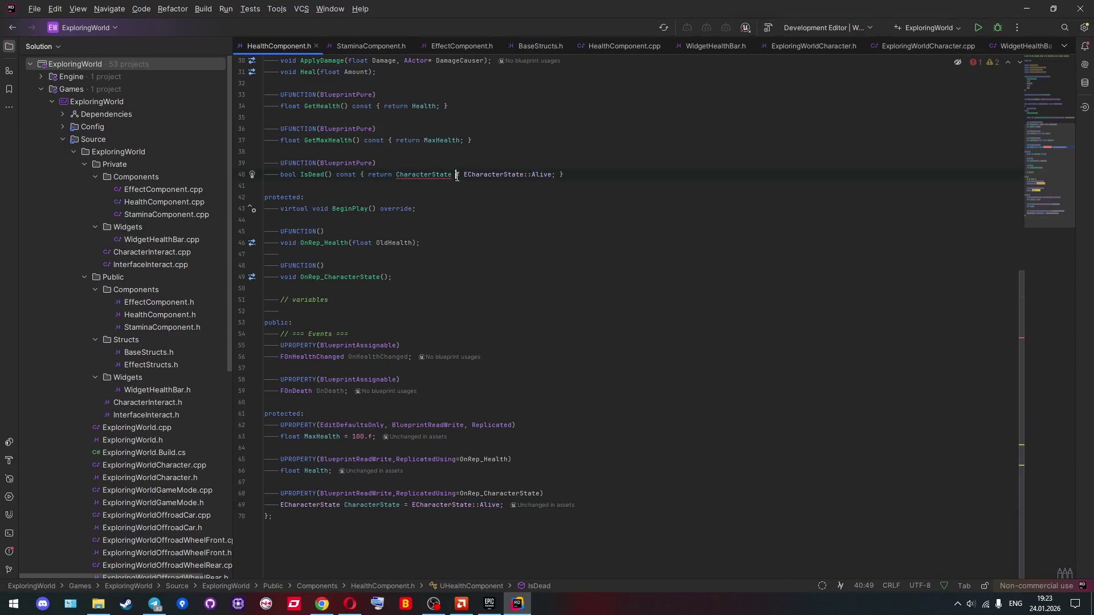
pyautogui.write('=')
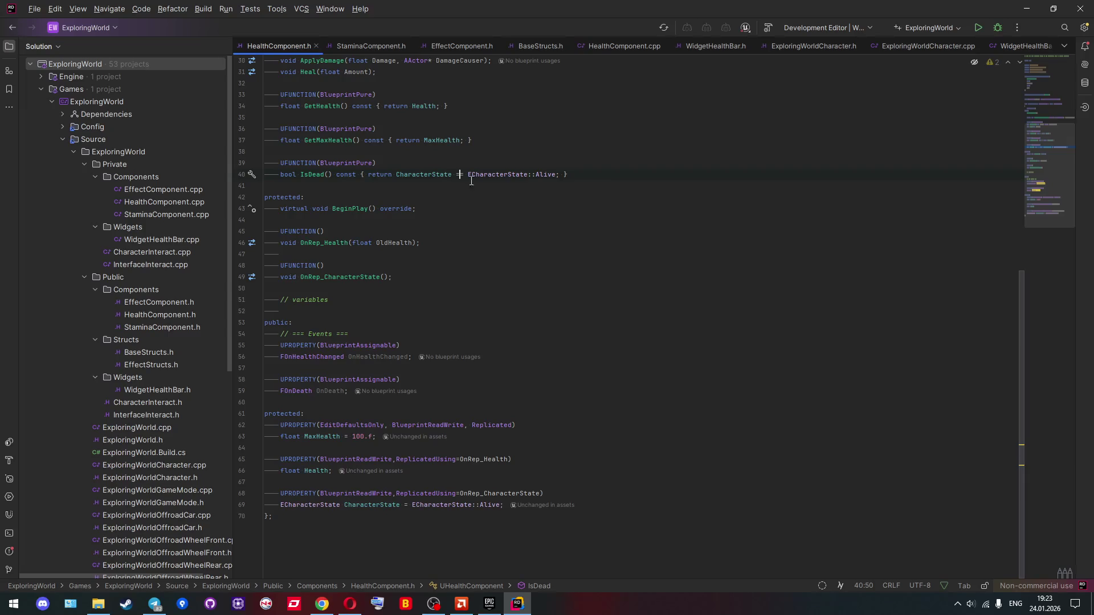
pyautogui.doubleClick(548, 176)
pyautogui.press('BackSpace')
pyautogui.hotkey('ctrl', 'space')
pyautogui.press('Down')
pyautogui.press('Return')
pyautogui.doubleClick(358, 506)
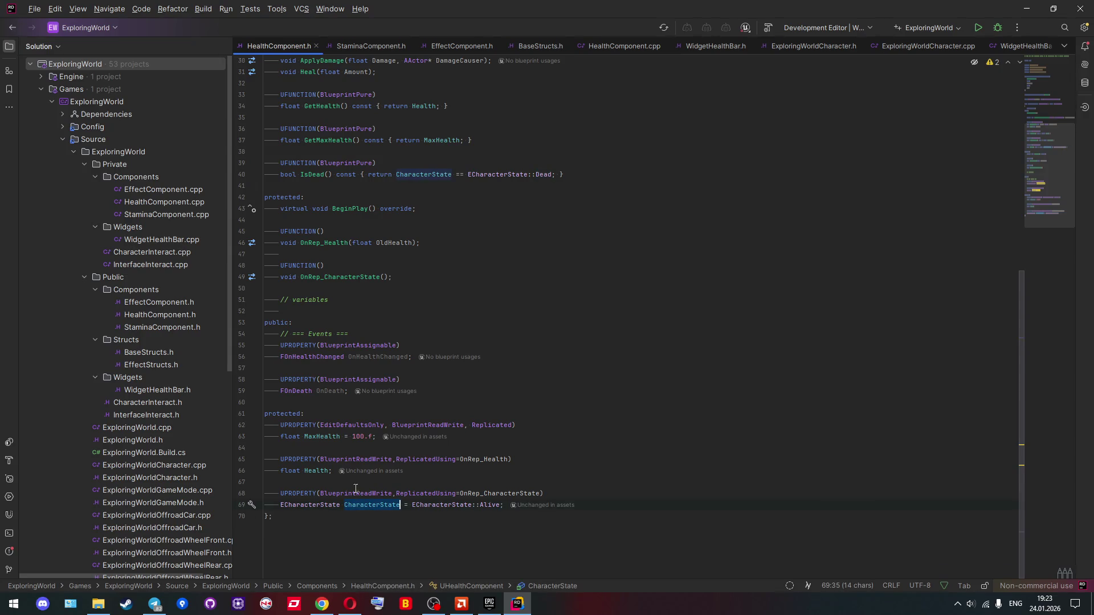
# Step: Close the StaminaComponent.h and EffectComponent.h tabs and switch to HealthComponent.cpp
pyautogui.click(405, 44)
pyautogui.click(409, 44)
pyautogui.click(405, 44)
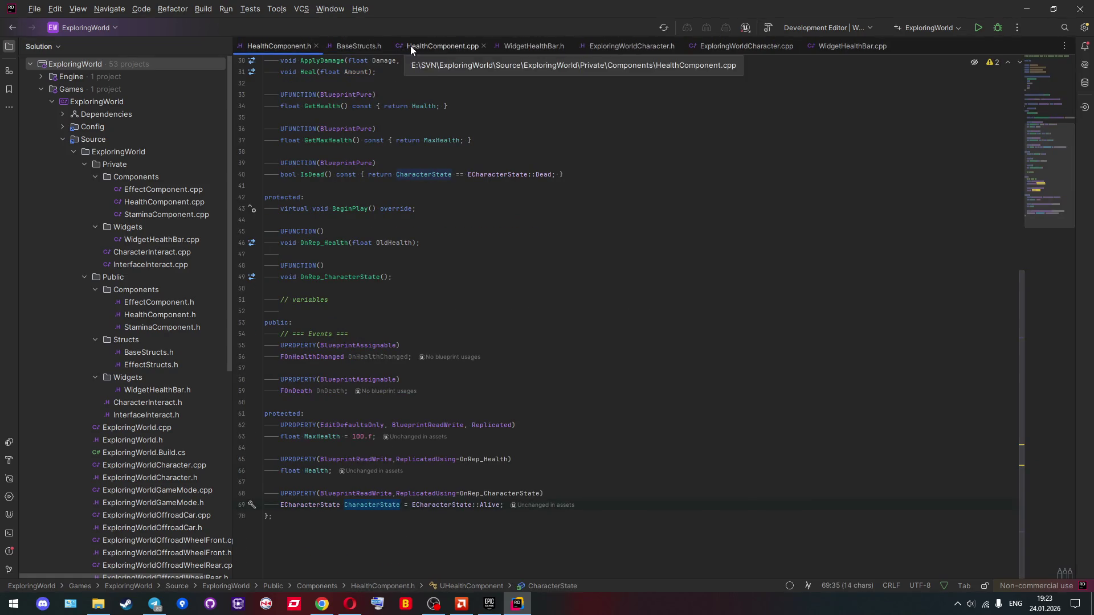
pyautogui.click(410, 46)
# Step: Search HealthComponent.cpp for 'dead' and review the IsDead checks in ApplyDamage and Heal
pyautogui.hotkey('ctrl', 'f')
pyautogui.write('dead')
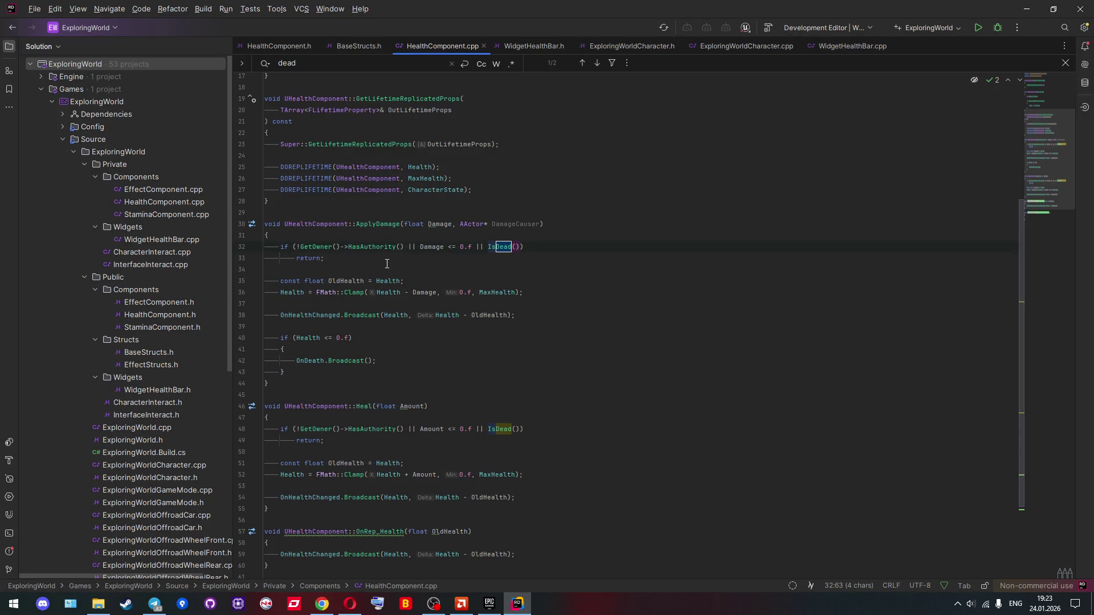
pyautogui.scroll(-3, 387, 263)
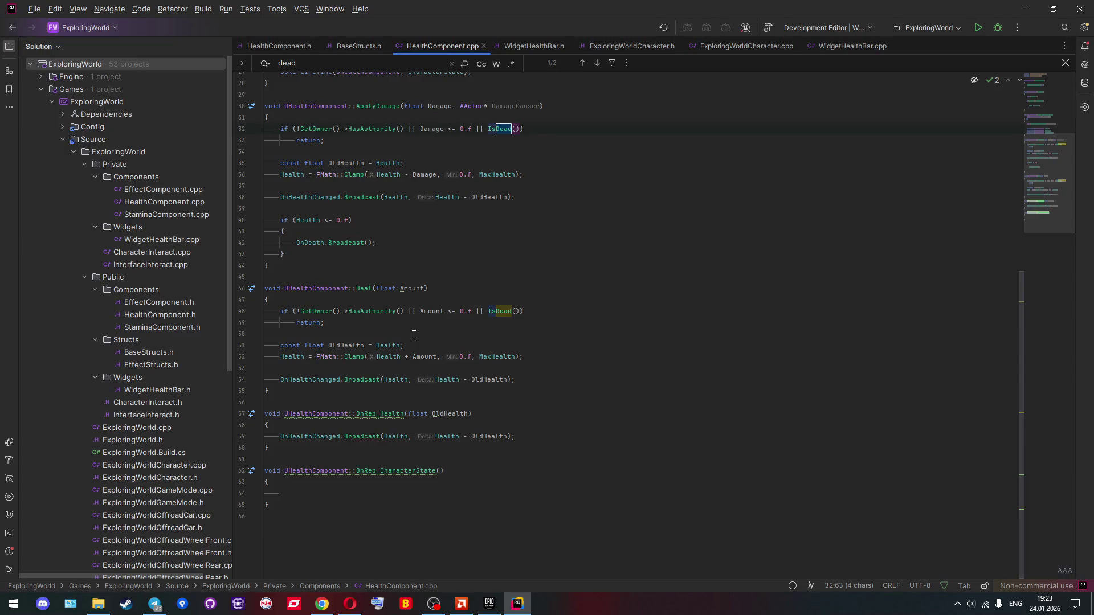
pyautogui.scroll(8, 414, 335)
pyautogui.scroll(-8, 413, 335)
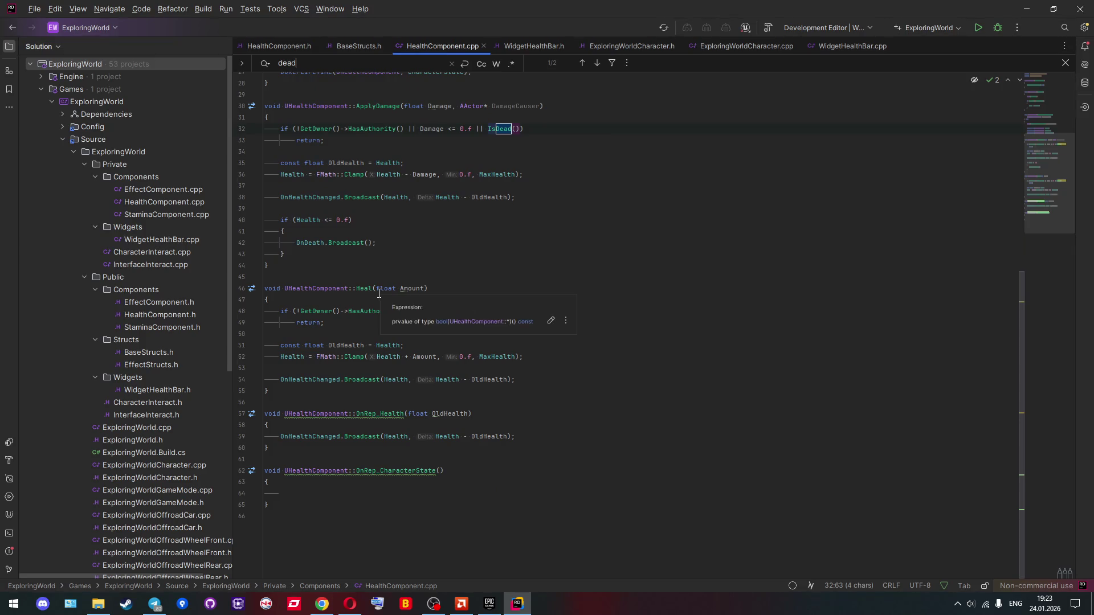
pyautogui.moveTo(375, 294)
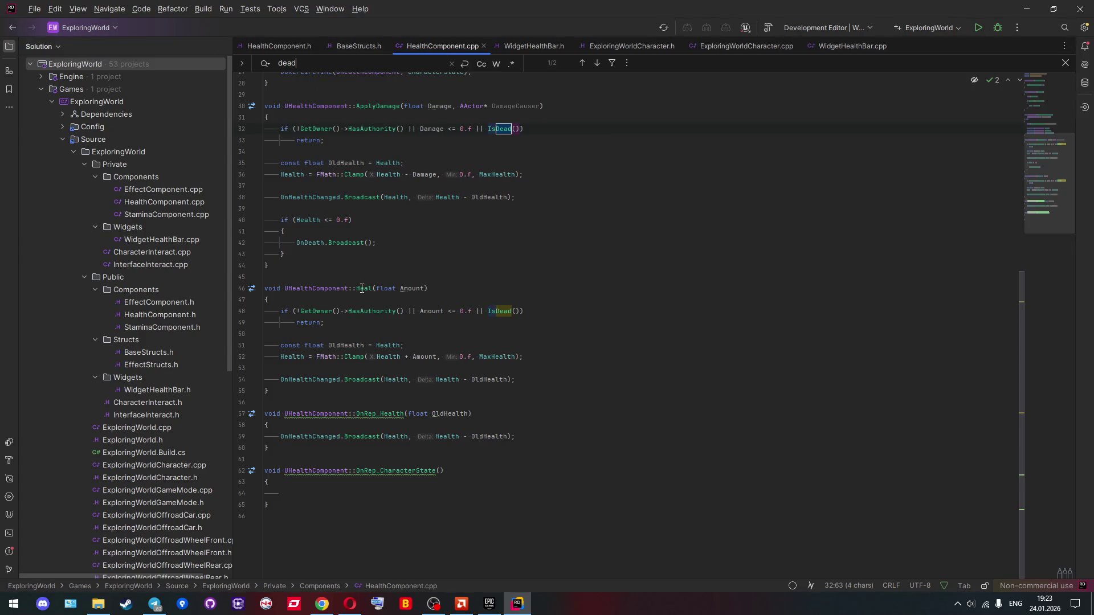
pyautogui.scroll(3, 343, 284)
pyautogui.scroll(6, 344, 283)
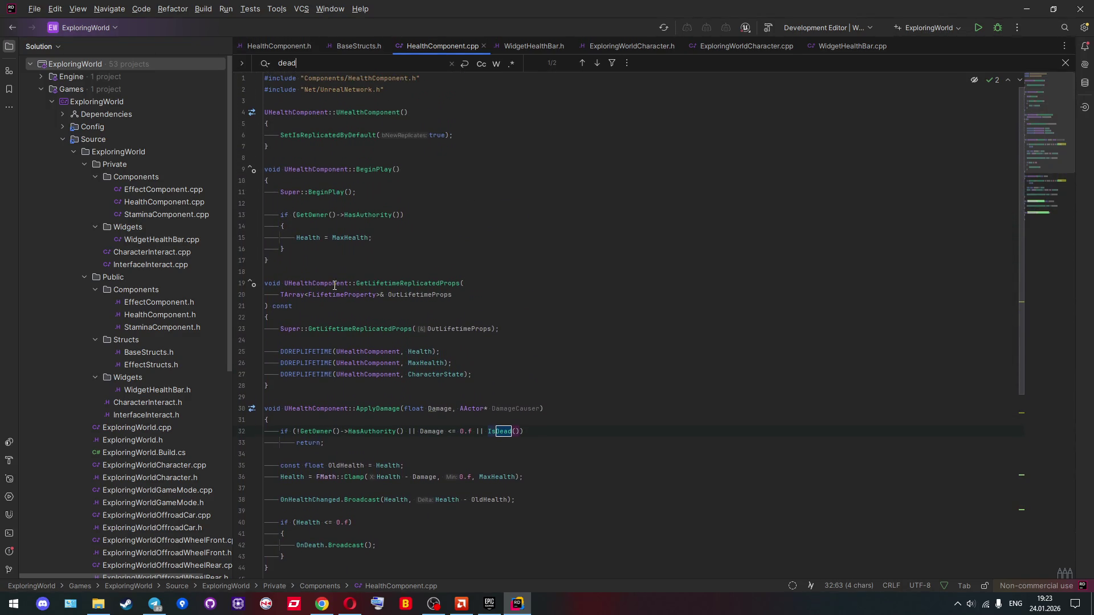
pyautogui.scroll(-6, 362, 213)
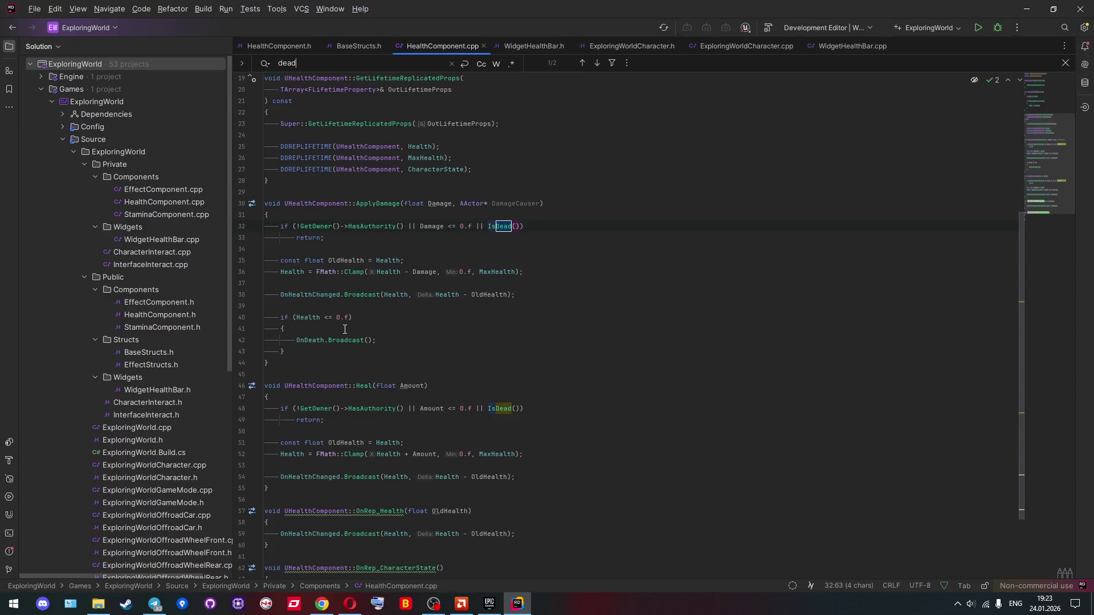
# Step: Add 'CharacterState = ECharacterState::Dead;' to the death branch of ApplyDamage
pyautogui.click(344, 330)
pyautogui.press('Return')
pyautogui.write('CharacterState = ')
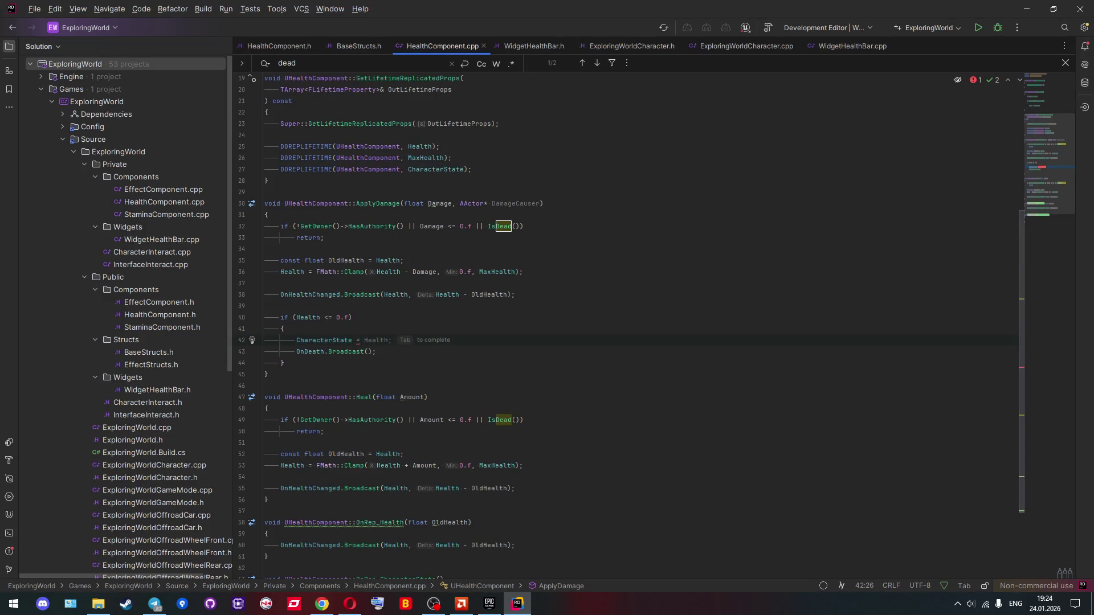
pyautogui.write('EC')
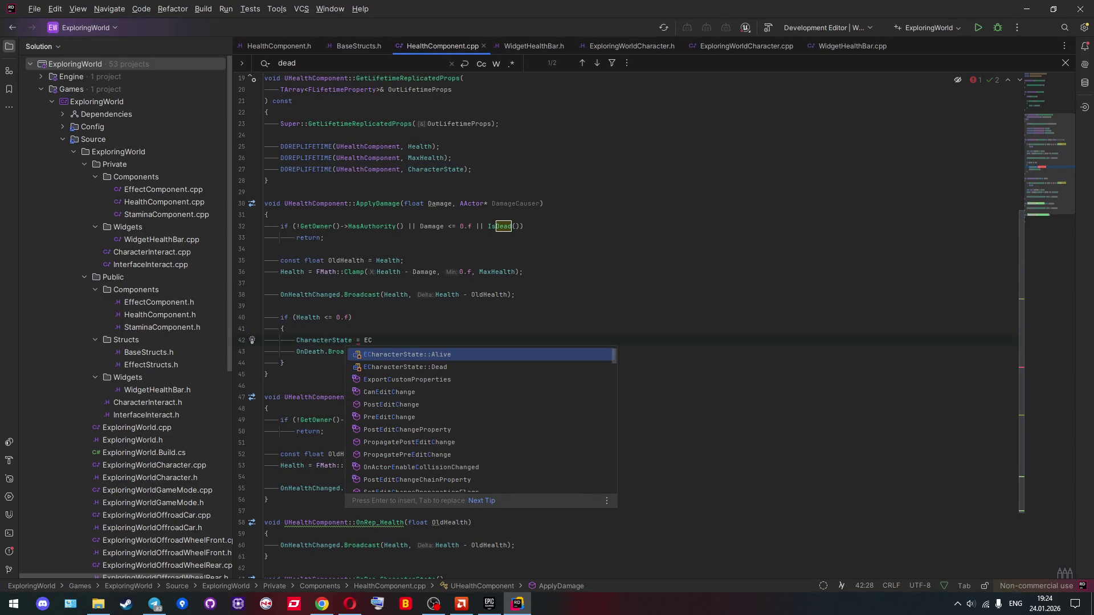
pyautogui.write('haracterState::Dead;')
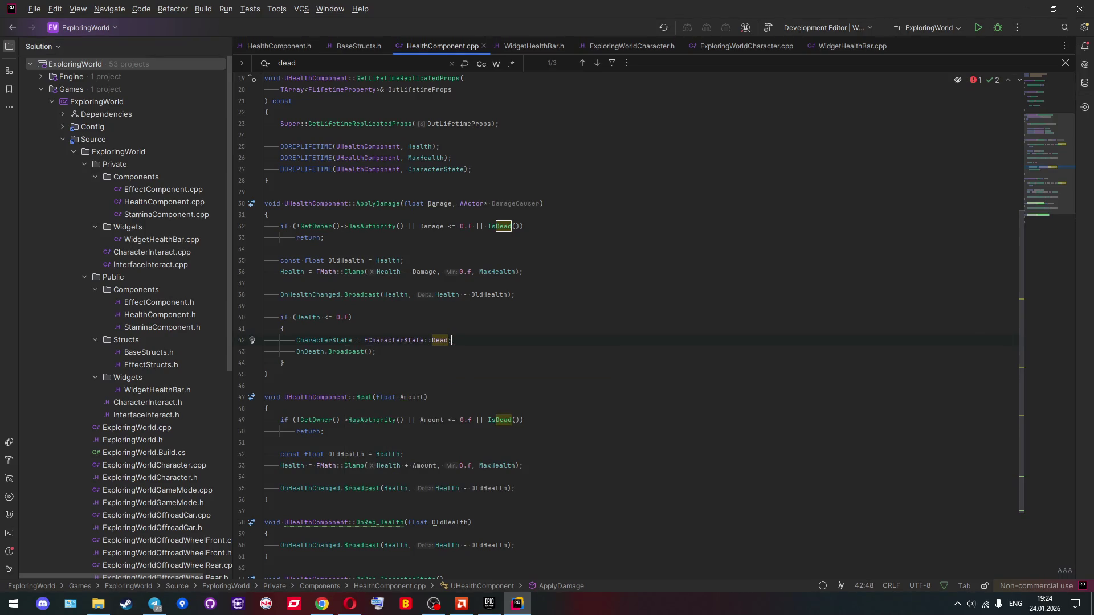
pyautogui.scroll(-2, 344, 330)
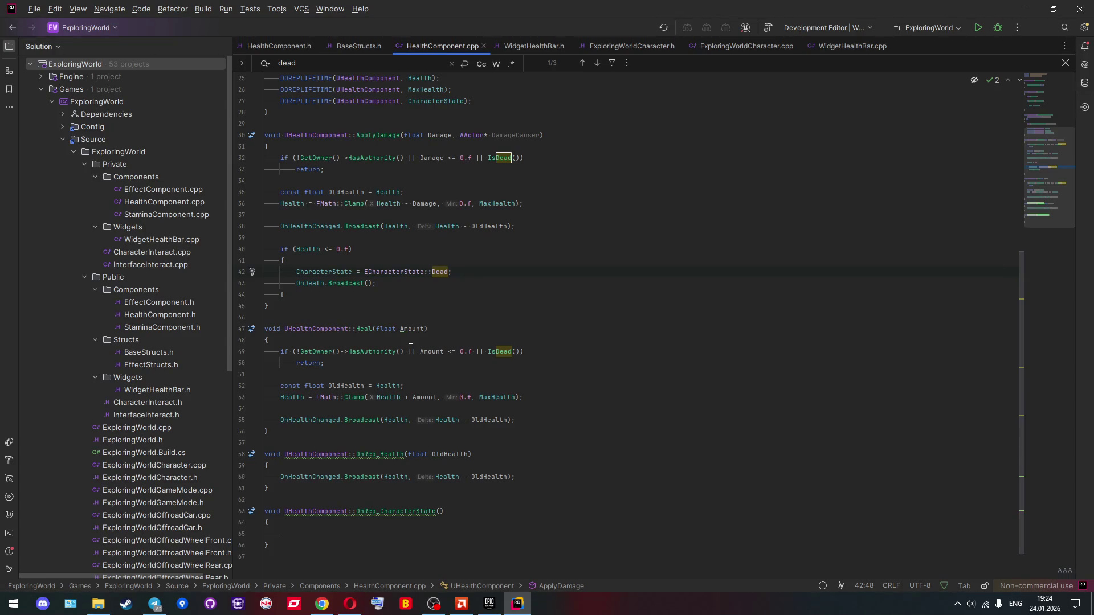
pyautogui.moveTo(424, 347)
# Step: Move the OnDeath.Broadcast() line from ApplyDamage into OnRep_CharacterState
pyautogui.click(439, 283)
pyautogui.hotkey('shift', 'Up')
pyautogui.hotkey('ctrl', 'c')
pyautogui.press('BackSpace')
pyautogui.hotkey('ctrl', 'v')
pyautogui.click(360, 514)
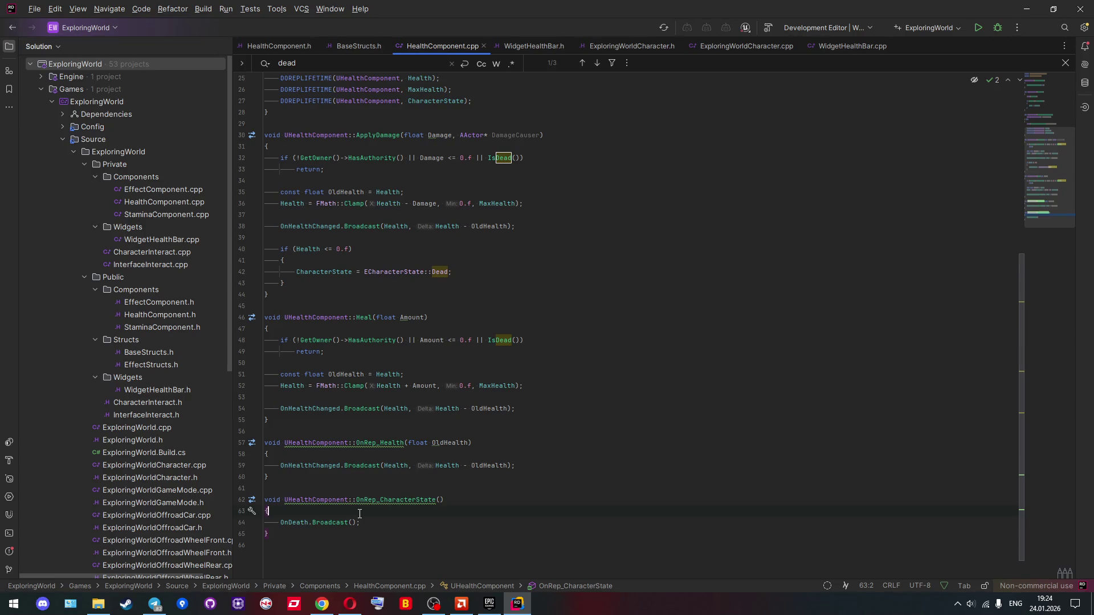
pyautogui.moveTo(380, 501)
pyautogui.click(384, 481)
# Step: Add an if (CharacterState == ECharacterState::Dead) block in OnRep_CharacterState using the if template
pyautogui.click(352, 522)
pyautogui.click(375, 513)
pyautogui.press('Return')
pyautogui.write('if')
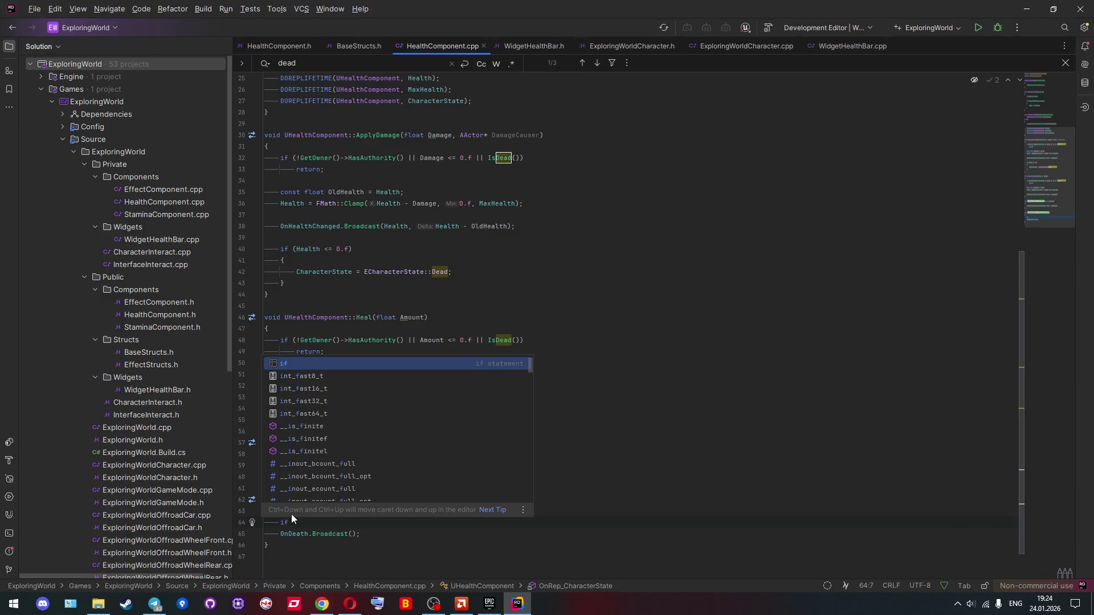
pyautogui.press('Return')
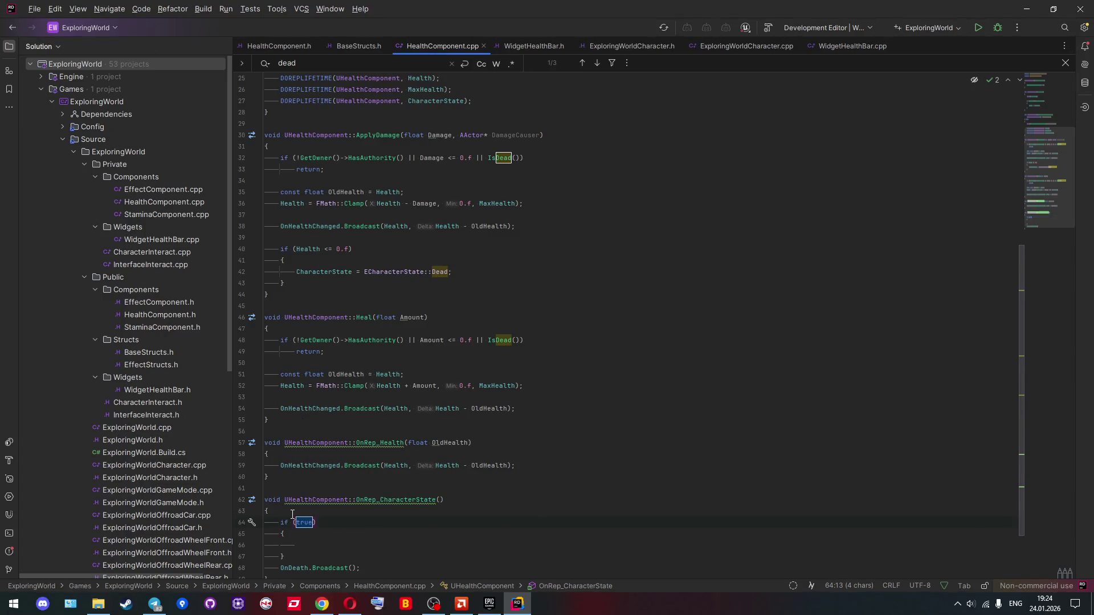
pyautogui.write('CharacterState == dead')
pyautogui.press('Return')
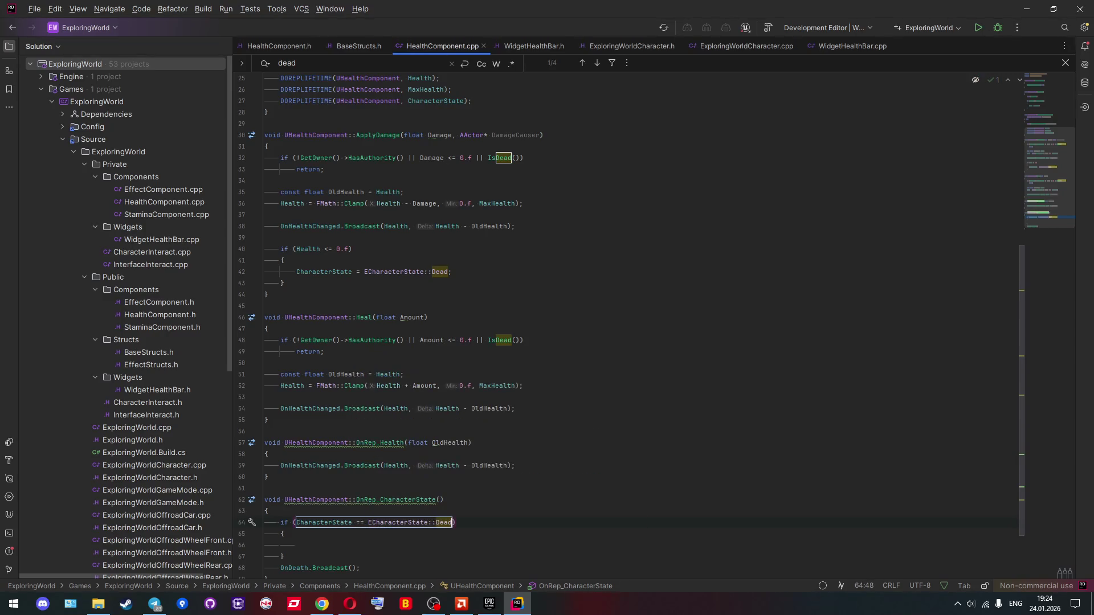
# Step: Put OnDeath.Broadcast() inside the if block, remove leftover blank lines, and rebuild with Debug
pyautogui.scroll(-2, 378, 490)
pyautogui.click(378, 493)
pyautogui.press('Up')
pyautogui.press('Return')
pyautogui.hotkey('ctrl', 'v')
pyautogui.press('Up')
pyautogui.press('Up')
pyautogui.press('Delete')
pyautogui.press('End')
pyautogui.press('Delete')
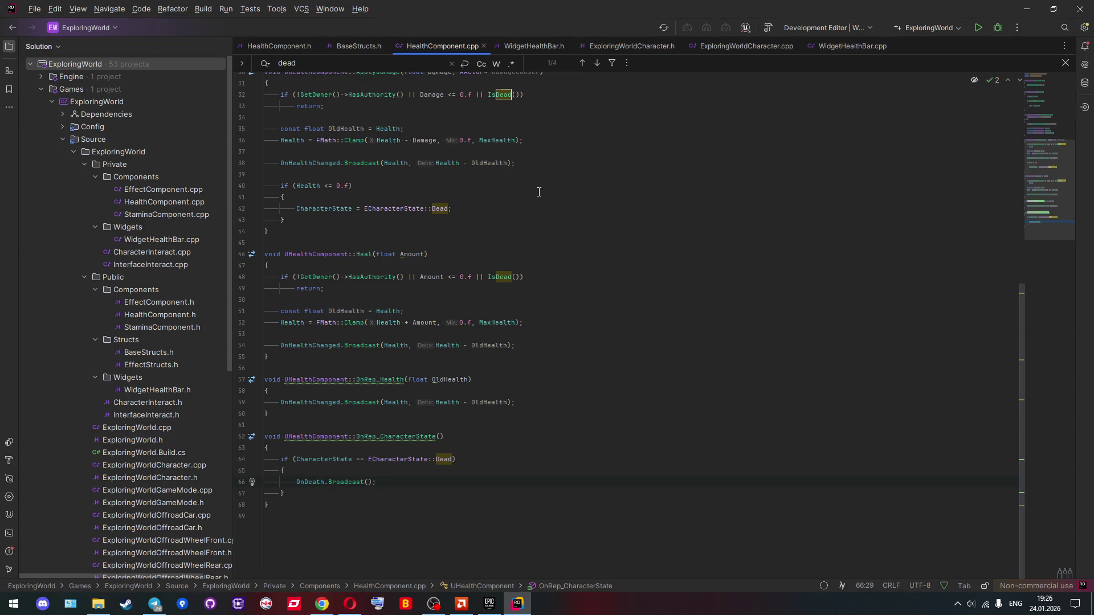
pyautogui.click(992, 29)
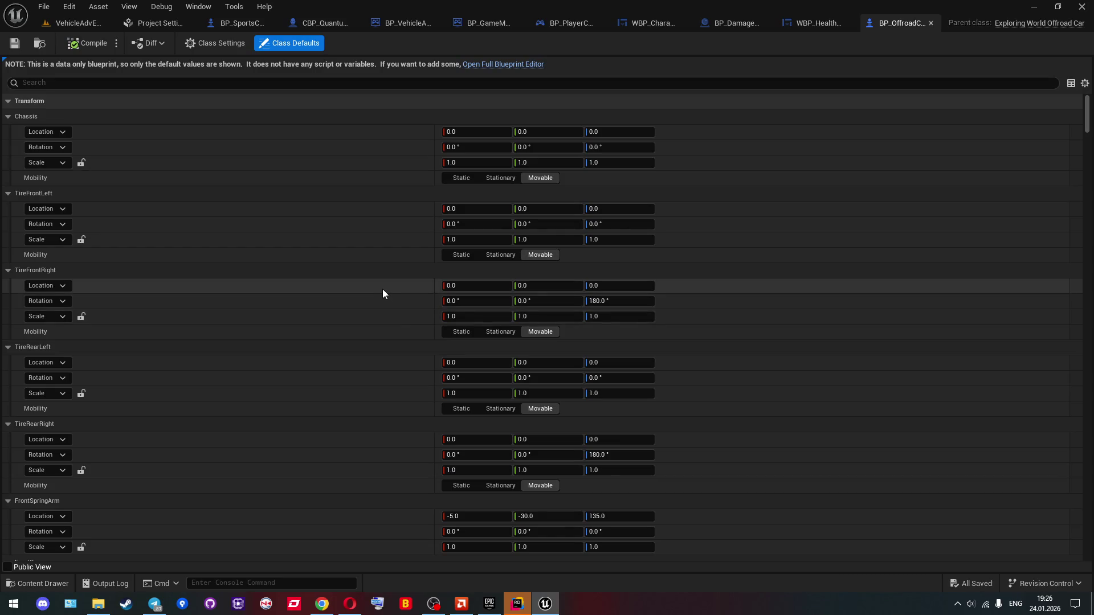
# Step: Switch from the offroad car's class defaults to the VehicleAdvExampleMap level tab
pyautogui.click(88, 26)
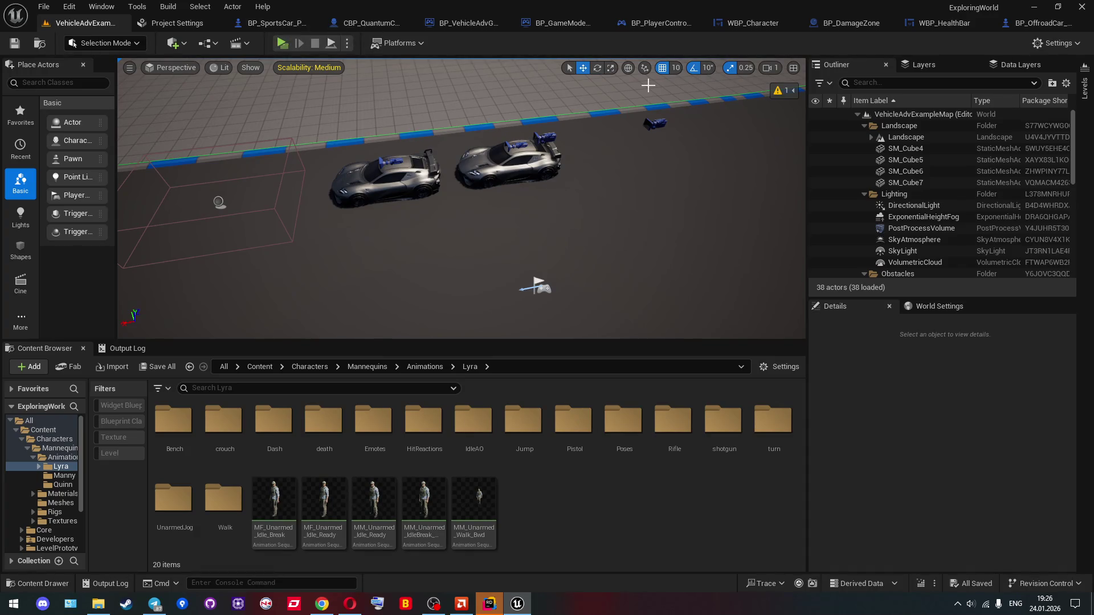
# Step: Open WBP_HealthBar and search the widget palette for 'text'
pyautogui.click(919, 25)
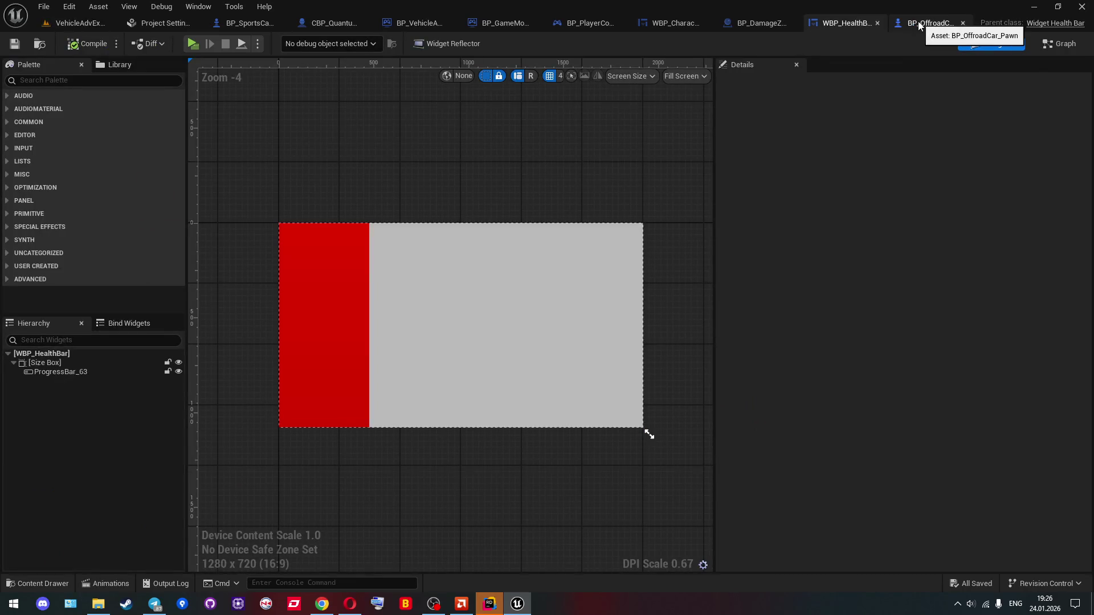
pyautogui.click(47, 80)
pyautogui.write('text')
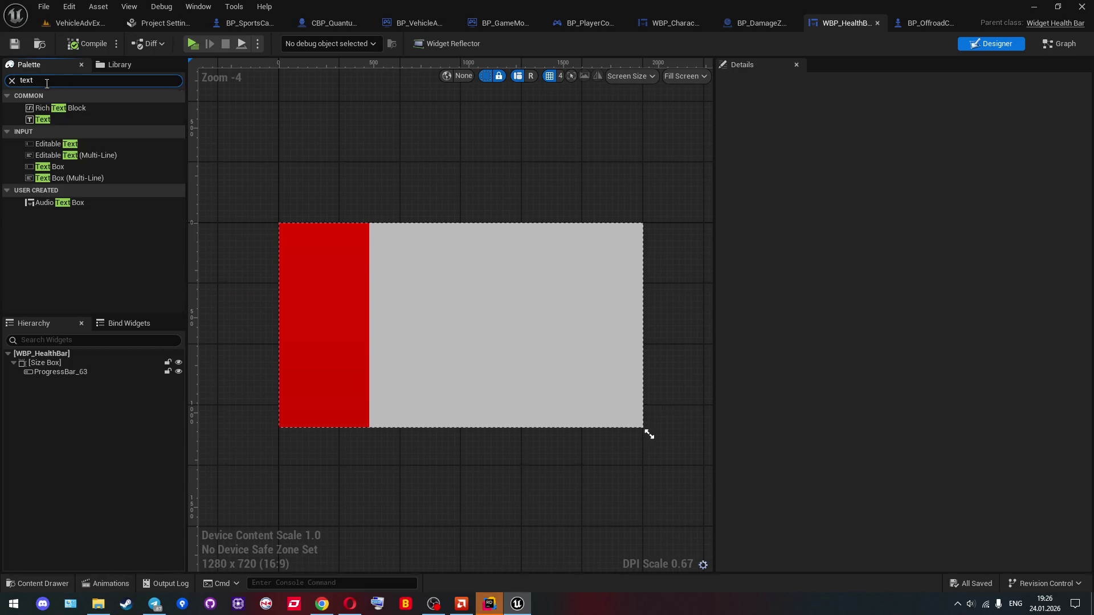
pyautogui.moveTo(55, 116)
pyautogui.mouseDown()
pyautogui.moveTo(79, 365)
pyautogui.moveTo(45, 371)
pyautogui.mouseUp()
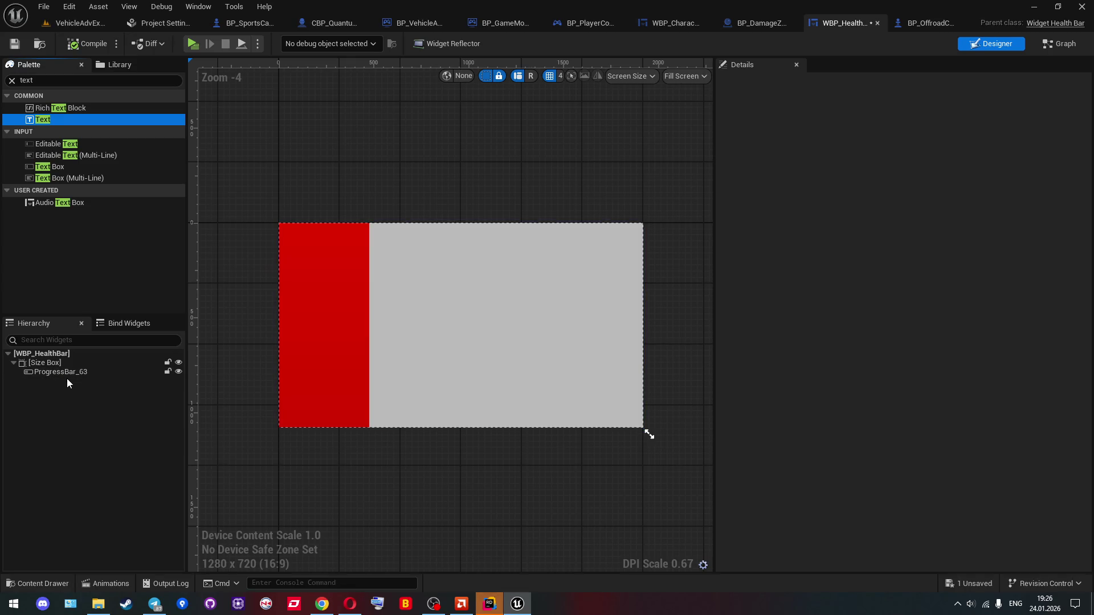
# Step: Select ProgressBar_63 in the hierarchy and show the widget's event graph at the init chain
pyautogui.click(47, 81)
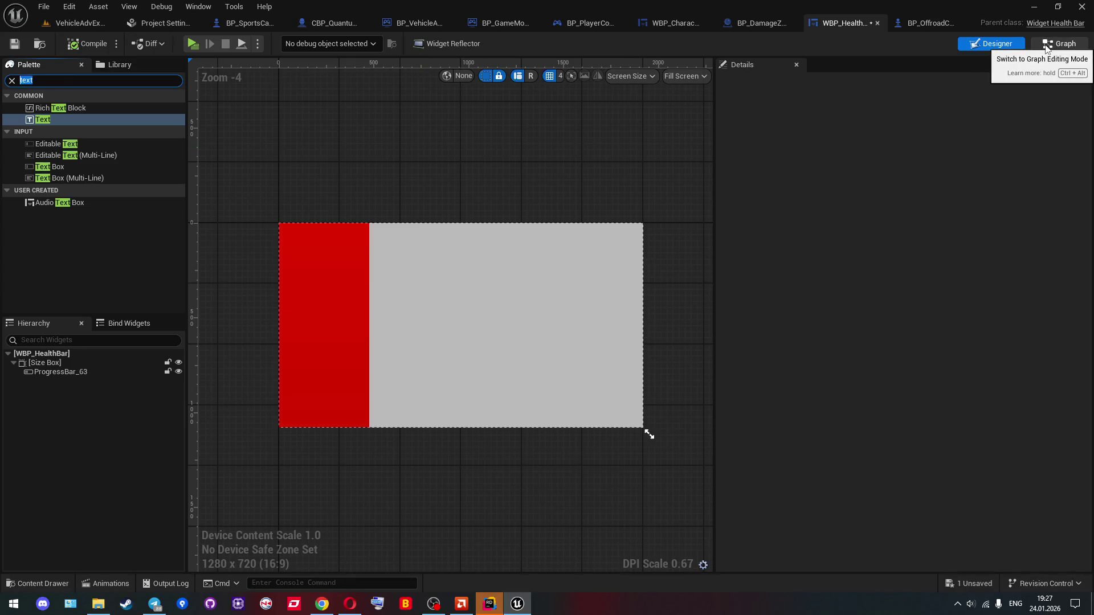
pyautogui.click(57, 371)
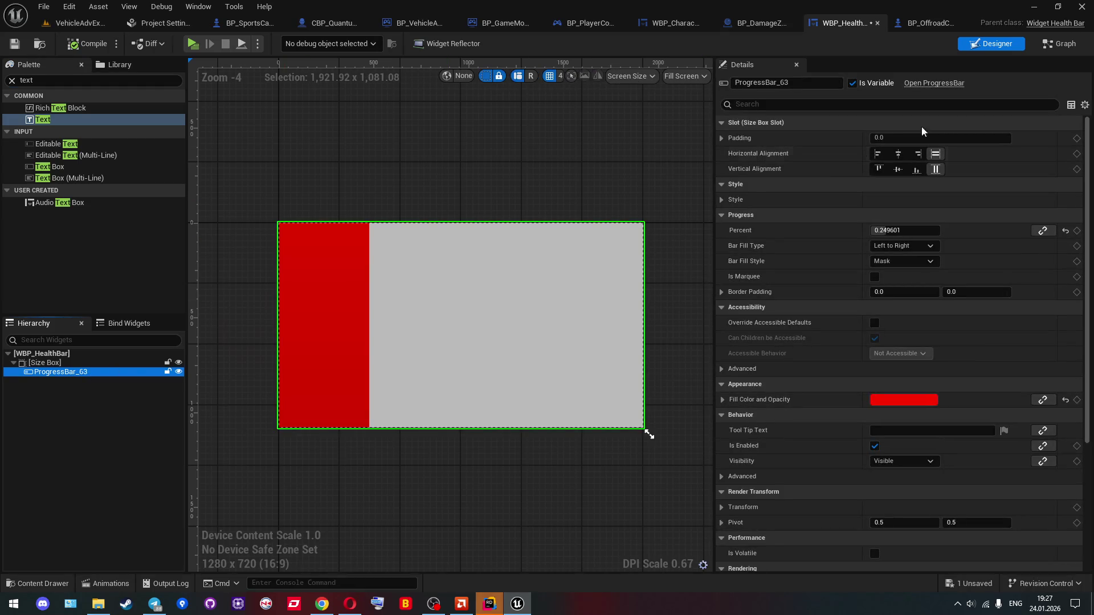
pyautogui.click(1063, 44)
pyautogui.moveTo(684, 183)
pyautogui.mouseDown()
pyautogui.moveTo(576, 162)
pyautogui.moveTo(516, 128)
pyautogui.moveTo(413, 161)
pyautogui.mouseUp()
# Step: Add an Assign On Death binding from the health component beside the health binding
pyautogui.scroll(-1, 395, 246)
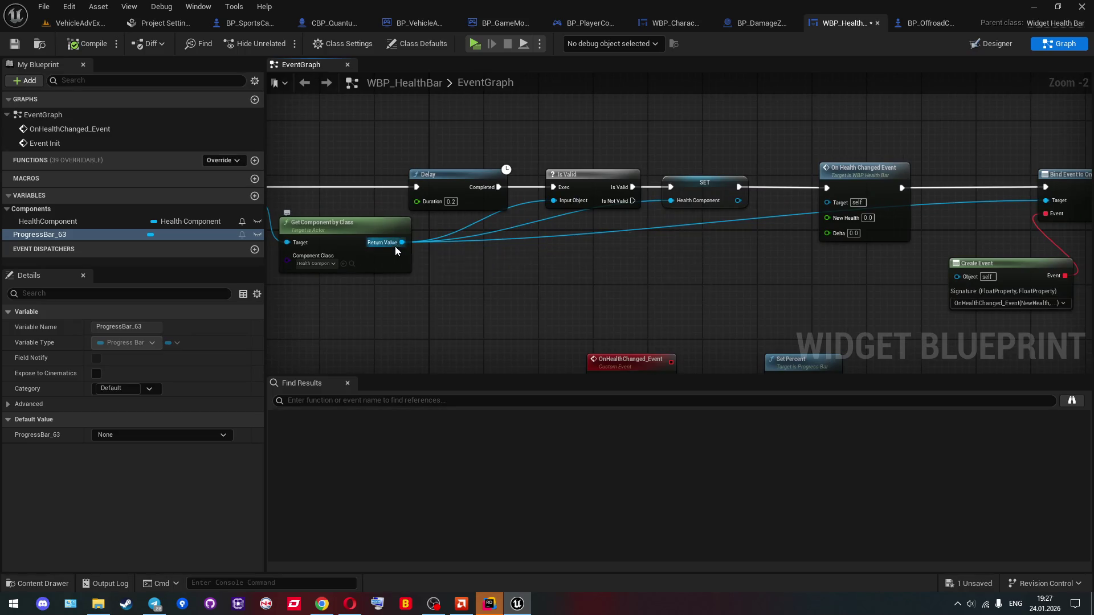
pyautogui.moveTo(395, 247); pyautogui.dragTo(472, 245)
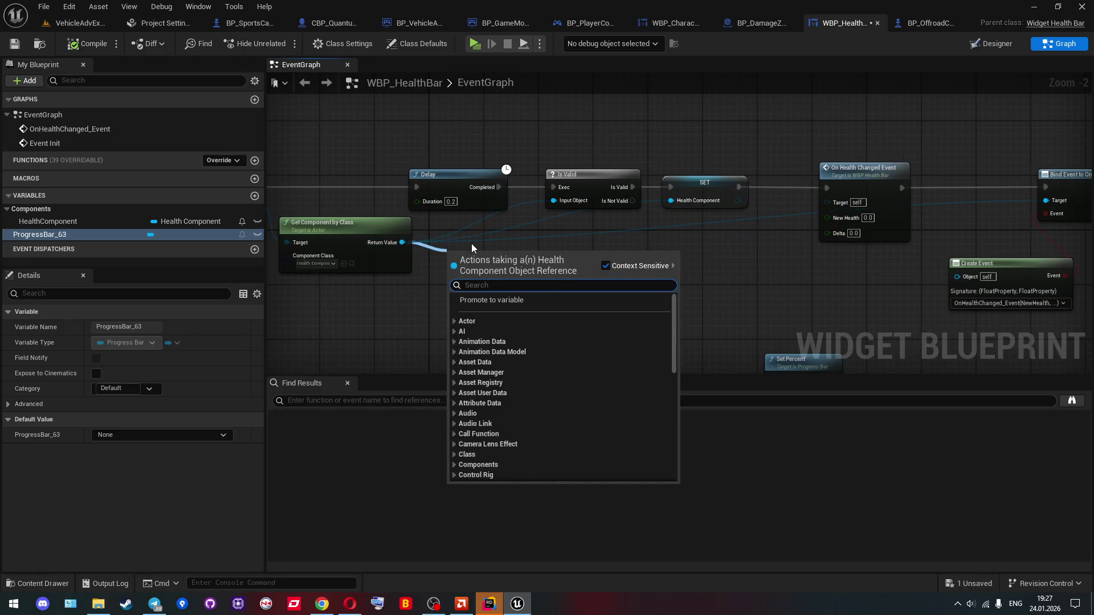
pyautogui.write('on dea')
pyautogui.hotkey('ctrl', 'a')
pyautogui.write('assig')
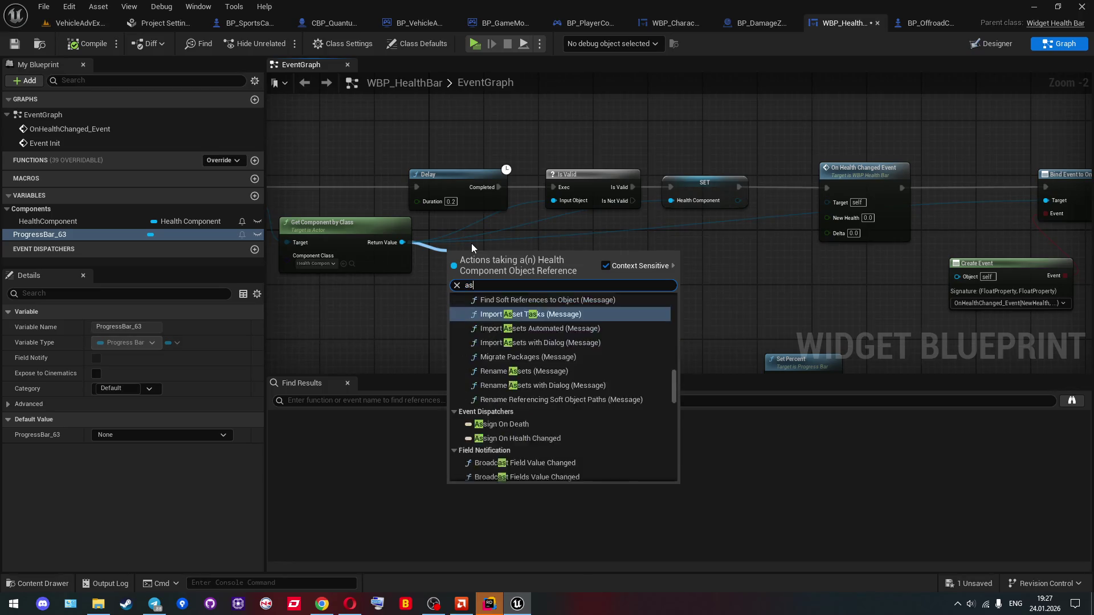
pyautogui.press('Return')
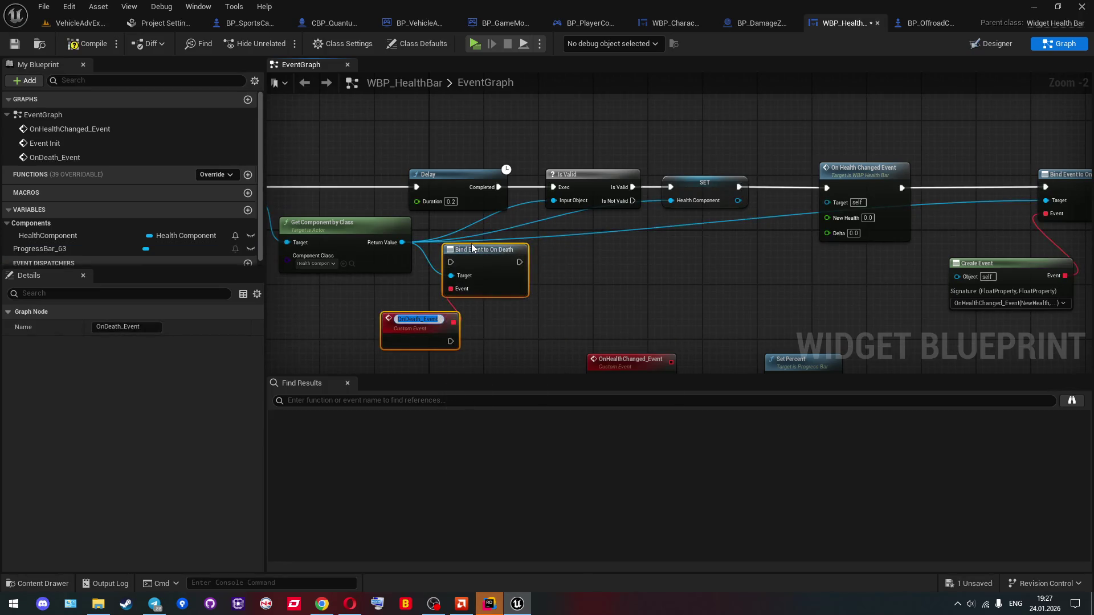
pyautogui.moveTo(479, 273)
pyautogui.mouseDown()
pyautogui.moveTo(616, 282)
pyautogui.moveTo(428, 274)
pyautogui.moveTo(809, 230)
pyautogui.moveTo(831, 215)
pyautogui.moveTo(752, 206)
pyautogui.moveTo(821, 298)
pyautogui.mouseUp()
# Step: Bind a Create Event node to OnDeath_Event for the On Death assignment
pyautogui.scroll(-1, 810, 211)
pyautogui.write('cre')
pyautogui.press('Return')
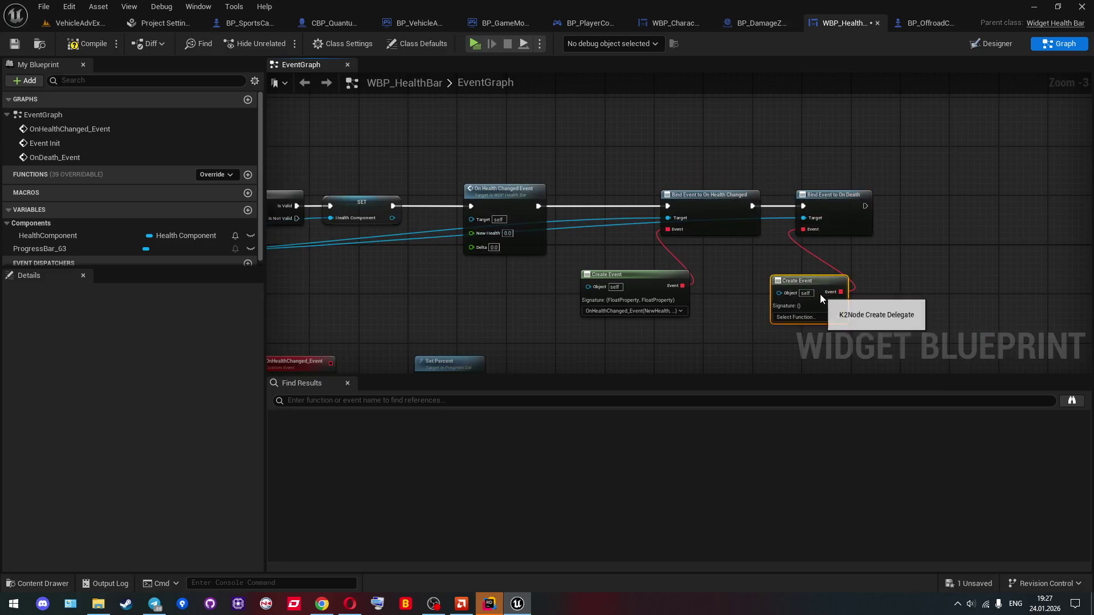
pyautogui.click(797, 318)
pyautogui.scroll(-1, 806, 407)
pyautogui.click(806, 403)
pyautogui.scroll(-4, 720, 344)
pyautogui.scroll(2, 771, 236)
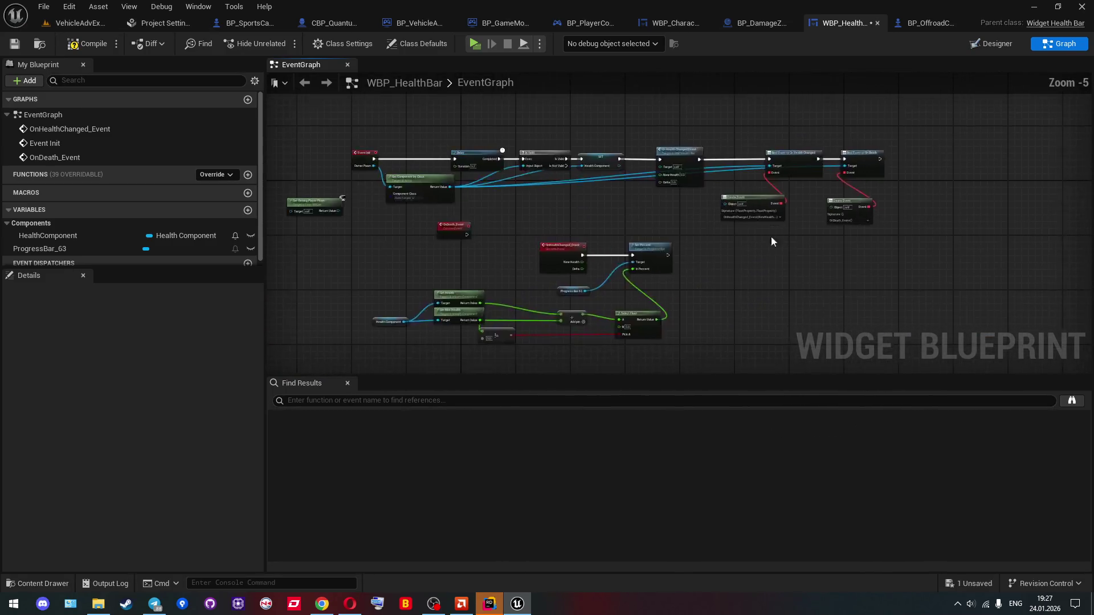
pyautogui.moveTo(469, 232); pyautogui.dragTo(795, 276)
pyautogui.scroll(2, 762, 273)
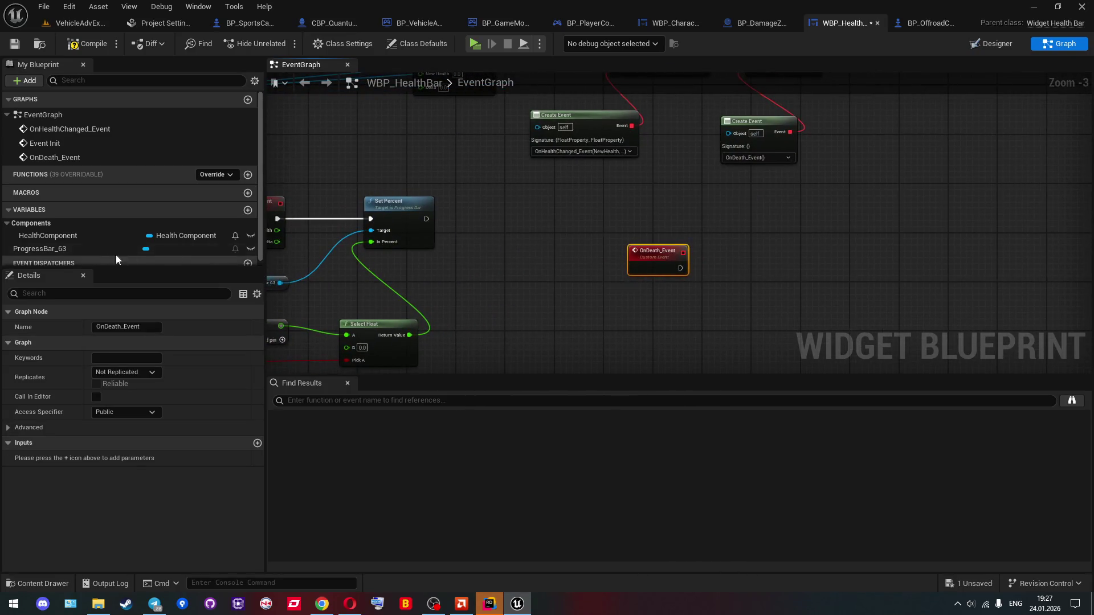
# Step: Make OnDeath_Event set ProgressBar_63's visibility to Hidden, then save the widget
pyautogui.moveTo(80, 249); pyautogui.dragTo(696, 297)
pyautogui.write('set')
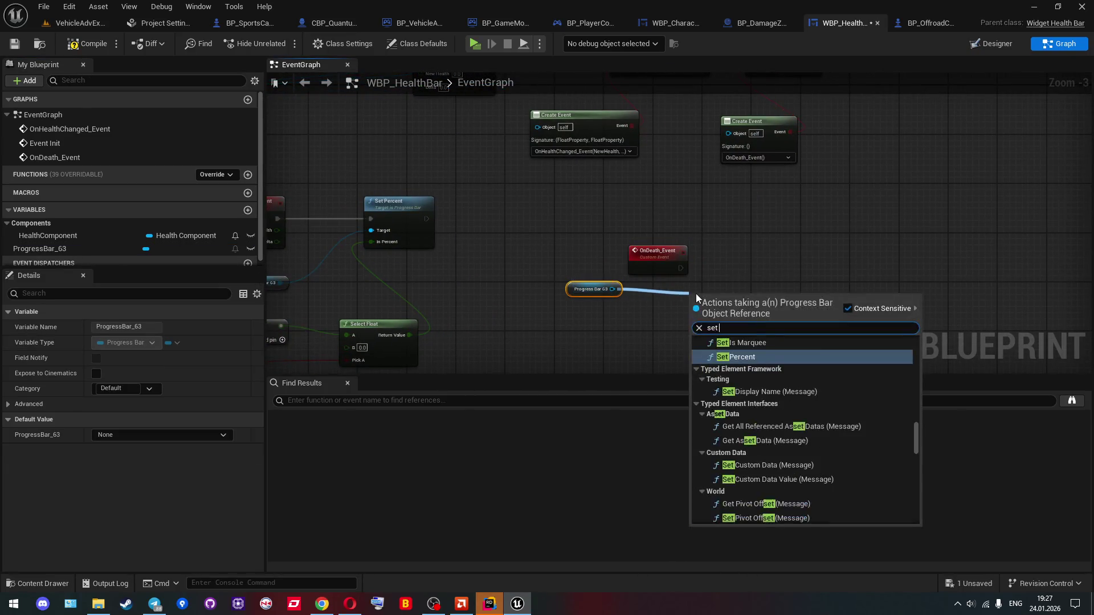
pyautogui.write(' visi')
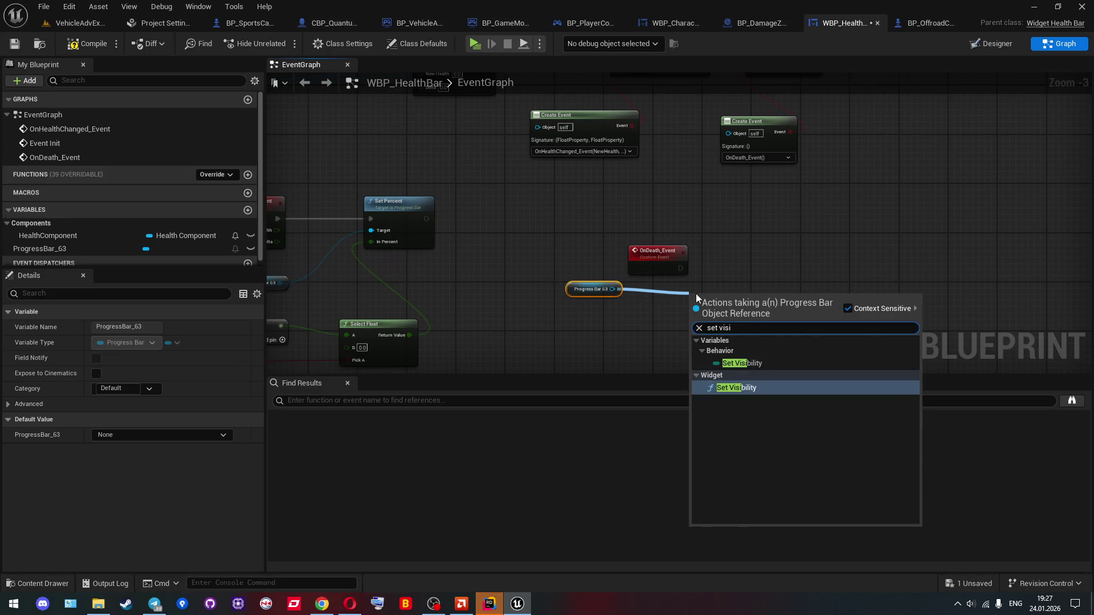
pyautogui.press('Return')
pyautogui.click(718, 342)
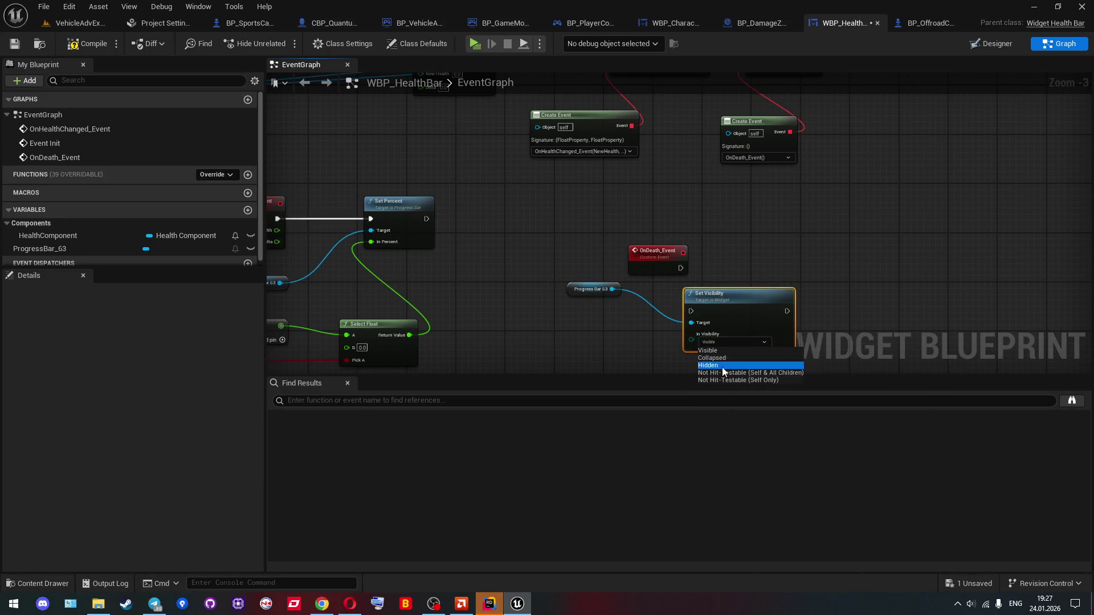
pyautogui.click(722, 366)
pyautogui.moveTo(680, 268)
pyautogui.mouseDown()
pyautogui.moveTo(691, 311)
pyautogui.moveTo(751, 260)
pyautogui.moveTo(739, 260)
pyautogui.mouseUp()
pyautogui.moveTo(567, 289); pyautogui.dragTo(611, 301)
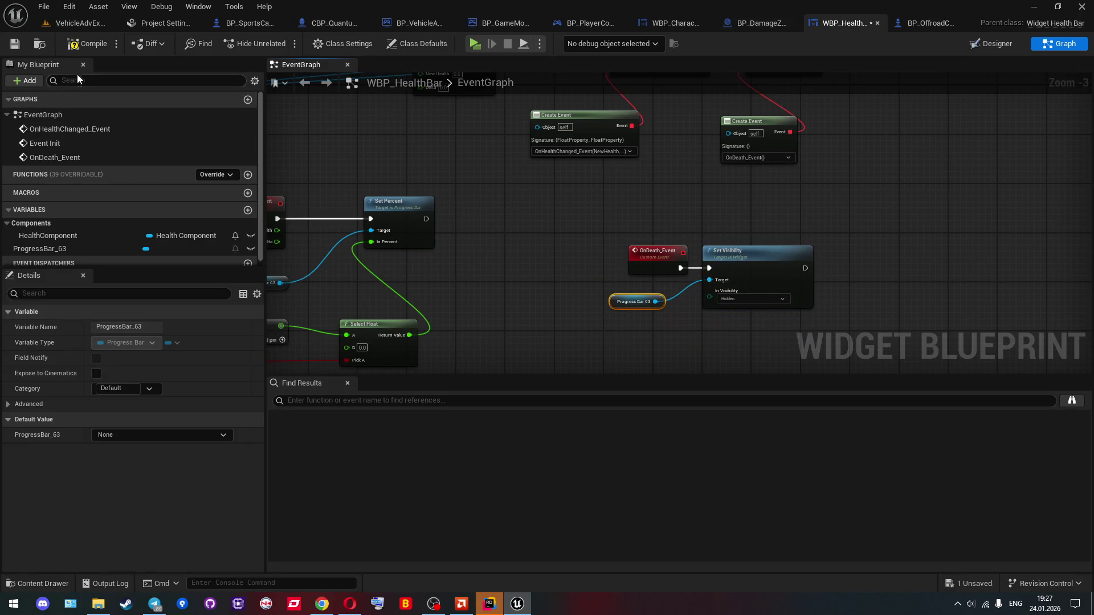
pyautogui.click(14, 43)
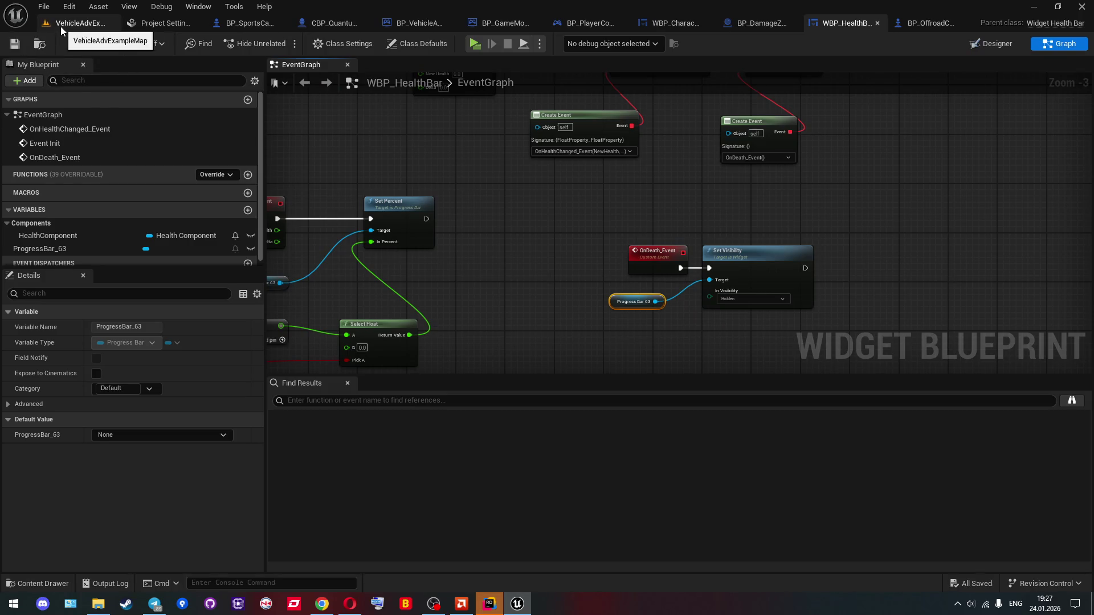
pyautogui.click(60, 26)
# Step: Play-test with server and client, walking the character into the damage zone, then stop
pyautogui.click(282, 43)
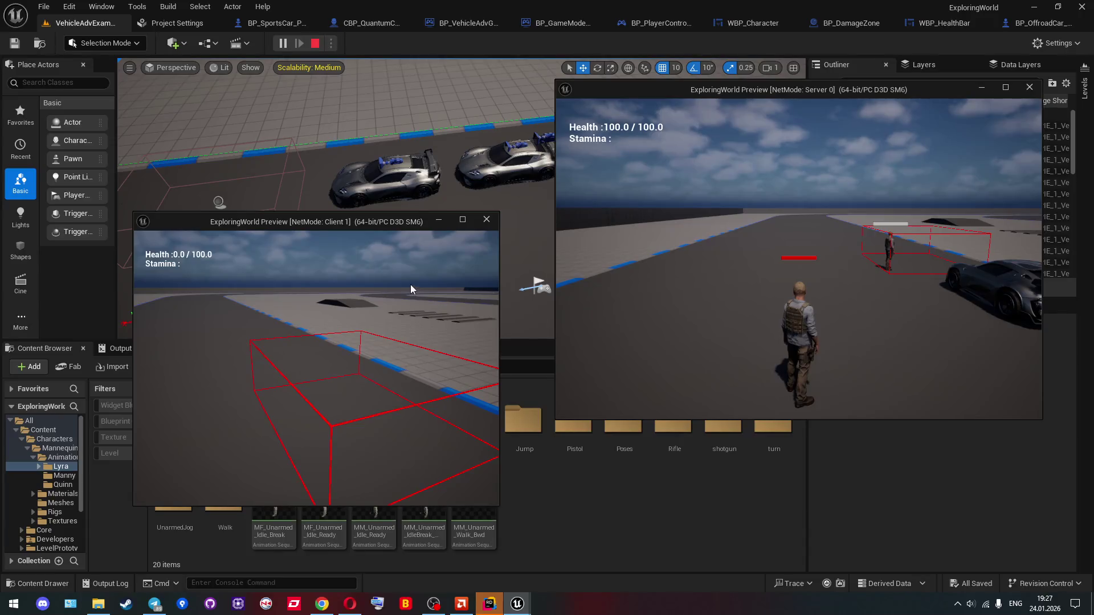
pyautogui.press('w')
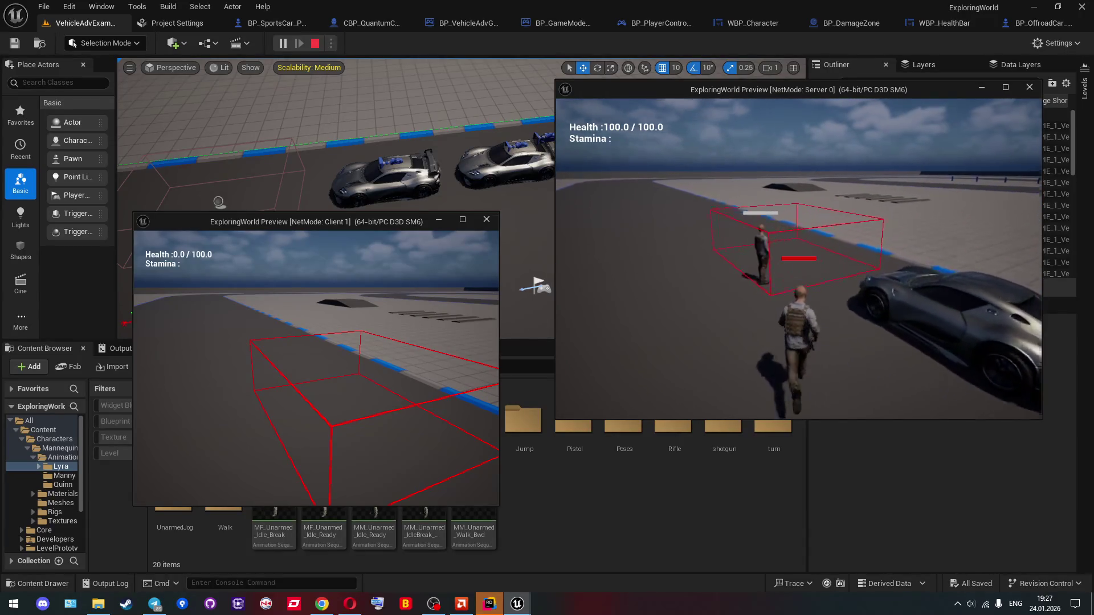
pyautogui.press('w')
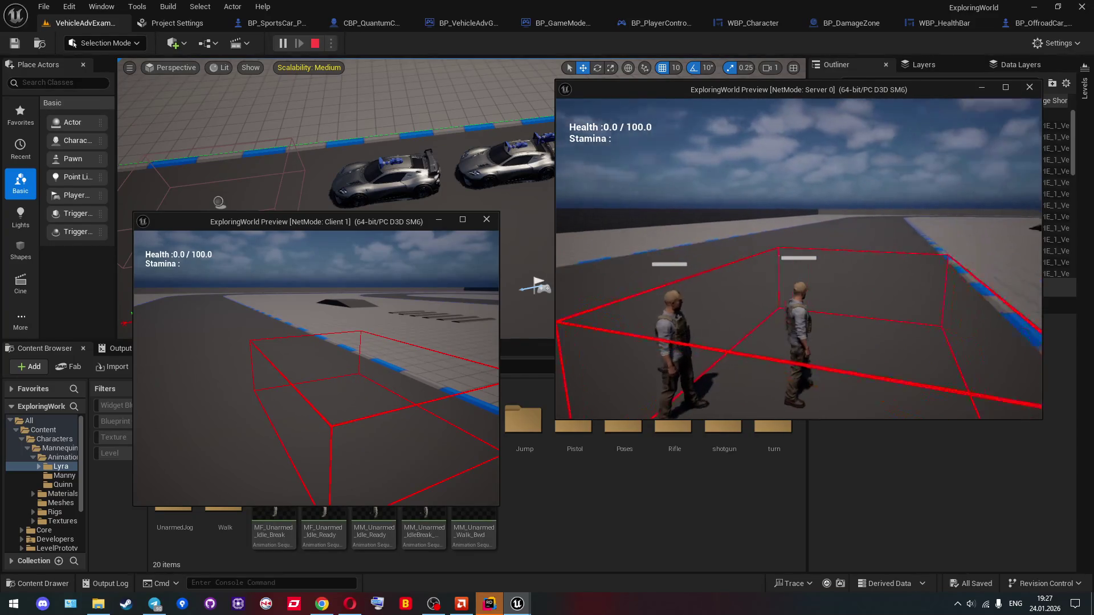
pyautogui.press('Escape')
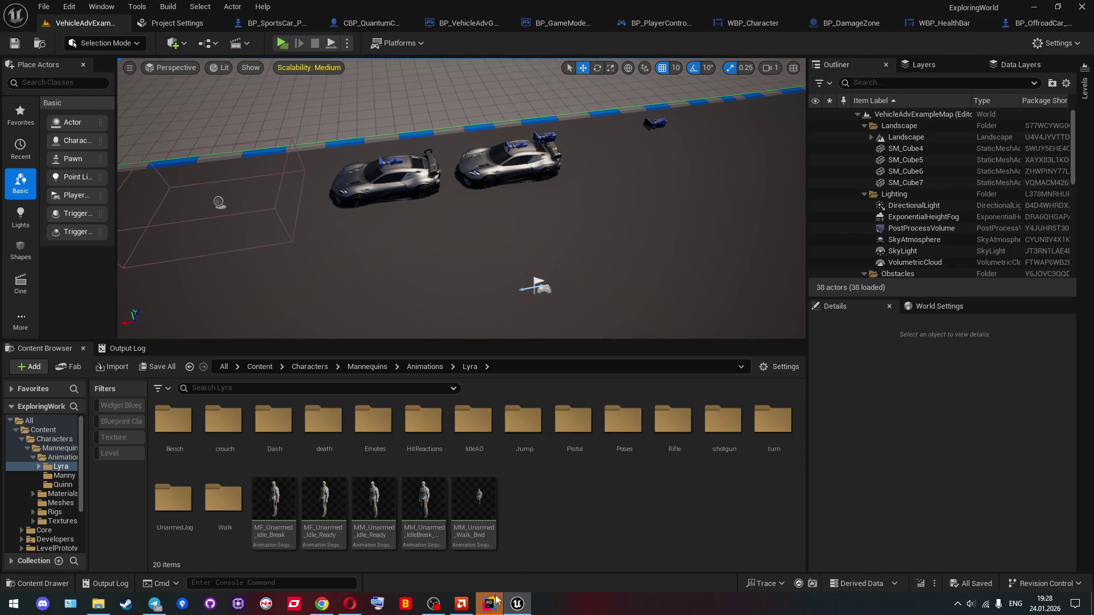
# Step: Review OnRep_CharacterState's OnDeath broadcast in HealthComponent.cpp in Rider, then return to Unreal Editor
pyautogui.moveTo(495, 605)
pyautogui.click(489, 553)
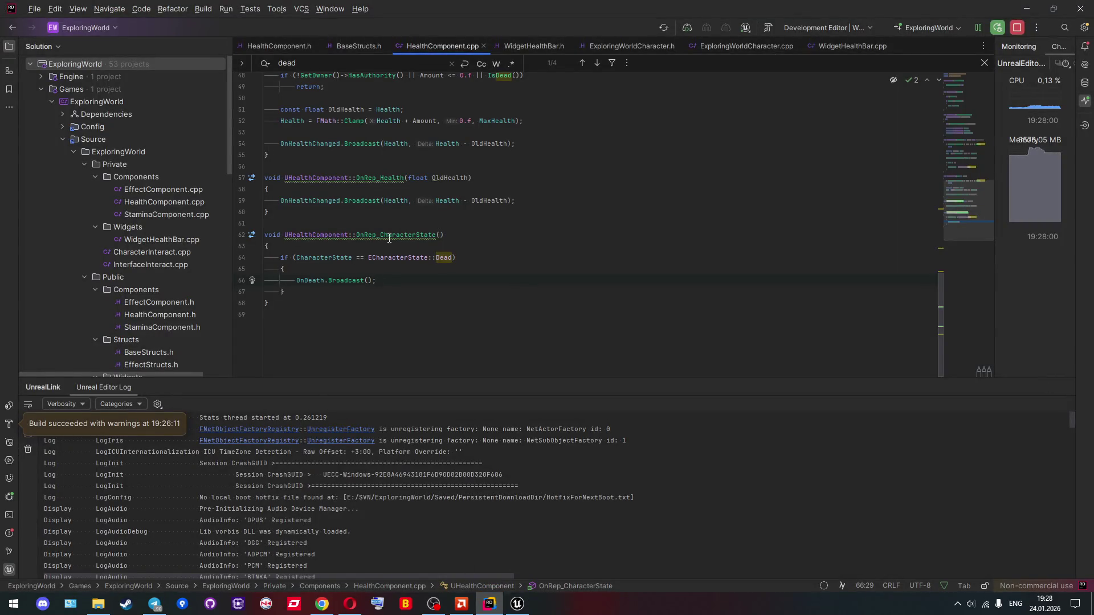
pyautogui.moveTo(389, 238)
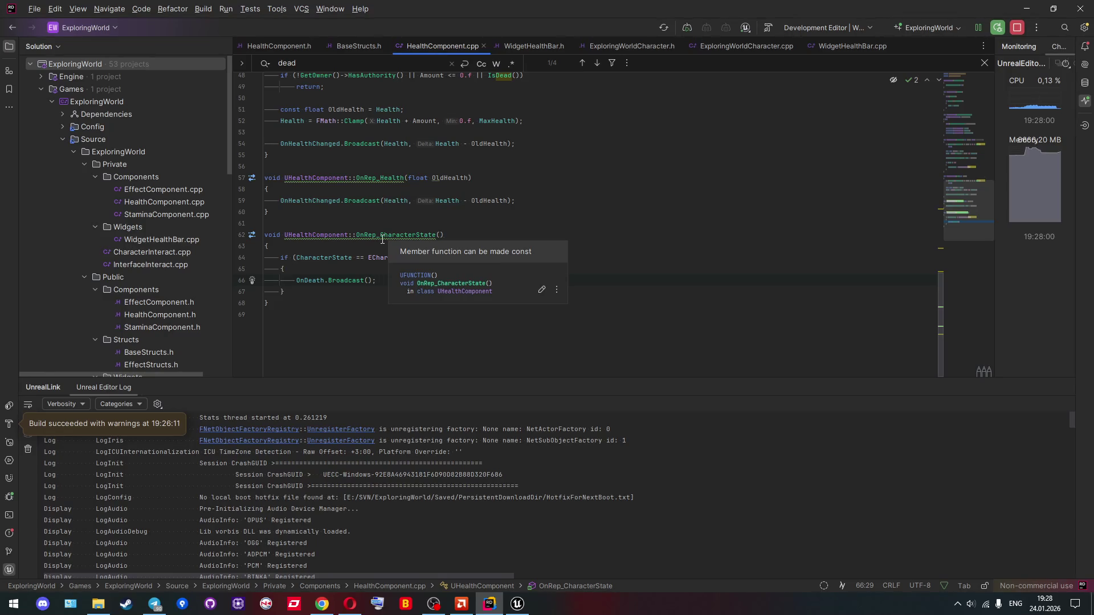
pyautogui.scroll(3, 382, 240)
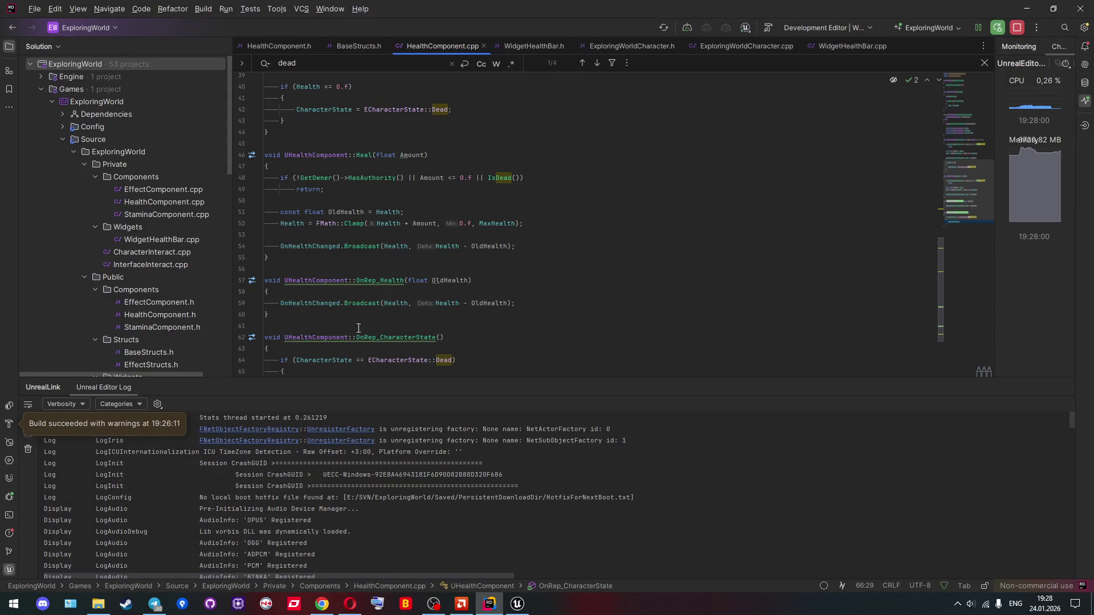
pyautogui.scroll(-1, 419, 316)
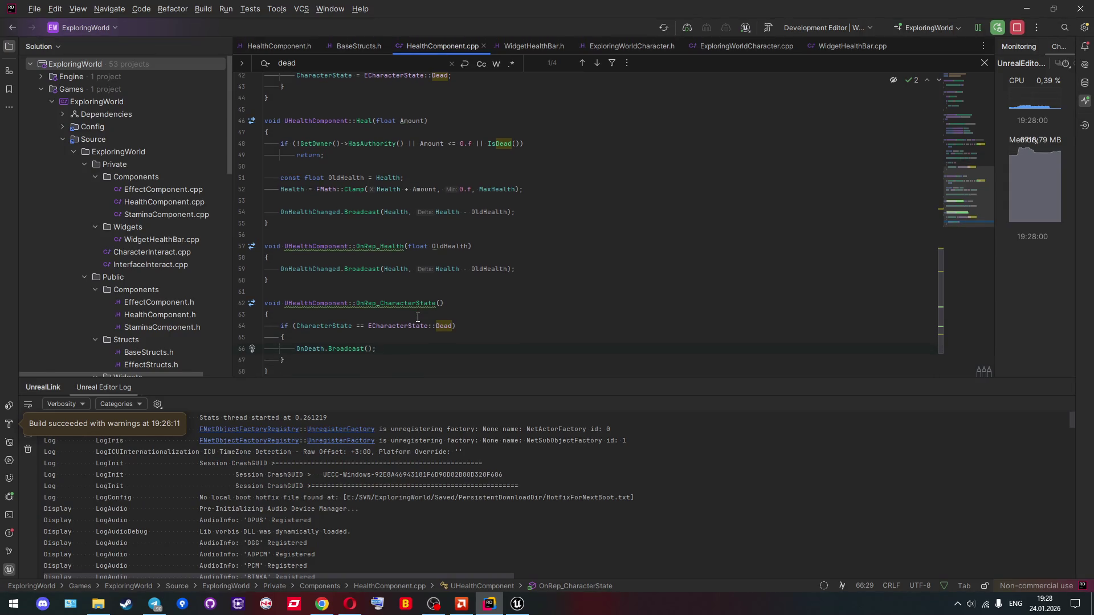
pyautogui.scroll(-2, 421, 345)
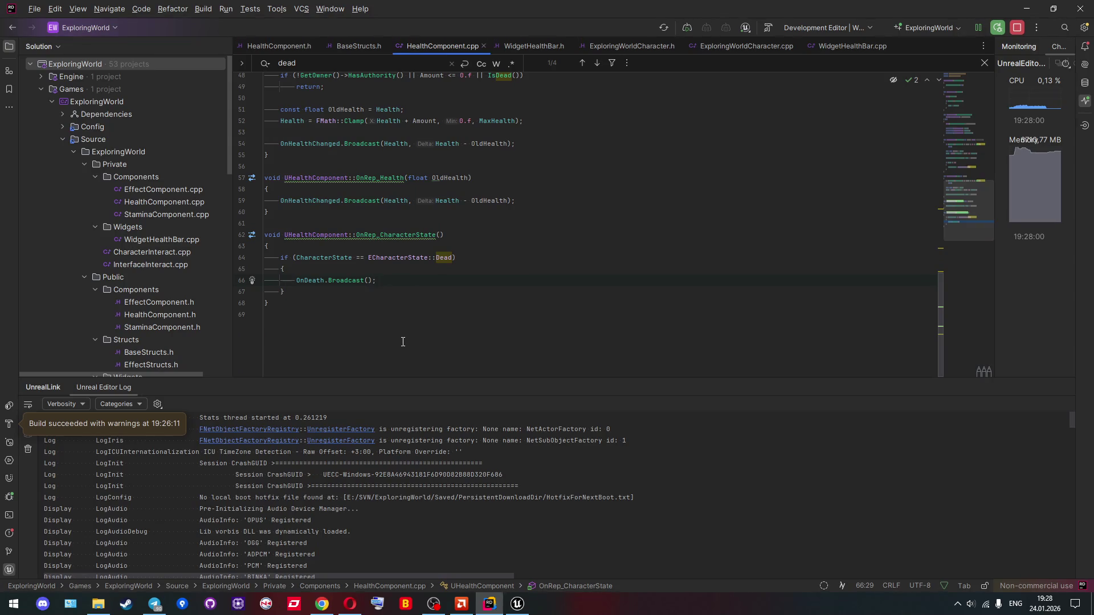
pyautogui.click(518, 603)
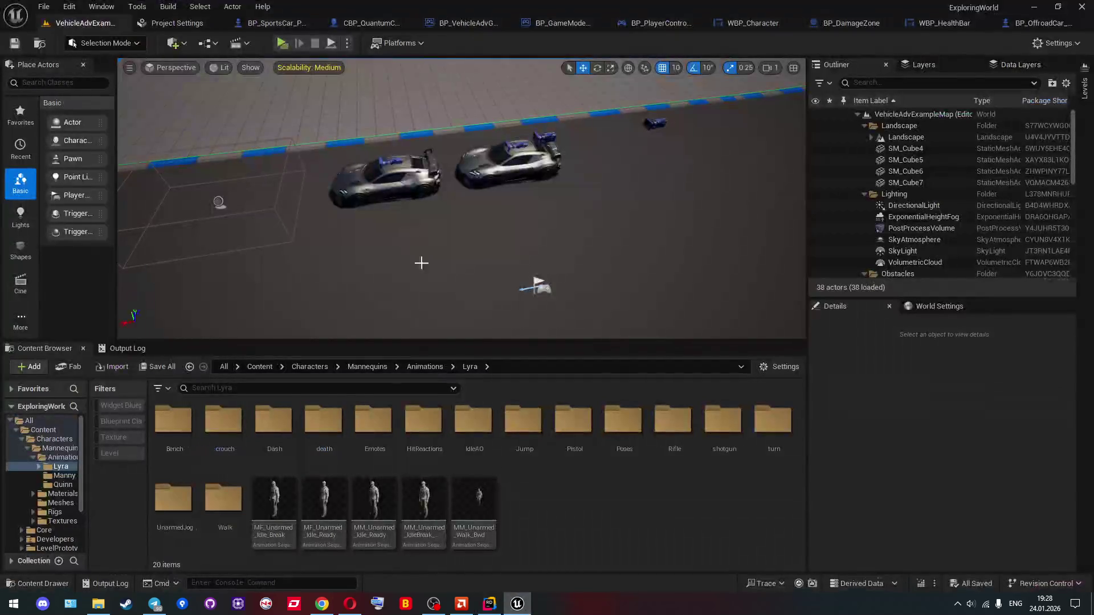
pyautogui.click(315, 43)
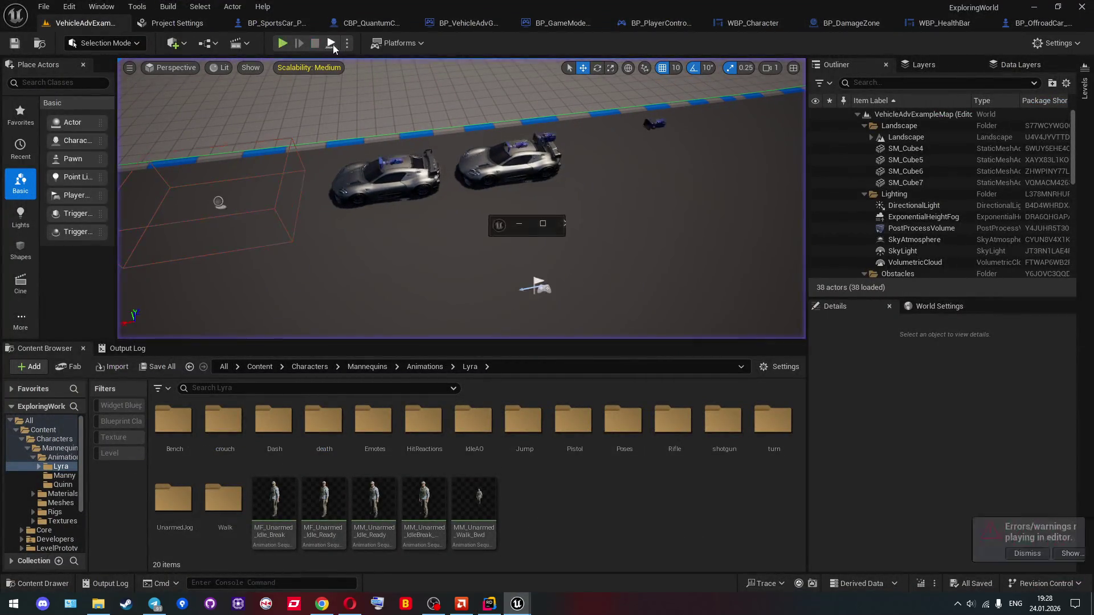
pyautogui.click(347, 43)
pyautogui.click(287, 42)
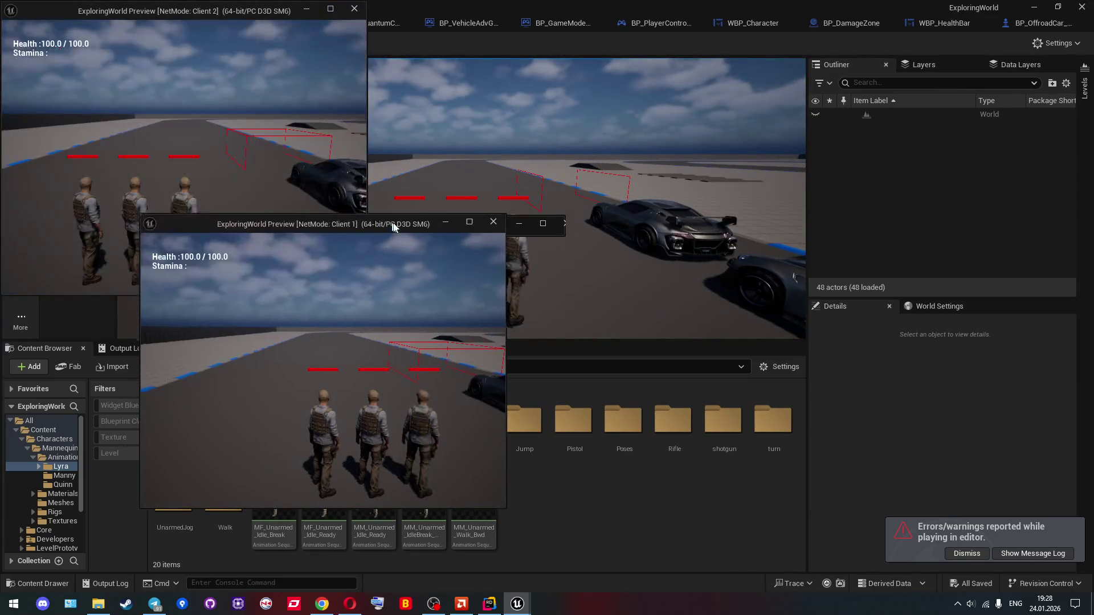
pyautogui.press('w')
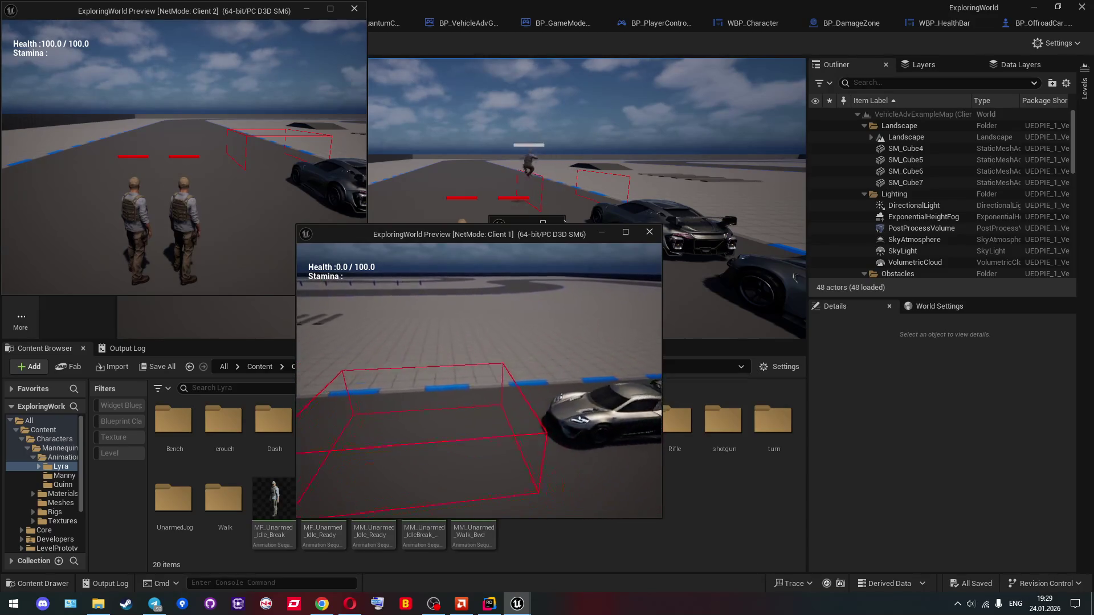
pyautogui.press('Escape')
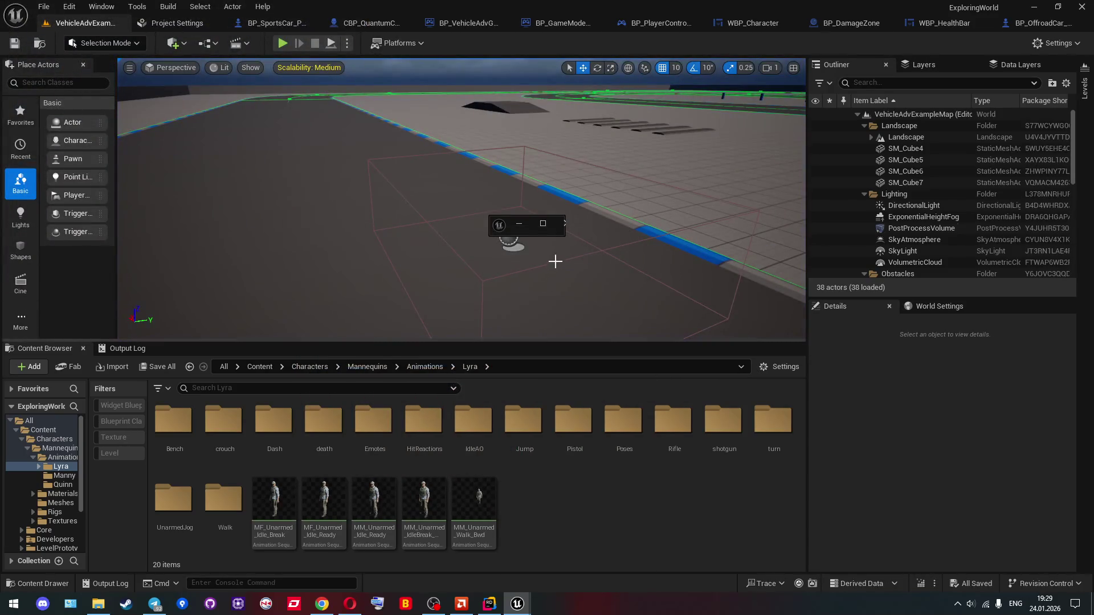
# Step: Close the leftover floating play window and open the CBP_QuantumCharacter Blueprint
pyautogui.click(563, 224)
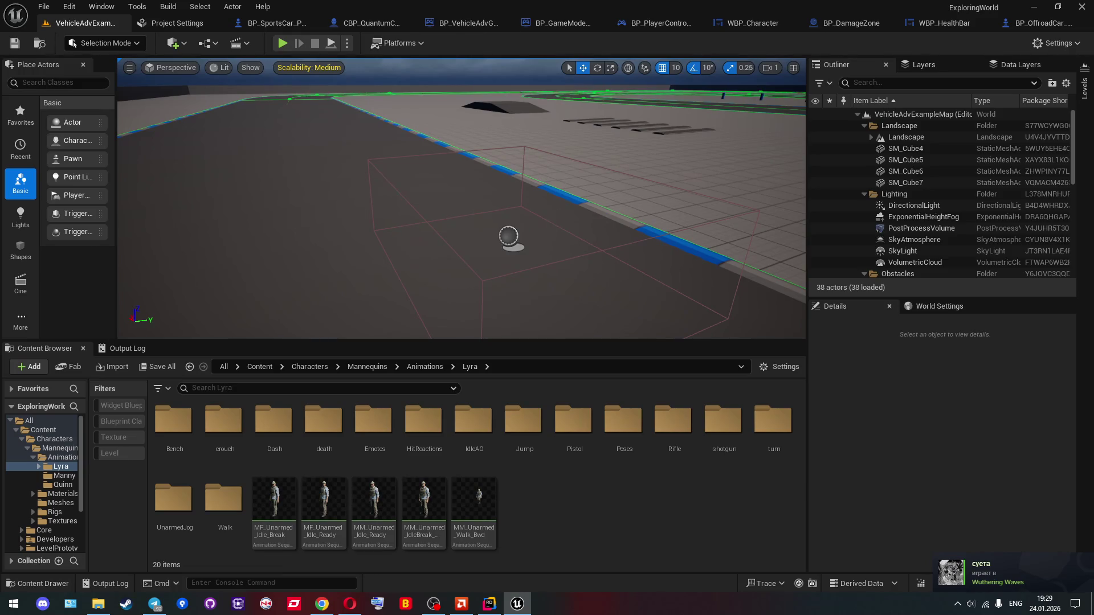
pyautogui.hotkey('alt', 'Tab')
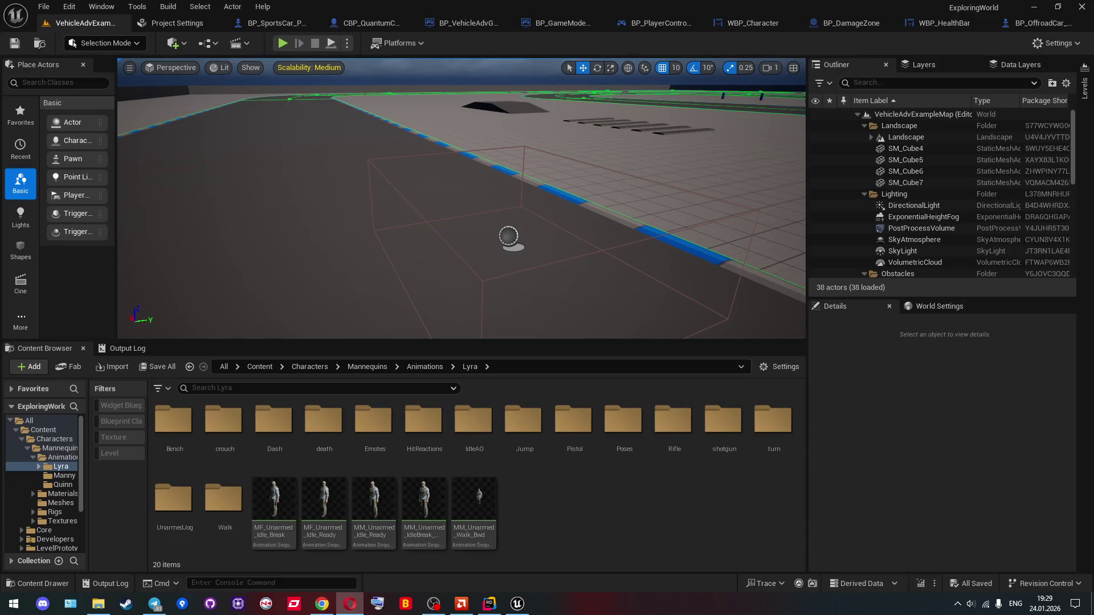
pyautogui.click(374, 26)
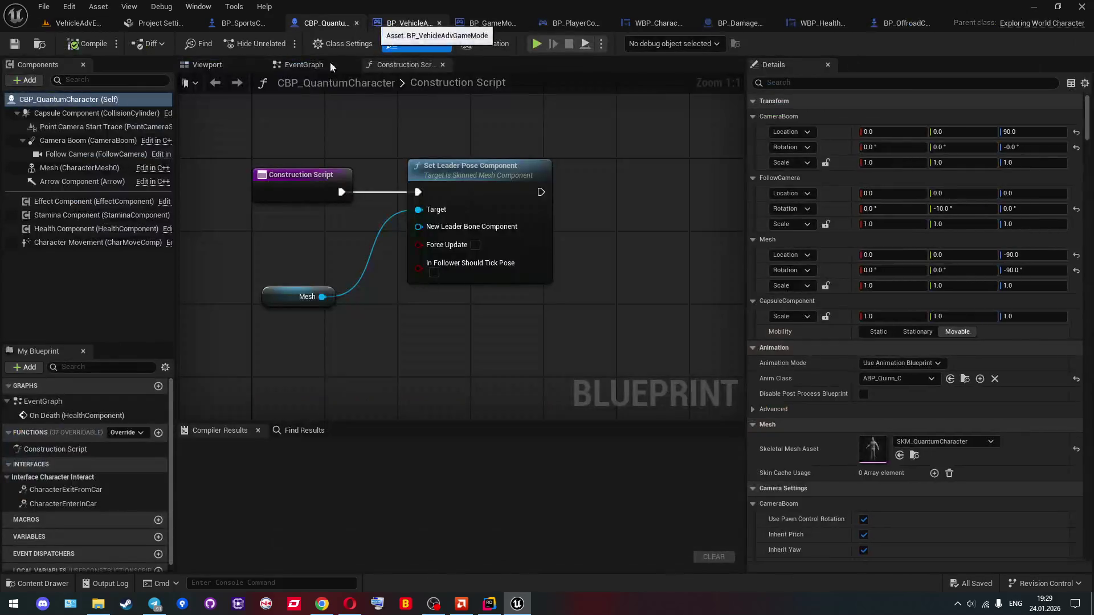
# Step: Go to the Health Component's existing On Death event and place Set Simulate Physics beside it
pyautogui.click(63, 231)
pyautogui.rightClick(129, 232)
pyautogui.moveTo(204, 272)
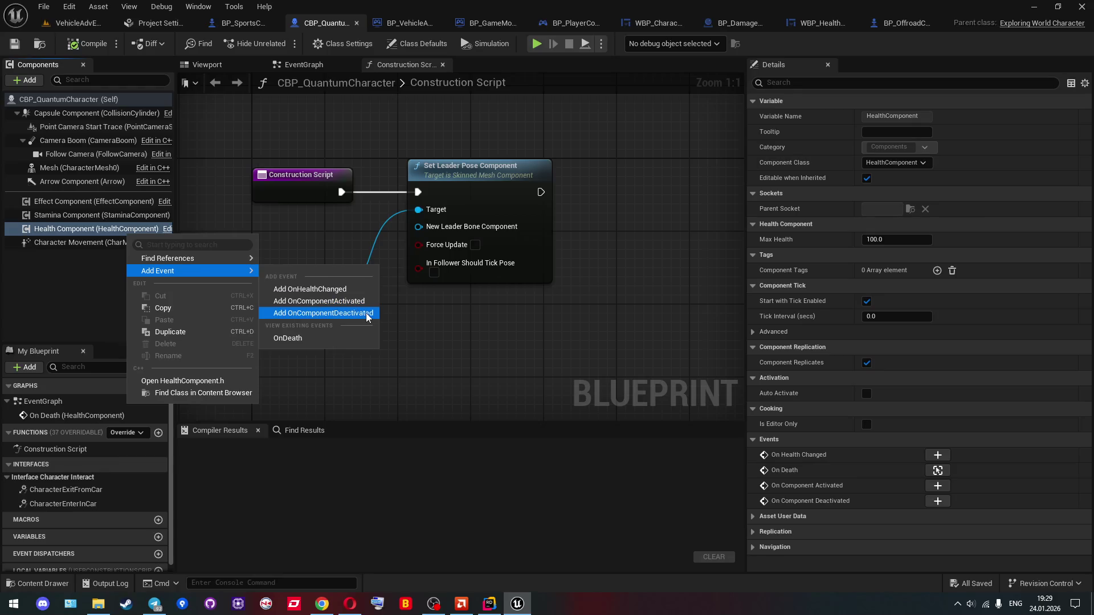
pyautogui.click(315, 337)
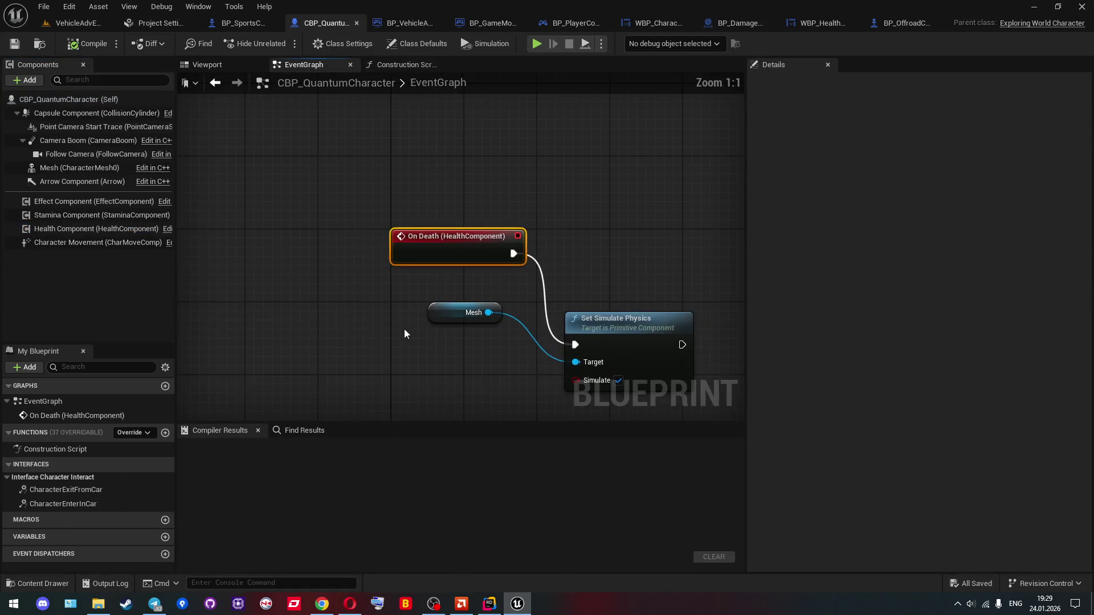
pyautogui.moveTo(398, 329)
pyautogui.mouseDown()
pyautogui.moveTo(273, 249)
pyautogui.moveTo(252, 272)
pyautogui.mouseUp()
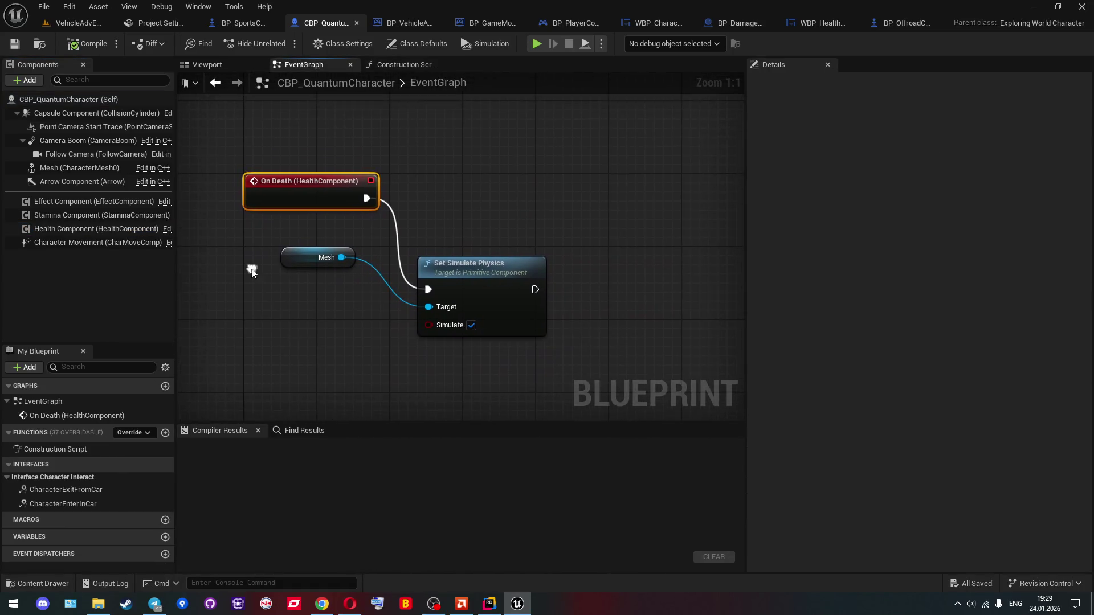
pyautogui.rightClick(292, 190)
pyautogui.click(422, 246)
pyautogui.moveTo(446, 261)
pyautogui.mouseDown()
pyautogui.moveTo(442, 174)
pyautogui.moveTo(428, 170)
pyautogui.mouseUp()
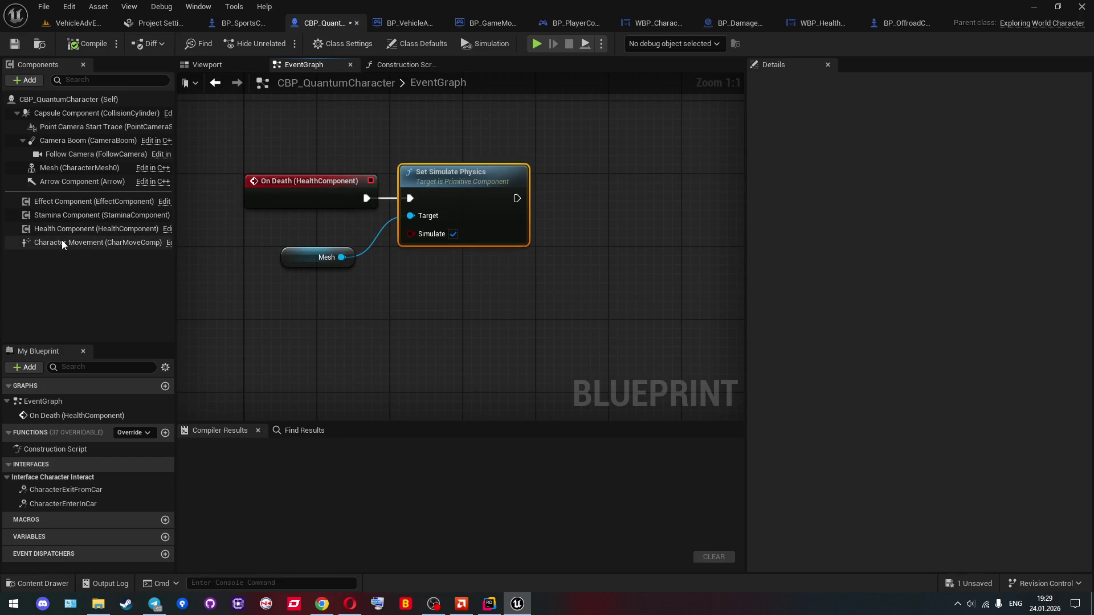
# Step: Add Character Movement's Disable Movement after Set Simulate Physics and compile the Blueprint
pyautogui.moveTo(61, 240)
pyautogui.mouseDown()
pyautogui.moveTo(220, 282)
pyautogui.moveTo(415, 312)
pyautogui.moveTo(552, 299)
pyautogui.mouseUp()
pyautogui.write('disable')
pyautogui.press('Return')
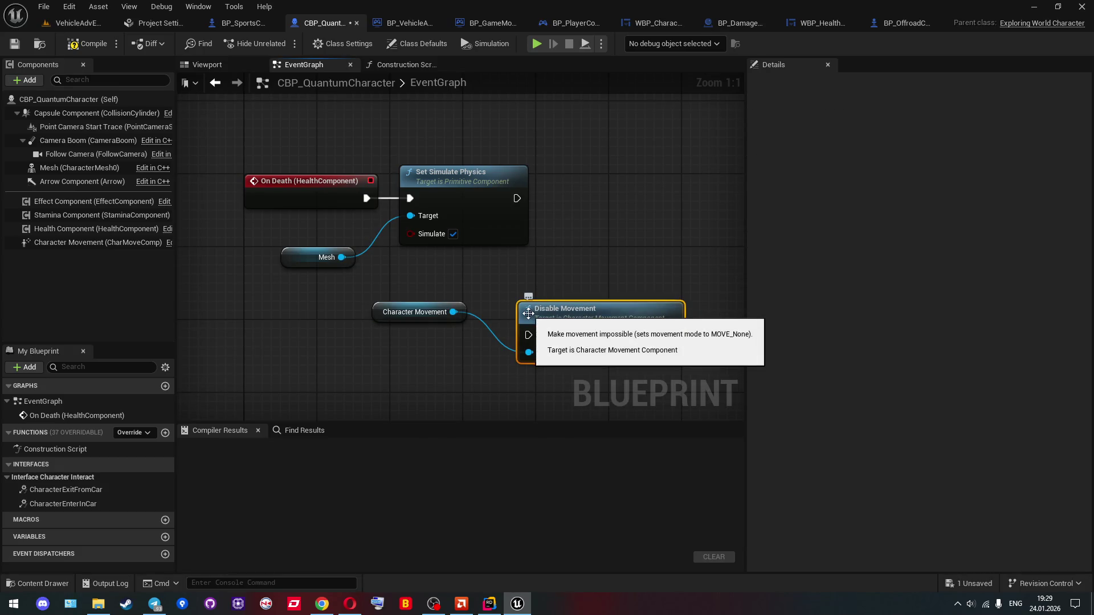
pyautogui.moveTo(528, 335); pyautogui.dragTo(517, 198)
pyautogui.click(91, 44)
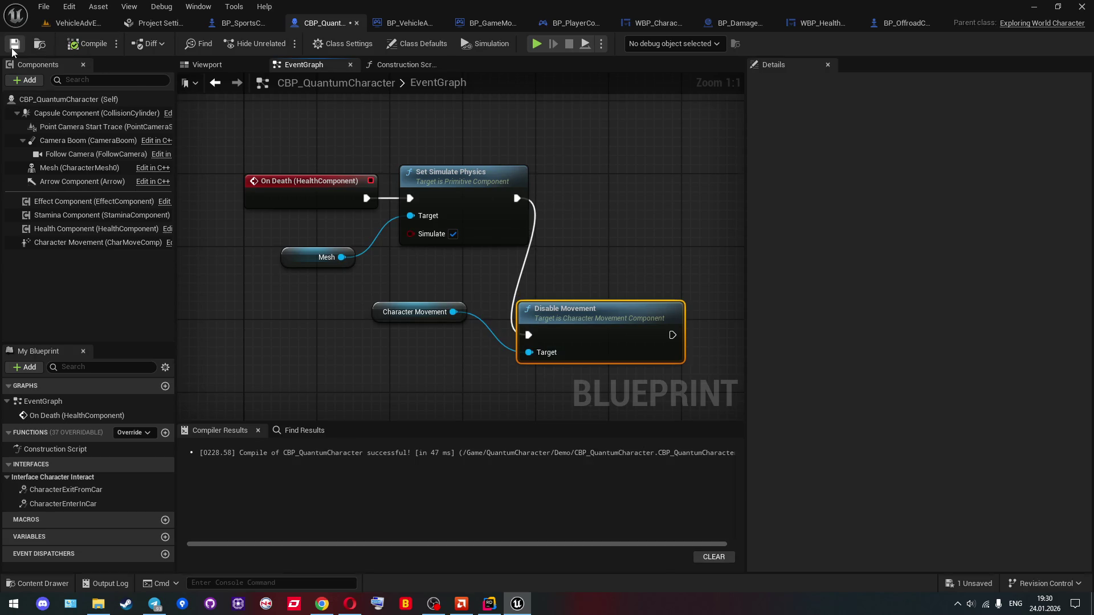
pyautogui.click(60, 27)
# Step: Play-test with two clients, walking Client 1 into the red damage zone until death, then end
pyautogui.click(283, 44)
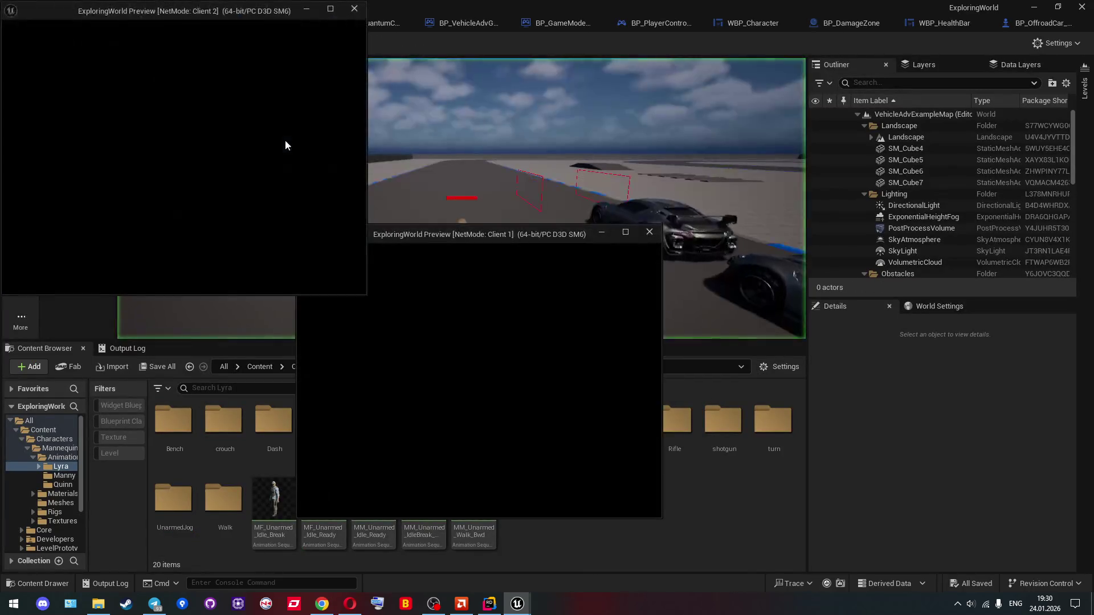
pyautogui.click(408, 261)
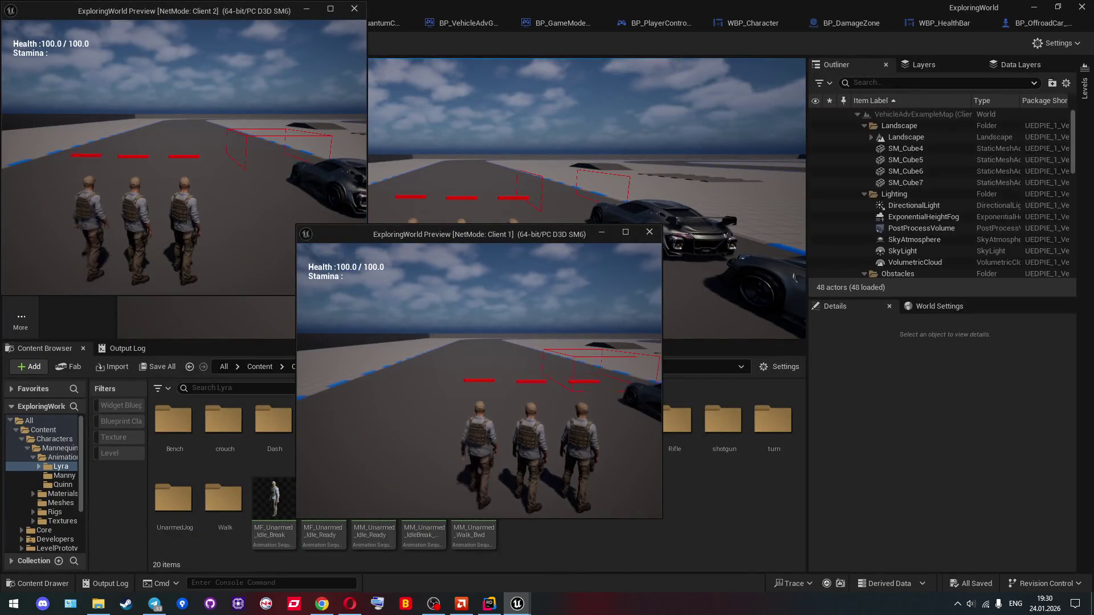
pyautogui.press('w')
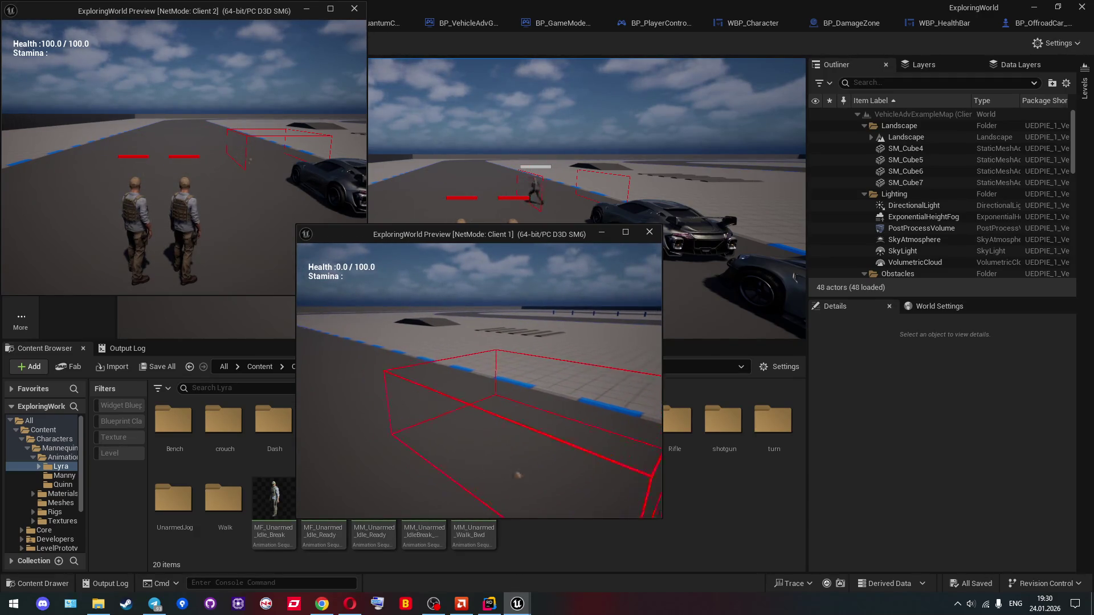
pyautogui.press('w')
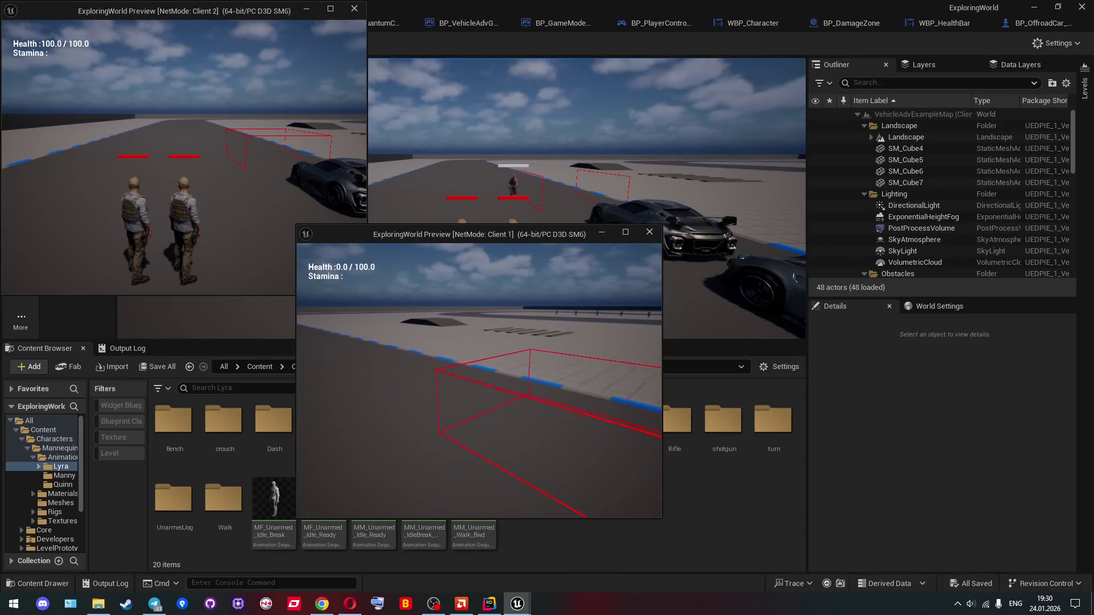
pyautogui.press('w')
pyautogui.press('s')
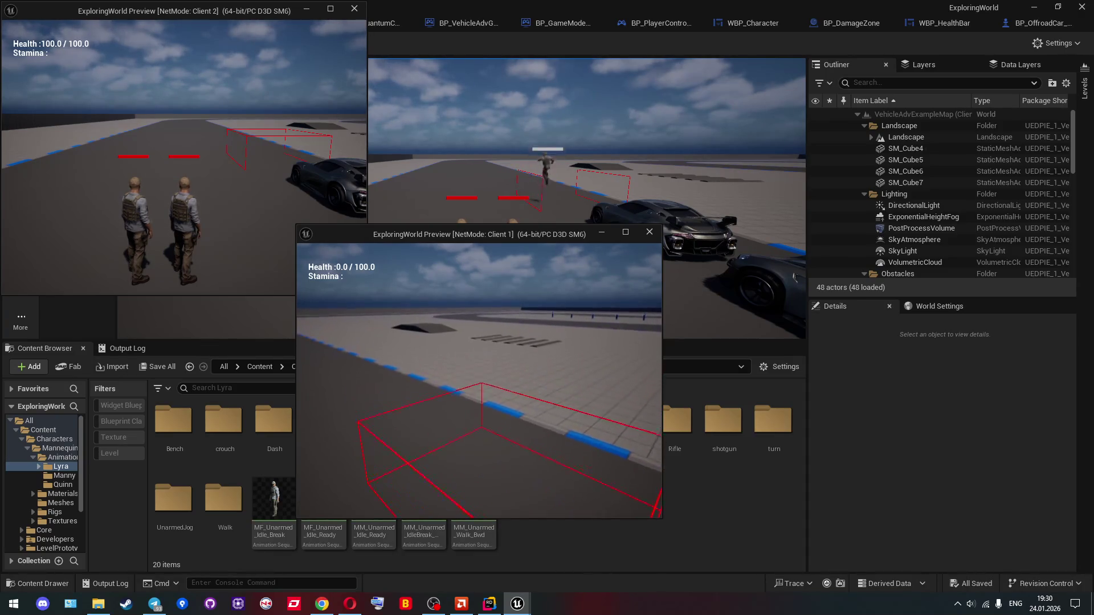
pyautogui.press('s')
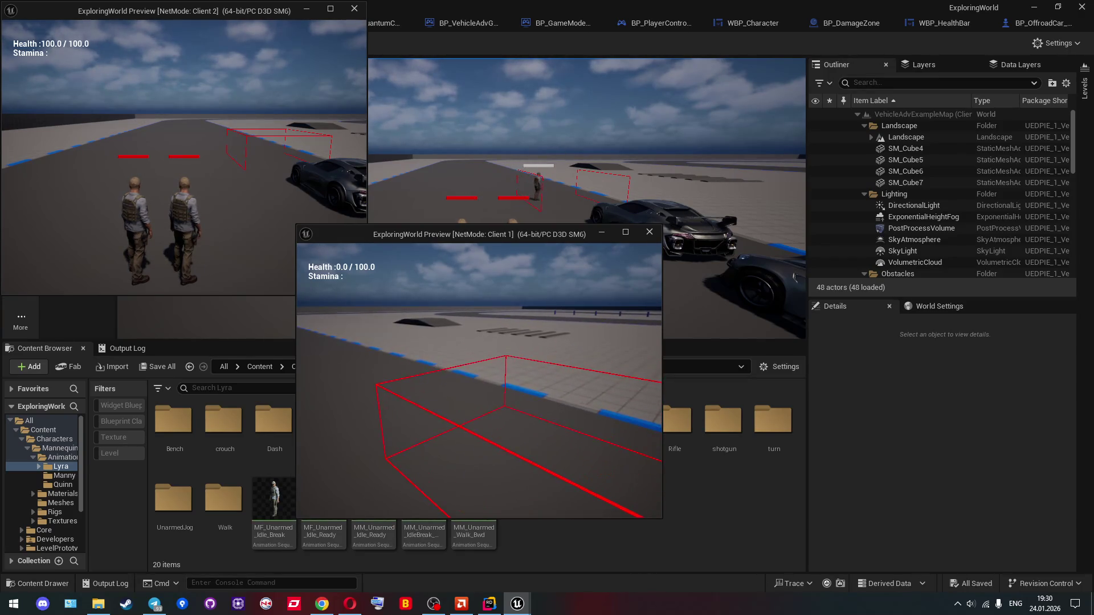
pyautogui.press('Escape')
pyautogui.hotkey('alt', 'Tab')
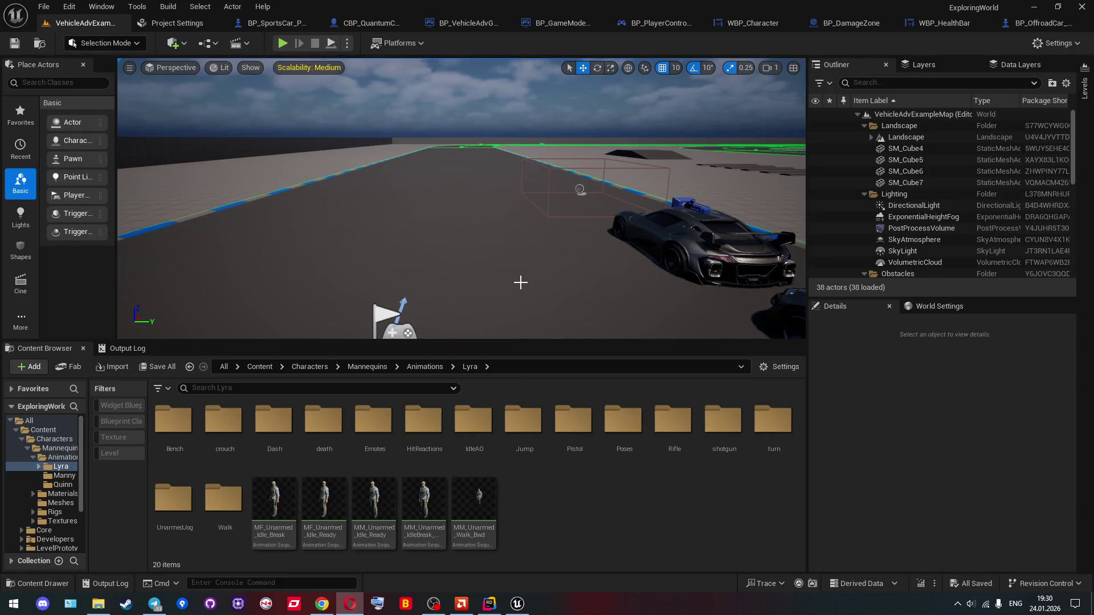
# Step: Insert a Print String 'dead' after Set Simulate Physics and compile the character Blueprint
pyautogui.click(365, 27)
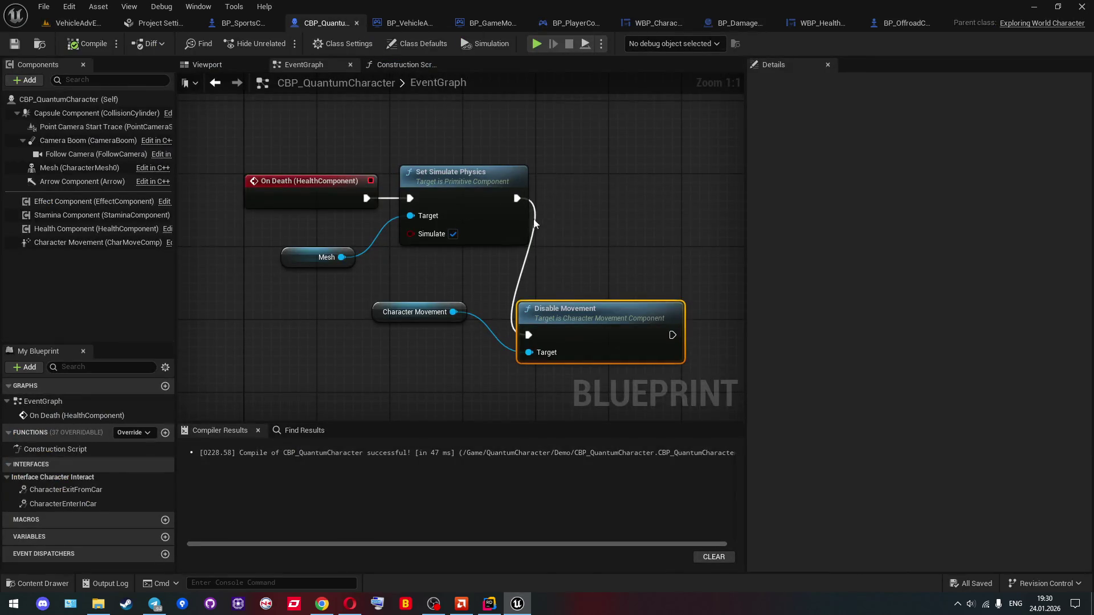
pyautogui.moveTo(517, 203); pyautogui.dragTo(571, 192)
pyautogui.write('pr')
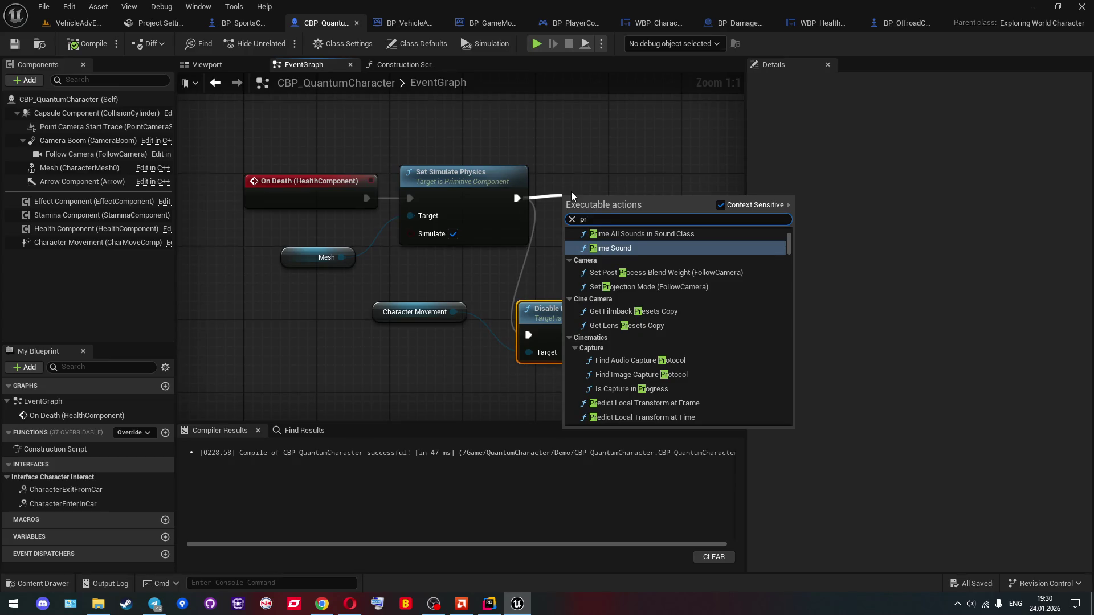
pyautogui.write('ints')
pyautogui.press('Return')
pyautogui.click(613, 236)
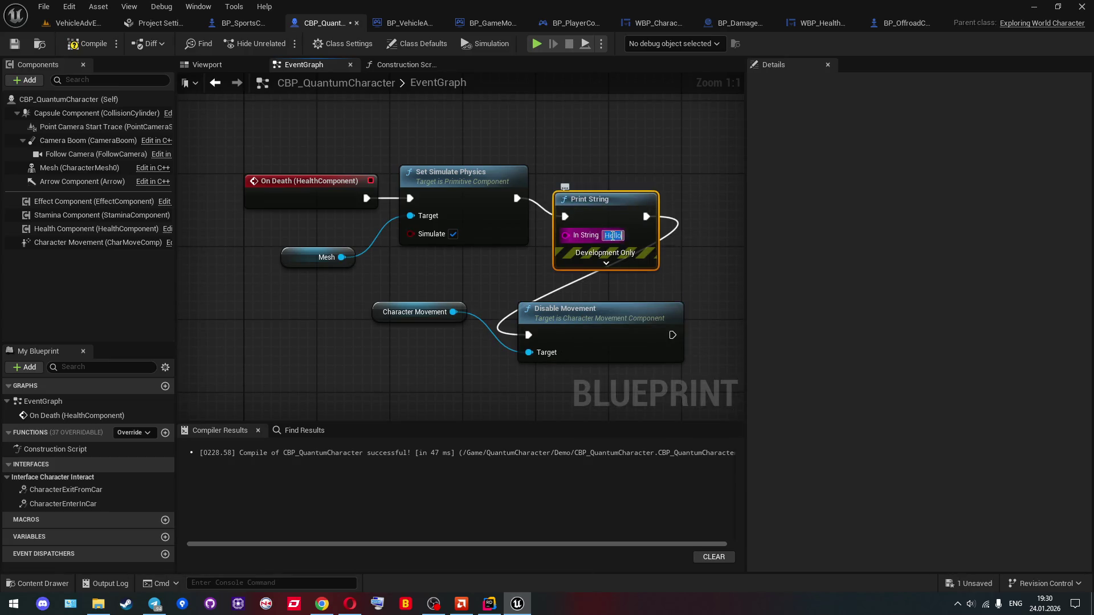
pyautogui.write('dead')
pyautogui.click(605, 170)
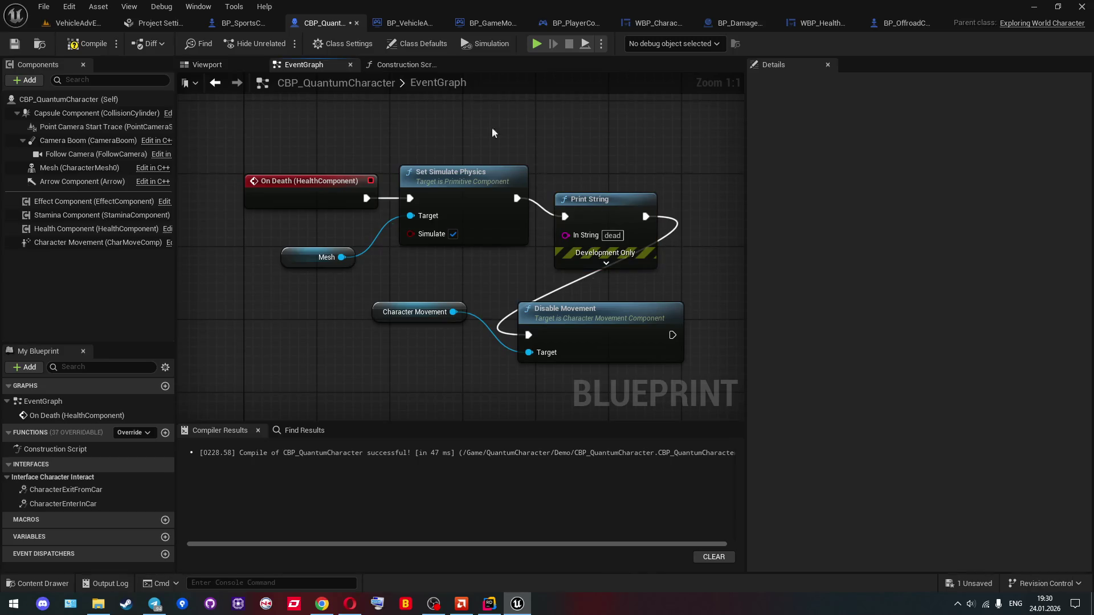
pyautogui.click(86, 43)
pyautogui.click(73, 25)
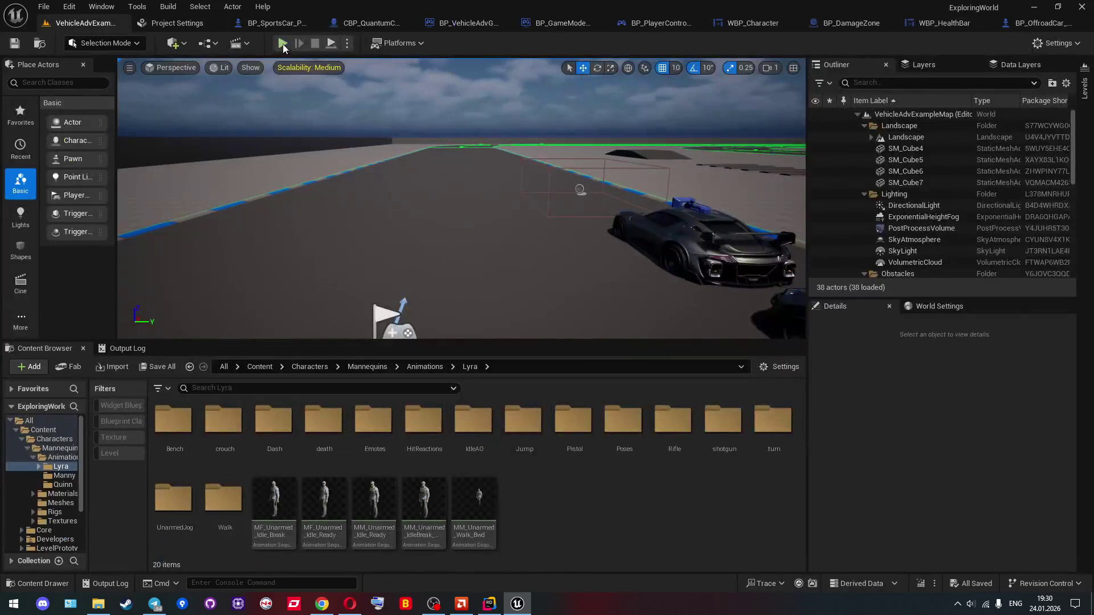
# Step: Start a play session with Alt+P, walk Client 1 into the red damage box, then stop
pyautogui.hotkey('alt', 'p')
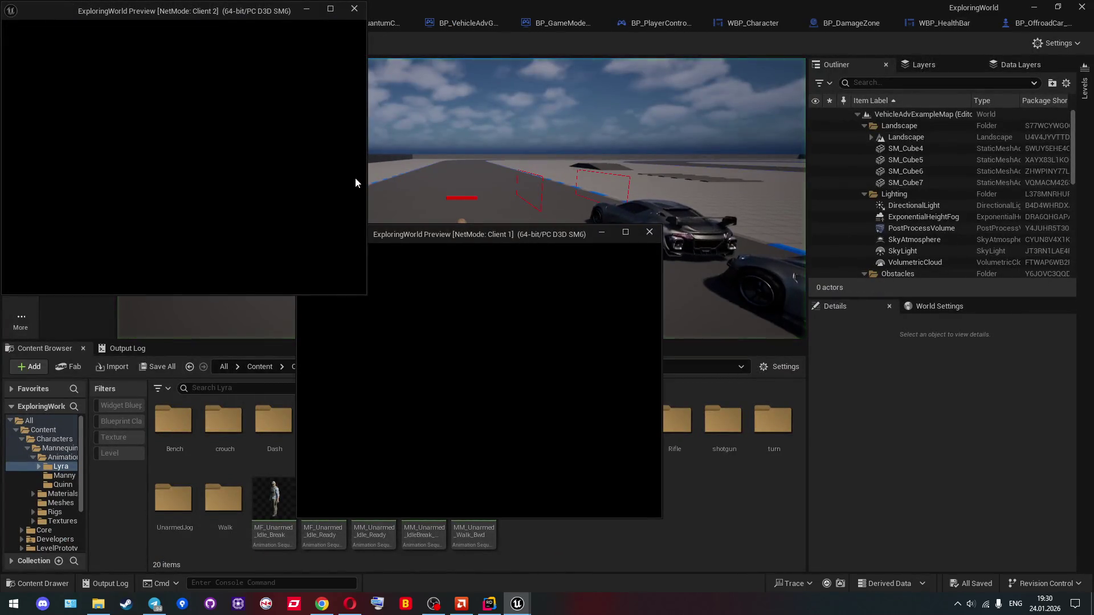
pyautogui.press('w')
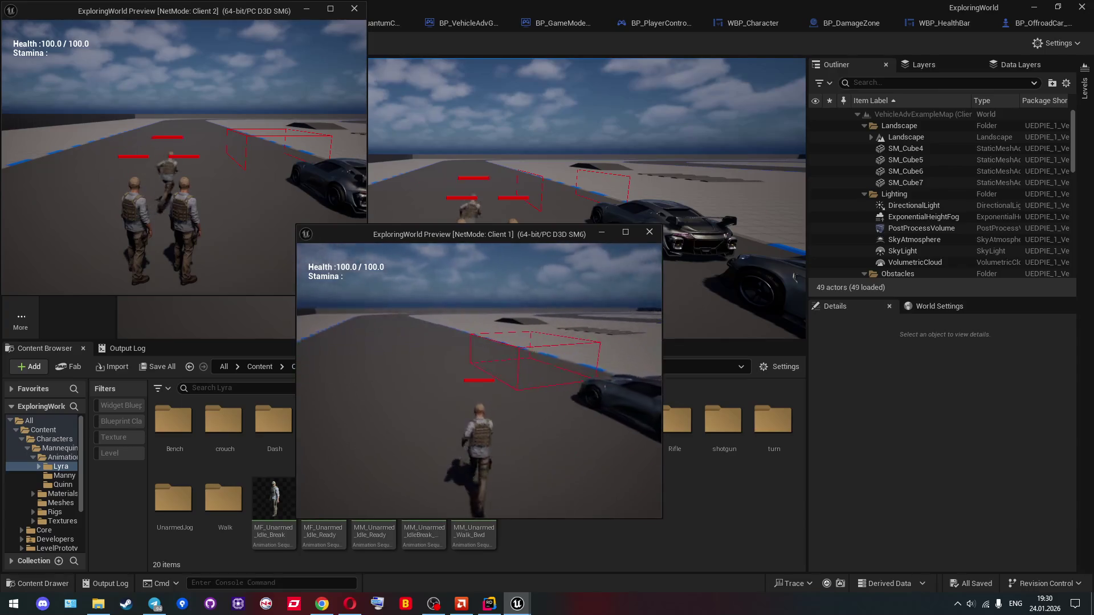
pyautogui.press('w')
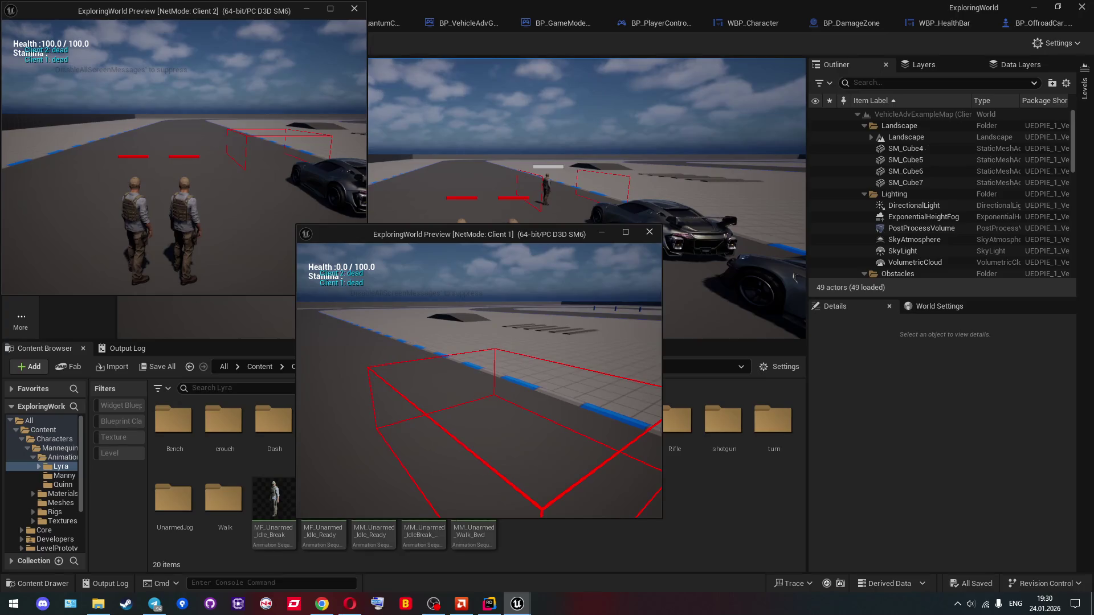
pyautogui.click(634, 167)
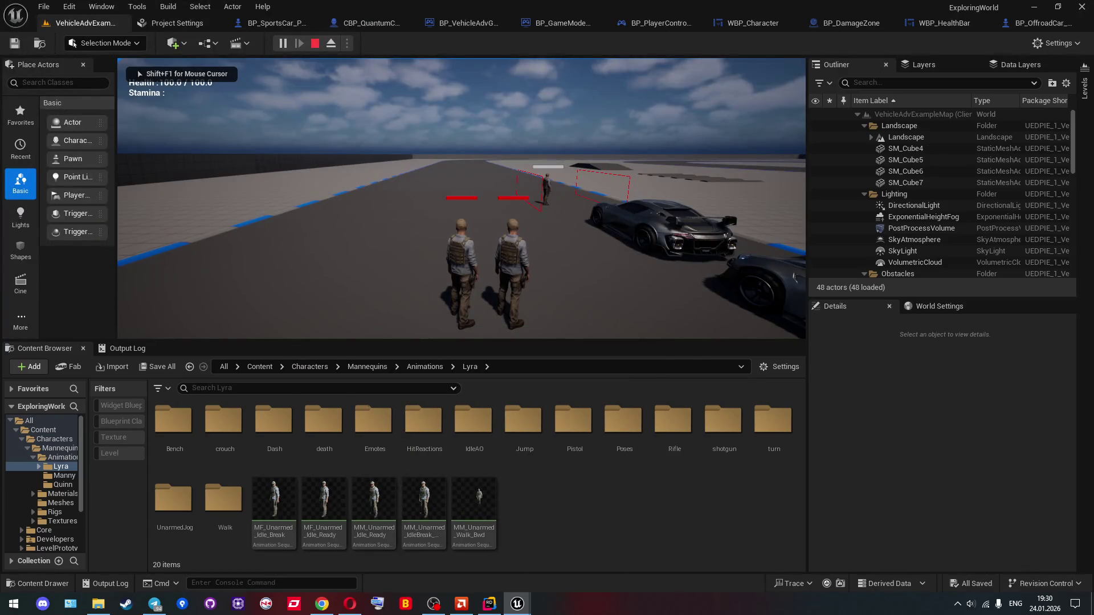
pyautogui.press('Escape')
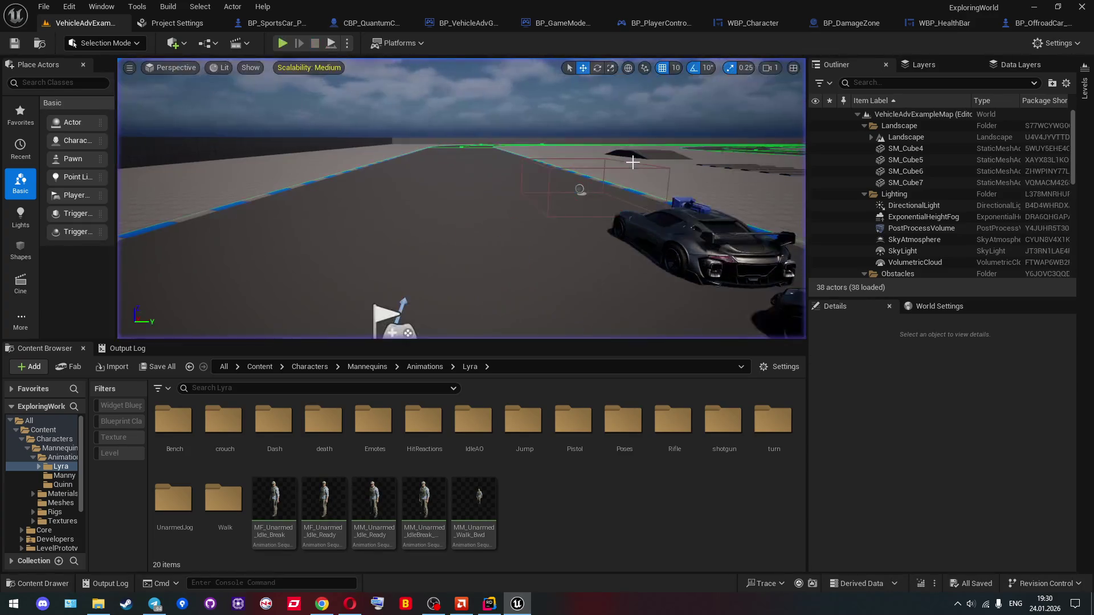
pyautogui.click(348, 44)
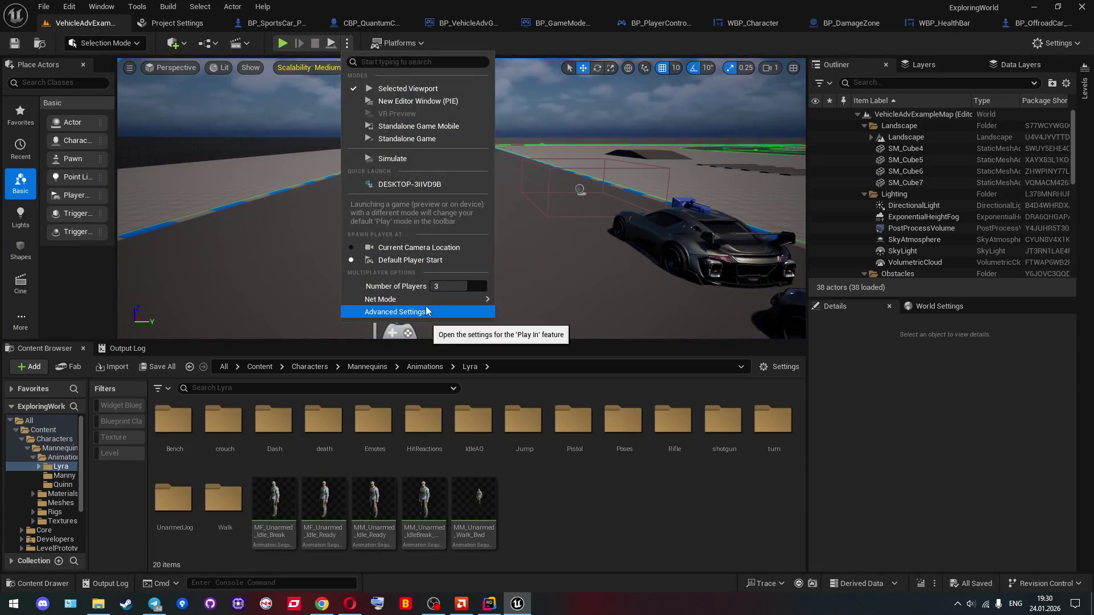
pyautogui.click(427, 310)
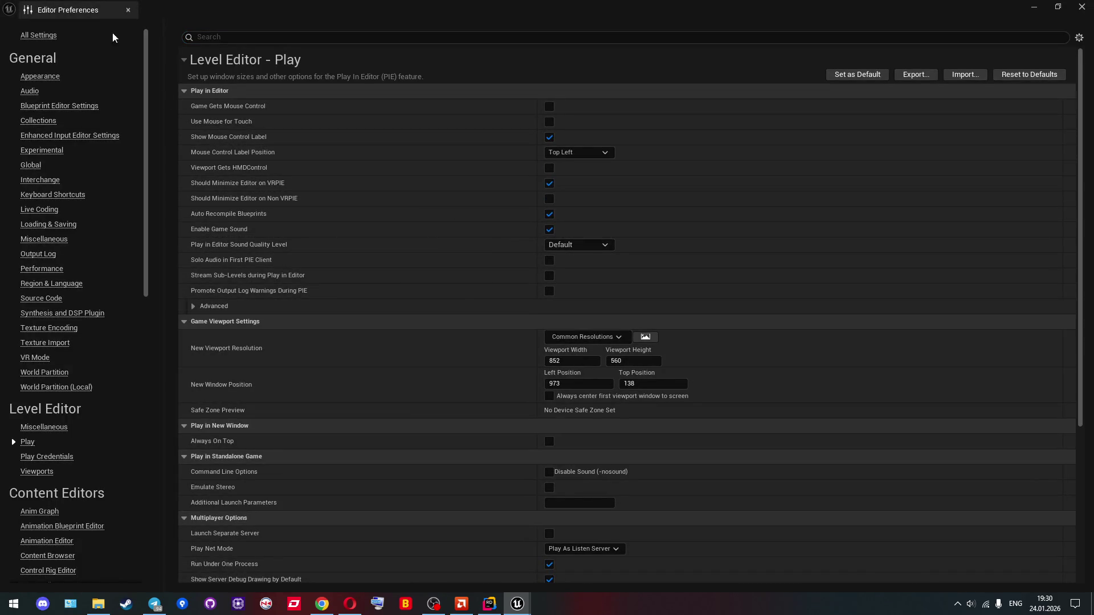
pyautogui.click(128, 10)
pyautogui.click(347, 43)
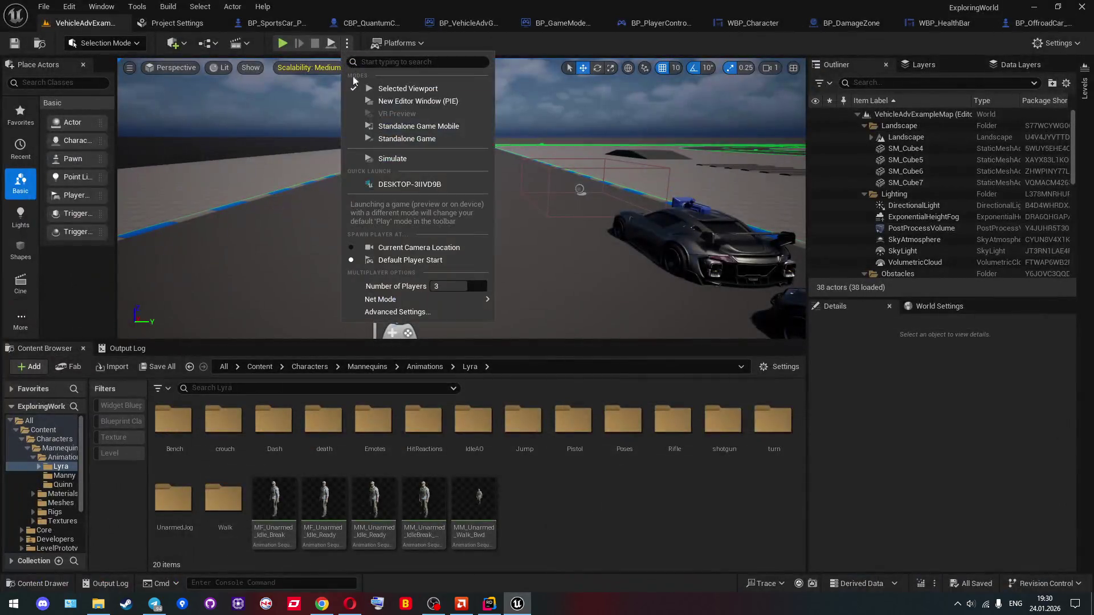
pyautogui.click(381, 102)
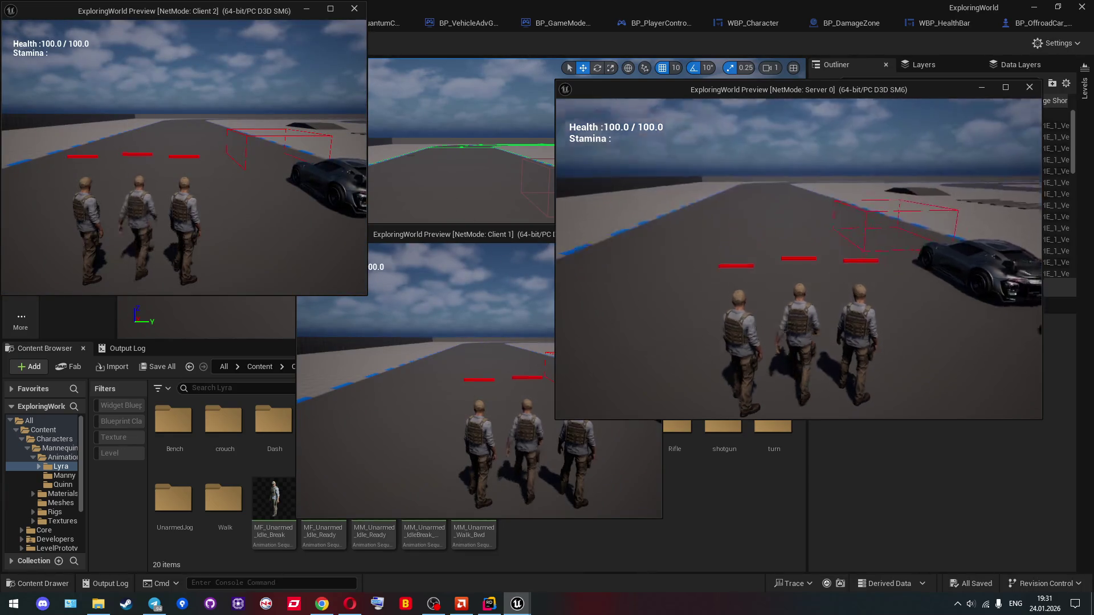
pyautogui.press('w')
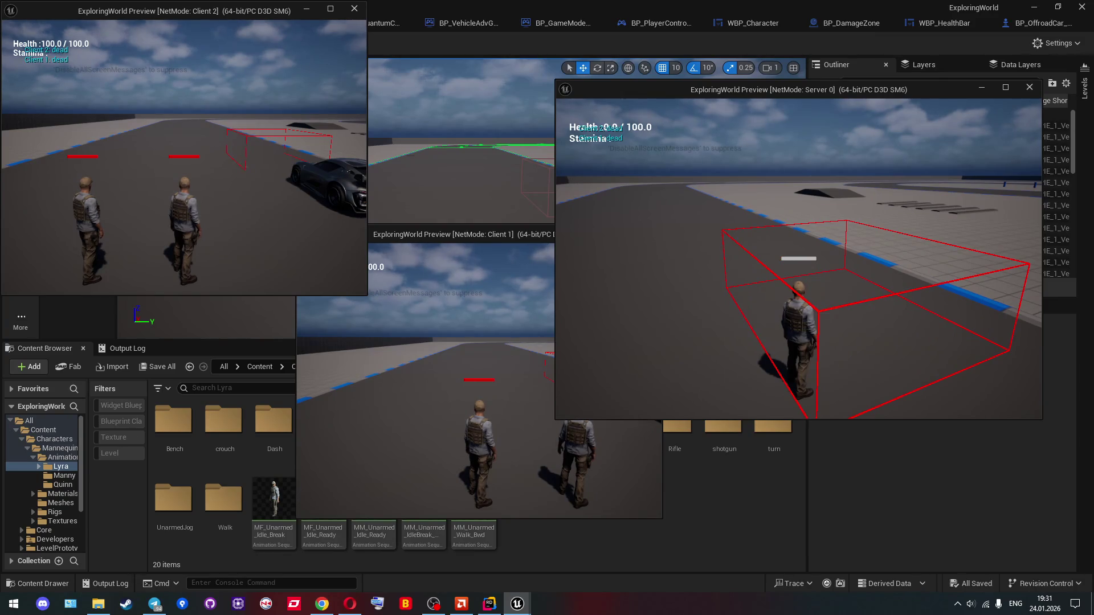
pyautogui.press('w')
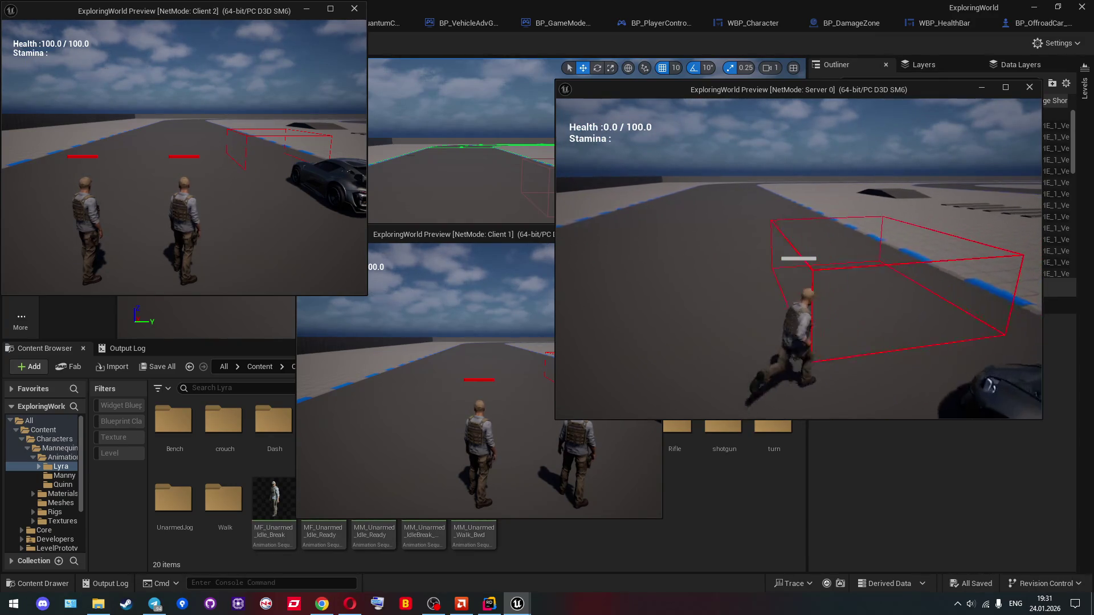
pyautogui.press('s')
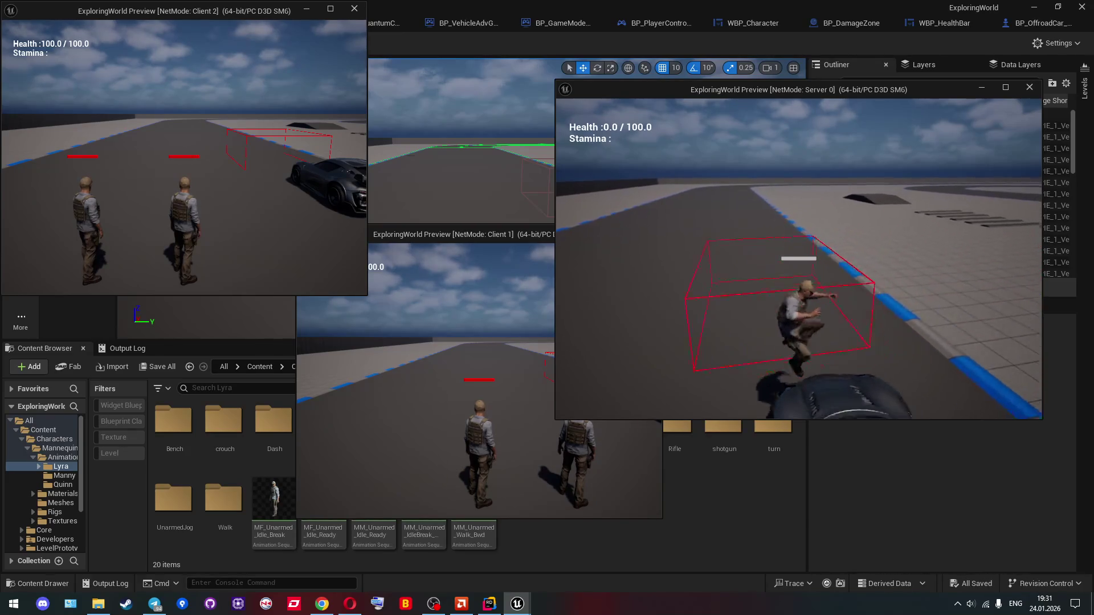
pyautogui.press('e')
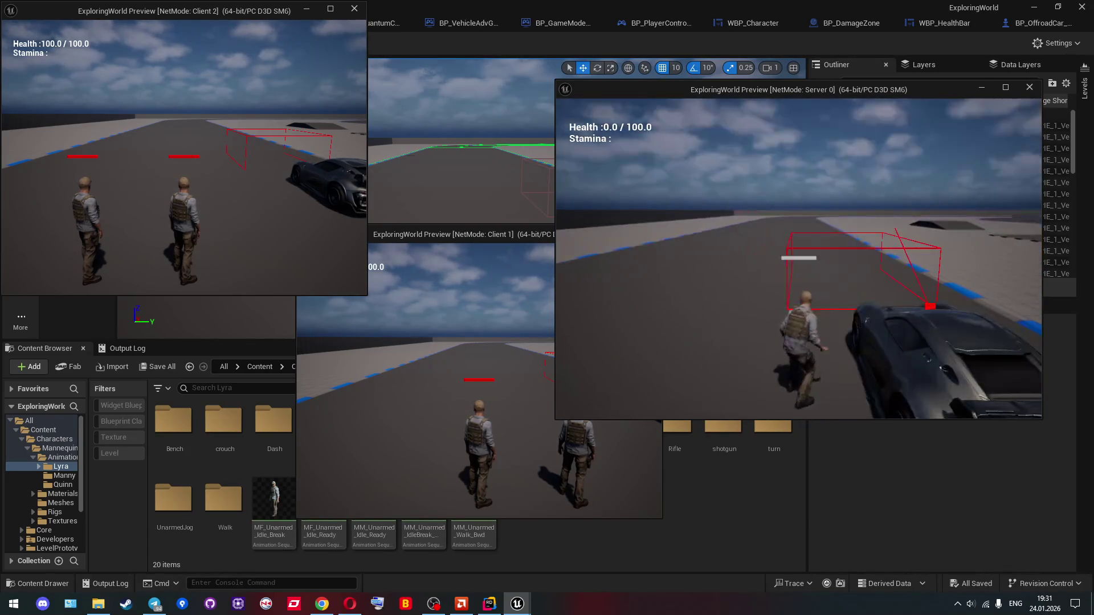
pyautogui.press('Escape')
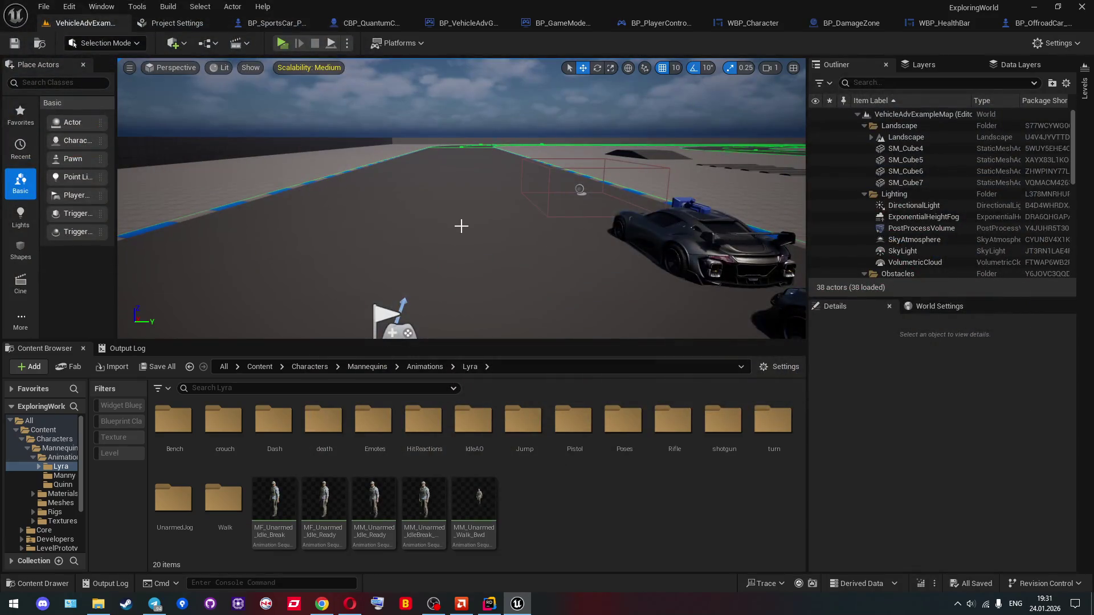
pyautogui.click(346, 43)
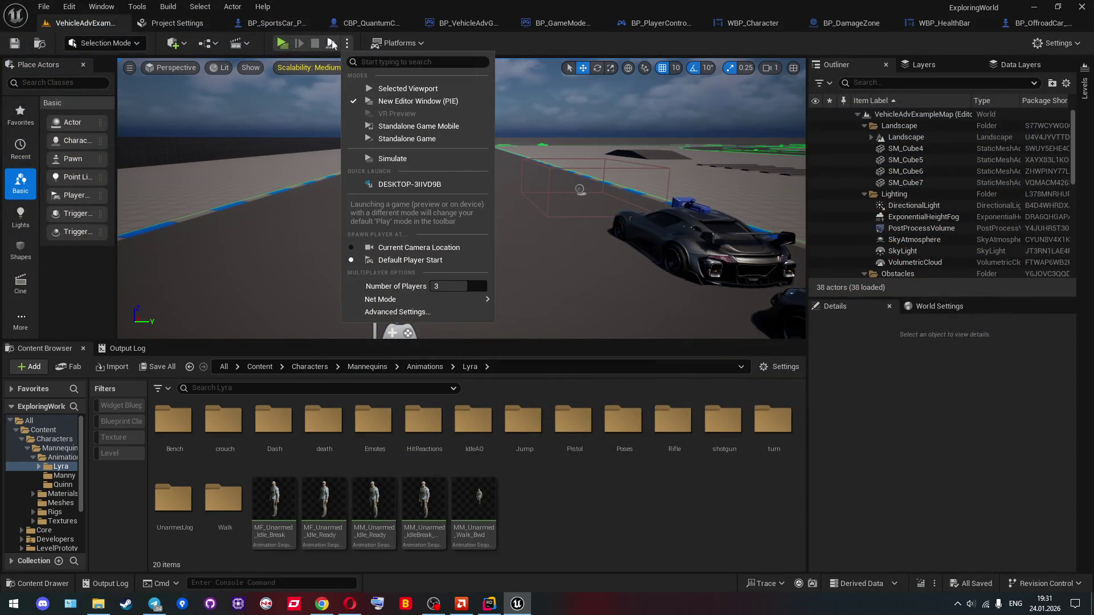
pyautogui.click(282, 43)
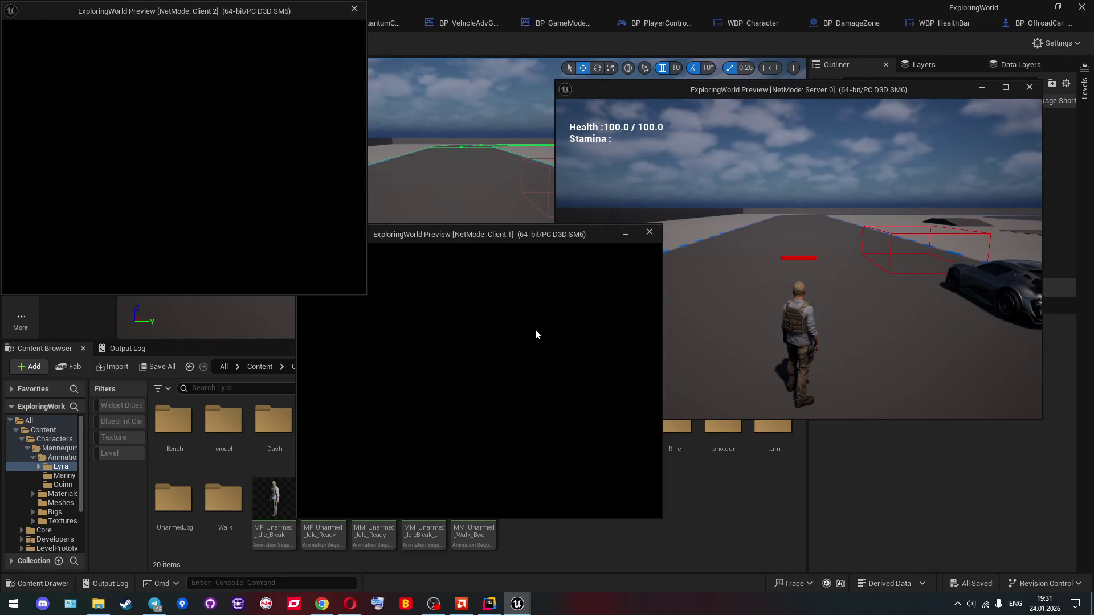
pyautogui.press('w')
pyautogui.press('w')
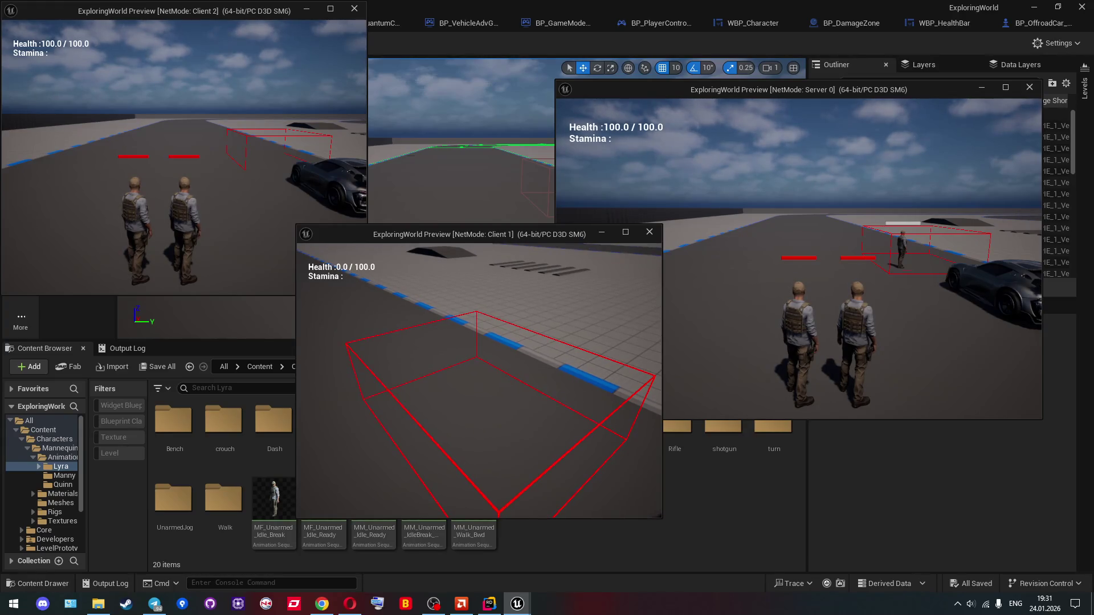
pyautogui.press('Escape')
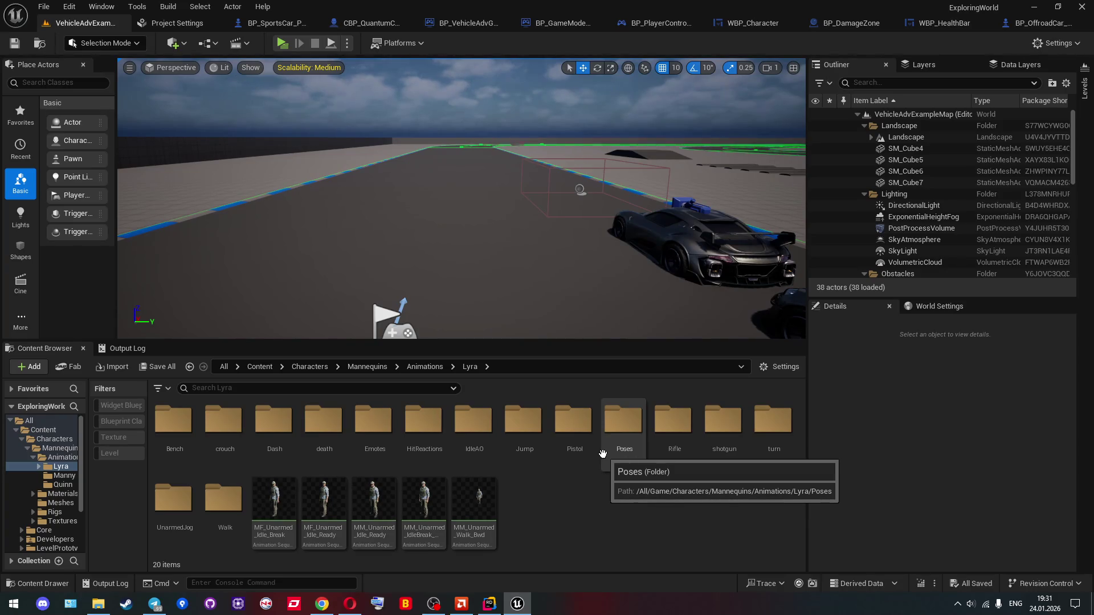
# Step: In HealthComponent.cpp, select the OnRep_CharacterState() call on line 62
pyautogui.click(489, 603)
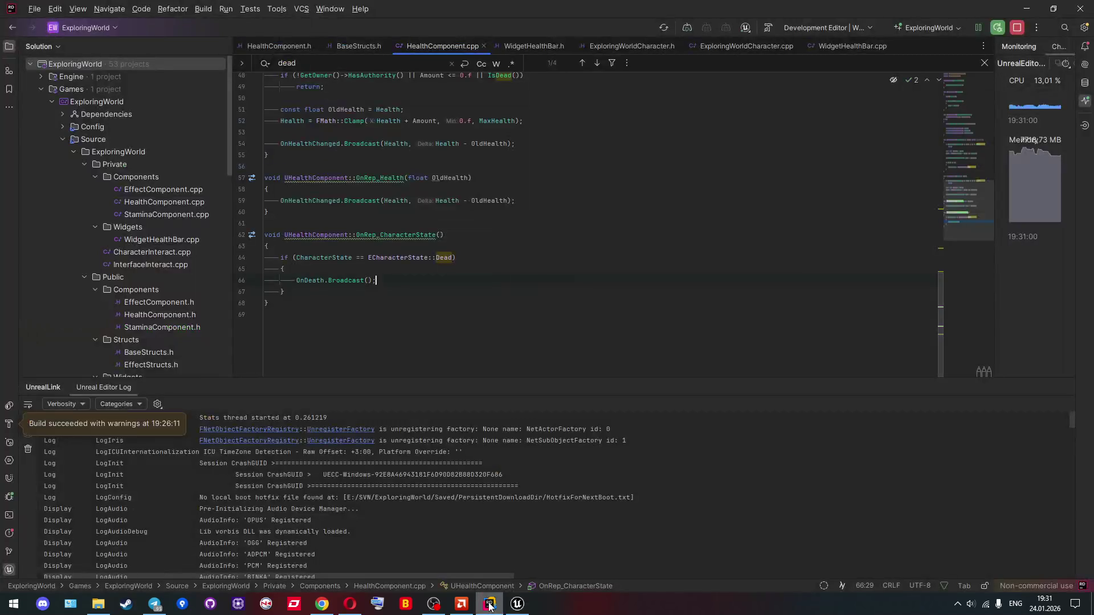
pyautogui.scroll(1, 344, 286)
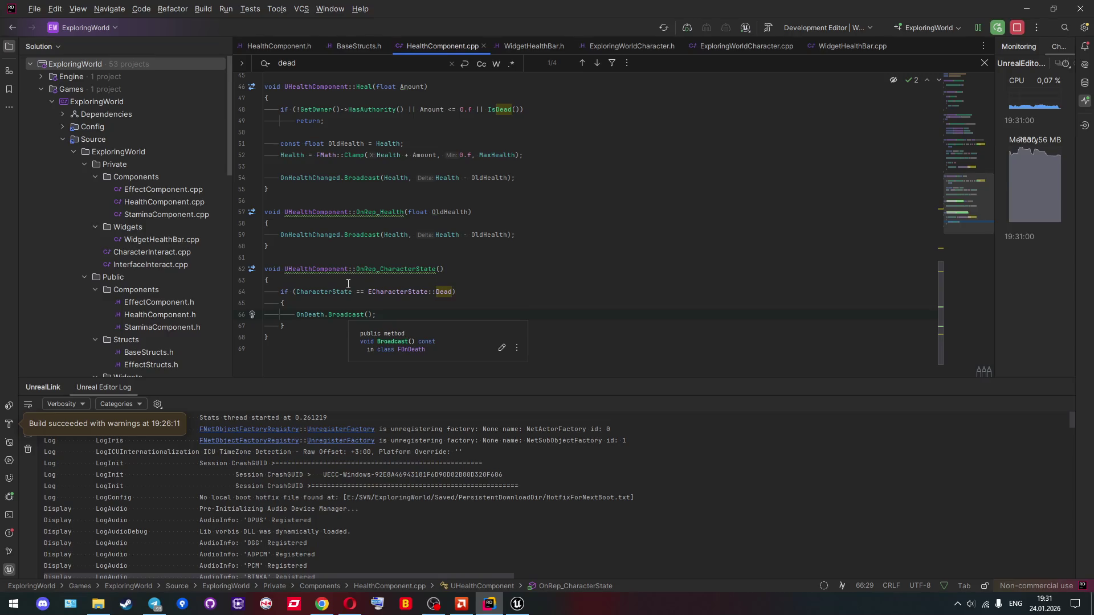
pyautogui.scroll(1, 348, 283)
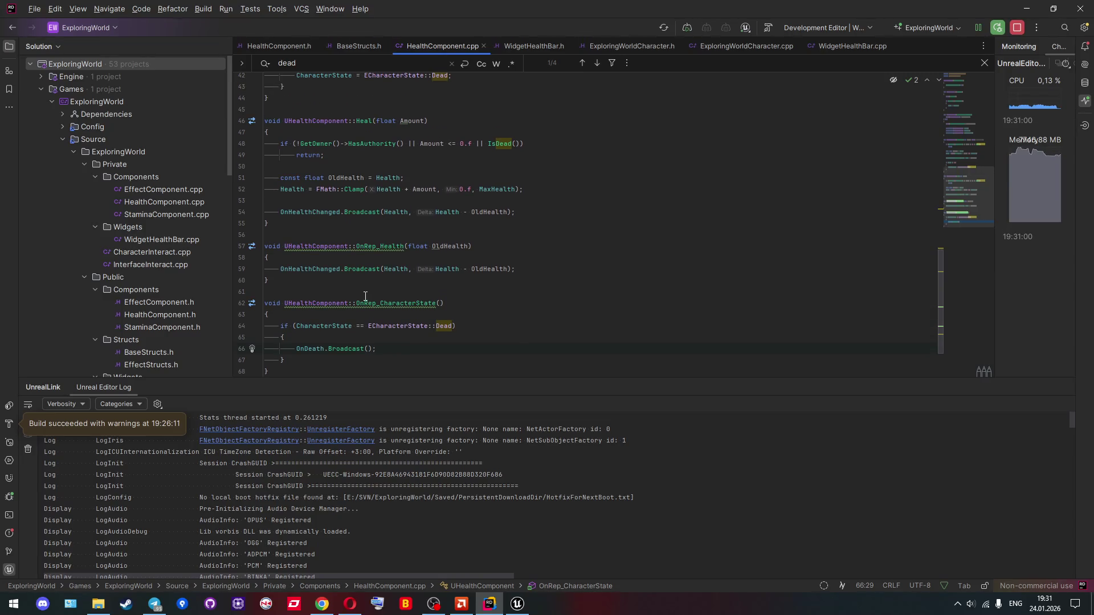
pyautogui.moveTo(356, 303); pyautogui.dragTo(445, 304)
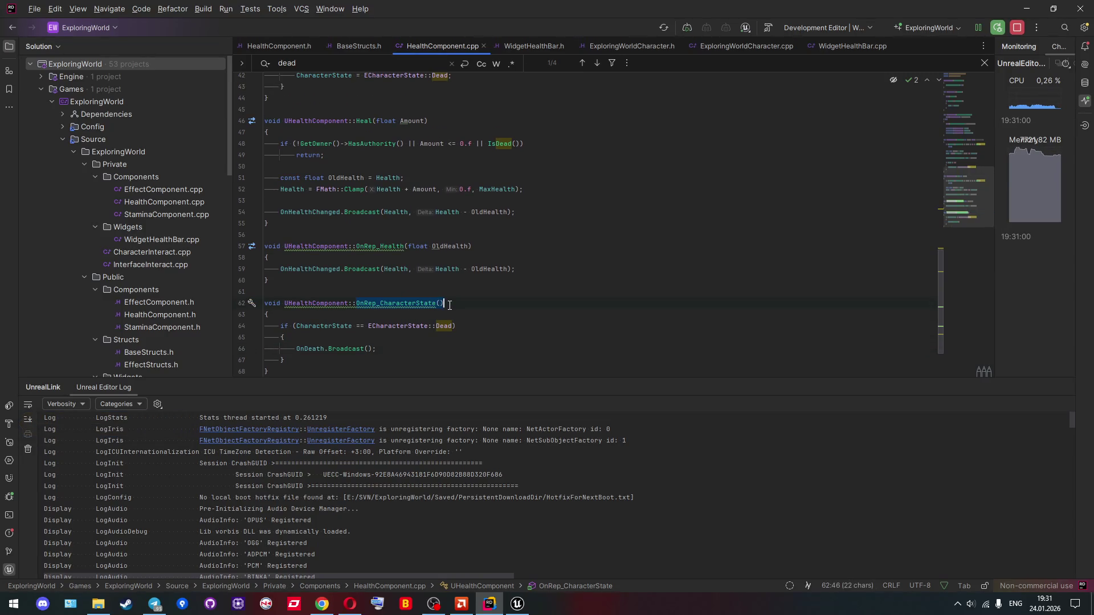
pyautogui.scroll(3, 449, 307)
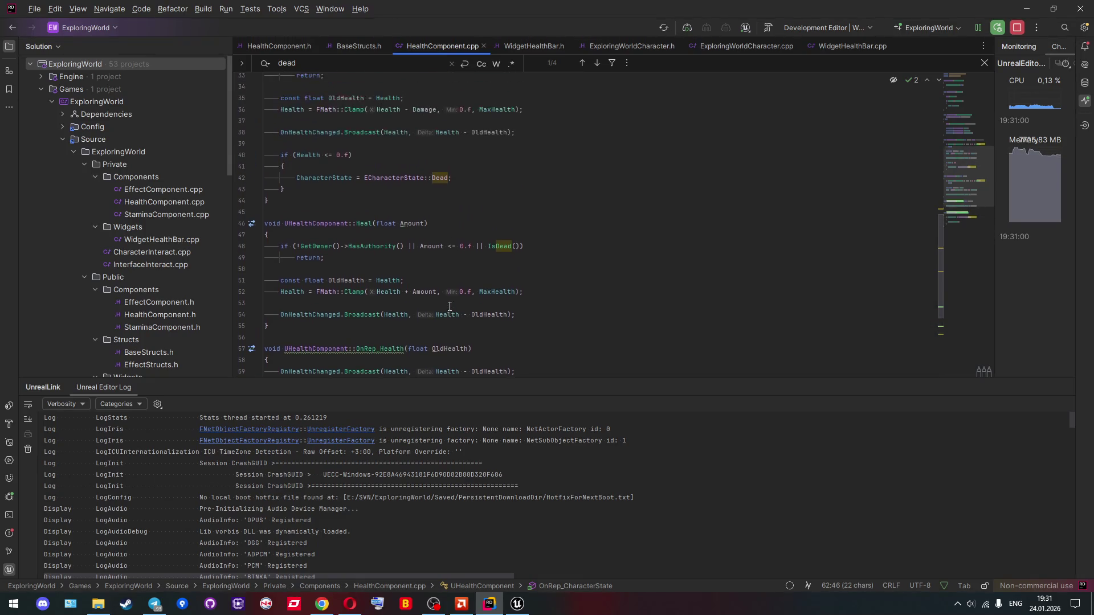
pyautogui.scroll(2, 450, 307)
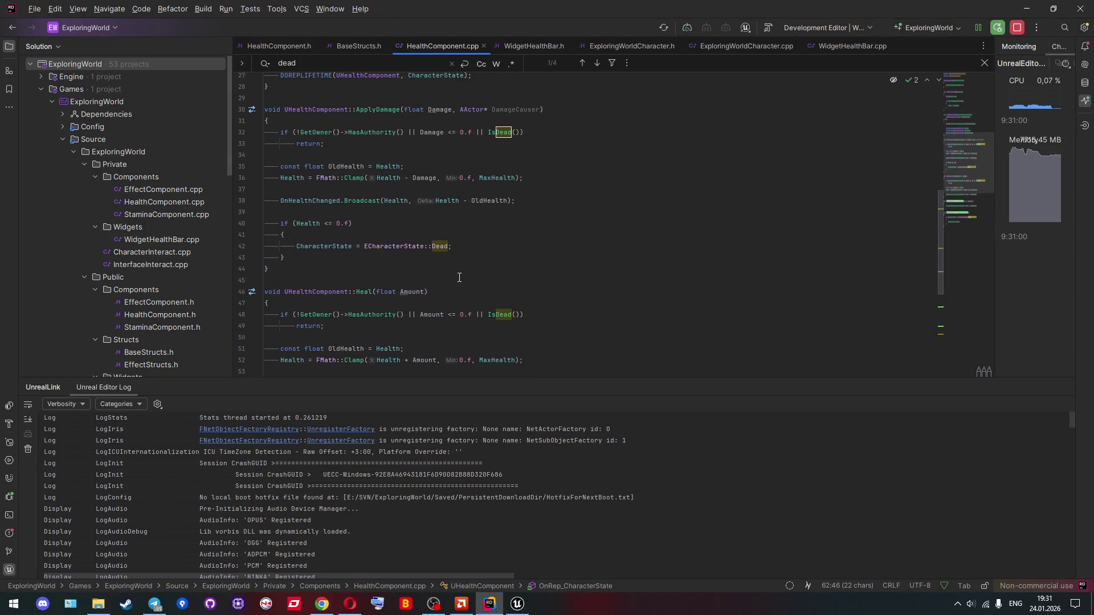
# Step: Add OnRep_CharacterState() on a new line after the Dead assignment in ApplyDamage
pyautogui.press('Return')
pyautogui.write('OnRep_CharacterState();')
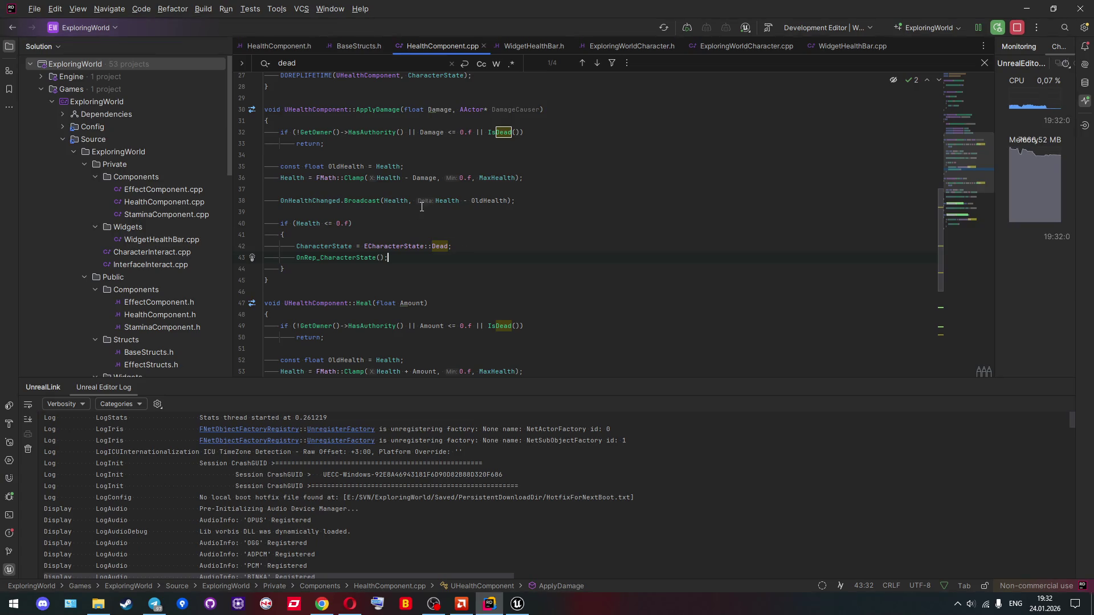
pyautogui.scroll(-2, 422, 207)
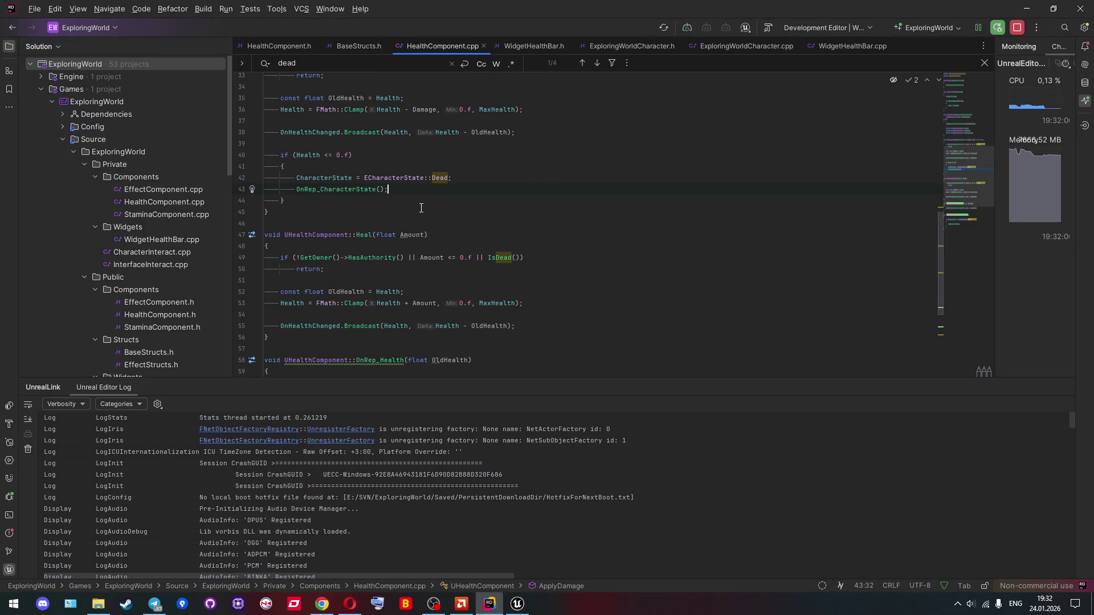
pyautogui.scroll(4, 421, 208)
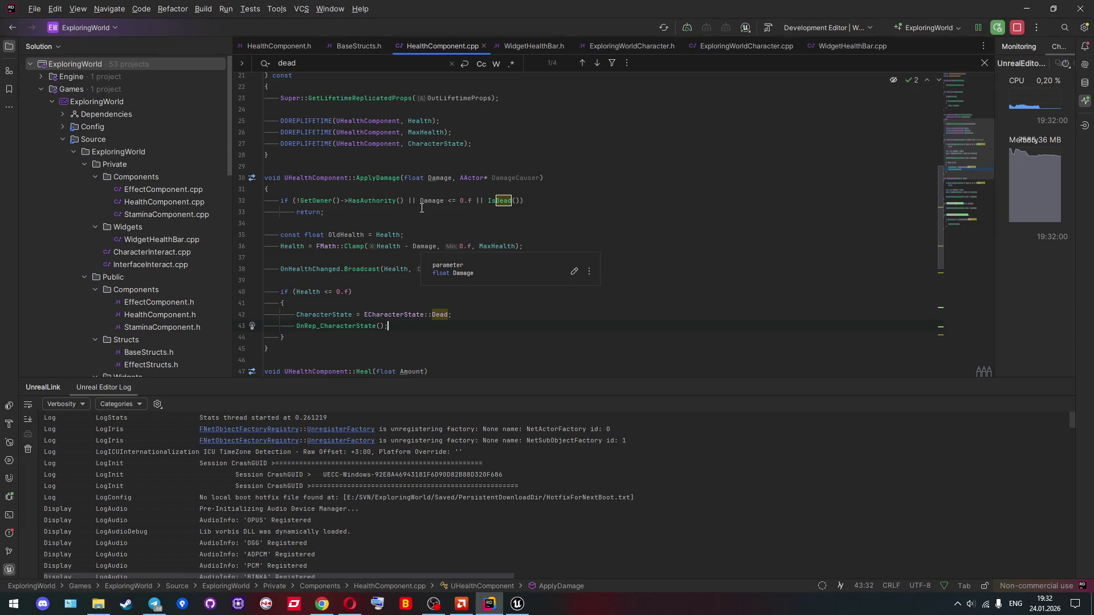
pyautogui.scroll(-2, 422, 211)
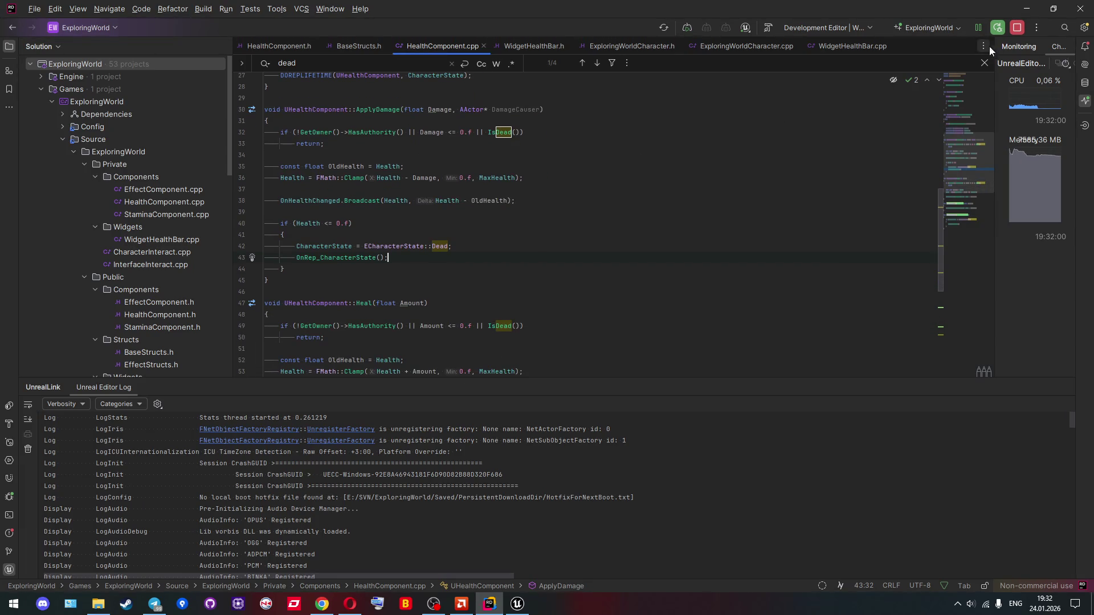
# Step: Build the Rider project containing the new OnRep_CharacterState() call in ApplyDamage
pyautogui.click(517, 604)
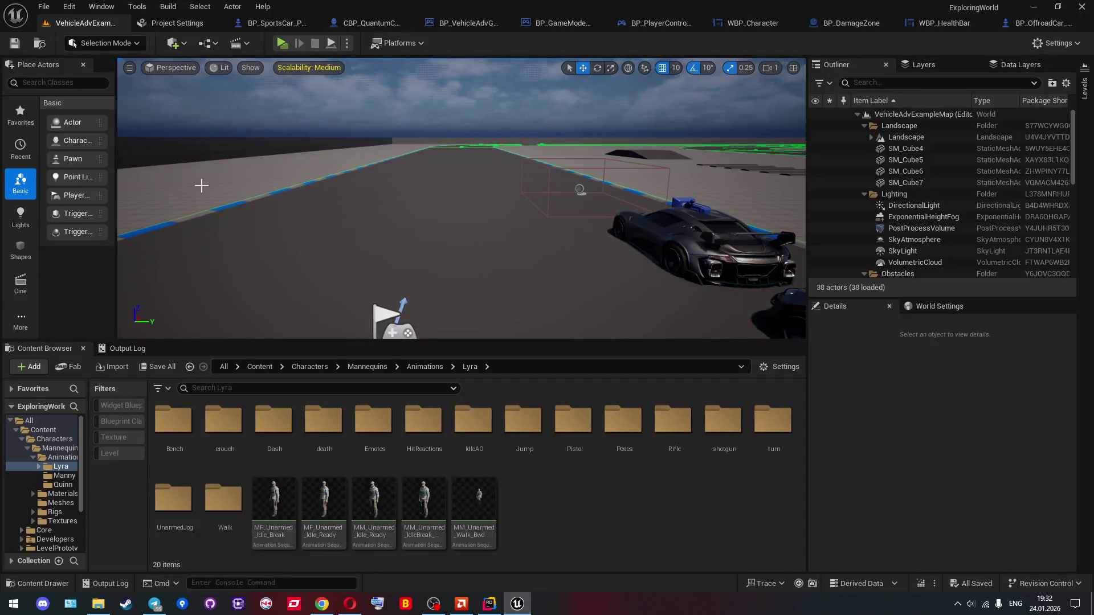
pyautogui.click(43, 6)
pyautogui.moveTo(73, 88)
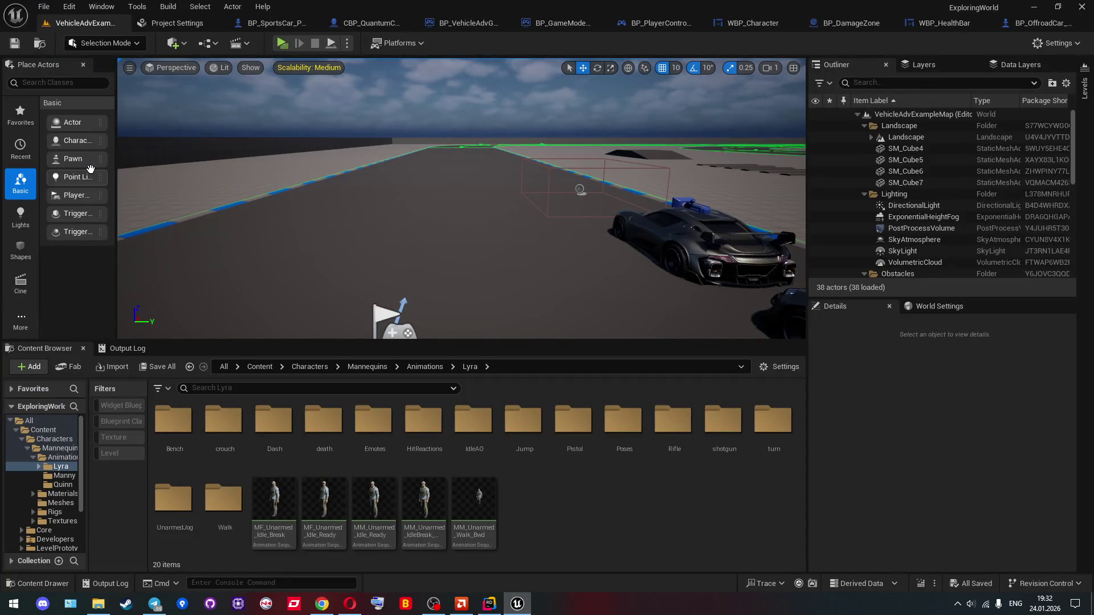
pyautogui.hotkey('alt', 'Tab')
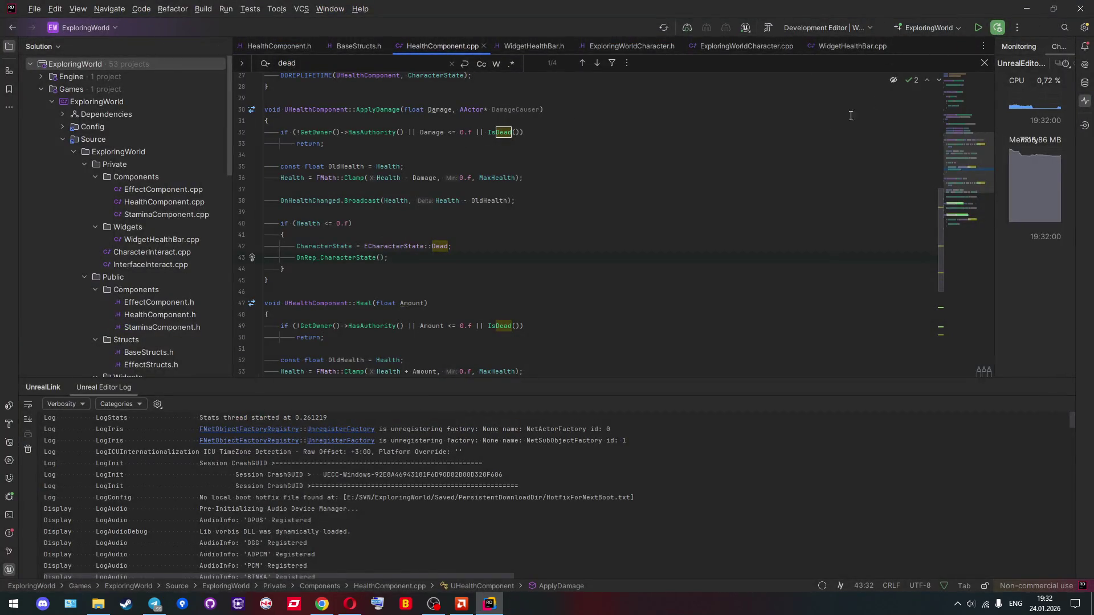
pyautogui.hotkey('alt', 'Tab')
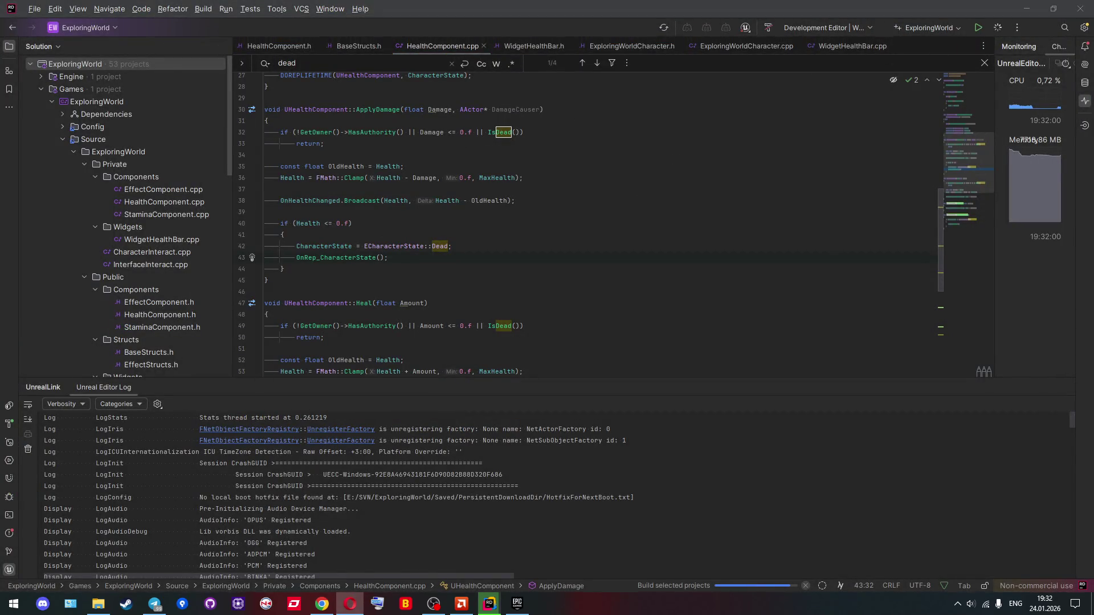
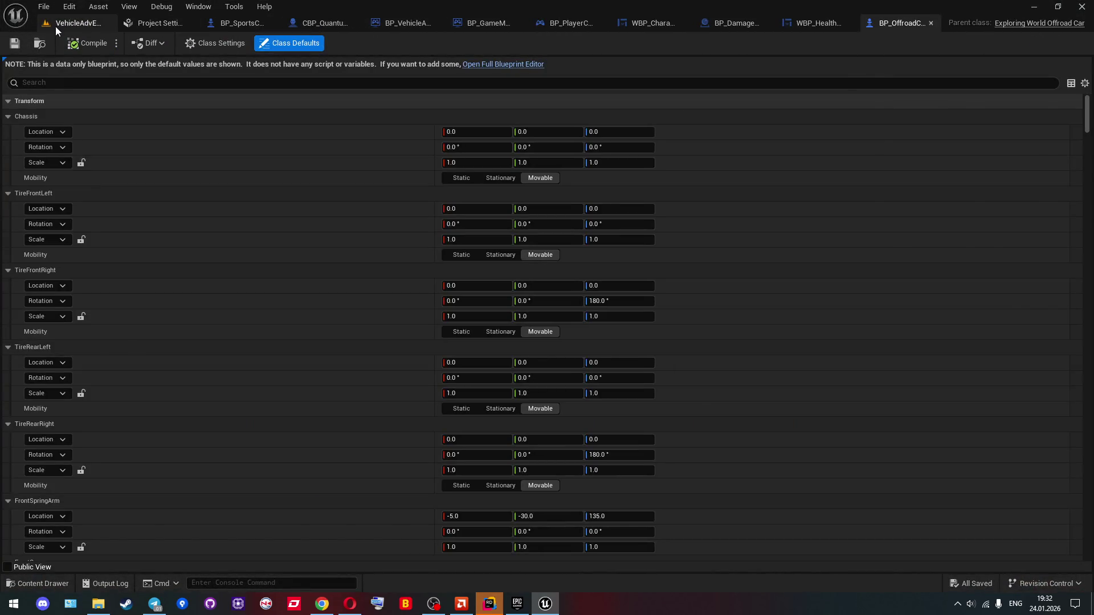
# Step: Walk the client and then the server character into the red damage box until they die, then stop PIE
pyautogui.click(56, 26)
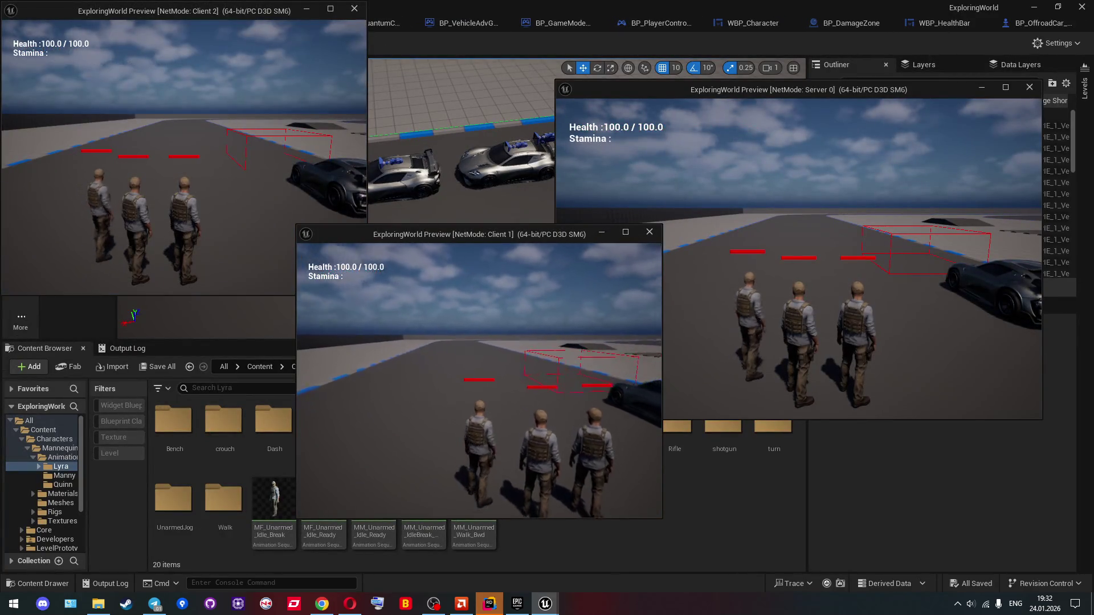
pyautogui.press('w')
pyautogui.press('w')
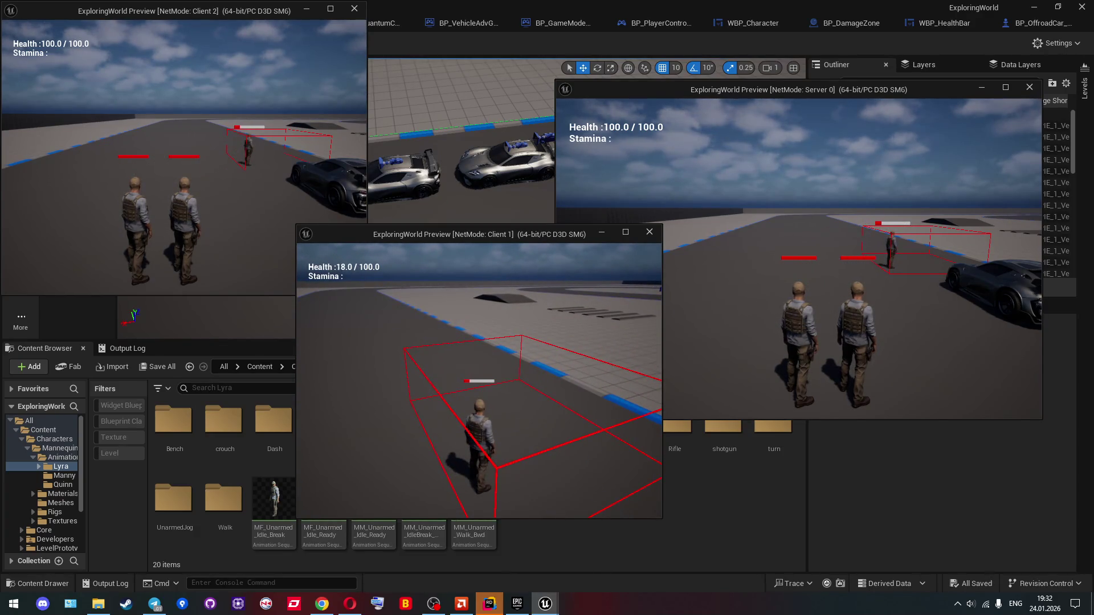
pyautogui.click(796, 283)
pyautogui.press('w')
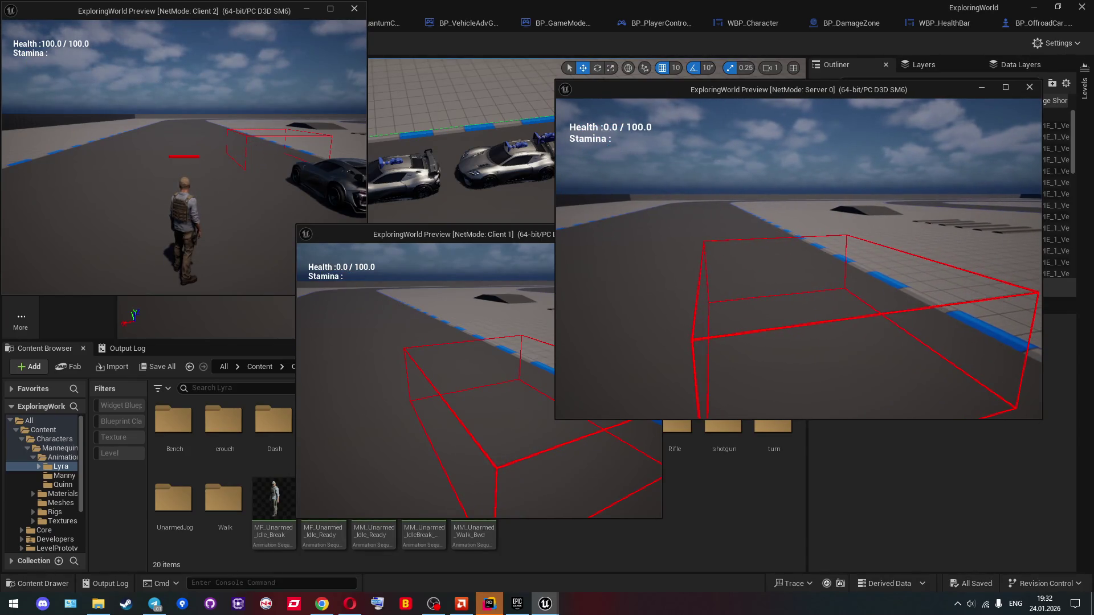
pyautogui.press('Escape')
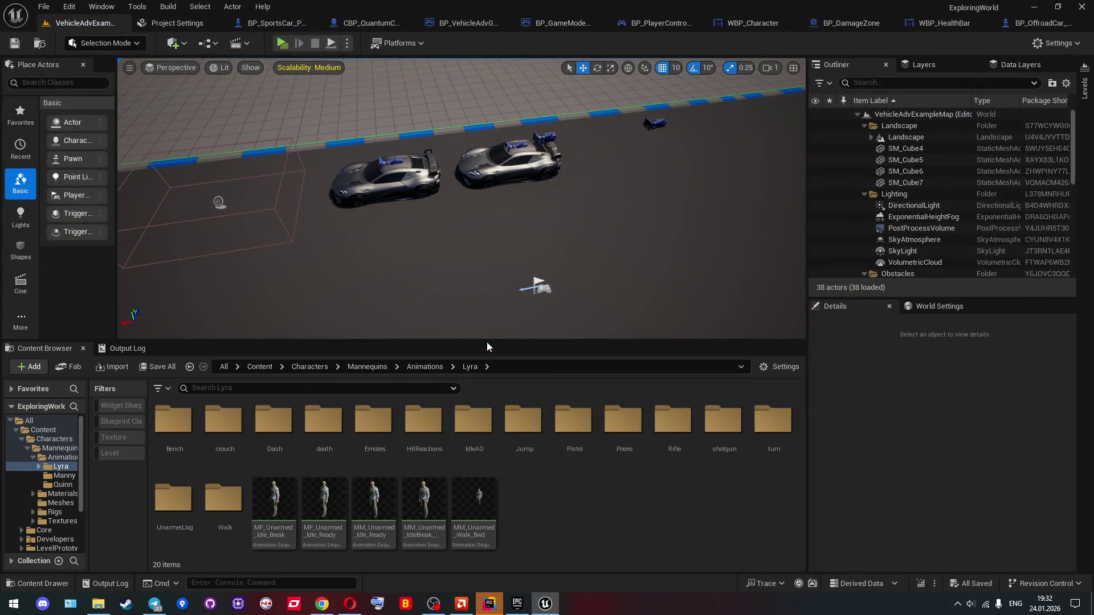
# Step: Enlarge the asset list, open the death folder, and preview MM_Death_Back_01 and MM_Death_Front_01
pyautogui.moveTo(488, 342); pyautogui.dragTo(480, 284)
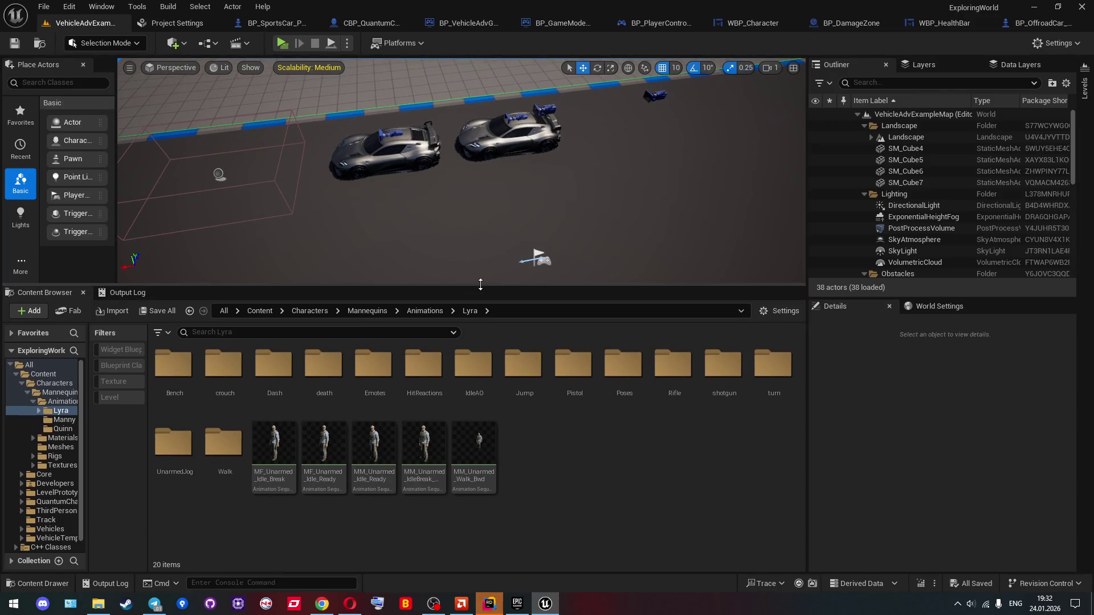
pyautogui.doubleClick(329, 394)
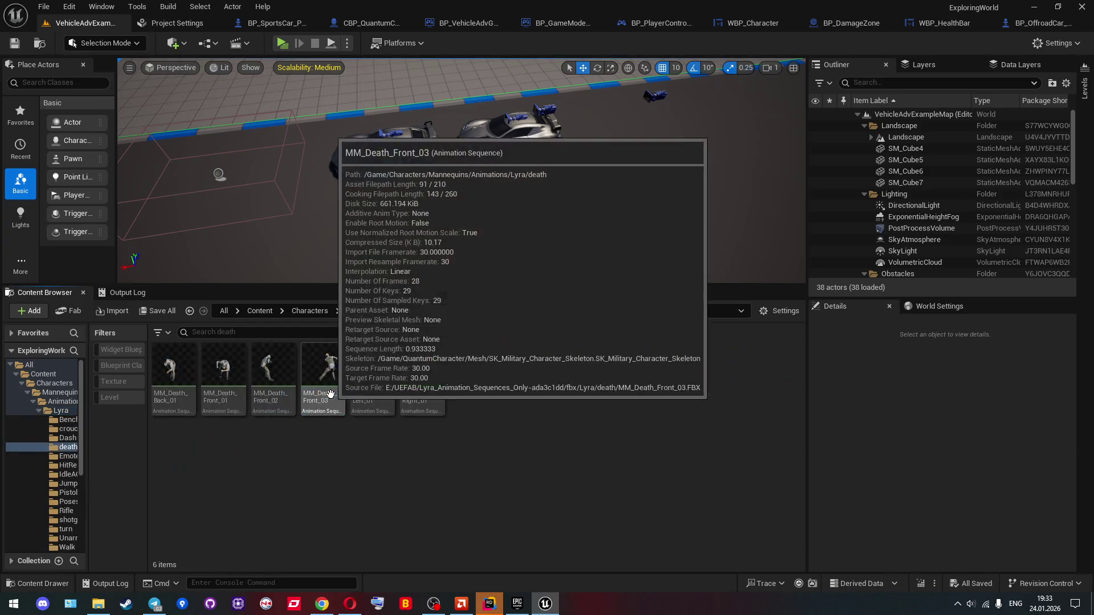
pyautogui.click(179, 368)
pyautogui.doubleClick(180, 369)
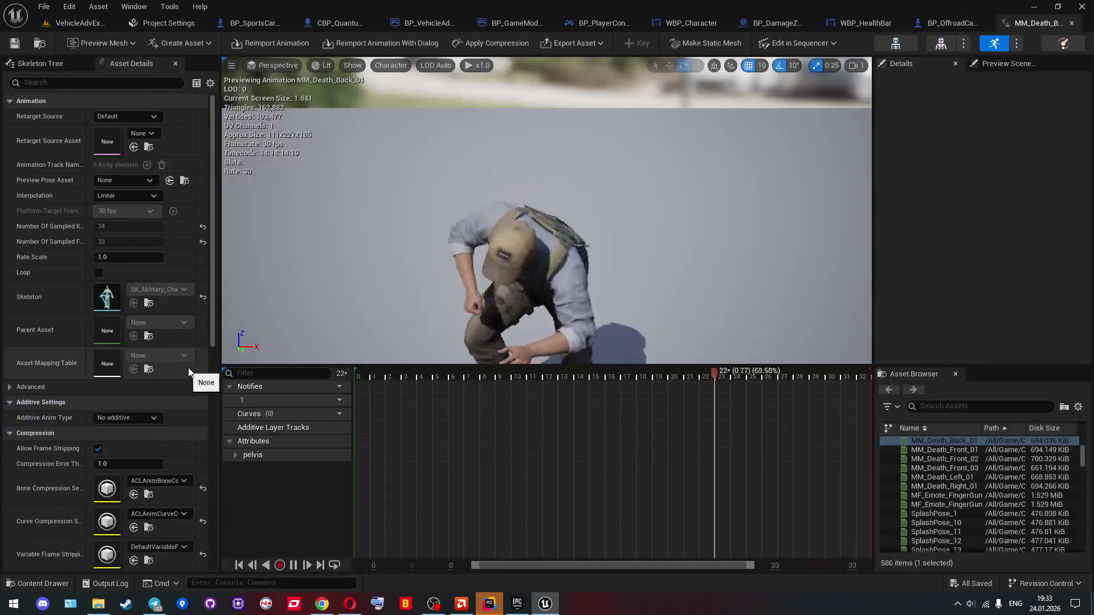
pyautogui.click(1072, 23)
pyautogui.click(80, 23)
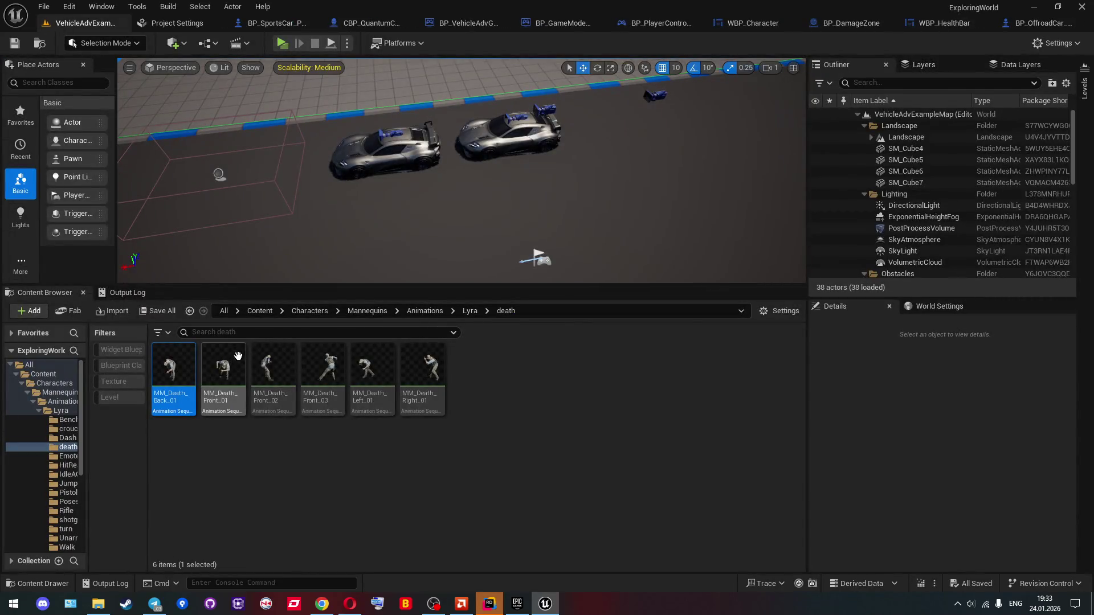
pyautogui.click(227, 379)
pyautogui.doubleClick(228, 381)
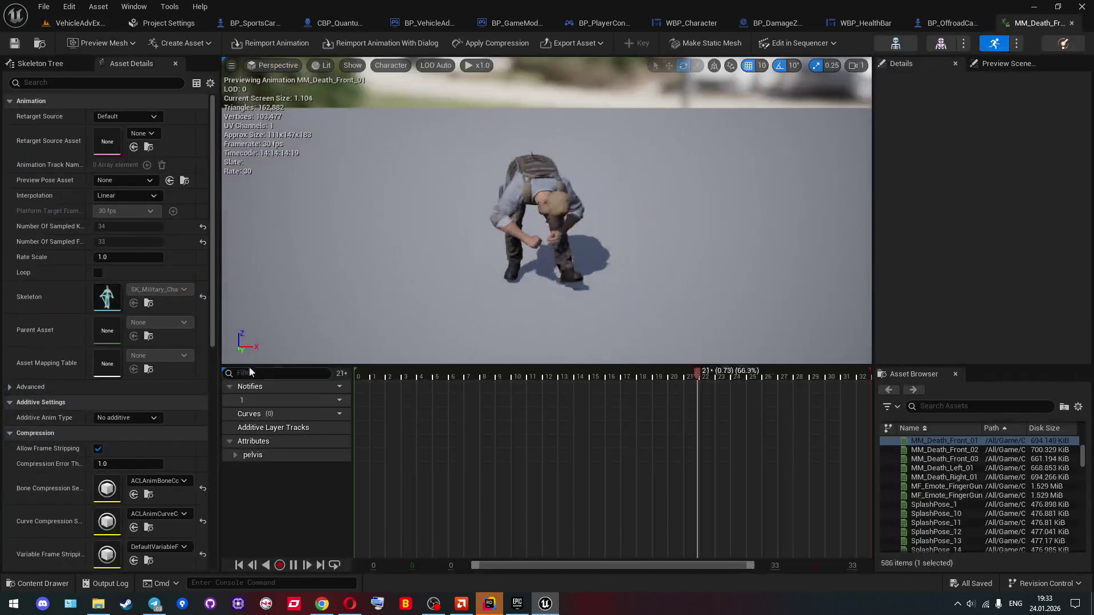
pyautogui.click(1071, 24)
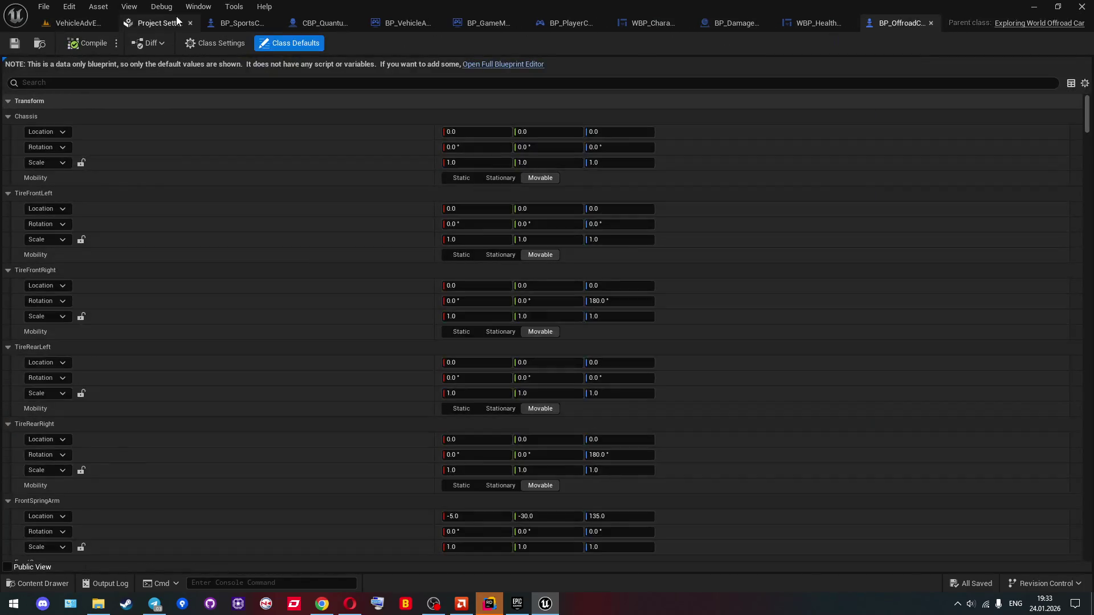
pyautogui.click(79, 24)
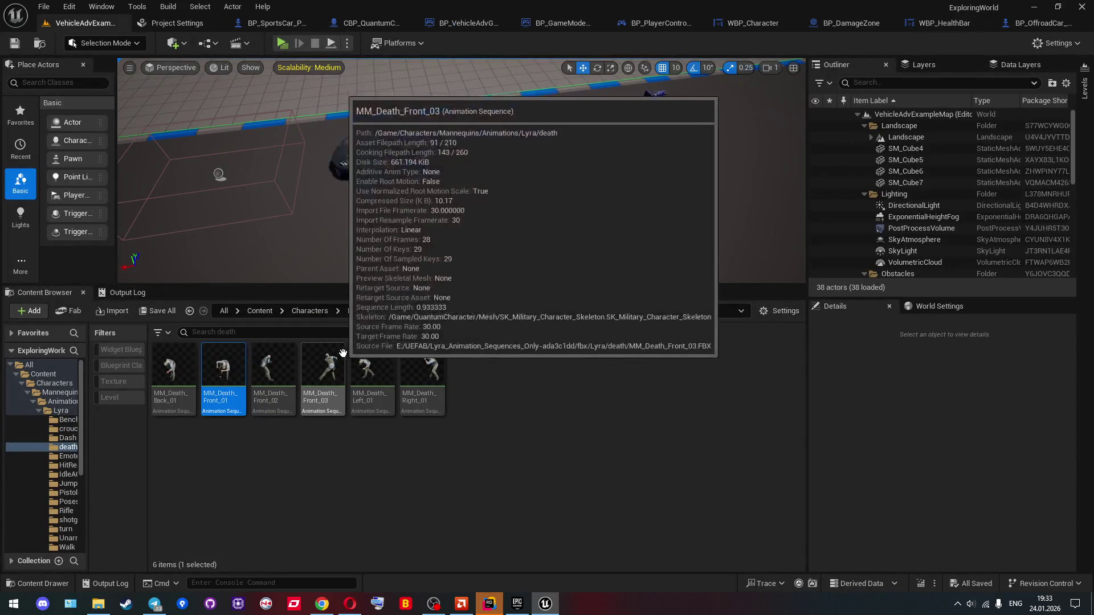
# Step: From the Lyra folder, browse the Dash, crouch, Bench and UnarmedJog animation folders
pyautogui.moveTo(429, 361)
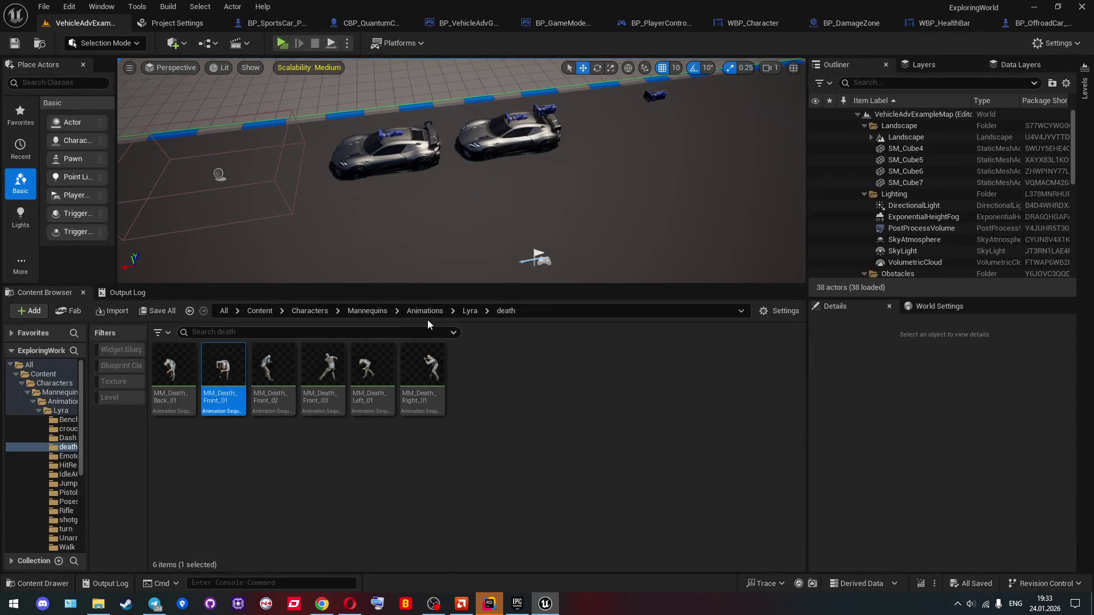
pyautogui.click(469, 310)
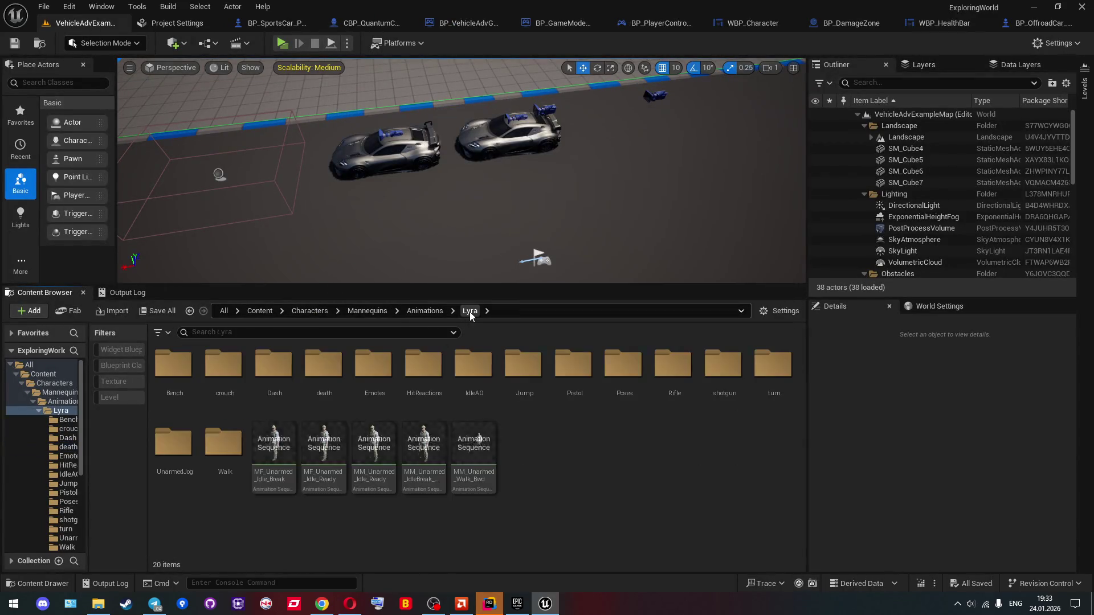
pyautogui.click(324, 406)
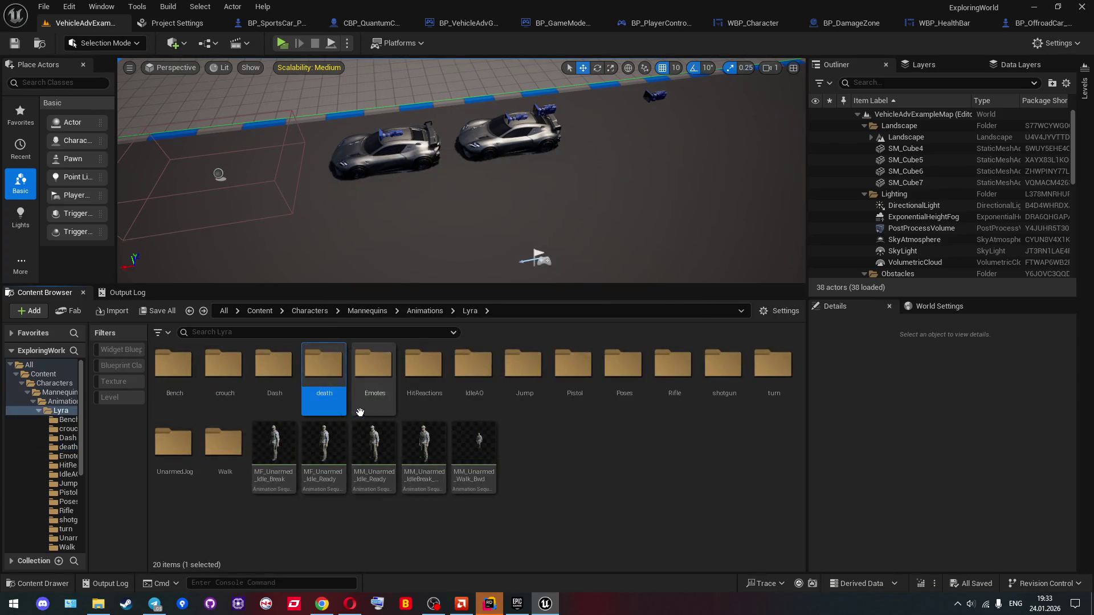
pyautogui.hotkey('alt', 'Right')
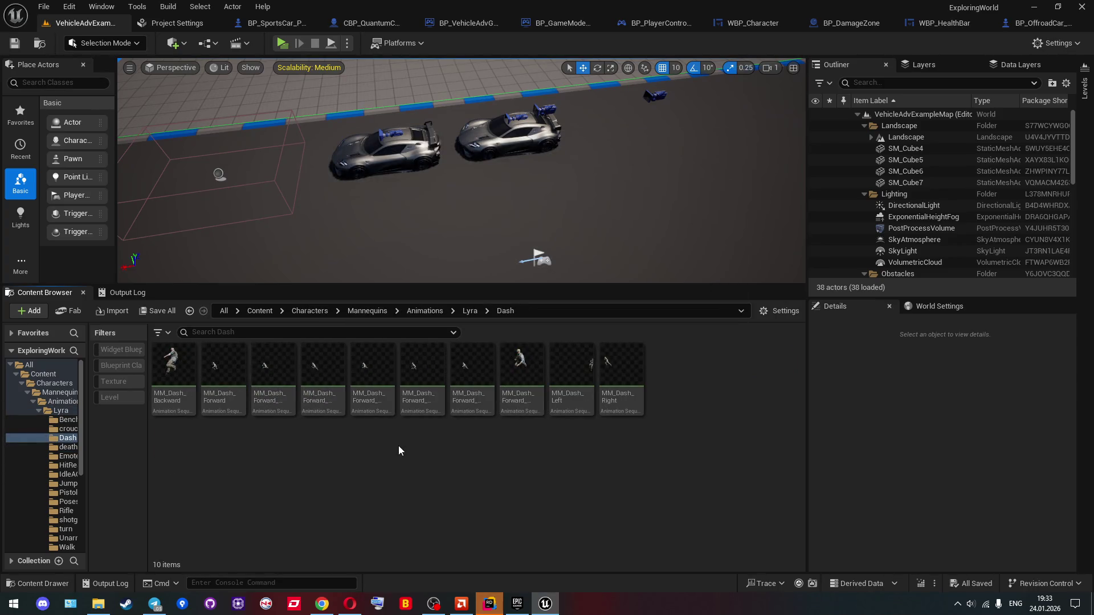
pyautogui.hotkey('alt', 'Left')
pyautogui.doubleClick(224, 367)
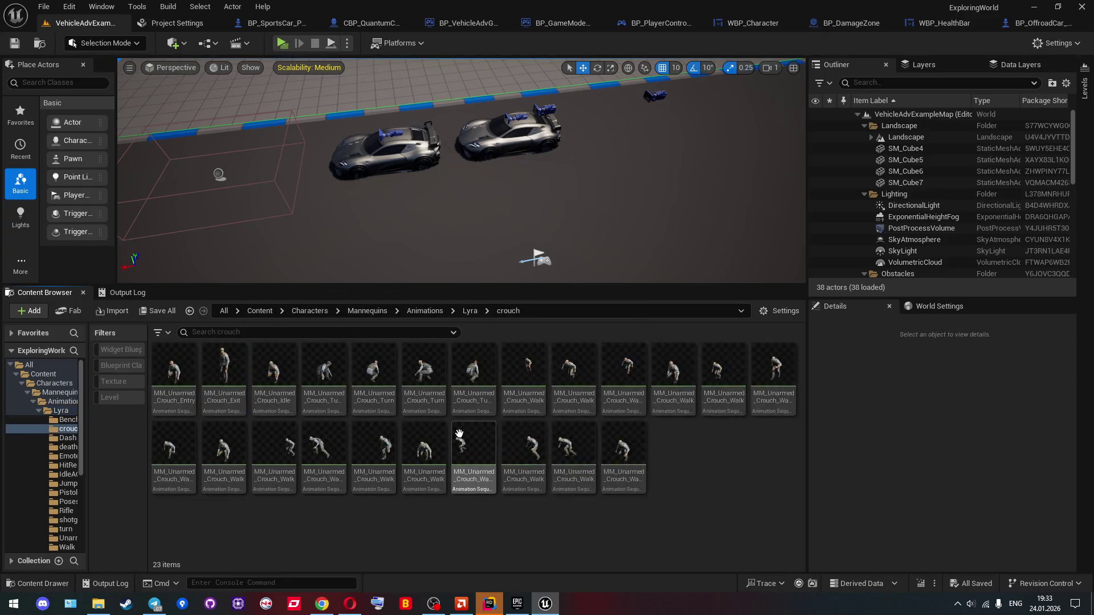
pyautogui.hotkey('alt', 'Left')
pyautogui.click(438, 389)
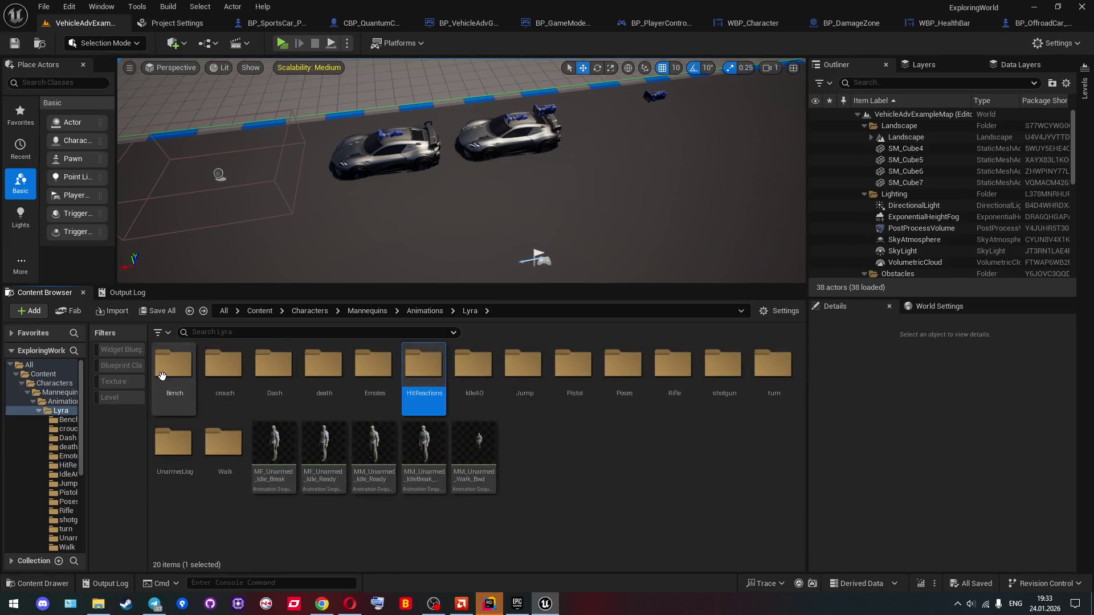
pyautogui.doubleClick(161, 376)
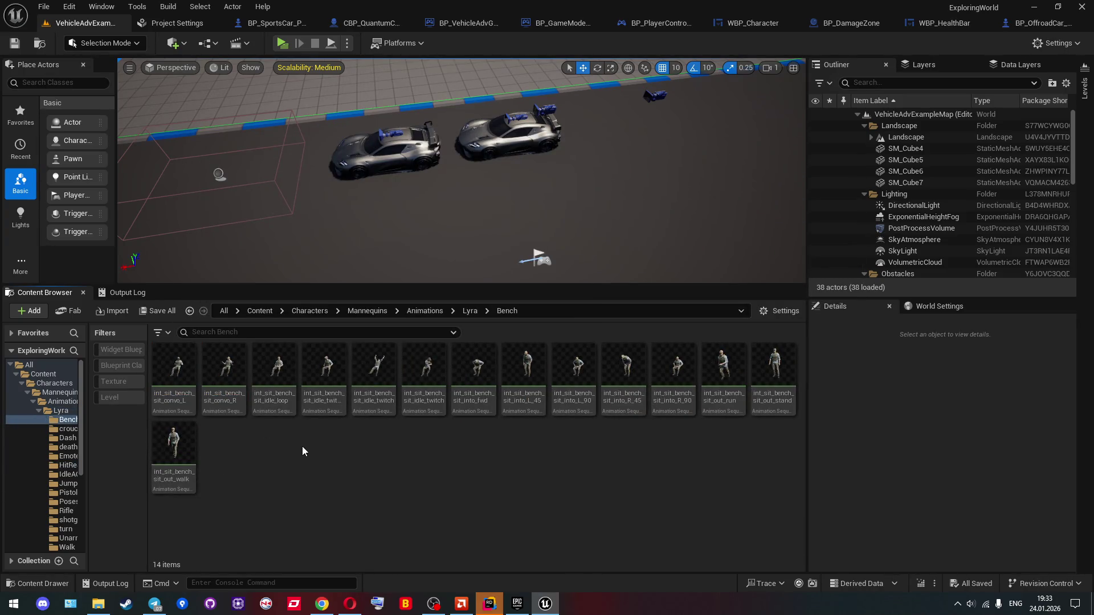
pyautogui.hotkey('alt', 'Left')
pyautogui.doubleClick(174, 444)
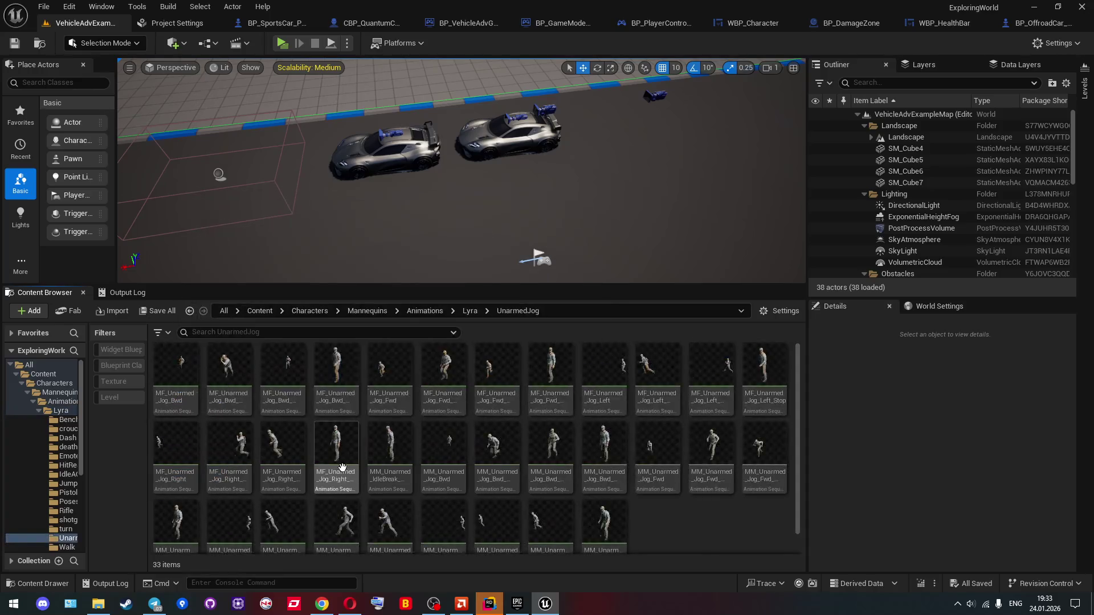
pyautogui.hotkey('alt', 'Left')
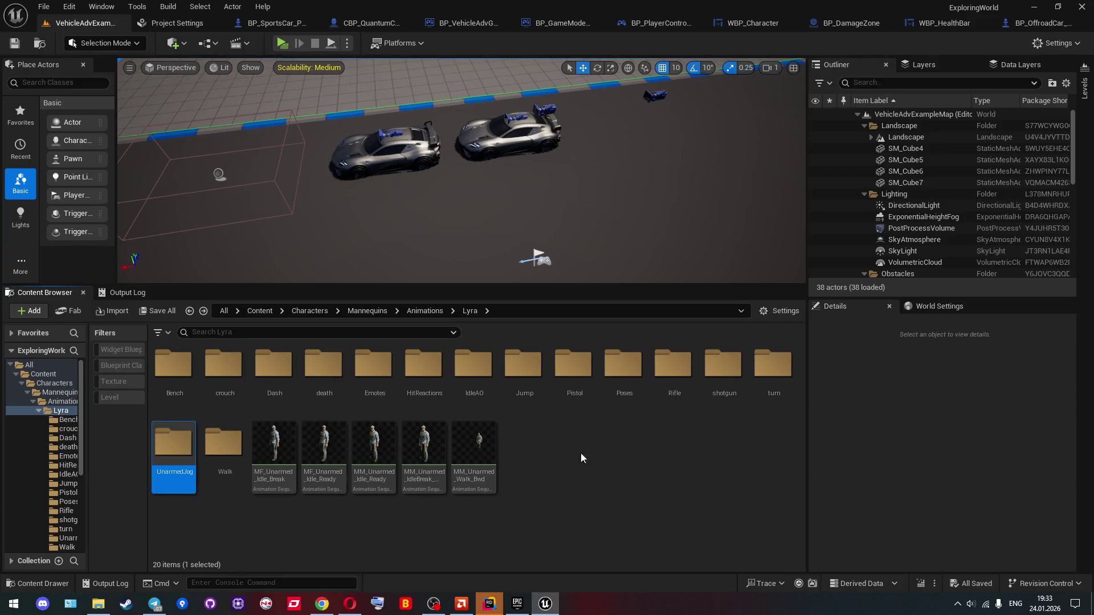
# Step: Browse the shotgun and Poses folders, then go up to Animations and search for 'deaddea'
pyautogui.click(774, 374)
pyautogui.click(723, 370)
pyautogui.doubleClick(727, 370)
pyautogui.hotkey('alt', 'Left')
pyautogui.click(631, 370)
pyautogui.doubleClick(631, 371)
pyautogui.scroll(-2, 624, 447)
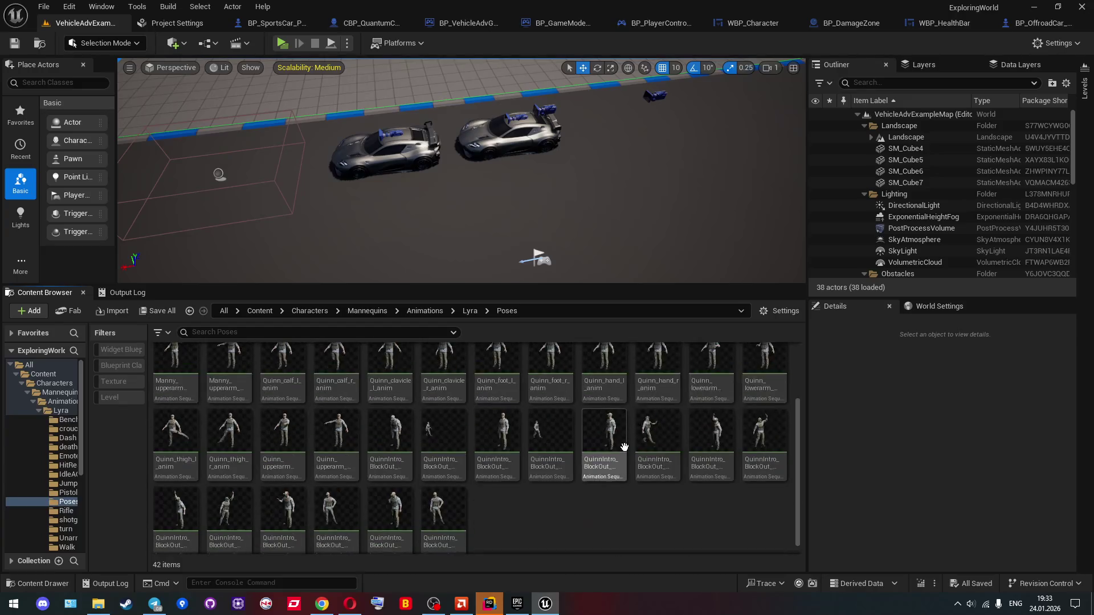
pyautogui.hotkey('alt', 'Left')
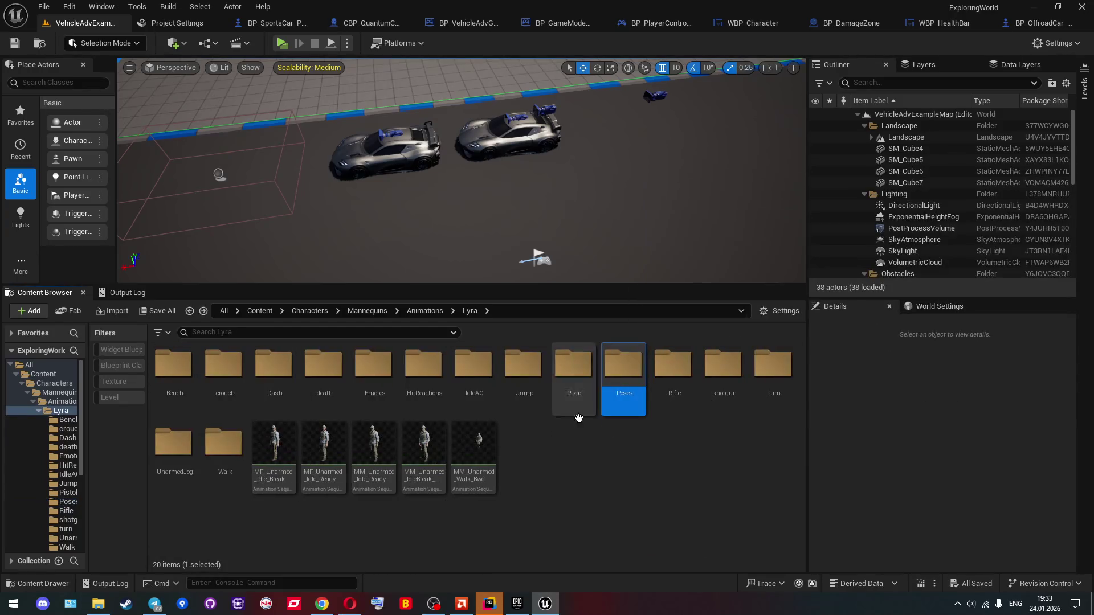
pyautogui.click(422, 311)
pyautogui.click(392, 331)
pyautogui.write('d')
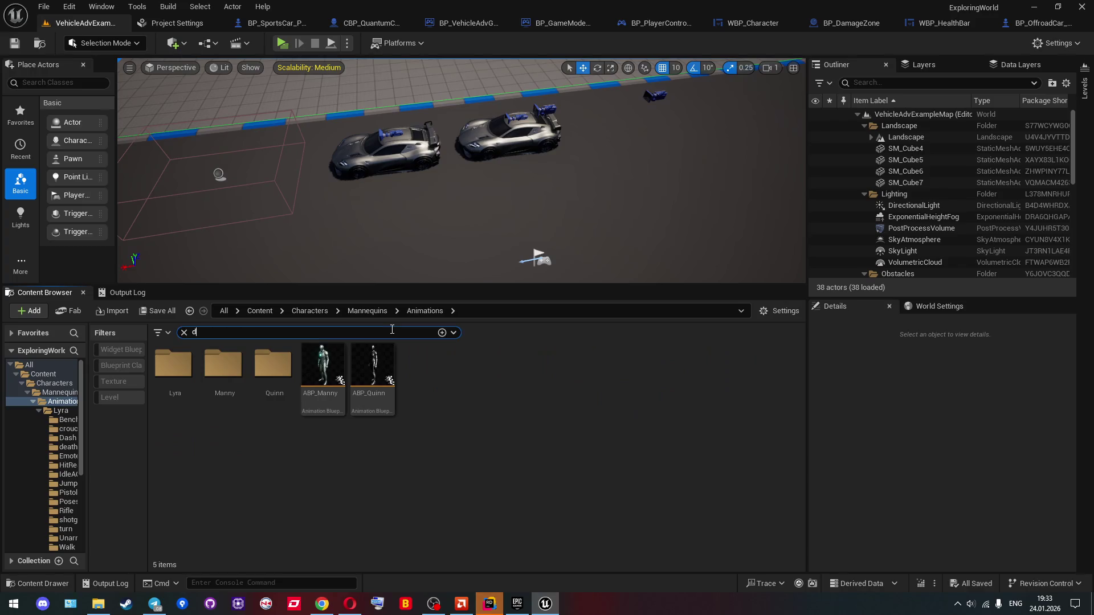
pyautogui.write('ead')
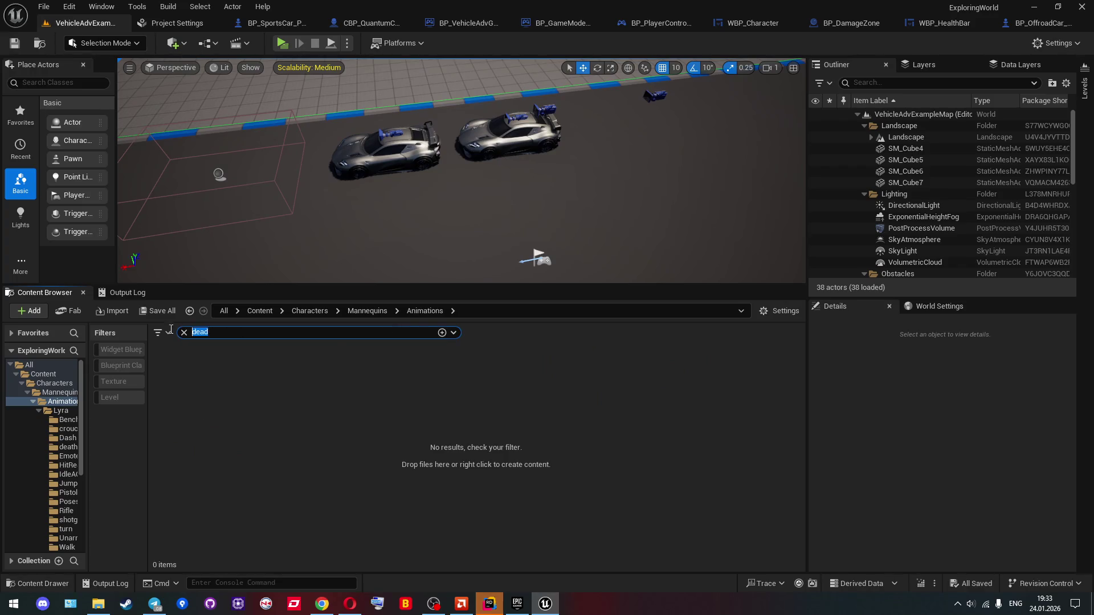
pyautogui.write('dea')
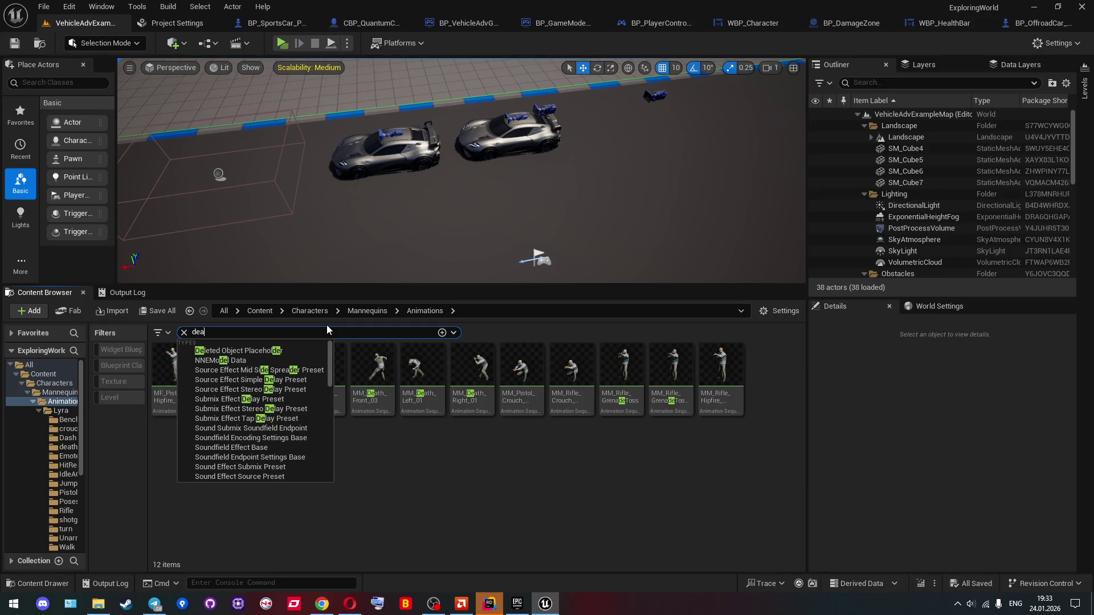
# Step: Clear the asset search, look inside the Quinn folder, then open Animations > Lyra
pyautogui.moveTo(427, 358)
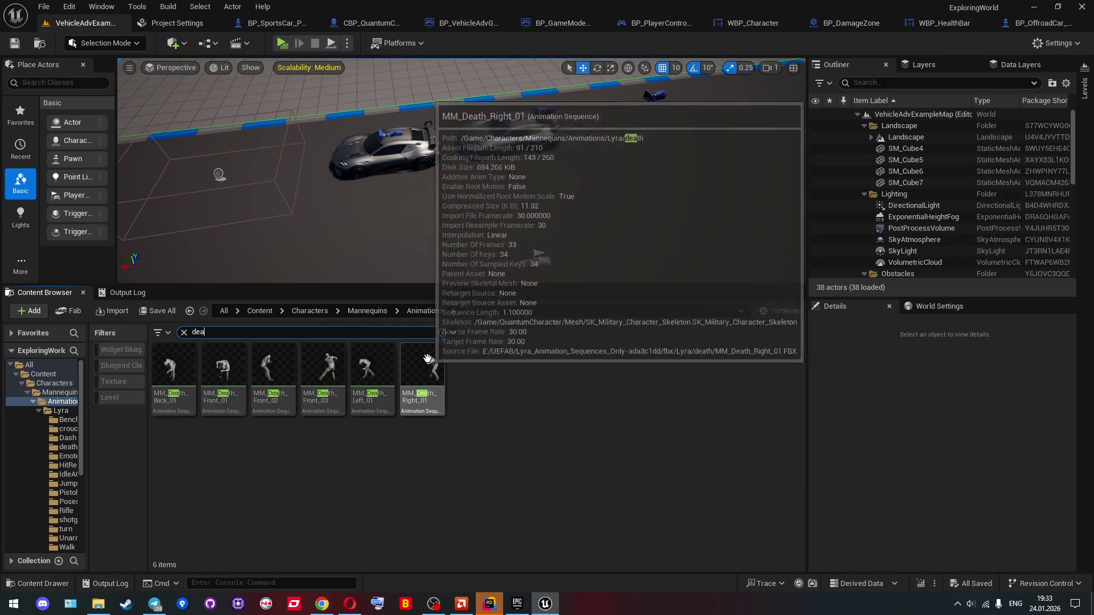
pyautogui.press('BackSpace')
pyautogui.press('BackSpace')
pyautogui.press('BackSpace')
pyautogui.click(264, 366)
pyautogui.doubleClick(171, 370)
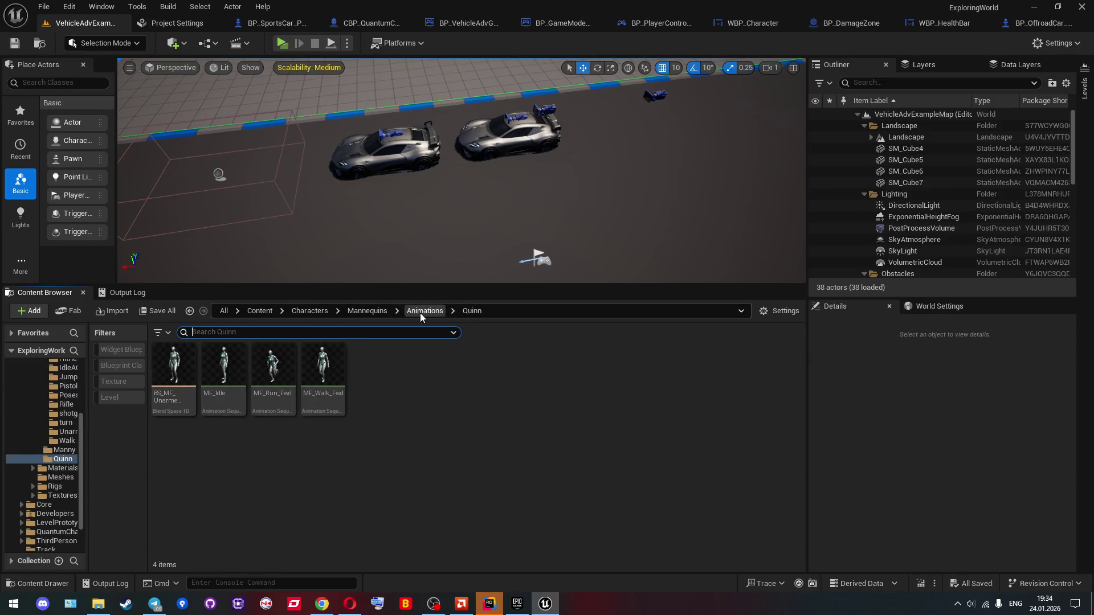
pyautogui.click(425, 310)
pyautogui.doubleClick(173, 368)
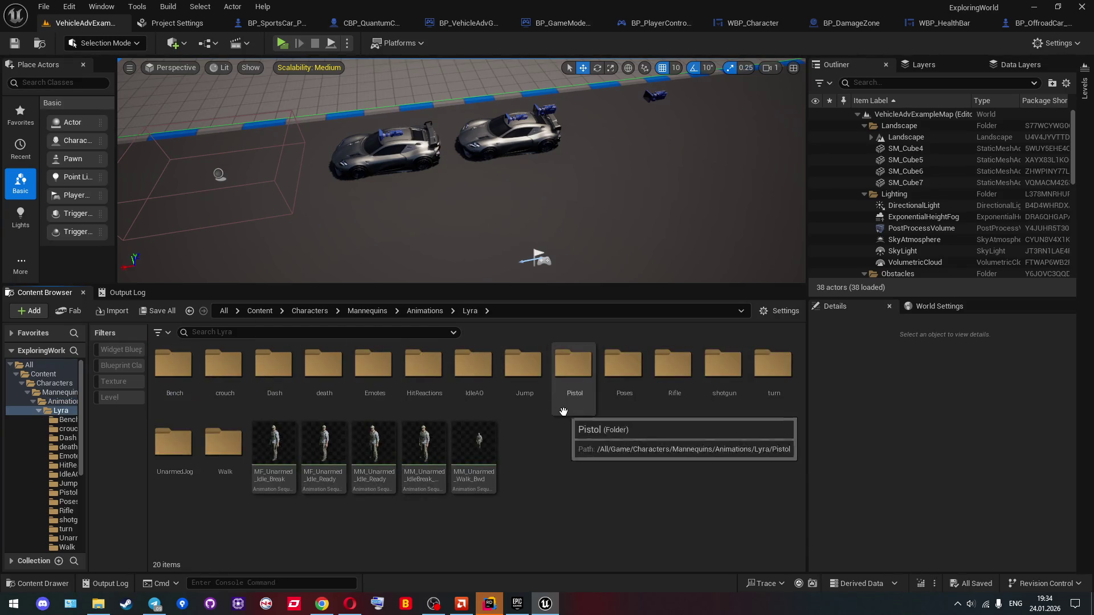
# Step: Look through the Bench folder, scroll through the Pistol animations, and return to Lyra
pyautogui.doubleClick(192, 376)
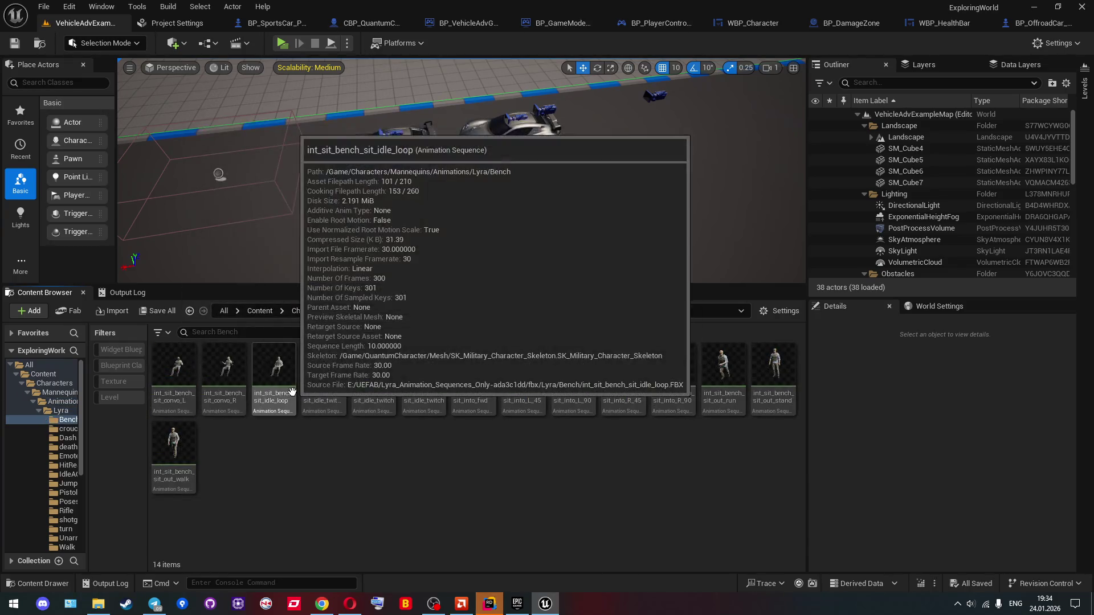
pyautogui.hotkey('alt', 'Left')
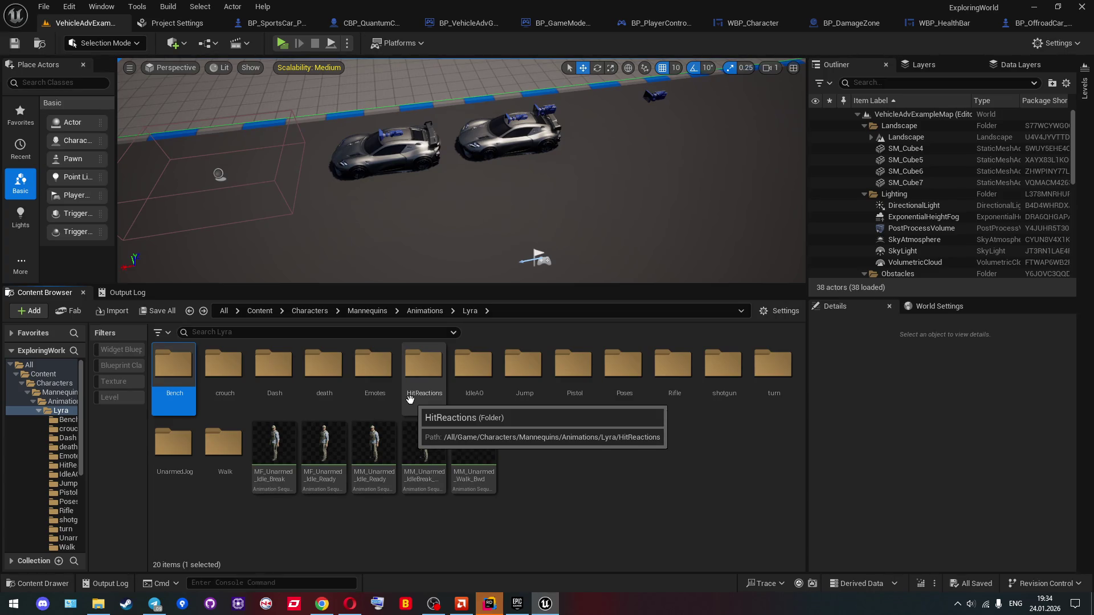
pyautogui.doubleClick(578, 380)
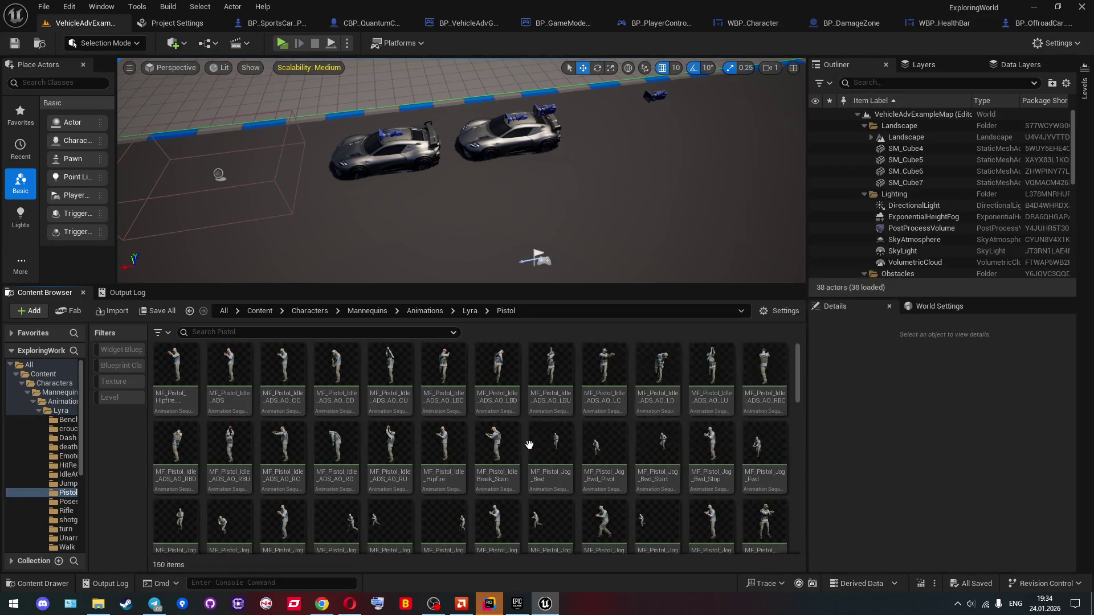
pyautogui.scroll(-2, 576, 448)
pyautogui.scroll(-5, 570, 453)
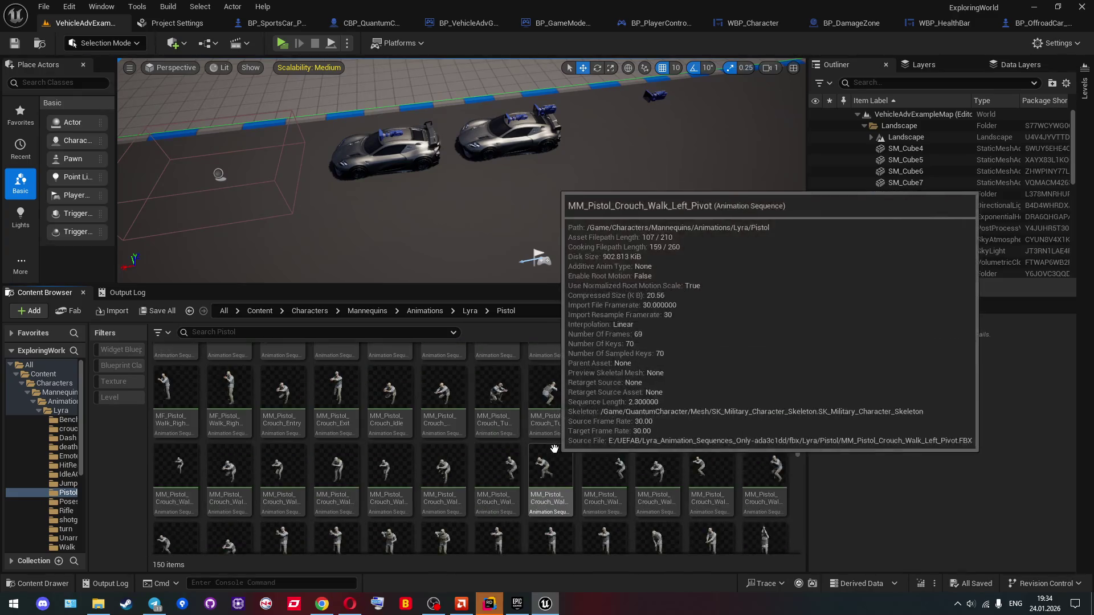
pyautogui.scroll(-2, 530, 456)
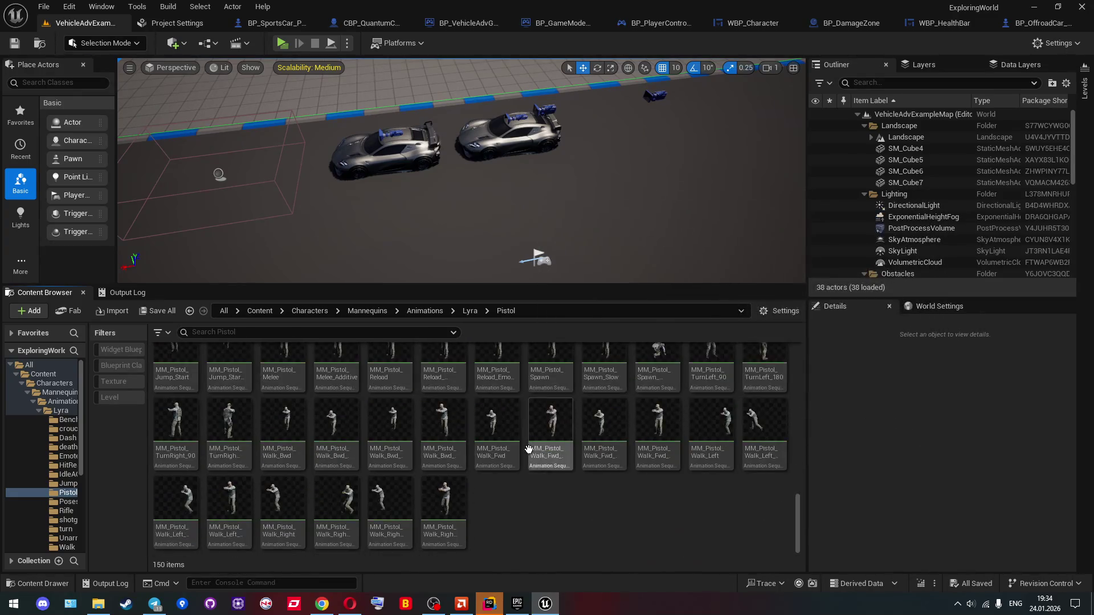
pyautogui.hotkey('alt', 'Left')
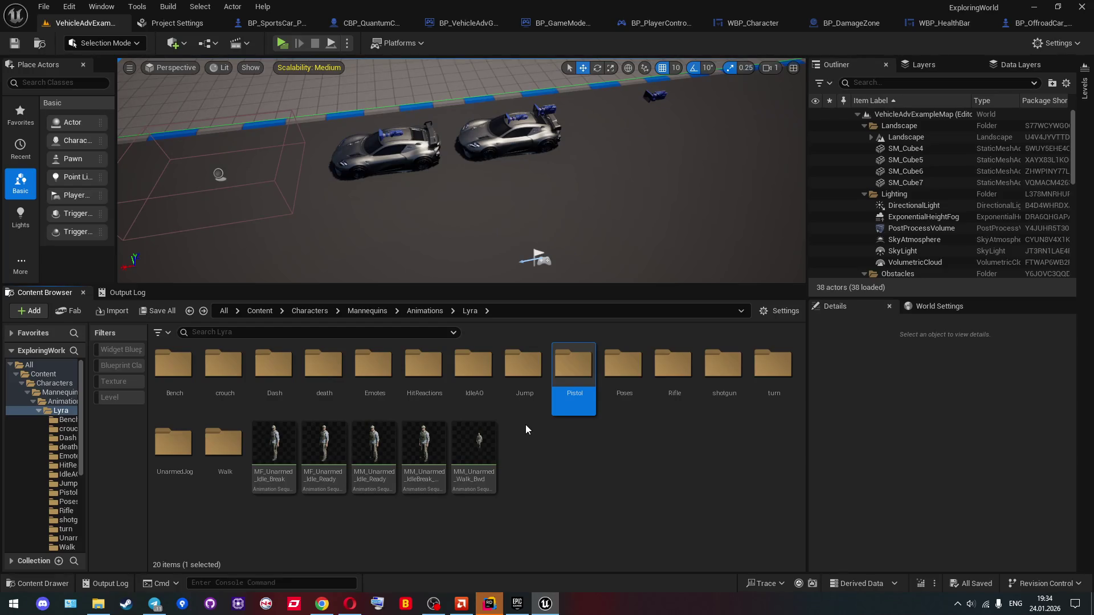
# Step: Run a server-plus-one-client test, walk both characters into the damage zone until they die, then stop and reopen play options
pyautogui.click(349, 44)
pyautogui.click(282, 44)
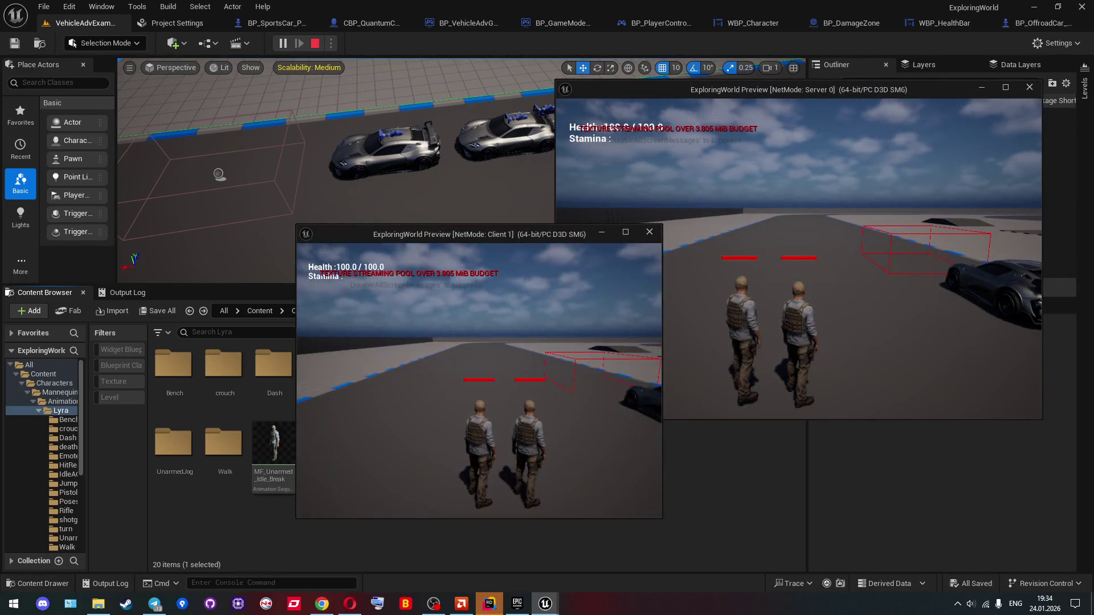
pyautogui.press('w')
pyautogui.press('w')
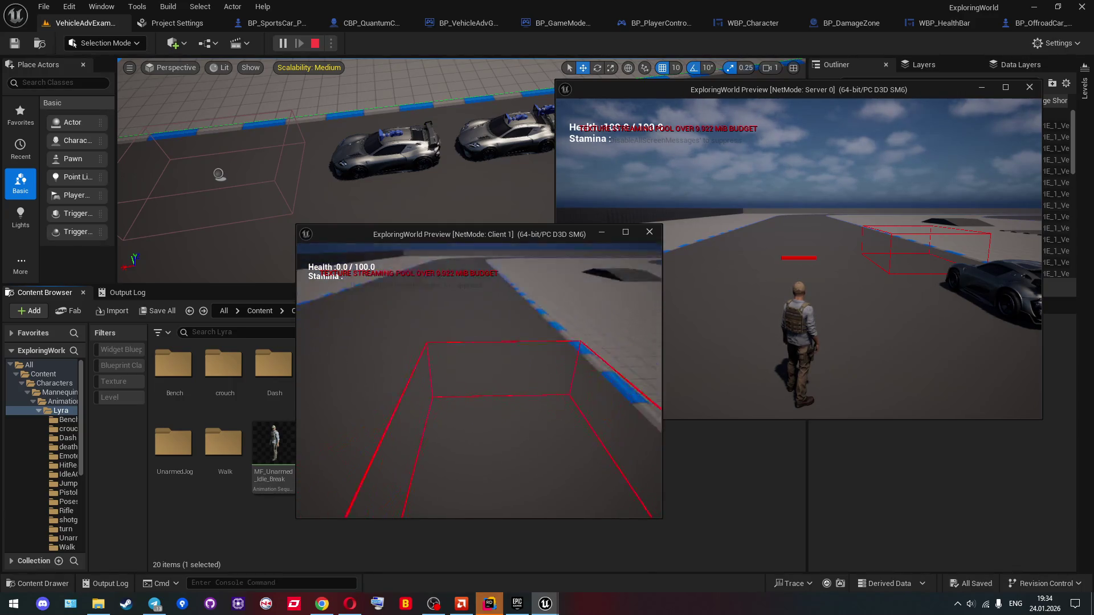
pyautogui.click(683, 341)
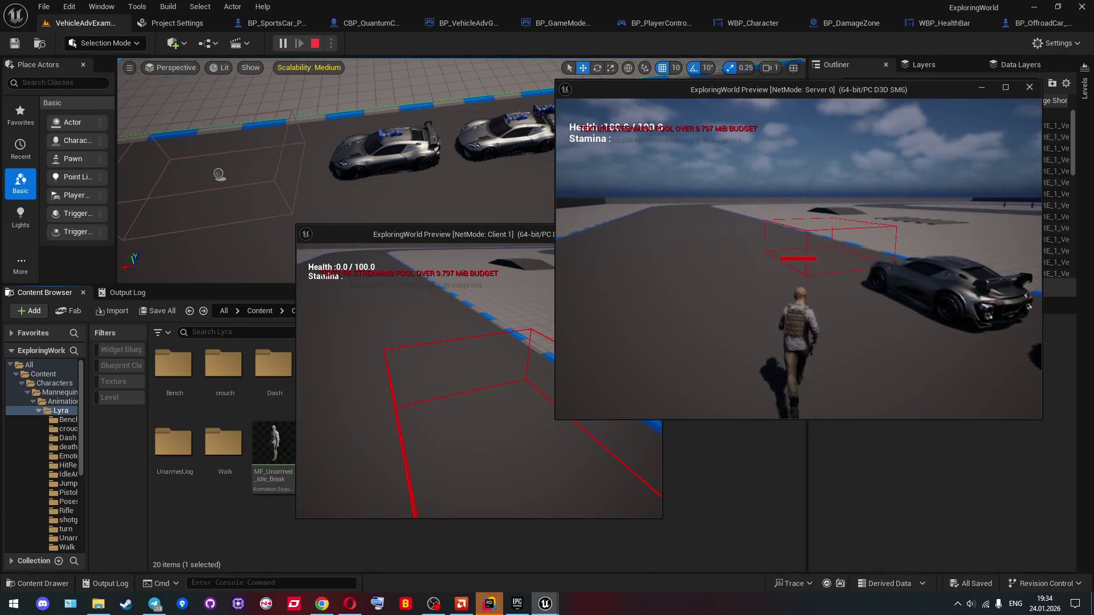
pyautogui.press('w')
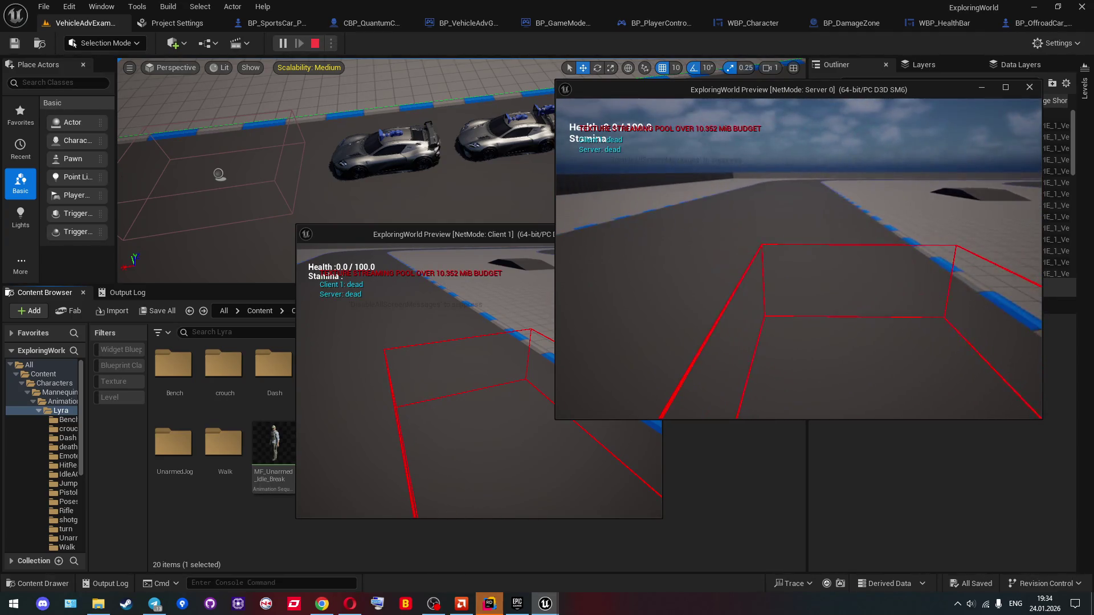
pyautogui.press('Escape')
pyautogui.click(347, 43)
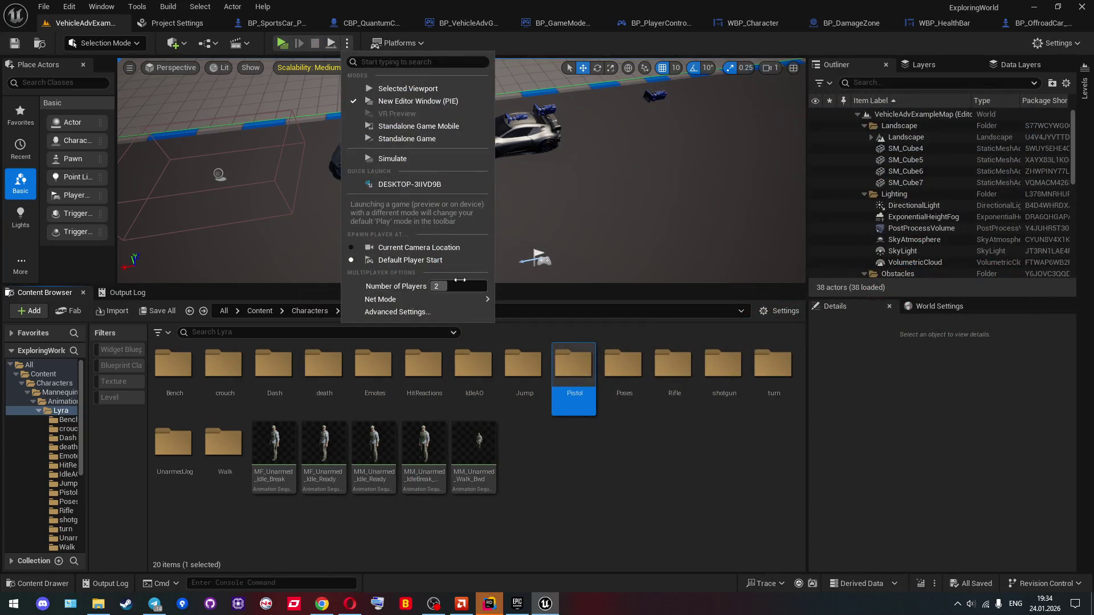
# Step: Play with Server 0, Client 1 and Client 2, kill both clients in the damage box, then open CBP_QuantumCharacter
pyautogui.click(282, 43)
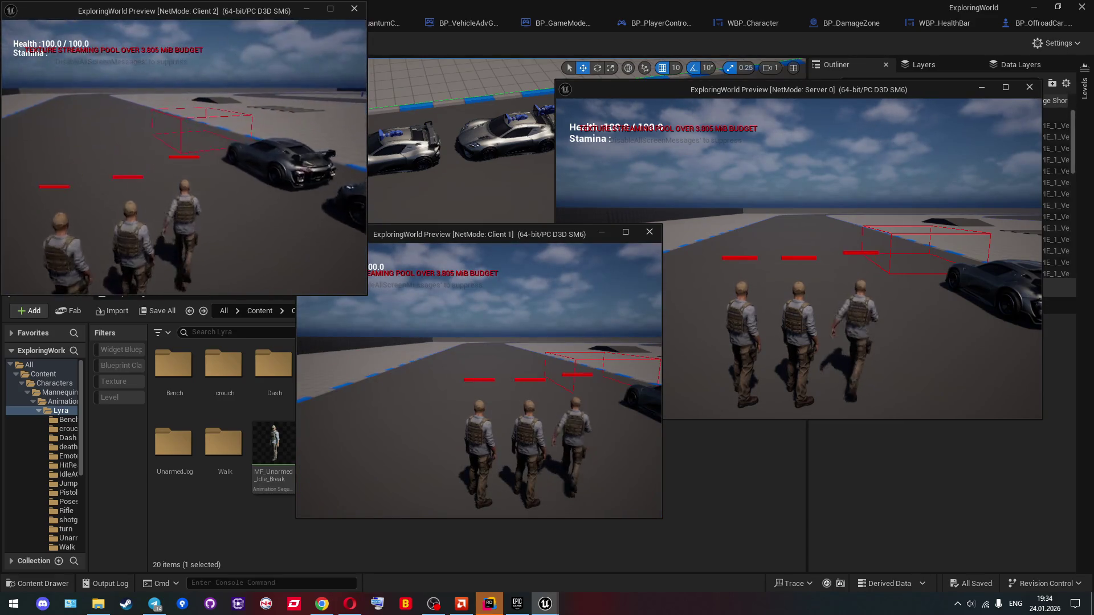
pyautogui.press('w')
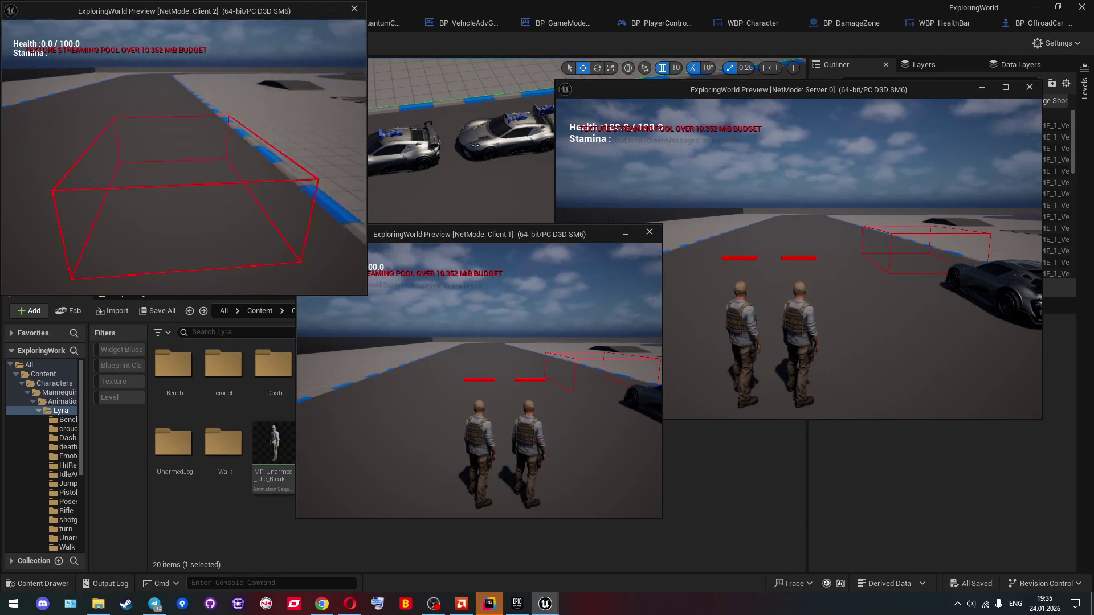
pyautogui.click(531, 310)
pyautogui.press('w')
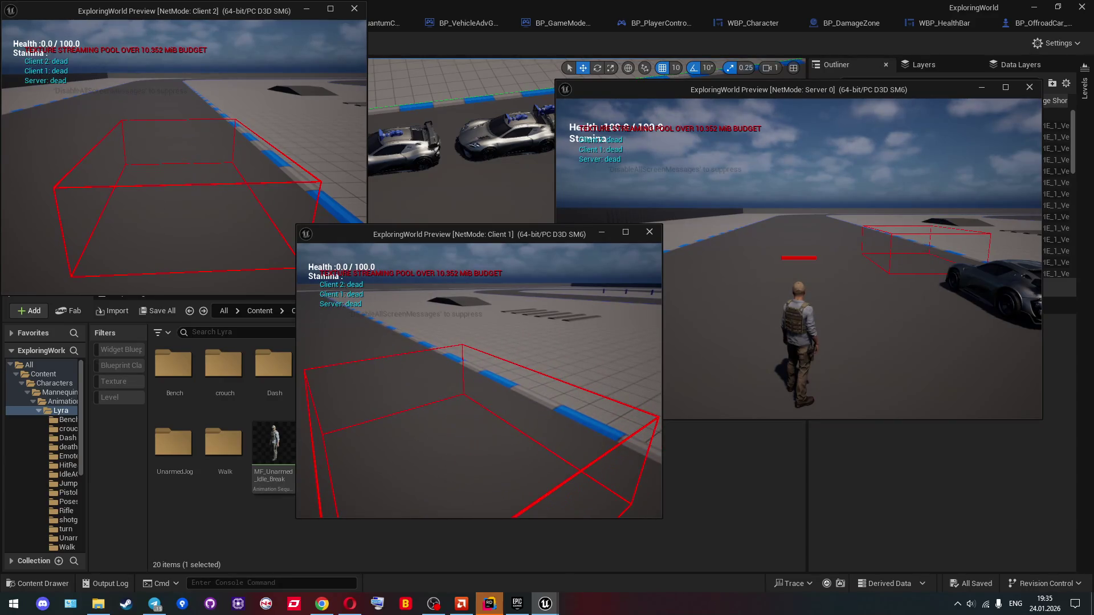
pyautogui.press('Escape')
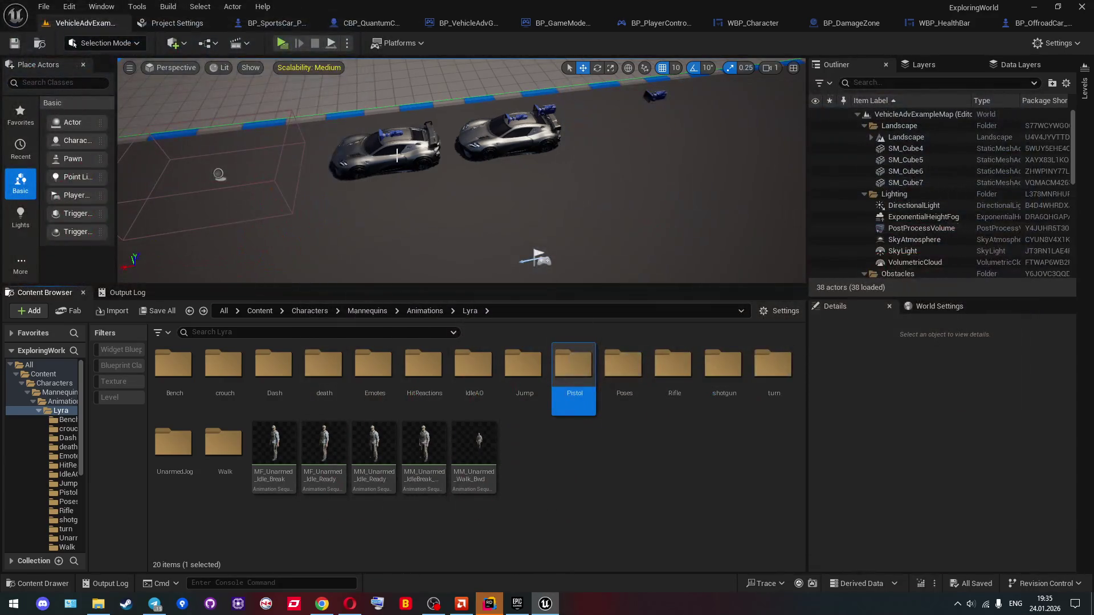
pyautogui.click(358, 28)
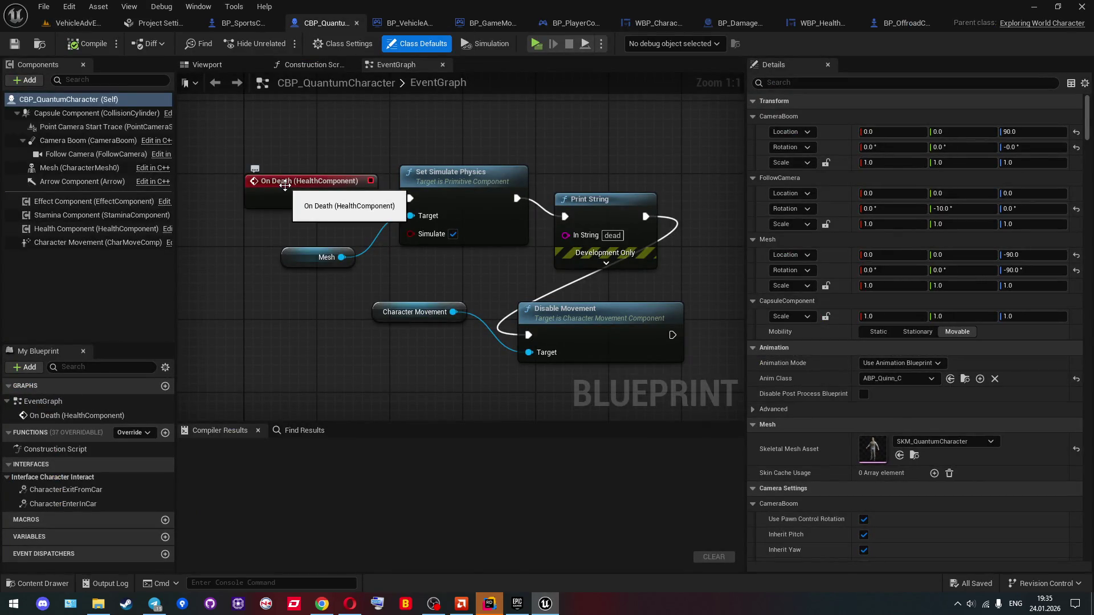
# Step: Bring Rider forward and view ExploringWorldCharacter.h
pyautogui.click(489, 603)
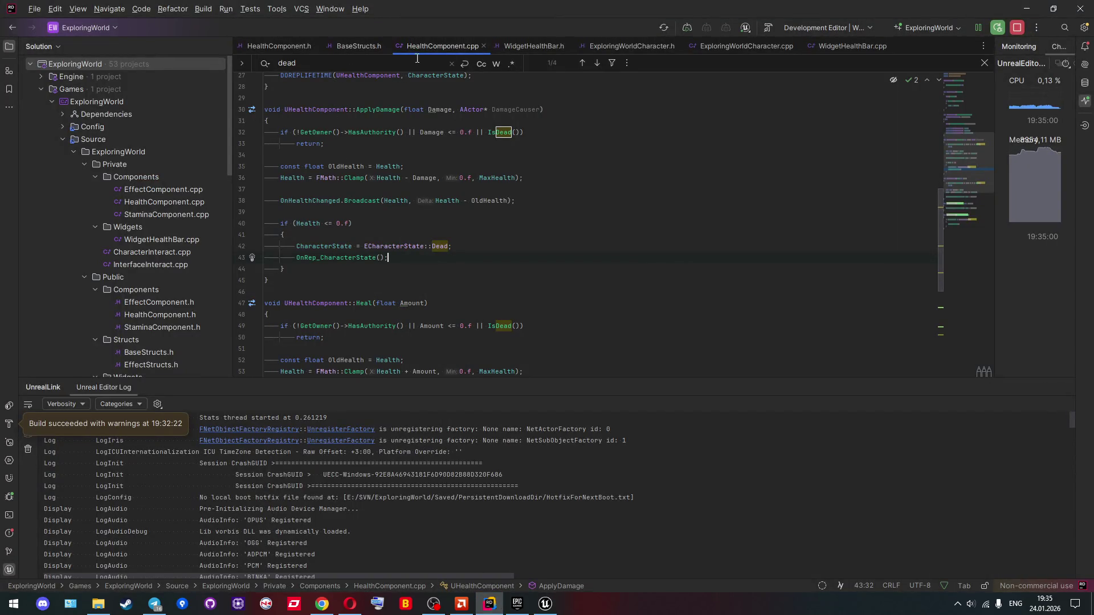
pyautogui.click(634, 49)
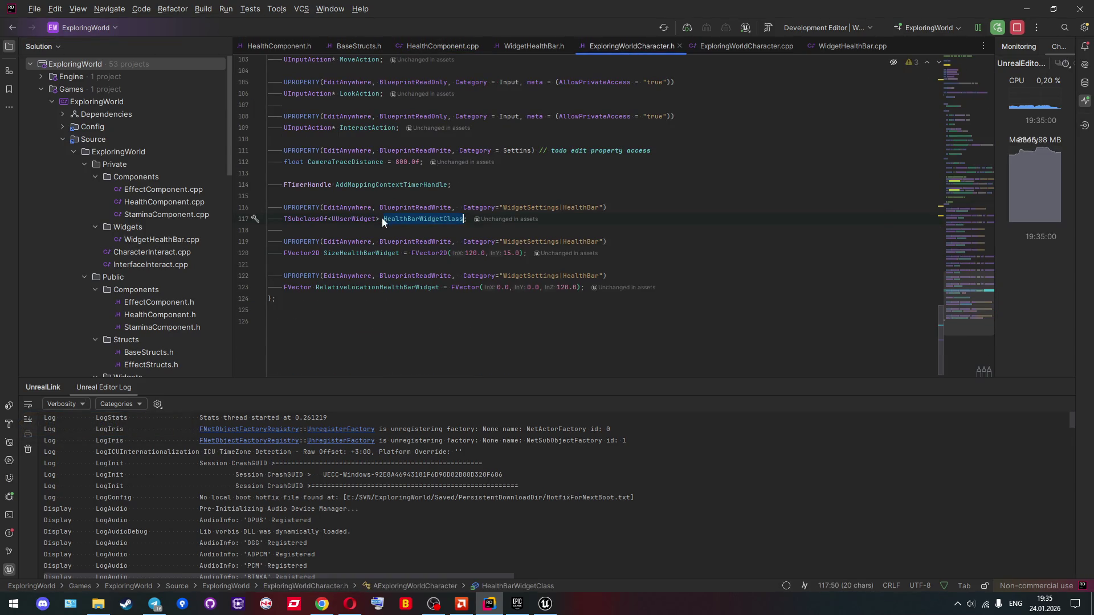
# Step: In ExploringWorldCharacter.cpp, copy HealthComponent from line 52 onto a new line 53
pyautogui.click(726, 49)
pyautogui.scroll(15, 308, 244)
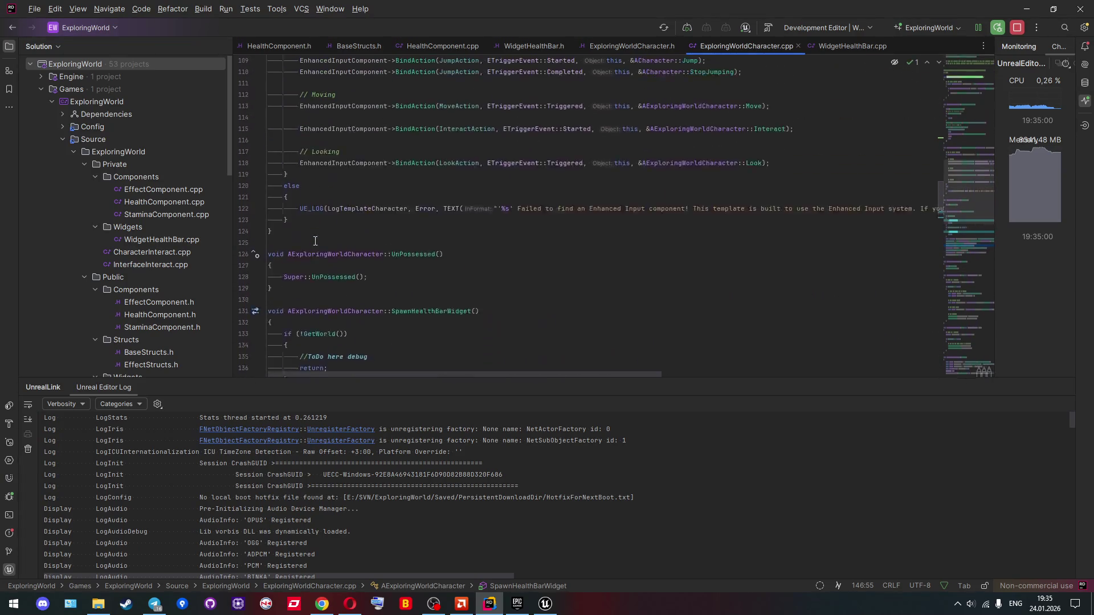
pyautogui.scroll(10, 315, 241)
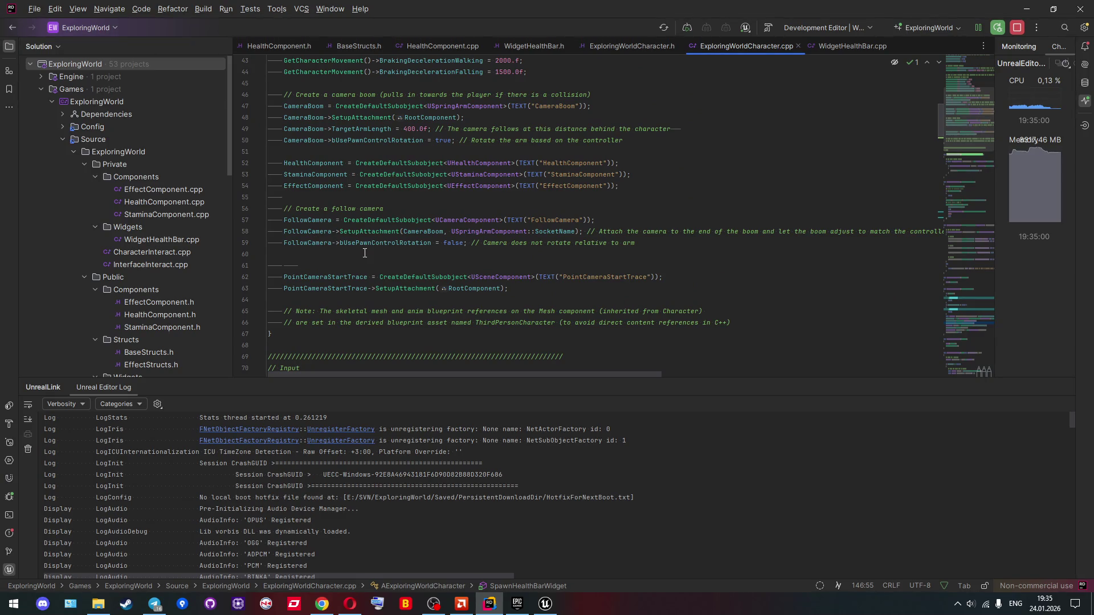
pyautogui.scroll(2, 365, 253)
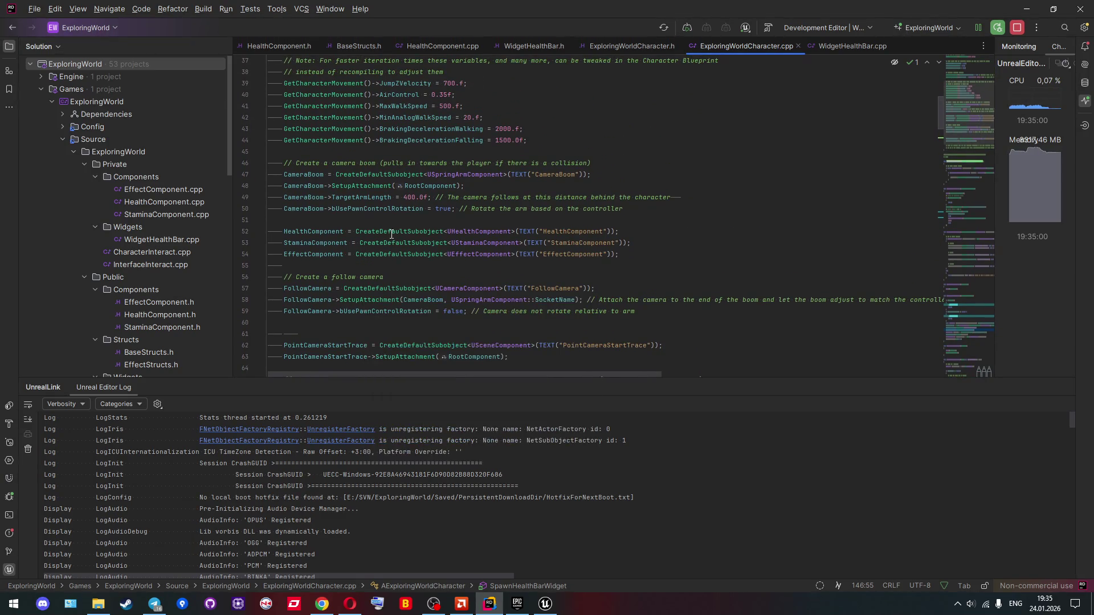
pyautogui.moveTo(391, 230)
pyautogui.doubleClick(326, 232)
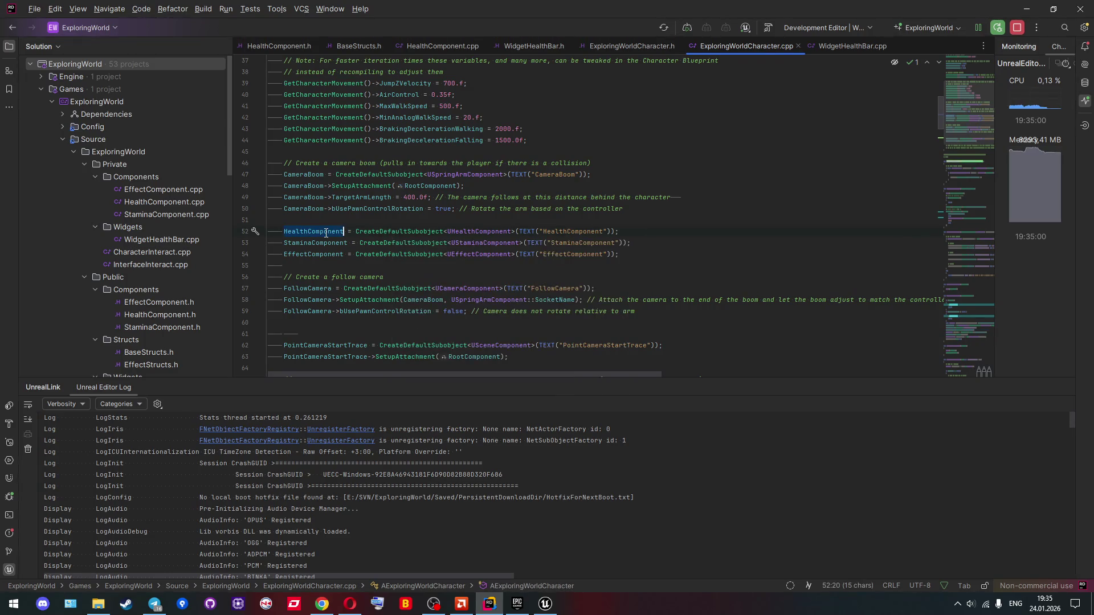
pyautogui.hotkey('ctrl', 'c')
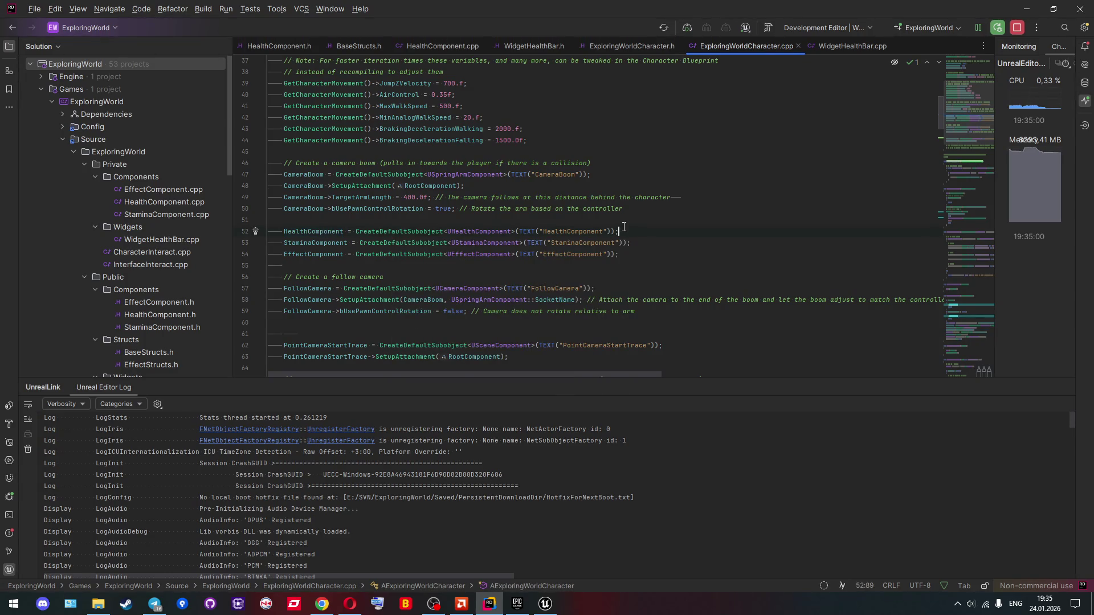
pyautogui.press('End')
pyautogui.press('Return')
pyautogui.hotkey('ctrl', 'v')
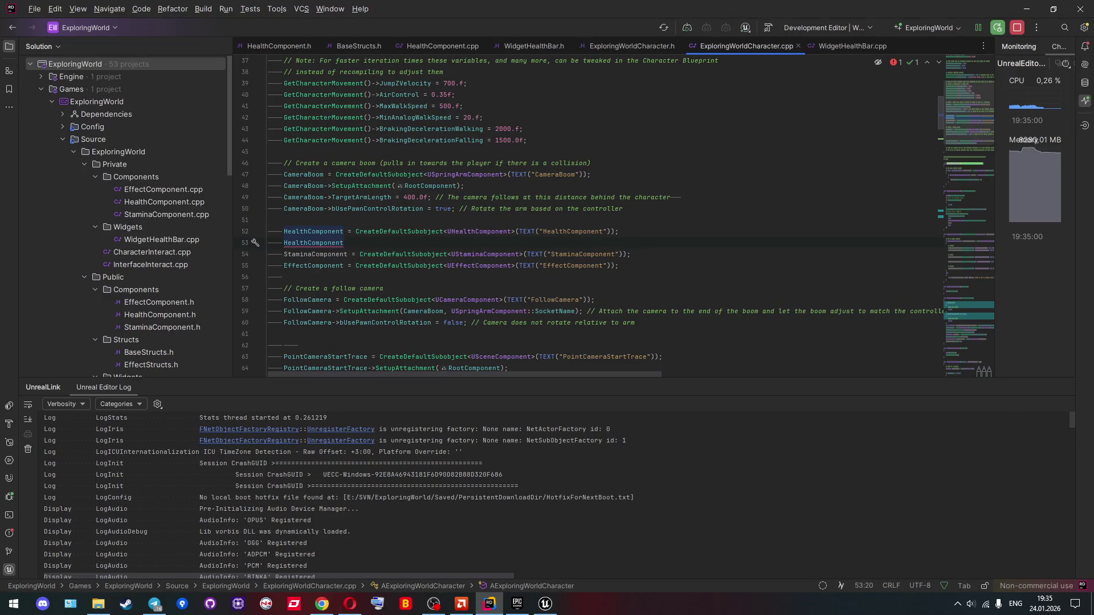
# Step: Autocomplete the OnDeath delegate after HealthComponent on line 53
pyautogui.write('.')
pyautogui.write('a')
pyautogui.press('BackSpace')
pyautogui.write('bind')
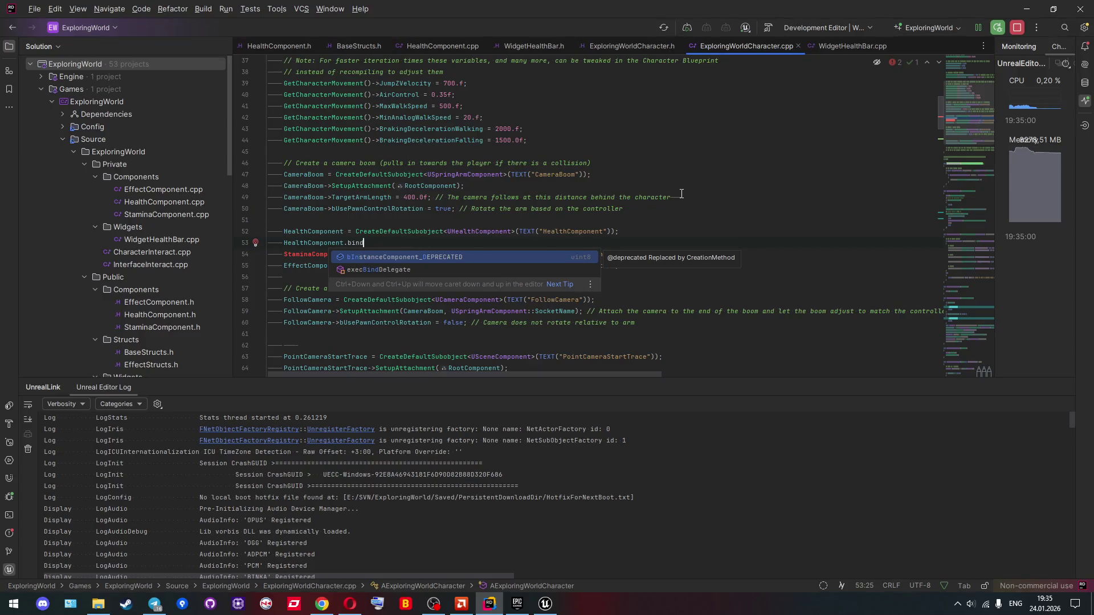
pyautogui.press('BackSpace')
pyautogui.press('BackSpace')
pyautogui.press('BackSpace')
pyautogui.press('BackSpace')
pyautogui.write('On')
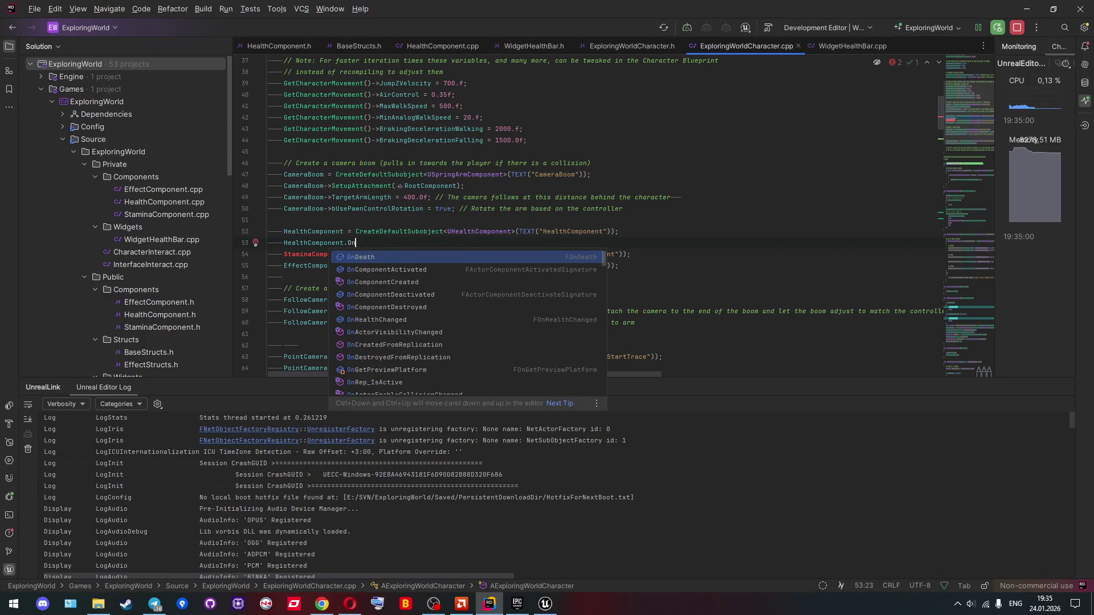
pyautogui.press('Return')
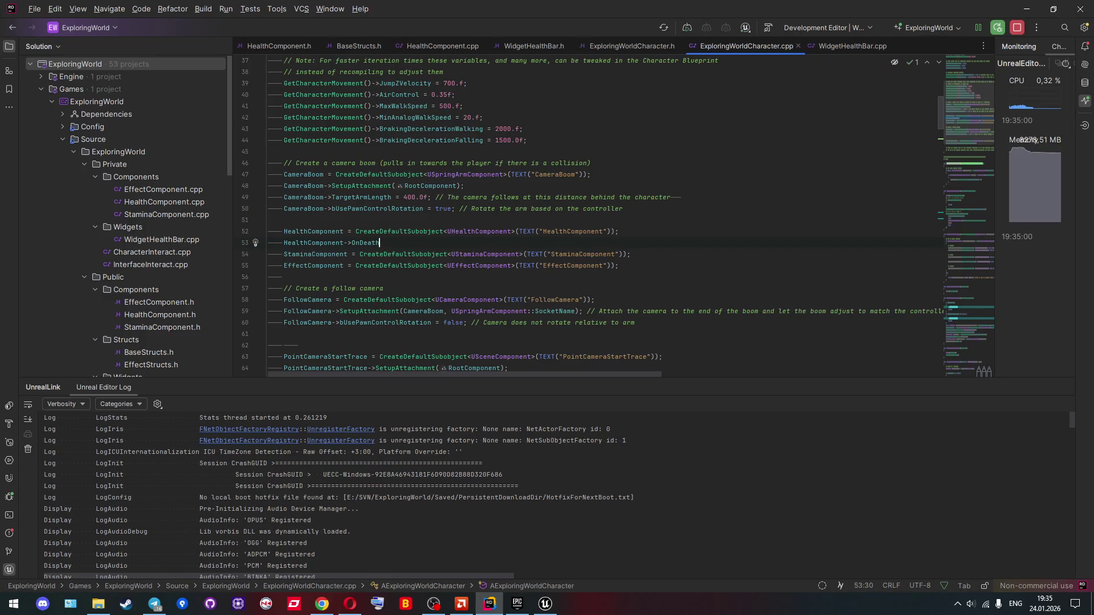
# Step: Append AddDynamic() to OnDeath, search the file for AddDynamic, and switch to Unreal Editor
pyautogui.write('.b')
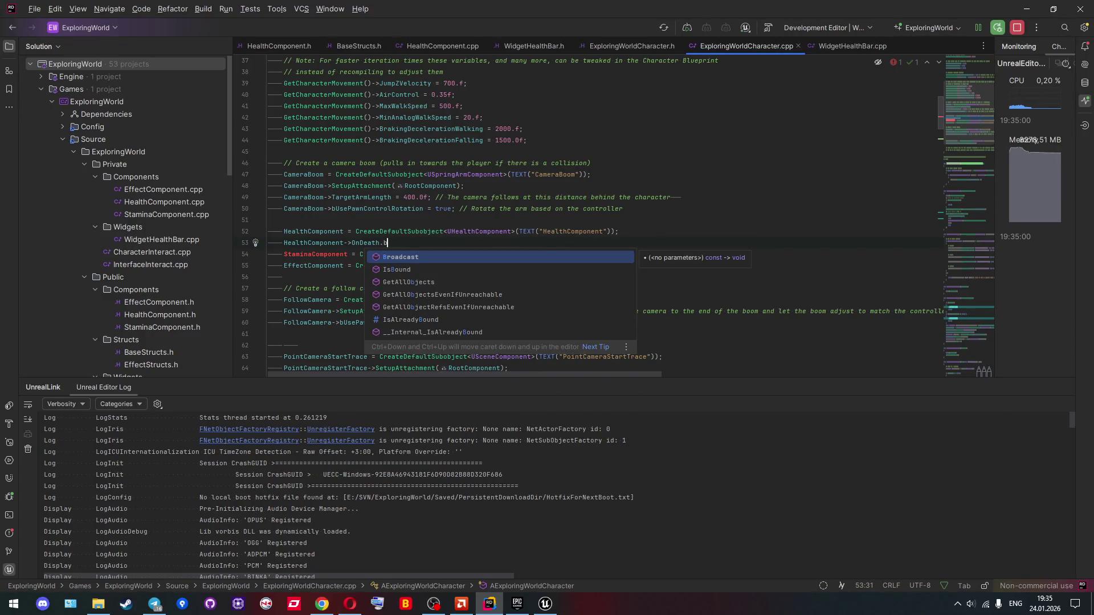
pyautogui.press('Escape')
pyautogui.press('BackSpace')
pyautogui.write('A')
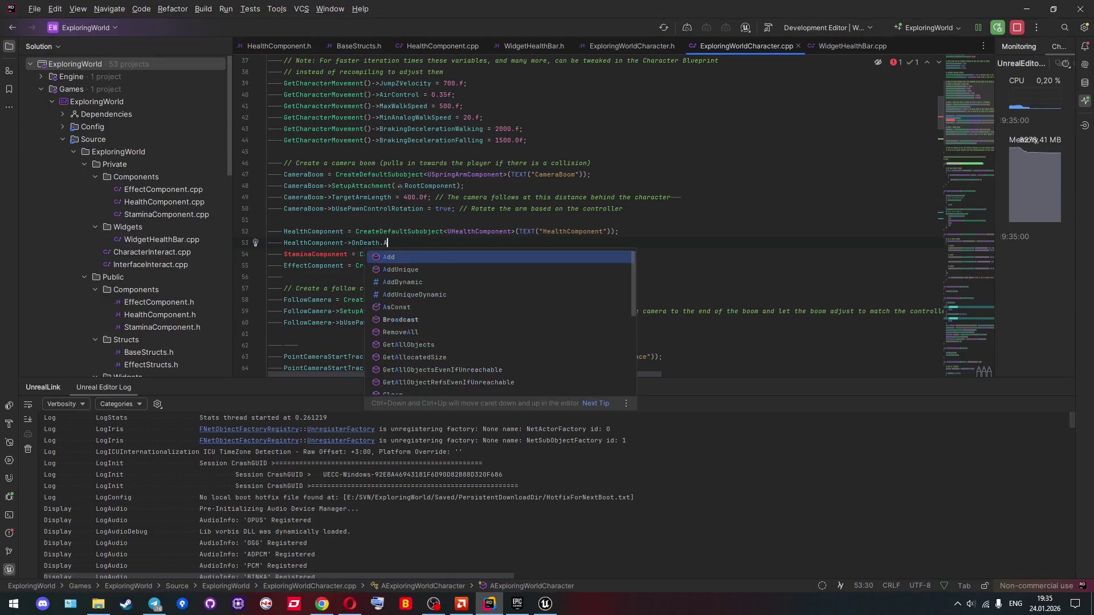
pyautogui.press('Down')
pyautogui.press('Down')
pyautogui.press('Return')
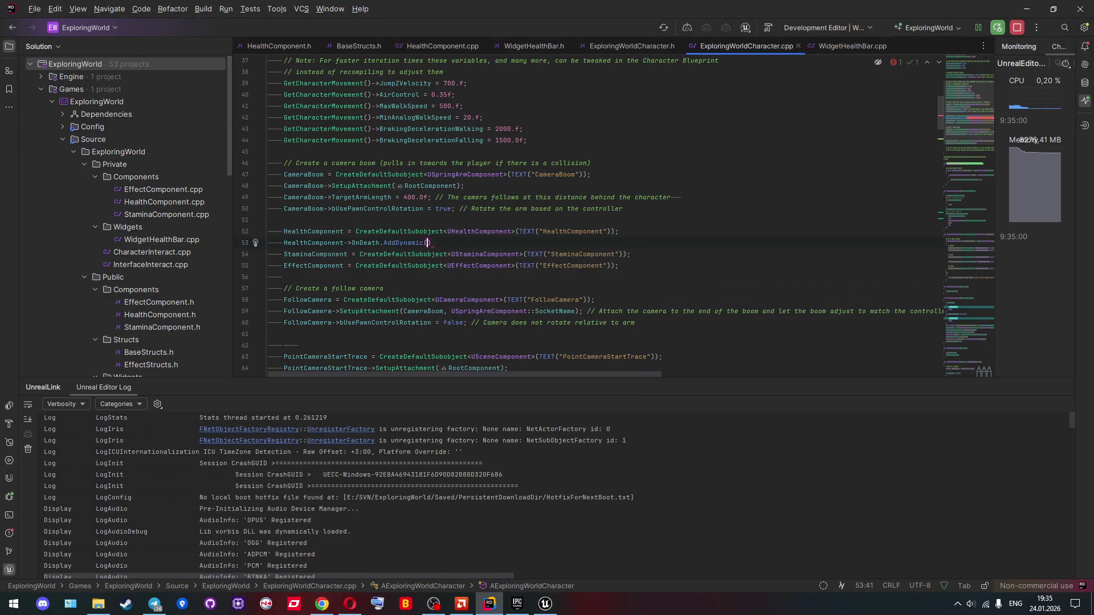
pyautogui.click(390, 244)
pyautogui.hotkey('ctrl', 'f')
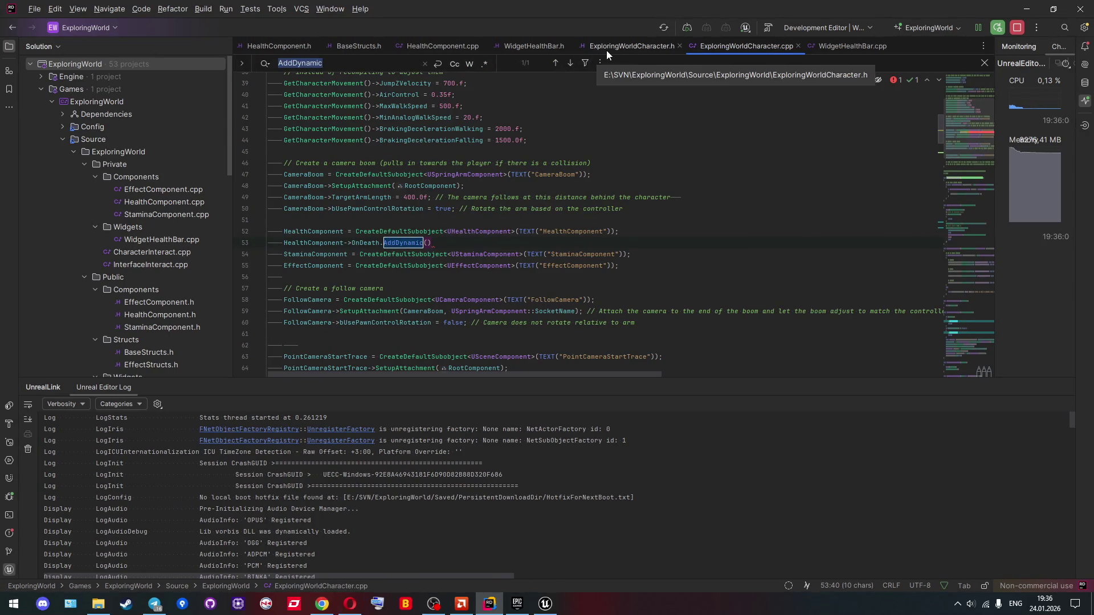
pyautogui.hotkey('alt', 'Tab')
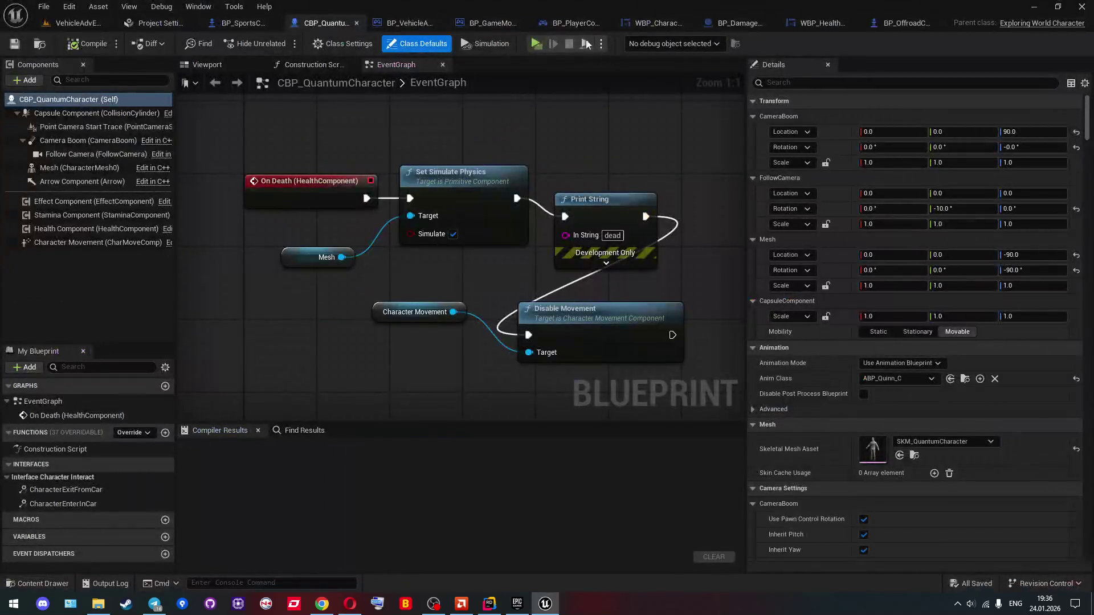
# Step: Close BP_OffroadCar, open BP_SportsCar, and jump to its parent class ExploringWorldSportsCar.h in Rider
pyautogui.click(918, 25)
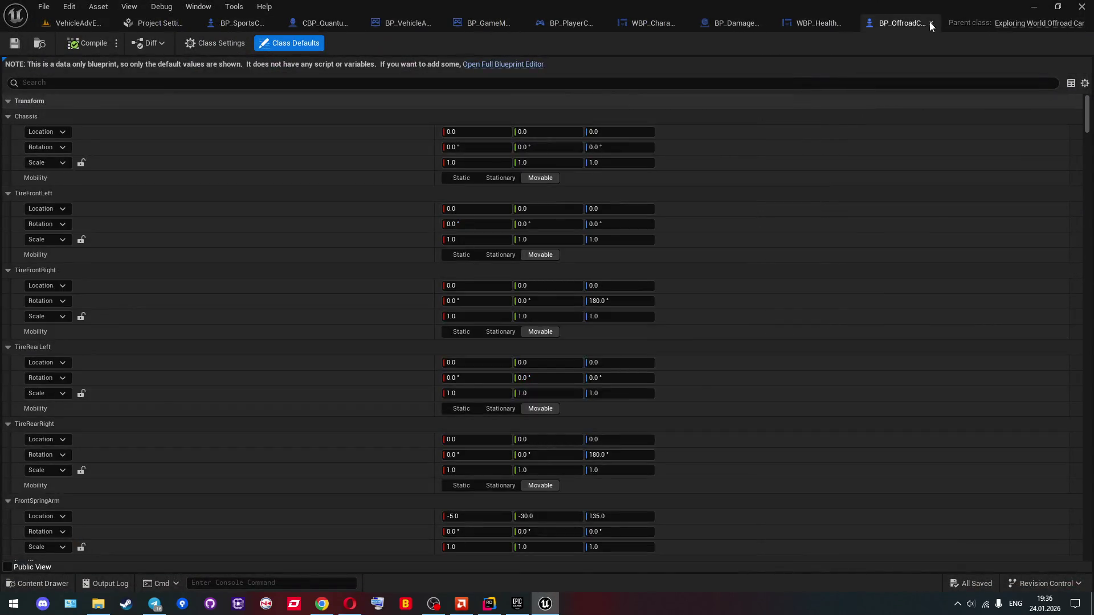
pyautogui.click(931, 24)
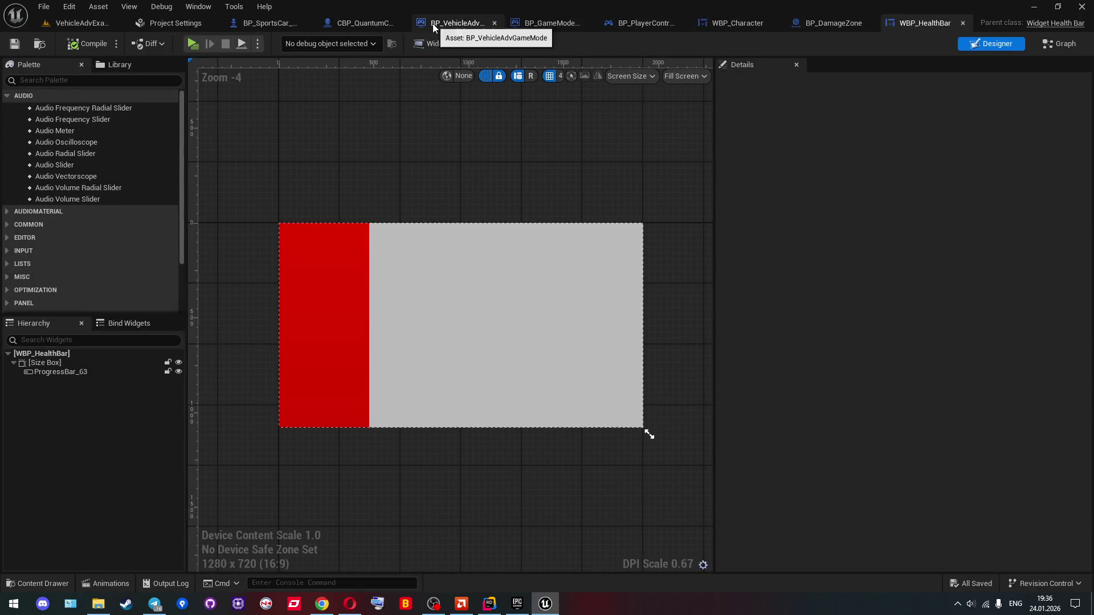
pyautogui.click(432, 23)
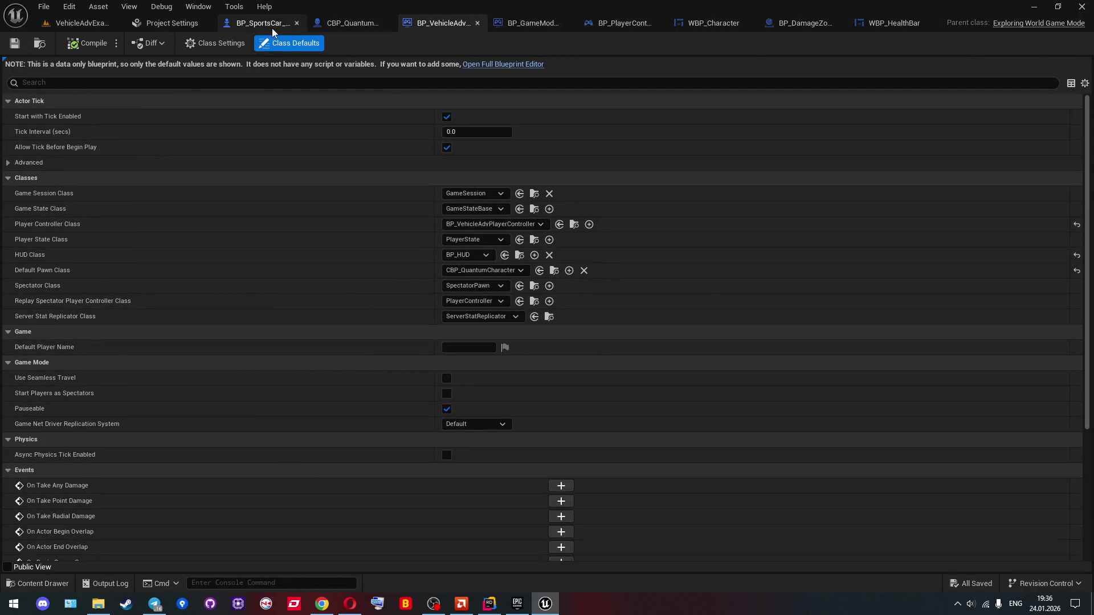
pyautogui.click(272, 28)
pyautogui.click(1019, 24)
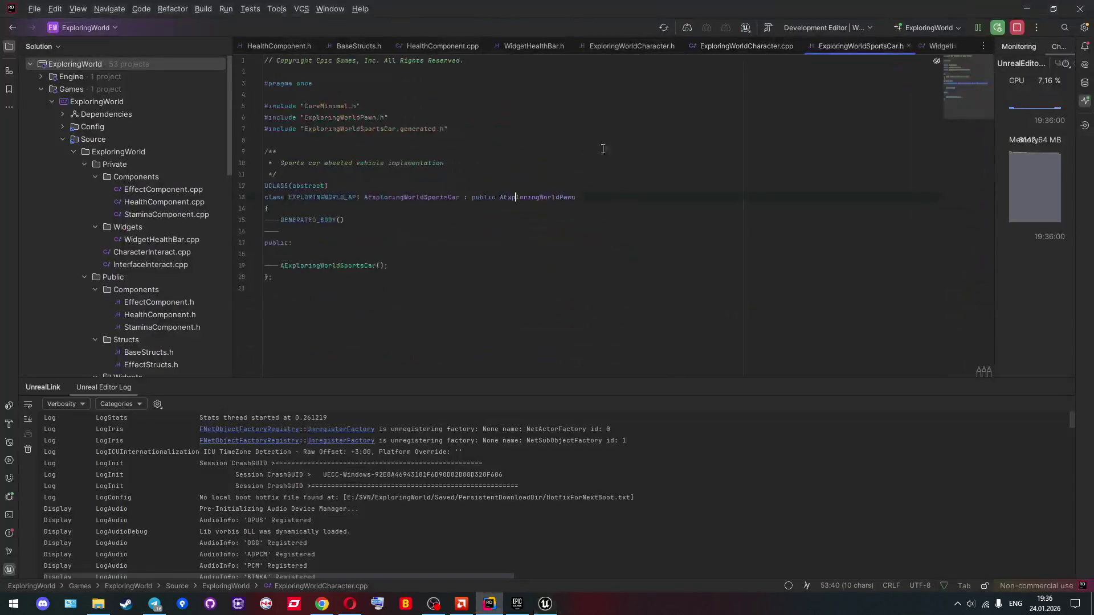
# Step: Review AExploringWorldPawn's header and source, searching for HealthComponent and its AddDynamic binding
pyautogui.keyDown('ctrl'); pyautogui.click(542, 188); pyautogui.keyUp('ctrl')
pyautogui.hotkey('ctrl', 'f')
pyautogui.click(417, 180)
pyautogui.scroll(13, 338, 178)
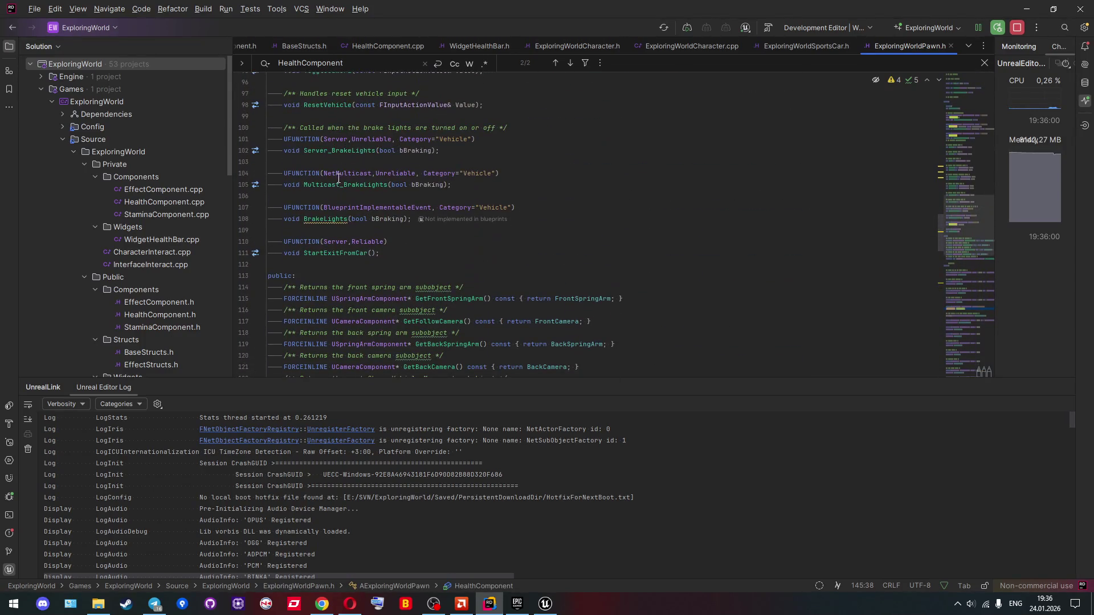
pyautogui.keyDown('ctrl'); pyautogui.click(338, 179); pyautogui.keyUp('ctrl')
pyautogui.hotkey('ctrl', 'f')
pyautogui.write('ADdDyn')
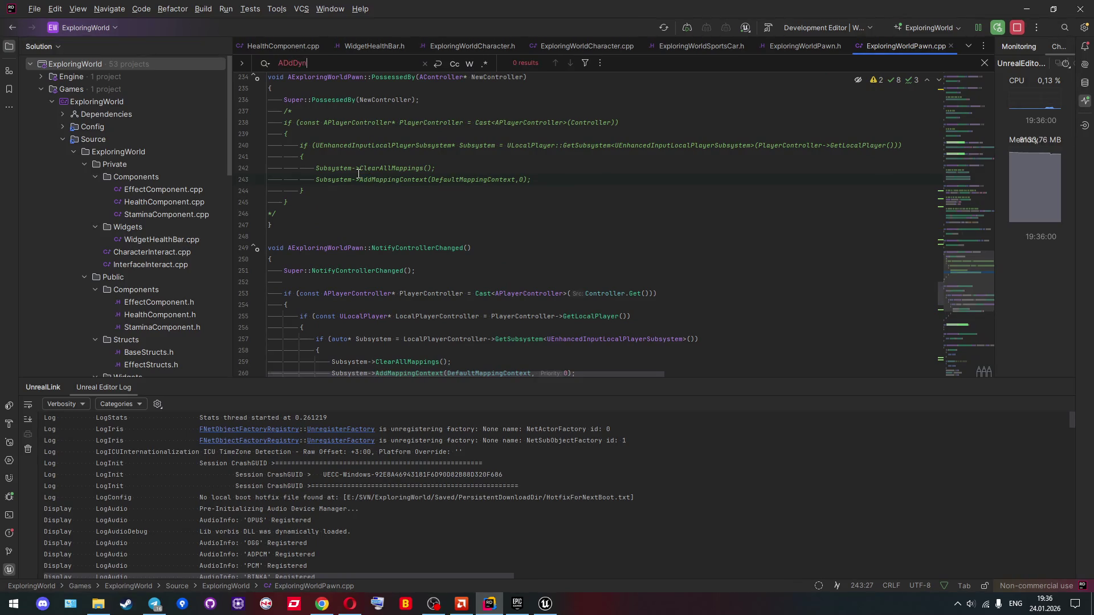
pyautogui.hotkey('ctrl', 'a')
pyautogui.write('D')
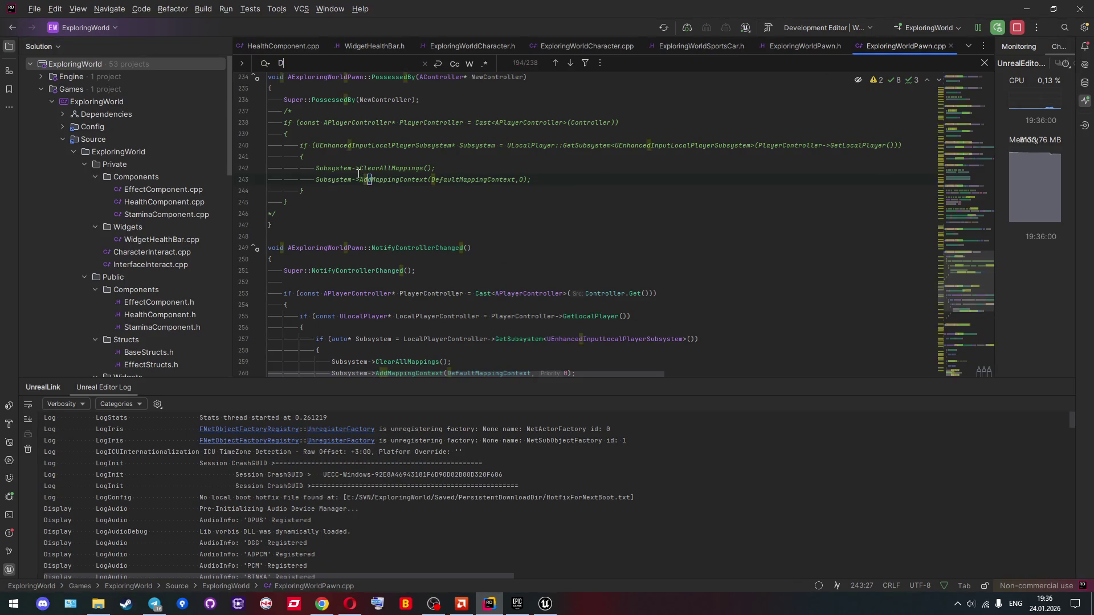
pyautogui.write('yn')
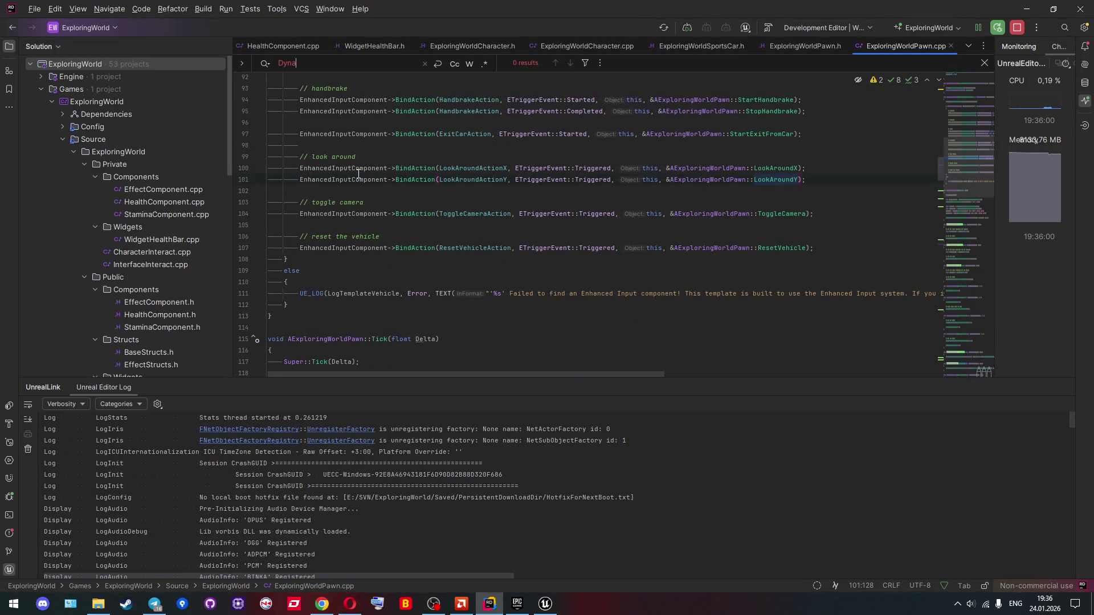
pyautogui.scroll(10, 359, 174)
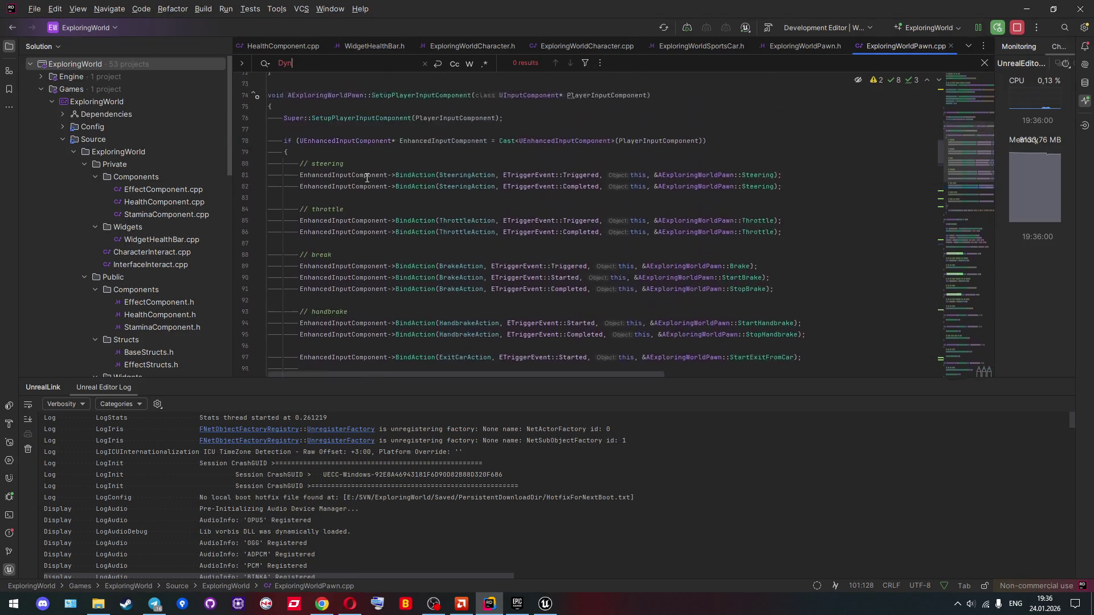
pyautogui.scroll(8, 367, 179)
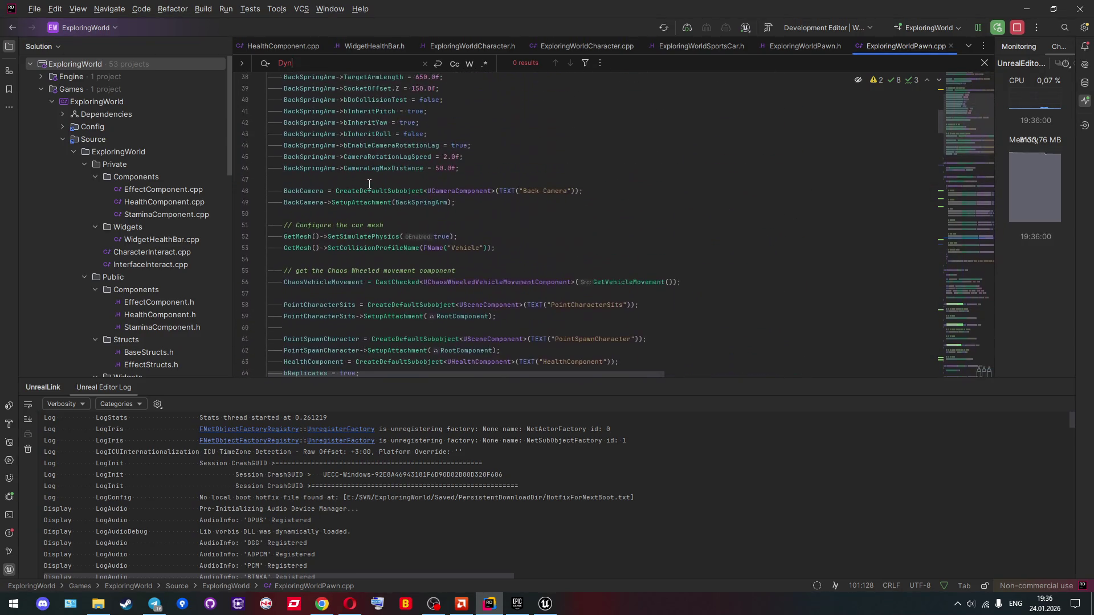
# Step: Back in ExploringWorldCharacter.cpp, type 'this,' as the first AddDynamic argument on line 53
pyautogui.click(479, 45)
pyautogui.click(565, 46)
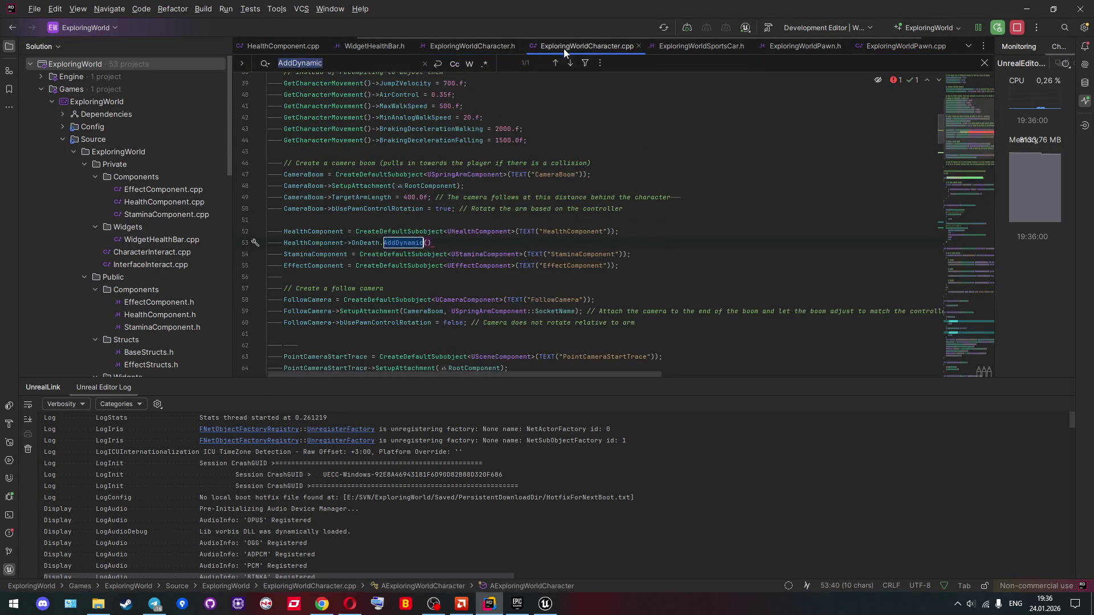
pyautogui.click(429, 244)
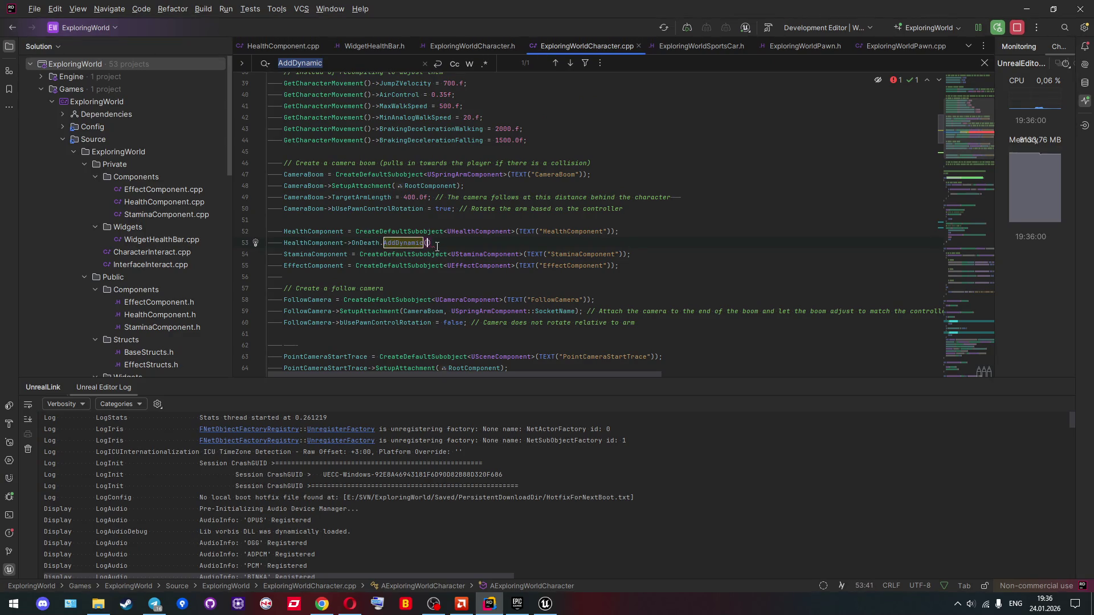
pyautogui.write('this,')
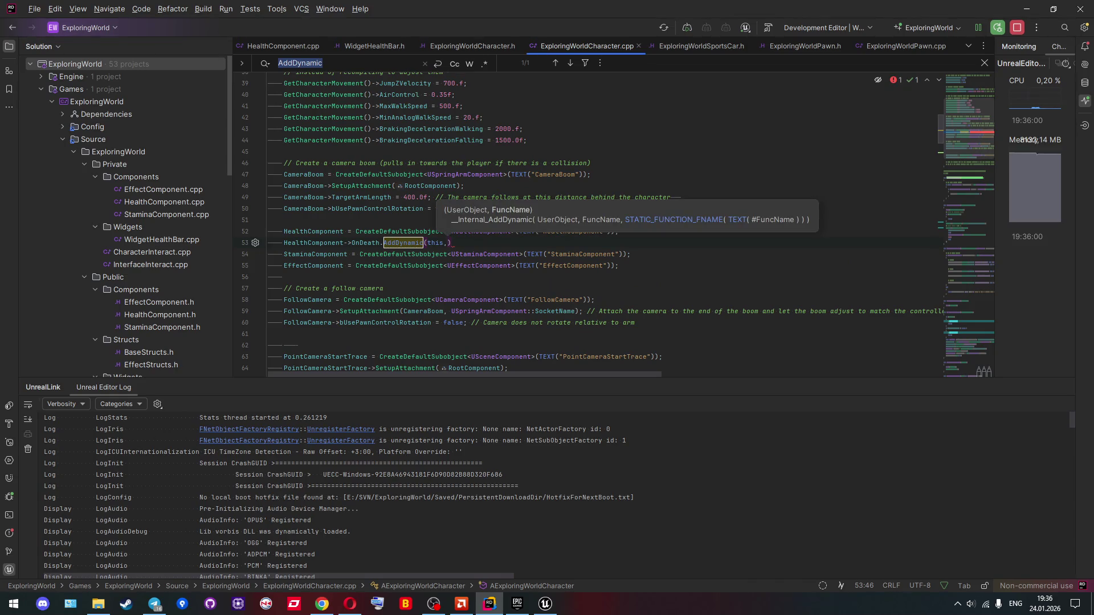
pyautogui.press('End')
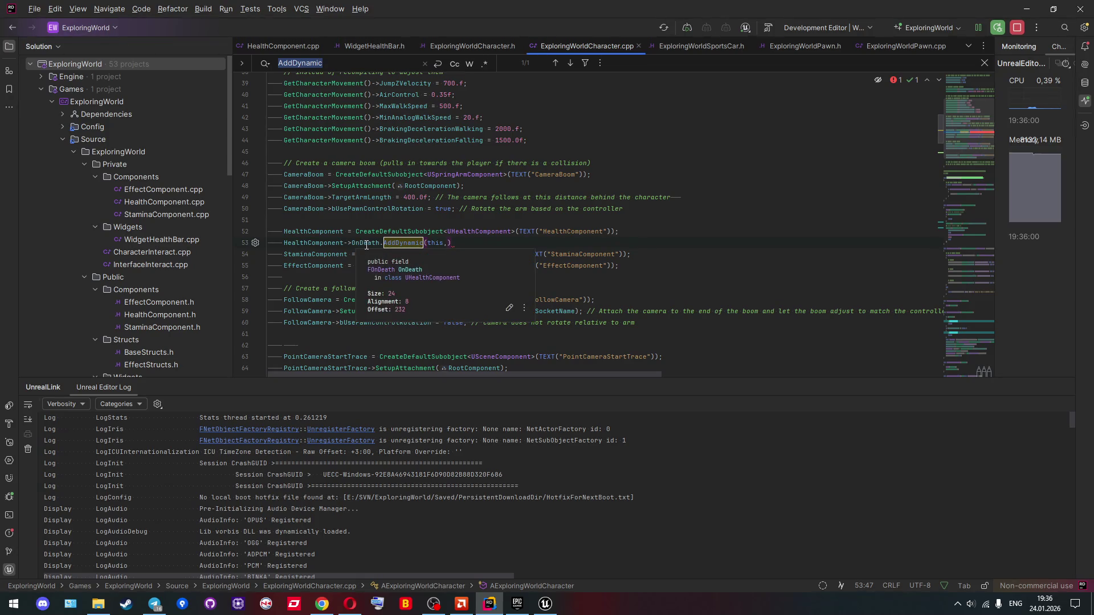
pyautogui.scroll(-3, 342, 237)
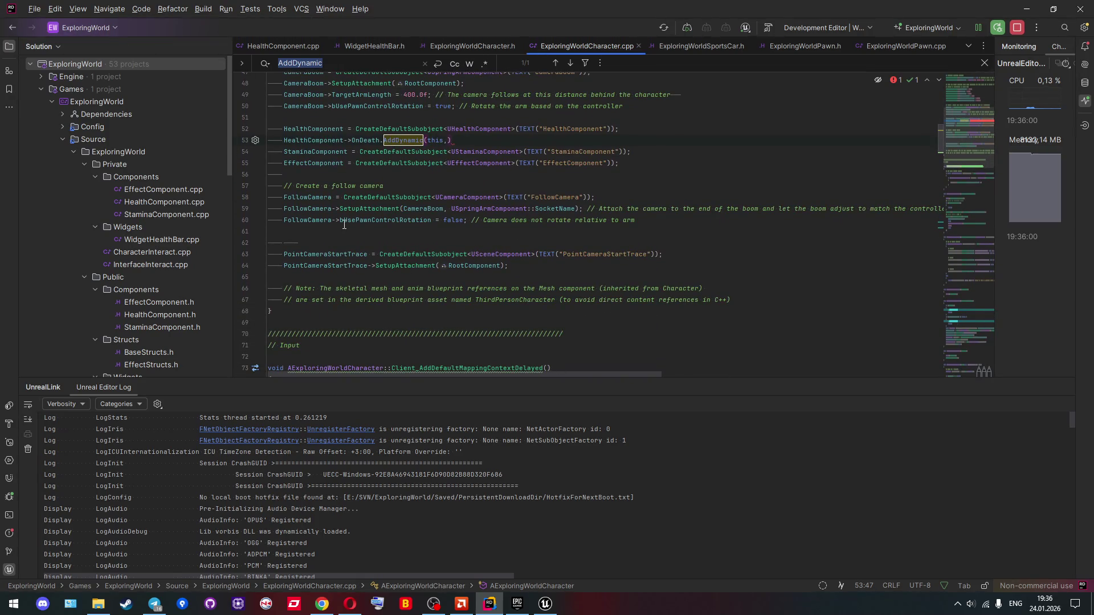
pyautogui.hotkey('alt', 'Tab')
pyautogui.hotkey('alt', 'Tab')
# Step: Declare 'void OnDeath();' under a new UFUNCTION() after SpawnHealthBarWidget in the header
pyautogui.keyDown('ctrl'); pyautogui.click(319, 142); pyautogui.keyUp('ctrl')
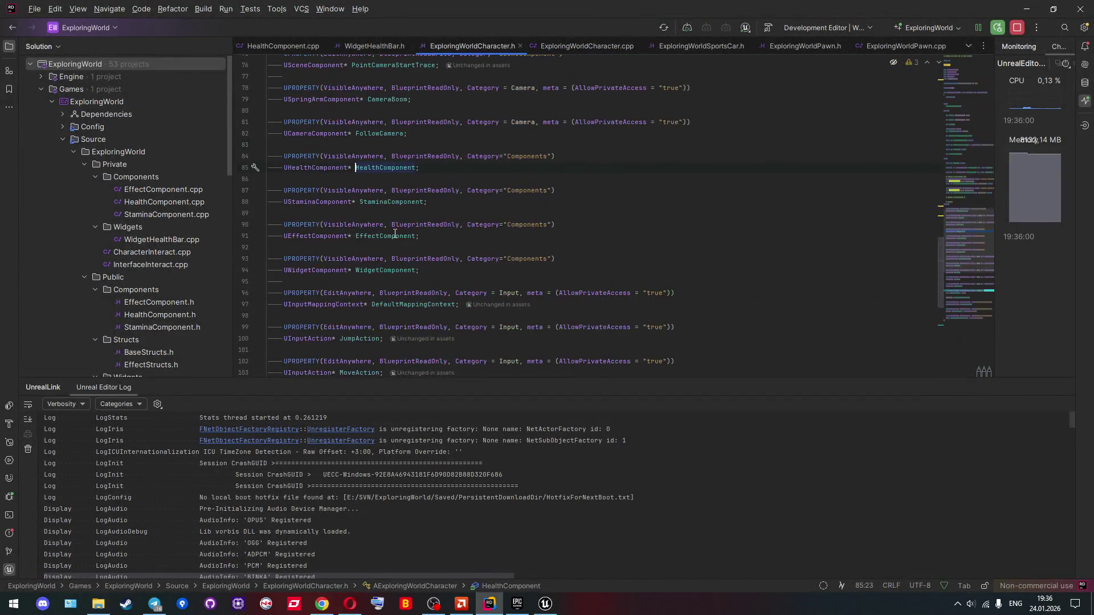
pyautogui.scroll(9, 395, 234)
pyautogui.scroll(5, 395, 234)
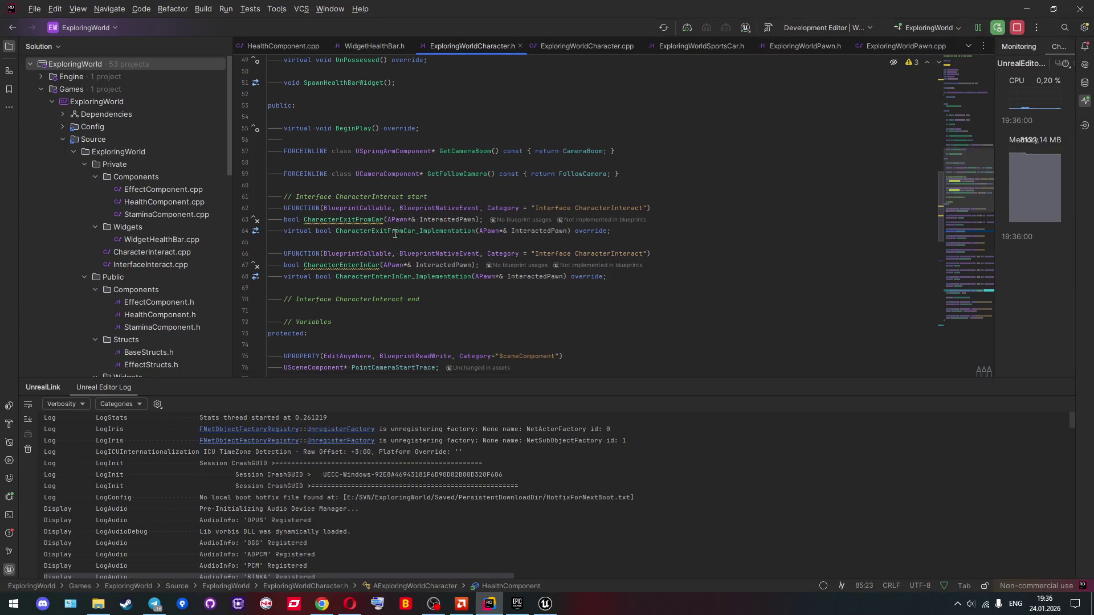
pyautogui.click(400, 256)
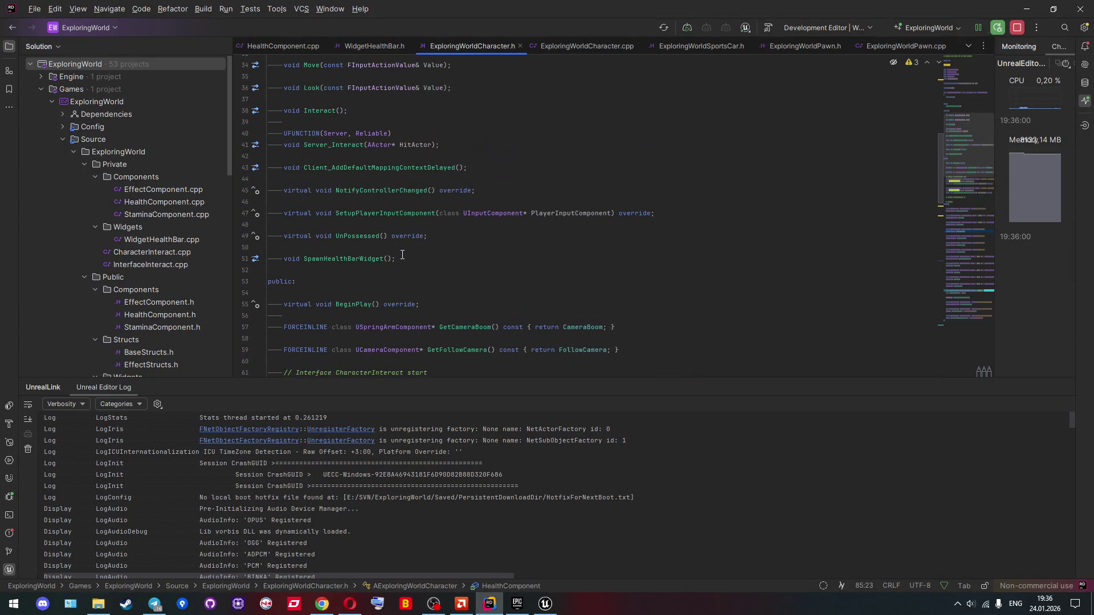
pyautogui.press('Return')
pyautogui.press('Return')
pyautogui.write('ufu')
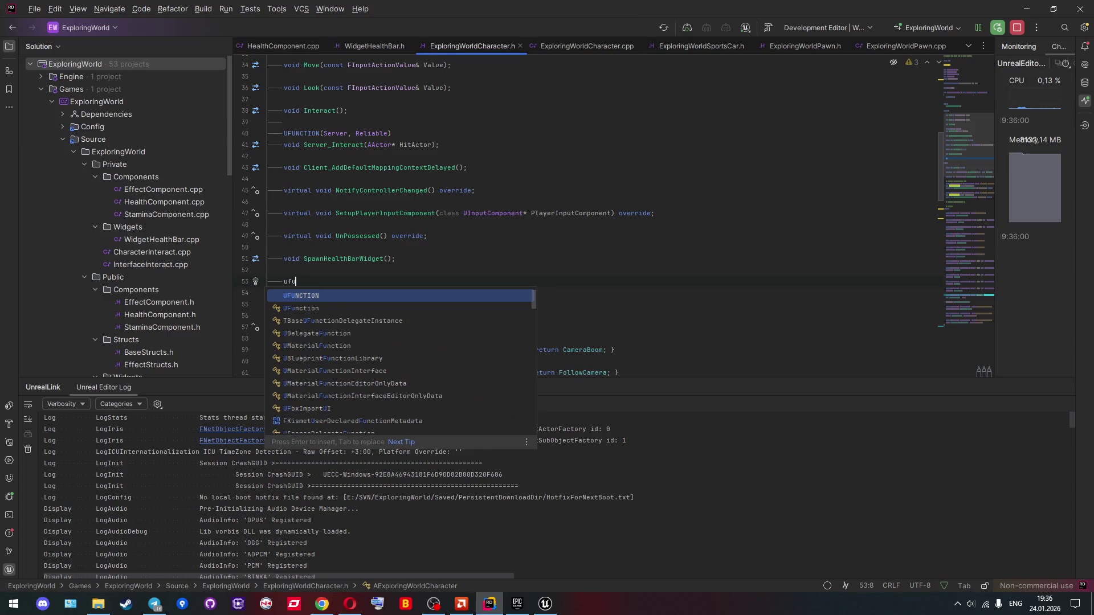
pyautogui.press('Return')
pyautogui.press('End')
pyautogui.press('Return')
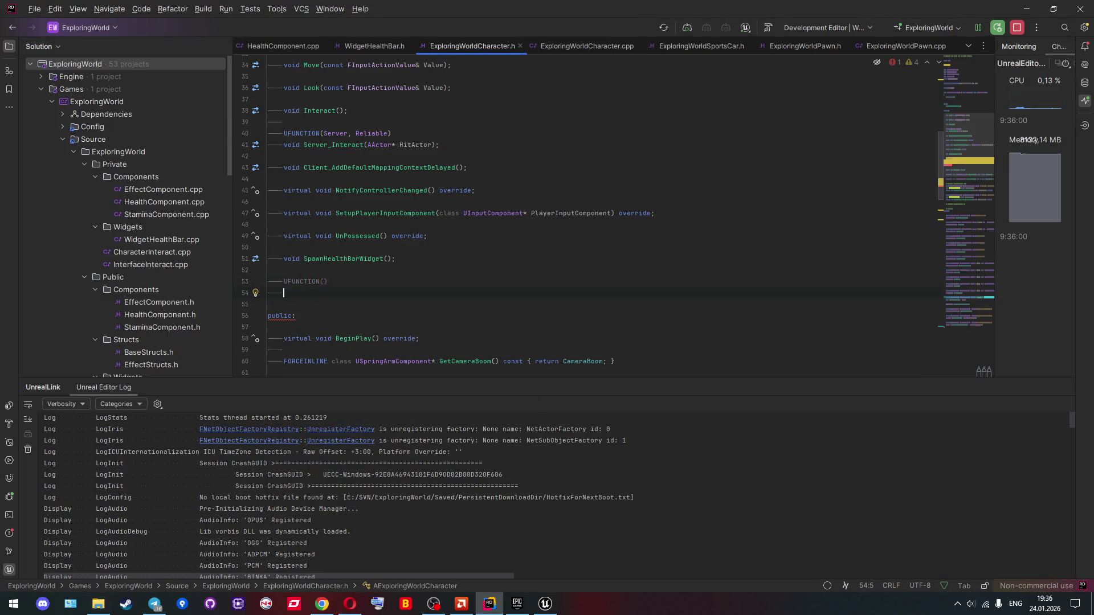
pyautogui.write('v')
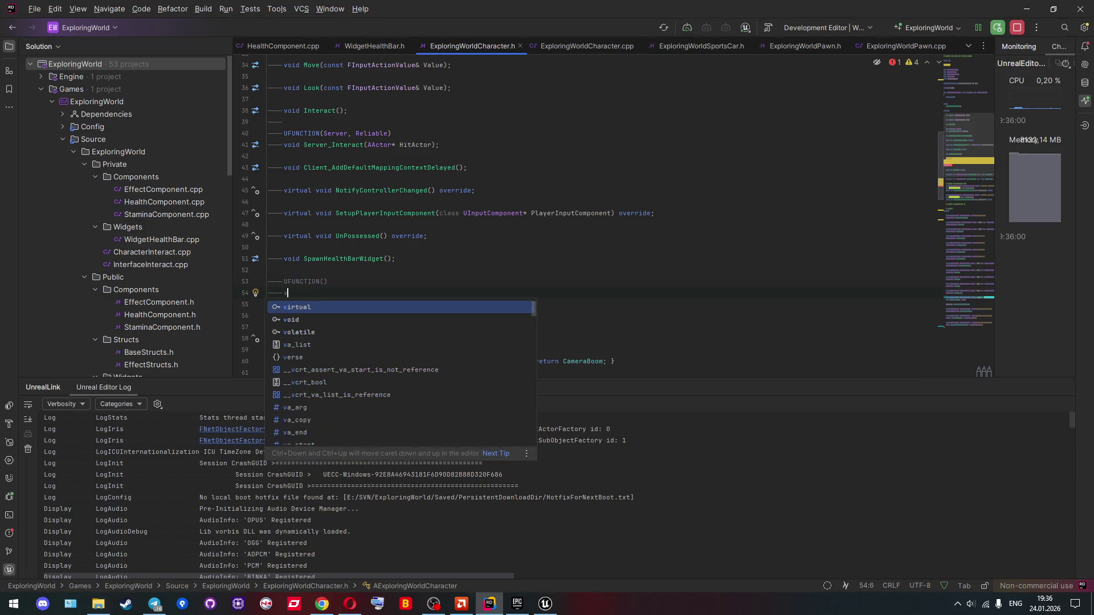
pyautogui.write('oid O')
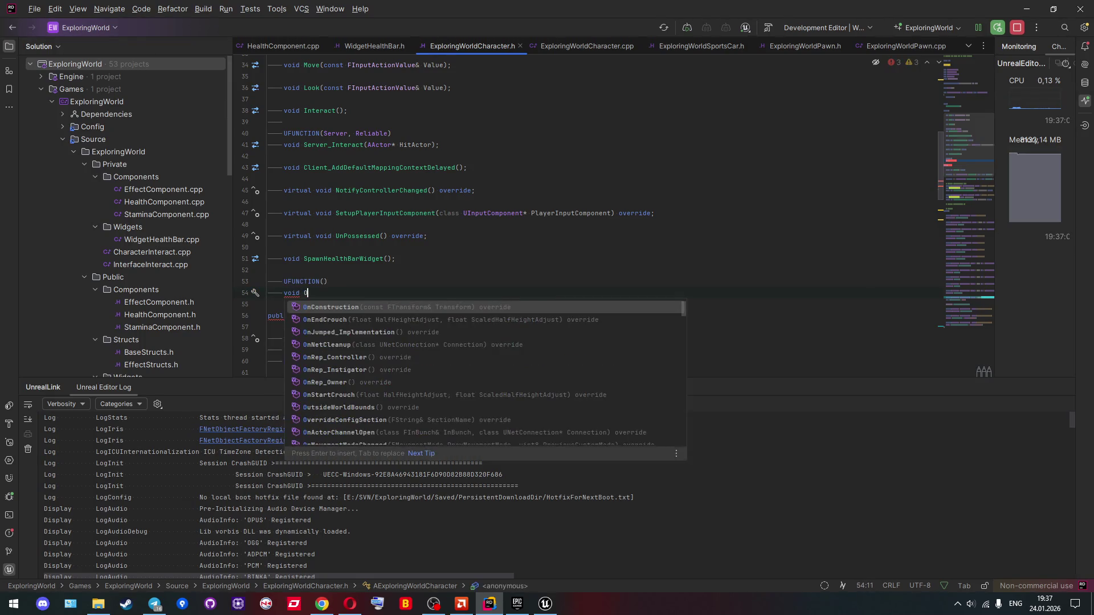
pyautogui.write('nDeat')
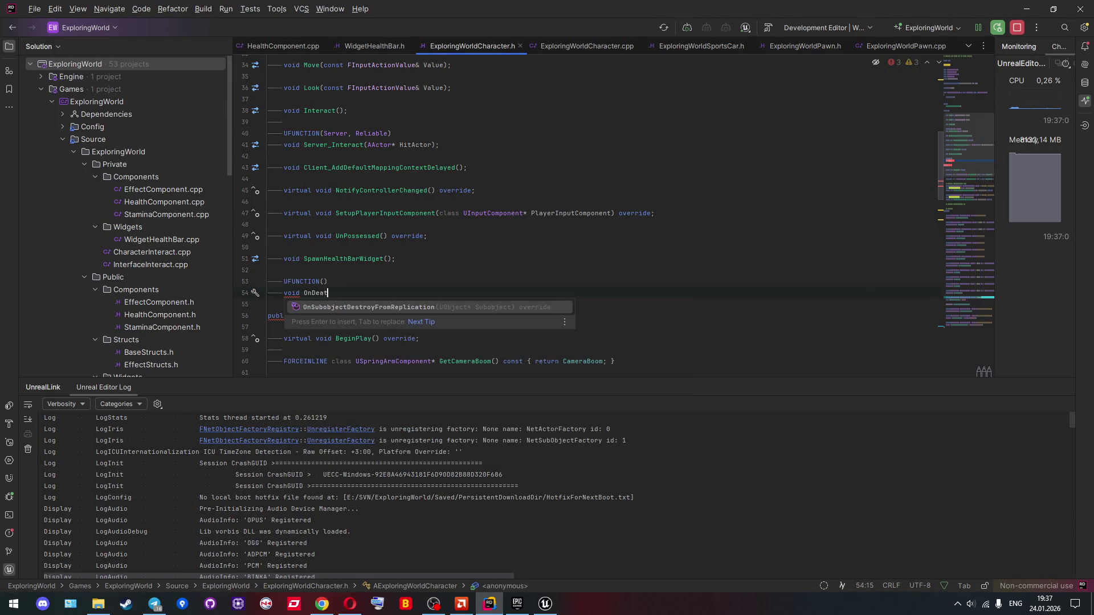
pyautogui.write('h();')
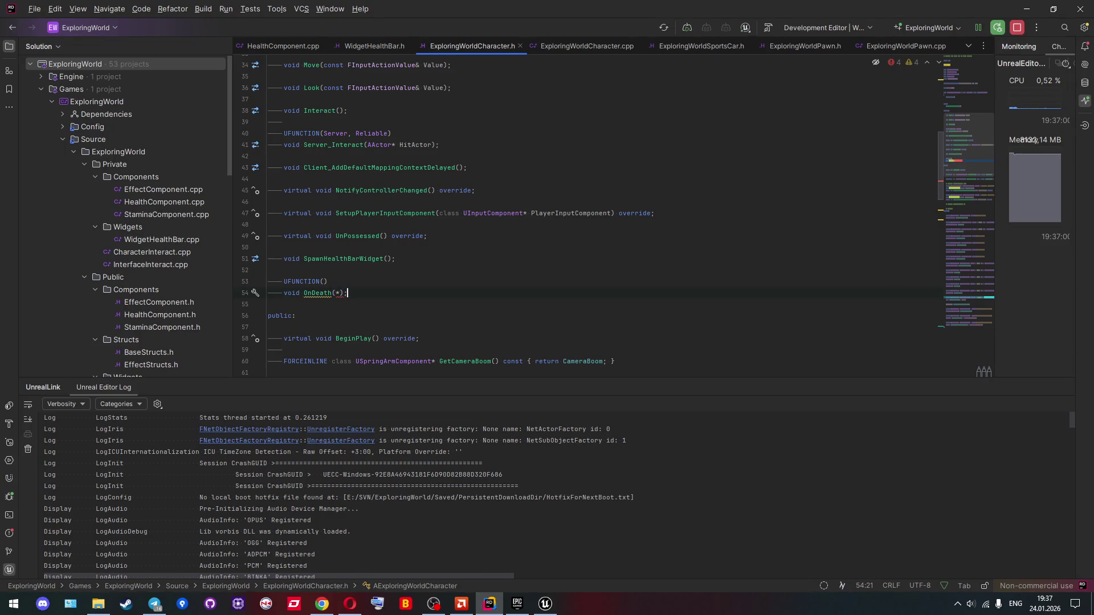
# Step: Generate an empty AExploringWorldCharacter::OnDeath() definition in the .cpp and select its qualified name
pyautogui.click(337, 292)
pyautogui.doubleClick(317, 292)
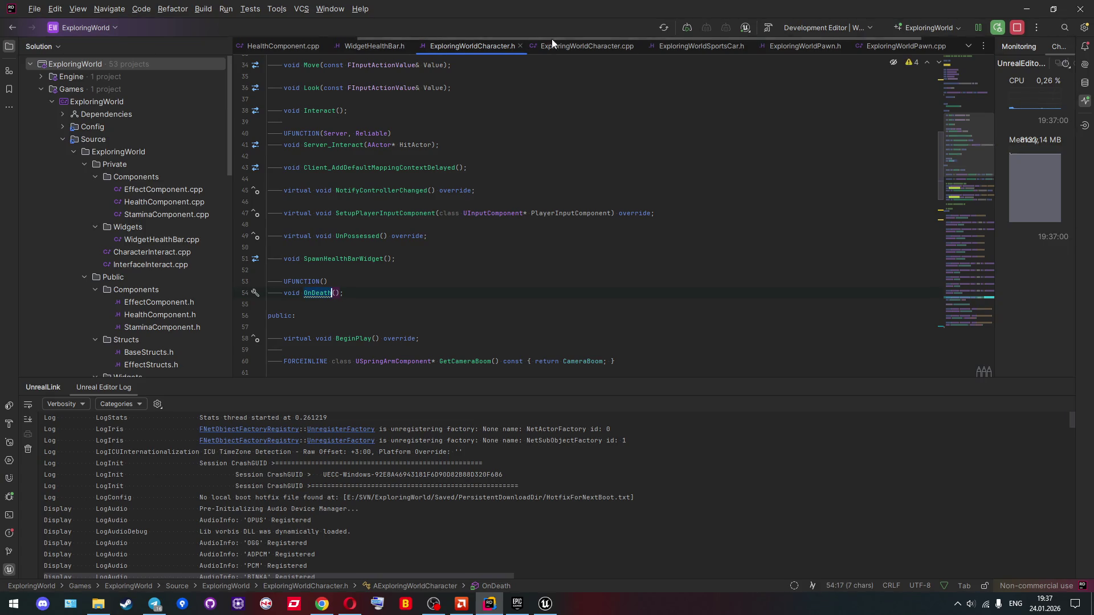
pyautogui.click(327, 293)
pyautogui.hotkey('alt', 'Return')
pyautogui.press('Escape')
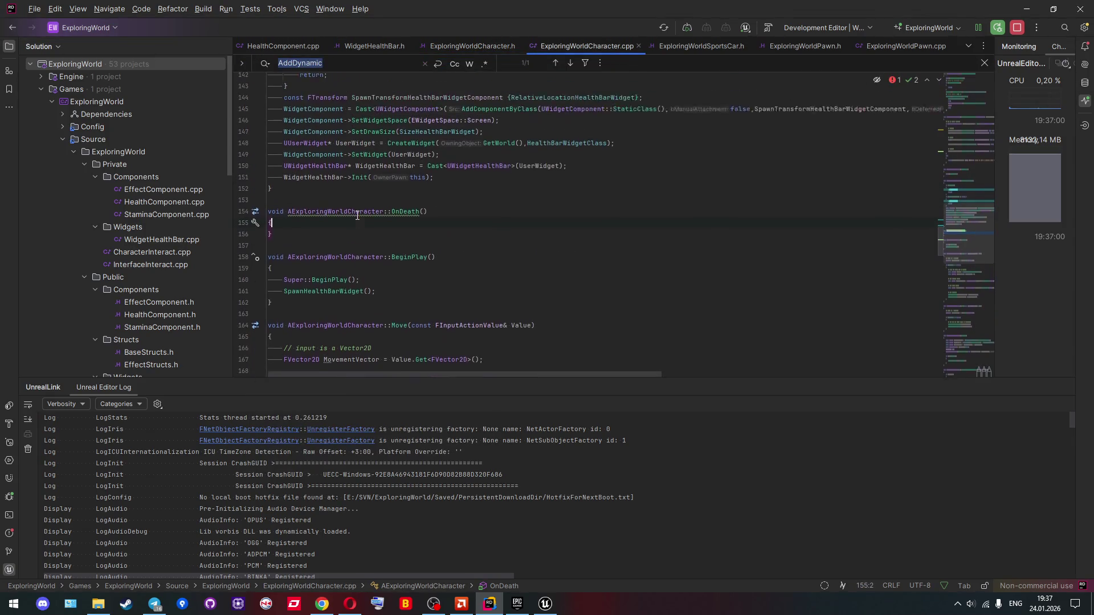
pyautogui.moveTo(311, 236); pyautogui.dragTo(421, 237)
pyautogui.hotkey('ctrl', 'c')
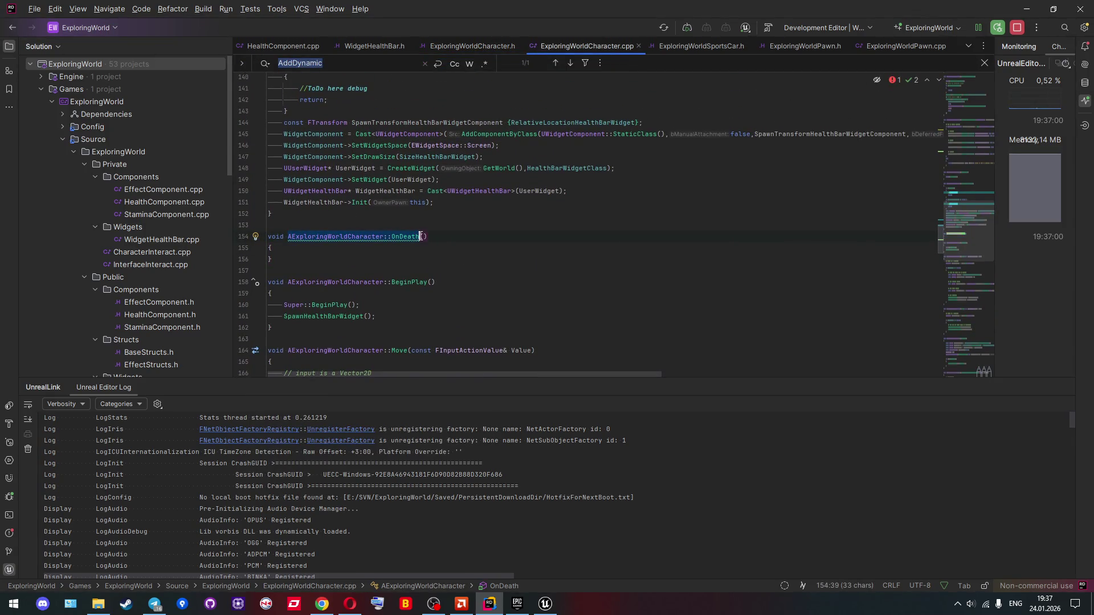
pyautogui.hotkey('ctrl', 'f')
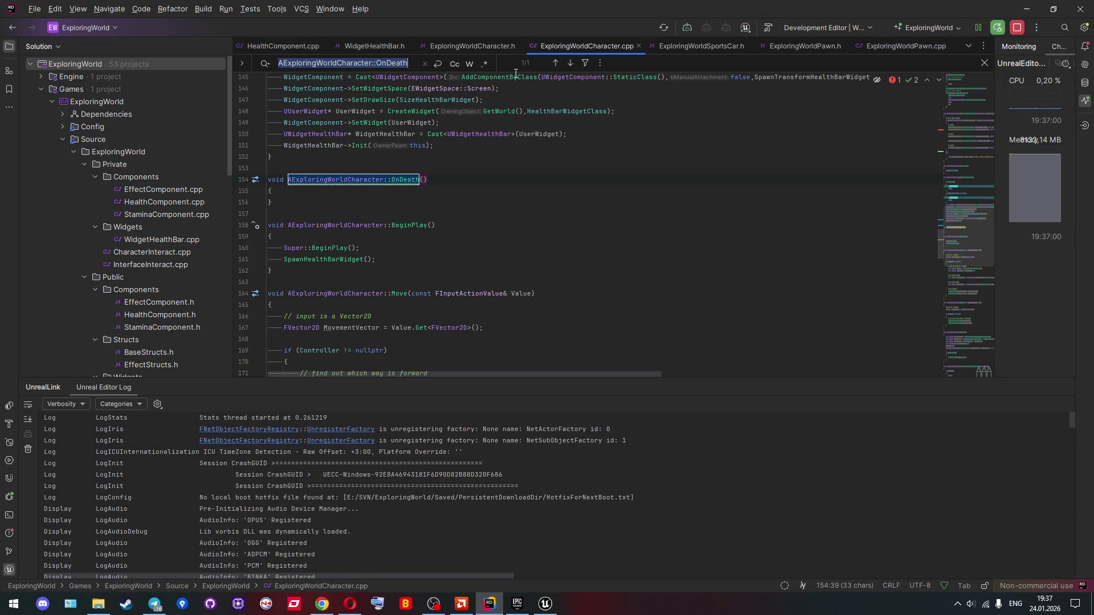
# Step: Complete line 53's AddDynamic call with &AExploringWorldCharacter::OnDeath and a closing semicolon
pyautogui.write('Dy')
pyautogui.click(447, 180)
pyautogui.hotkey('ctrl', 'v')
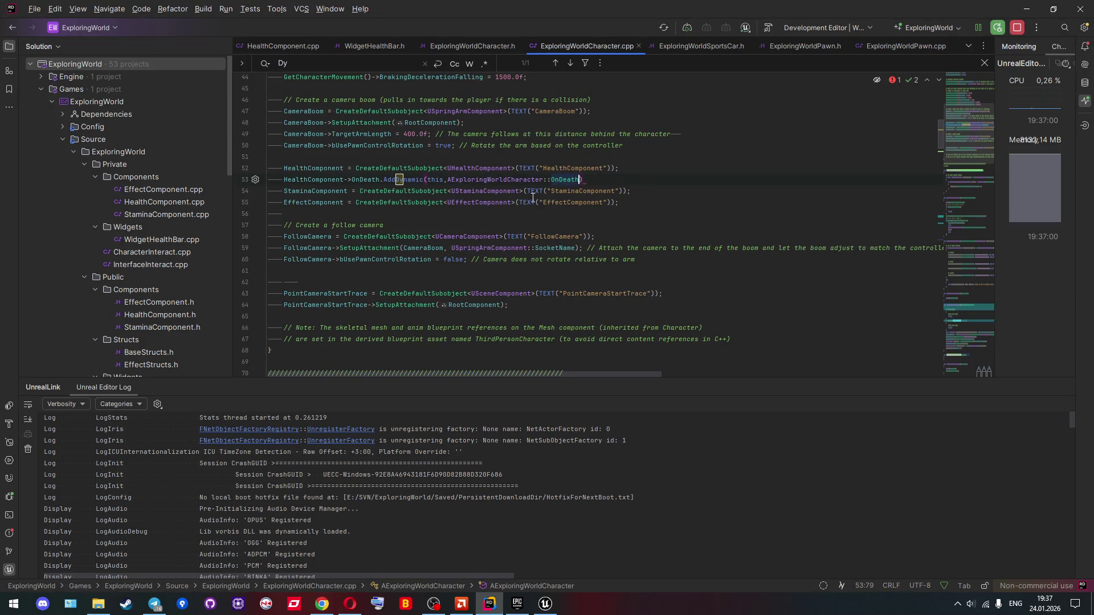
pyautogui.write(';')
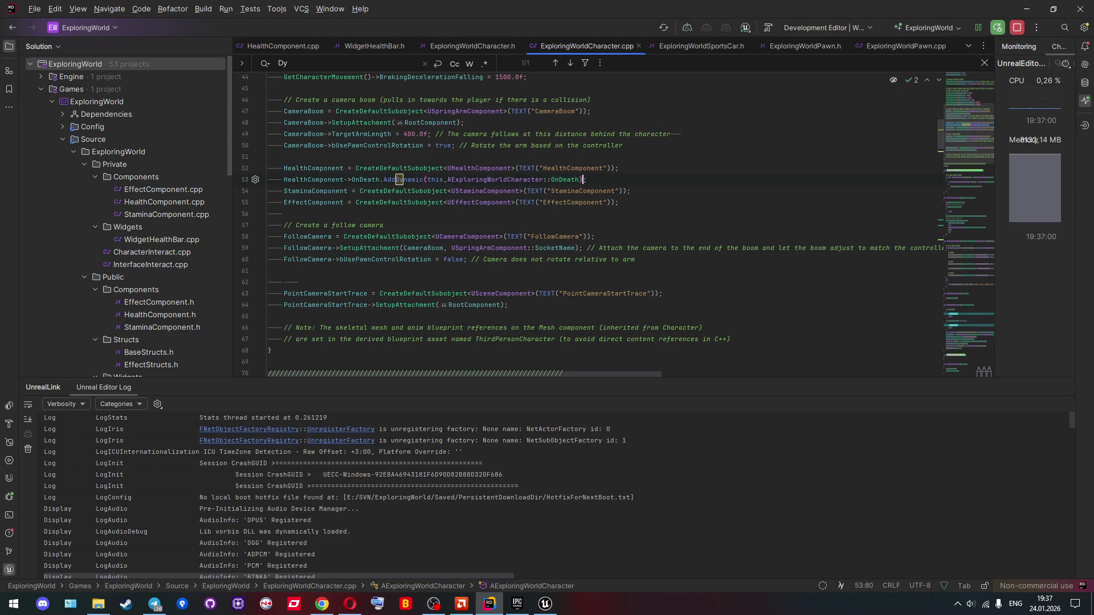
pyautogui.click(448, 180)
pyautogui.write('&')
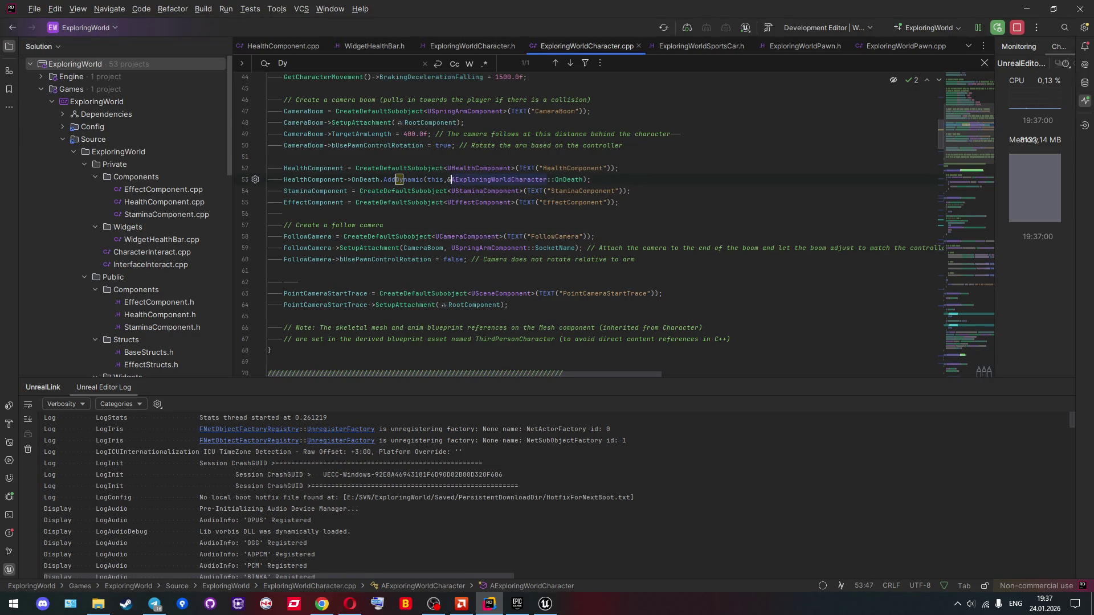
pyautogui.click(711, 180)
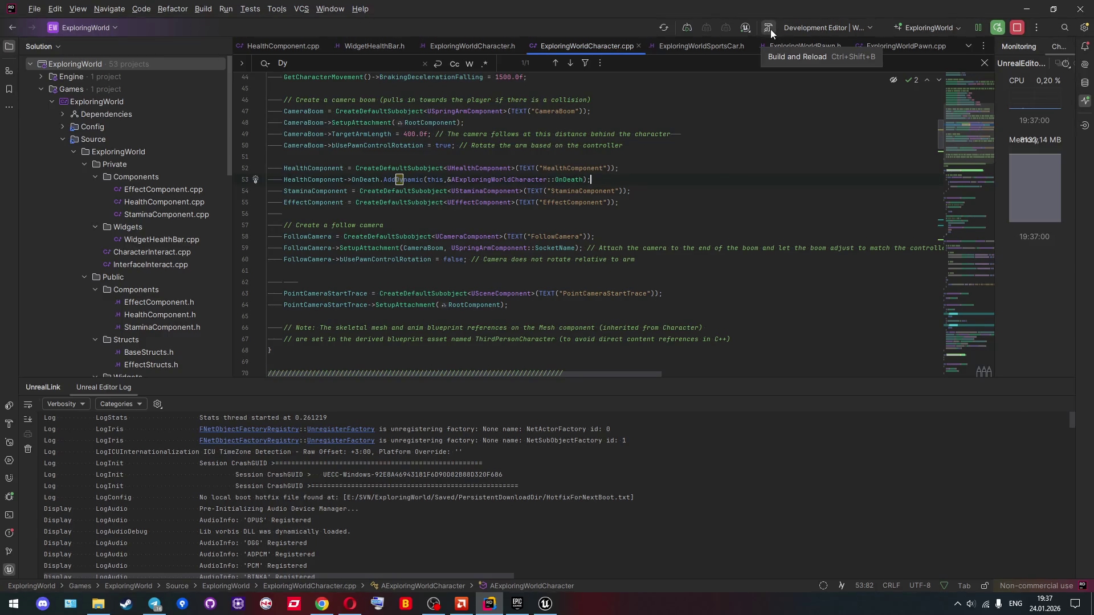
pyautogui.keyDown('ctrl'); pyautogui.click(552, 180); pyautogui.keyUp('ctrl')
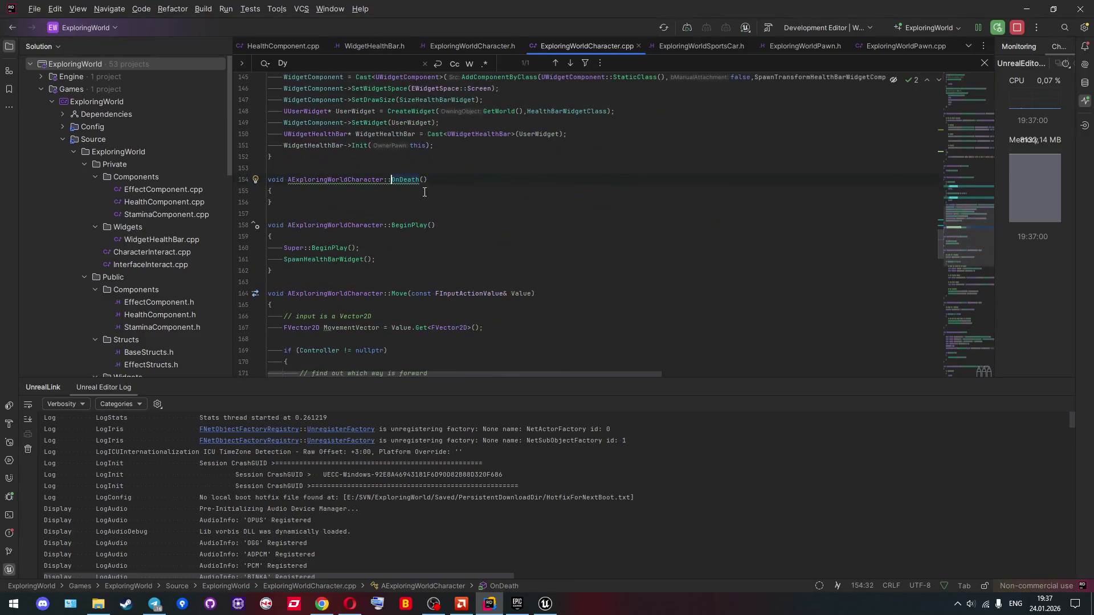
# Step: Switch to Unreal Editor, showing BP_SportsCar_Pawn's GetTypeInteract graph
pyautogui.hotkey('alt', 'Tab')
pyautogui.click(403, 198)
pyautogui.click(341, 25)
pyautogui.click(259, 26)
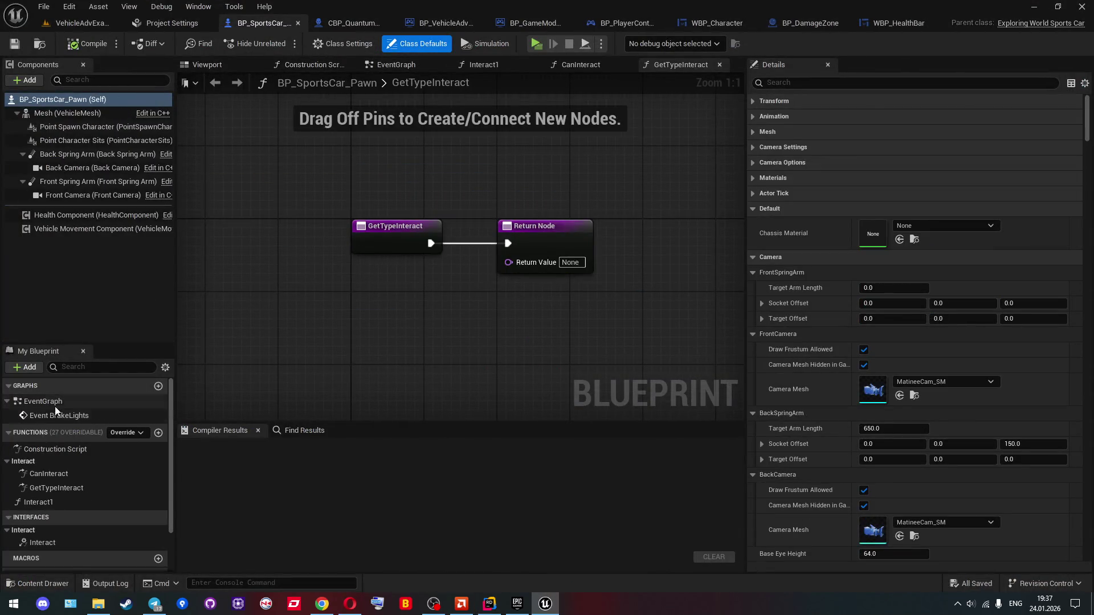
# Step: Pan CBP_QuantumCharacter's EventGraph to inspect the On Death nodes, then go back to Rider
pyautogui.click(343, 23)
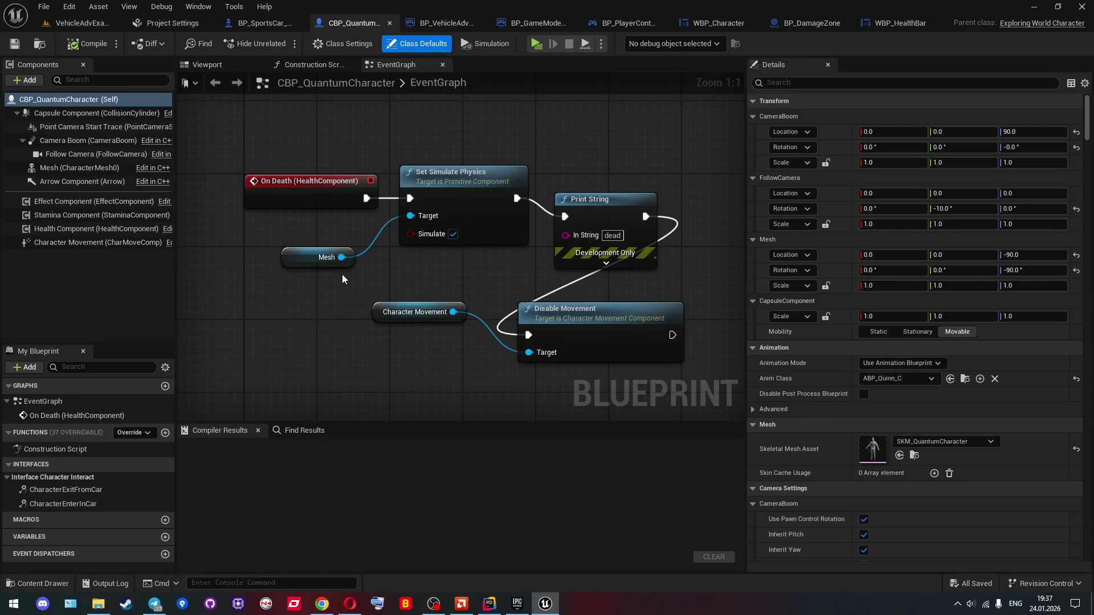
pyautogui.moveTo(413, 279); pyautogui.dragTo(362, 252)
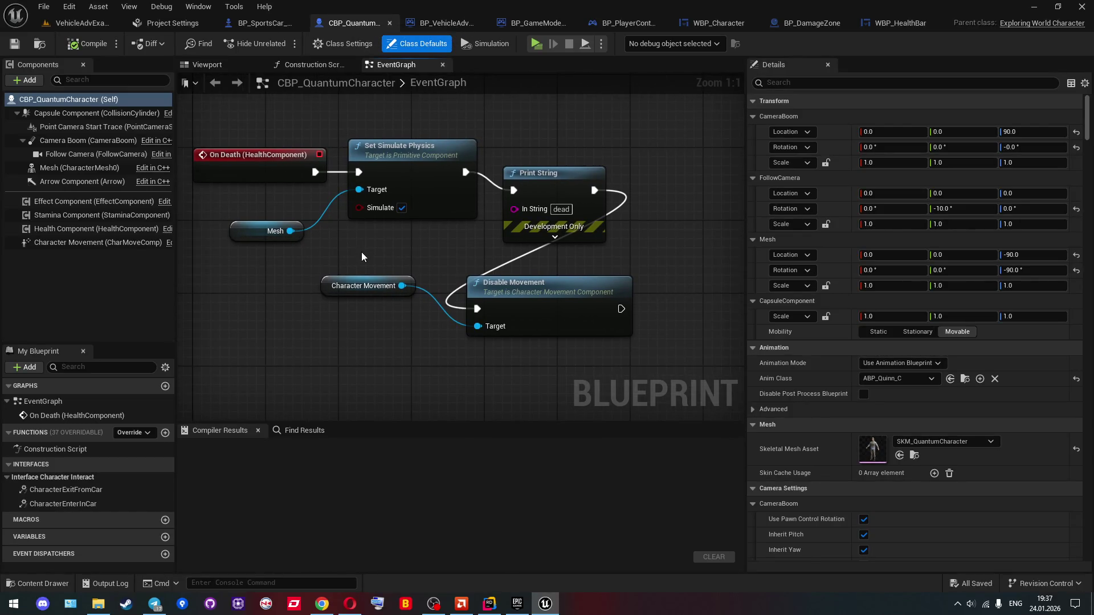
pyautogui.hotkey('alt', 'Tab')
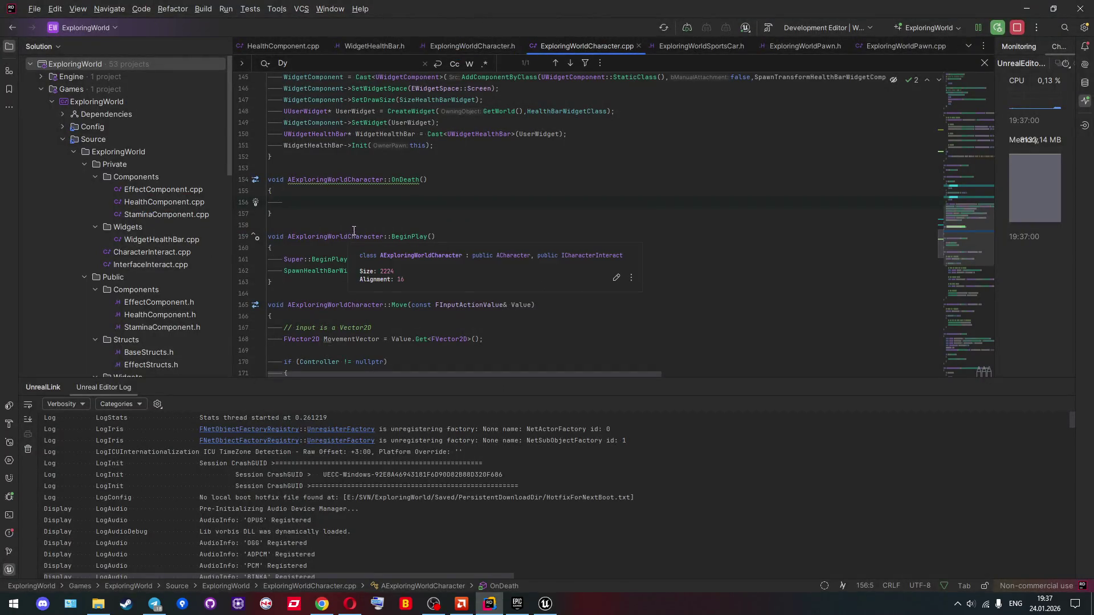
# Step: Insert a UE_LOG statement in OnDeath, keeping LogTemplateCharacter as its log category
pyautogui.write('UE_LOG')
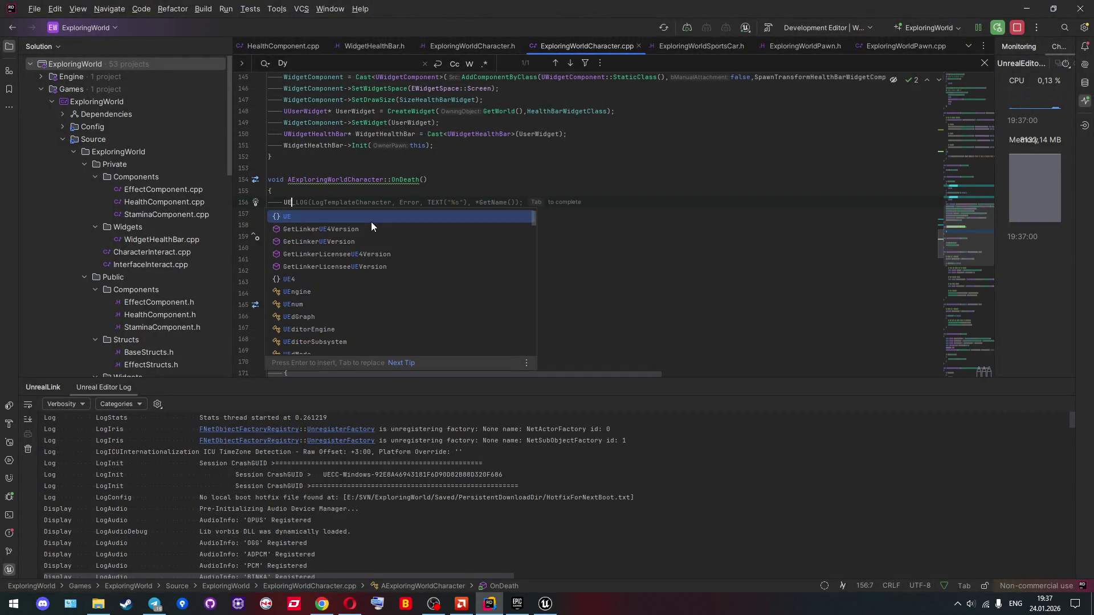
pyautogui.press('Return')
pyautogui.doubleClick(346, 203)
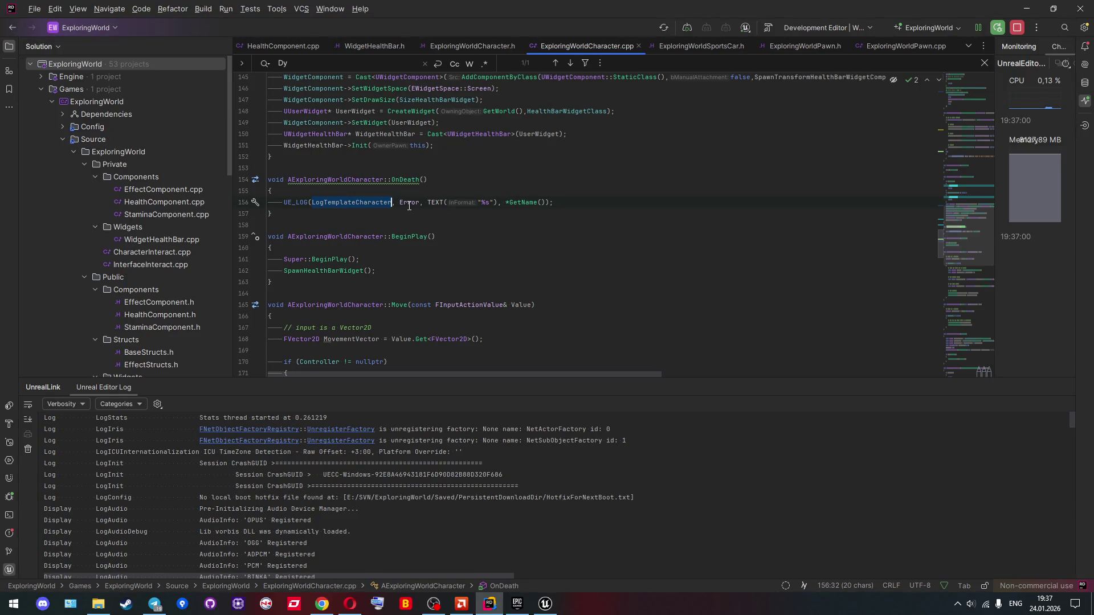
pyautogui.moveTo(409, 205)
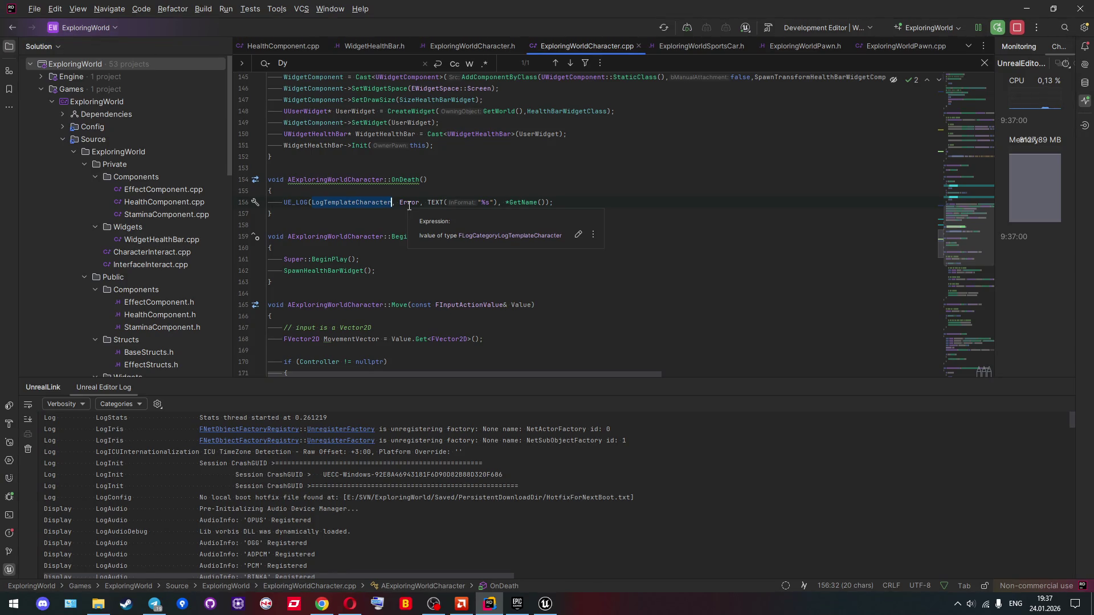
pyautogui.write('Log')
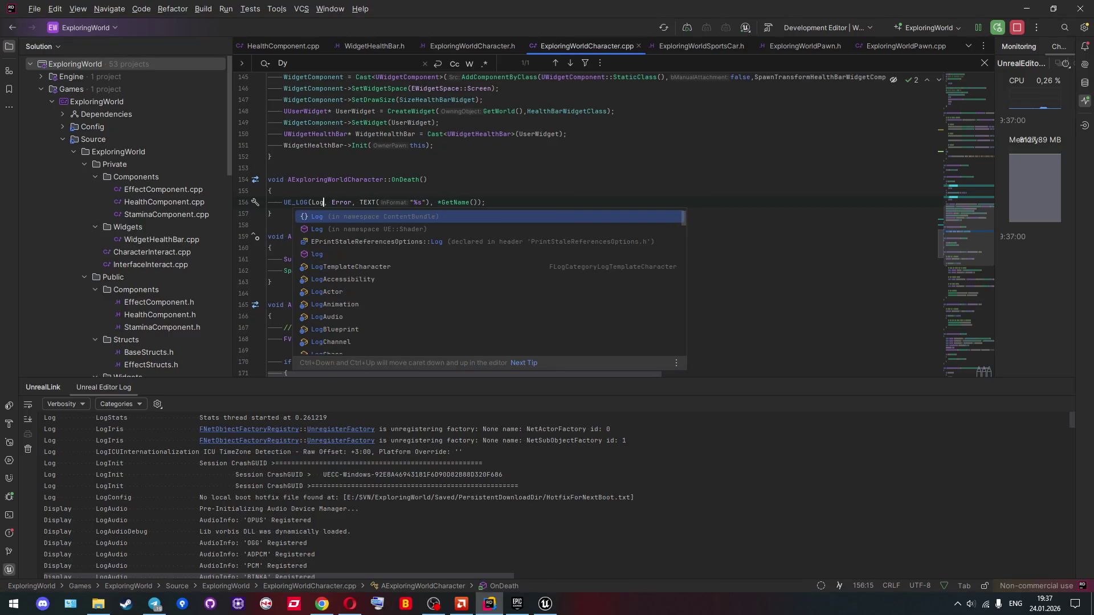
pyautogui.press('Escape')
pyautogui.press('Up')
pyautogui.press('Up')
pyautogui.press('Up')
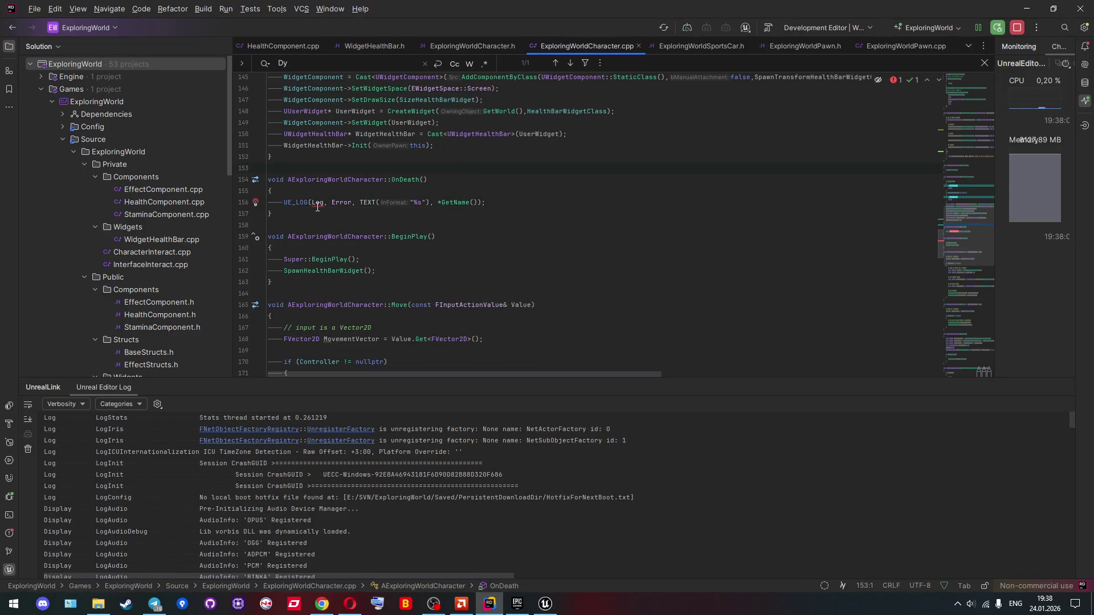
pyautogui.hotkey('ctrl', 'z')
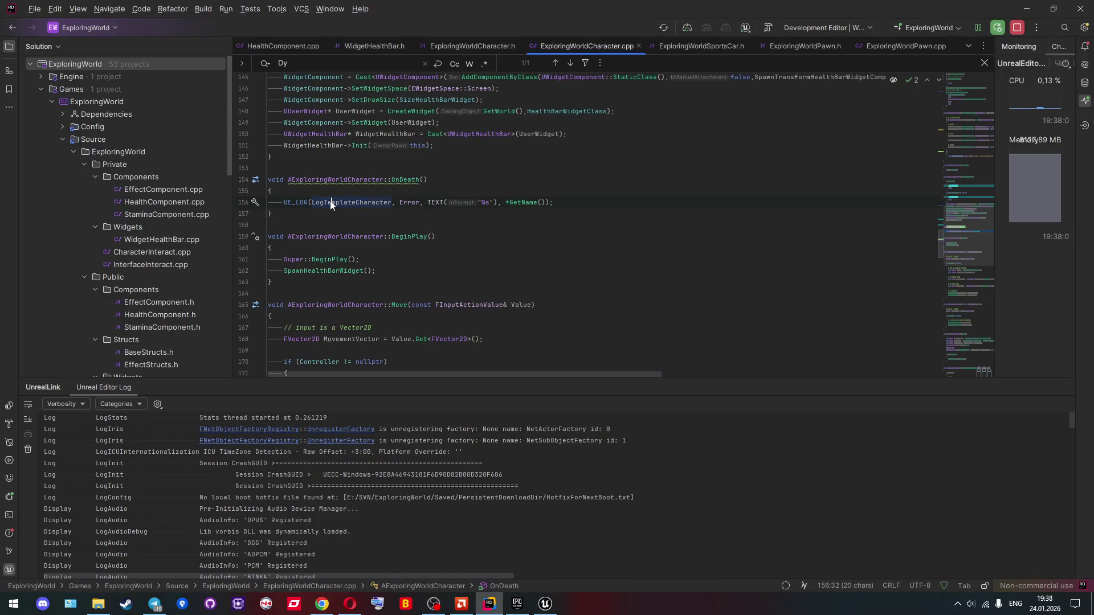
# Step: Look up where LogTemplateCharacter is defined, then return to its use inside OnDeath
pyautogui.moveTo(321, 206)
pyautogui.click(336, 203)
pyautogui.keyDown('ctrl'); pyautogui.click(373, 207); pyautogui.keyUp('ctrl')
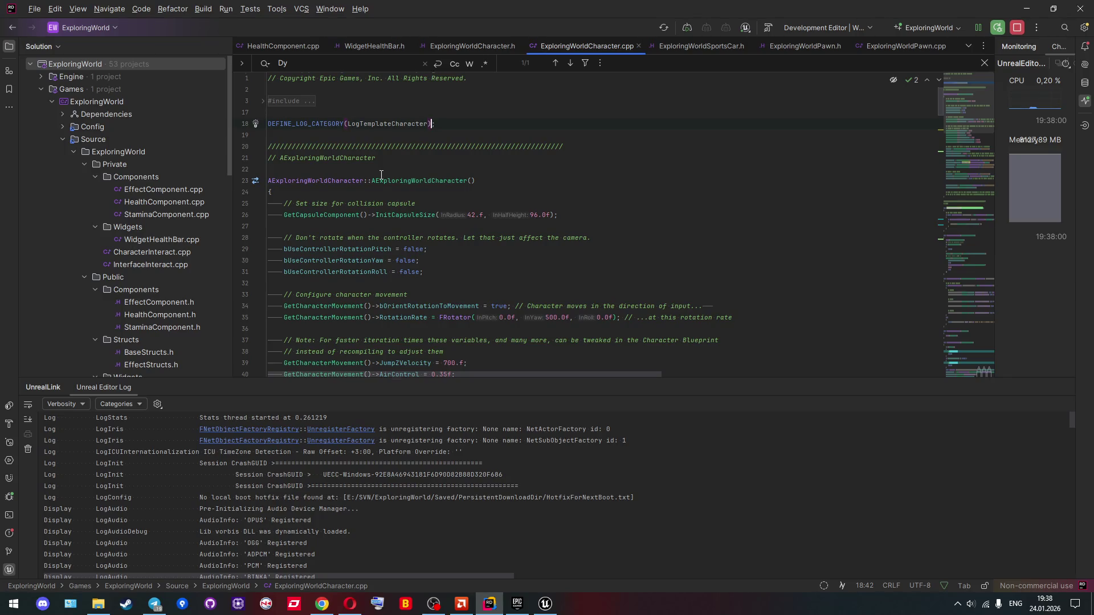
pyautogui.scroll(-13, 381, 175)
pyautogui.scroll(13, 377, 177)
pyautogui.hotkey('ctrl', 'f')
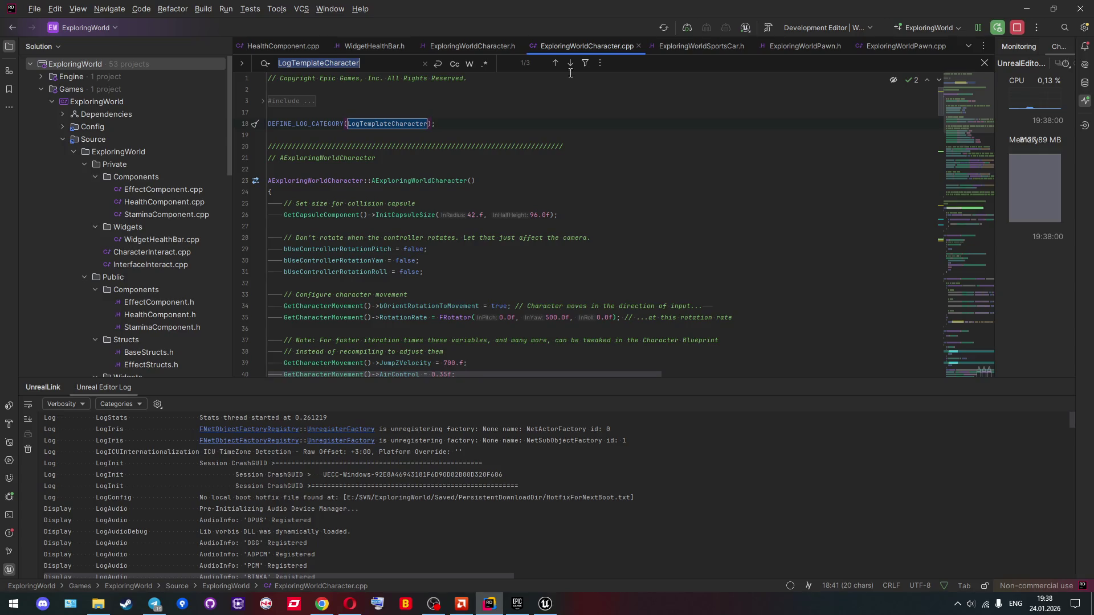
pyautogui.click(569, 63)
pyautogui.click(570, 62)
# Step: Change the log verbosity on line 156 from Error to Warning and finish the line
pyautogui.doubleClick(408, 179)
pyautogui.press('BackSpace')
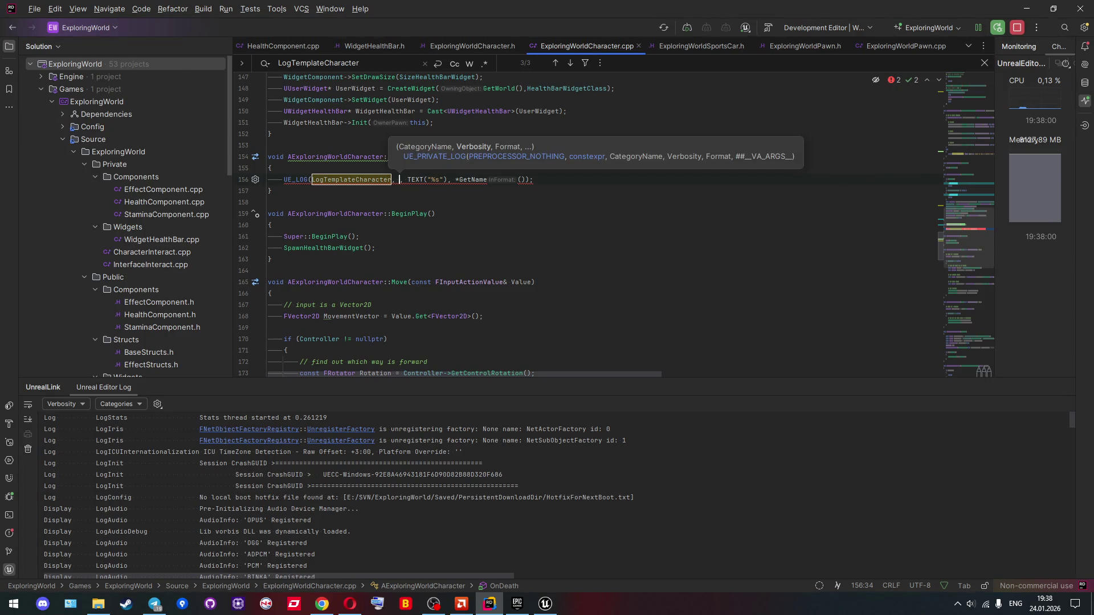
pyautogui.write('War')
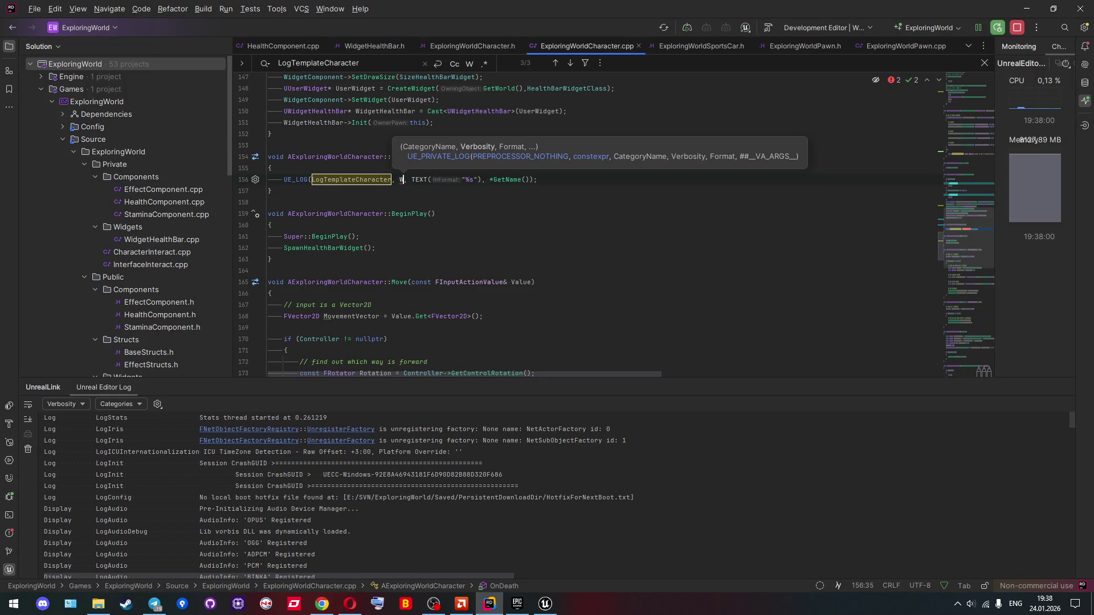
pyautogui.write('ning')
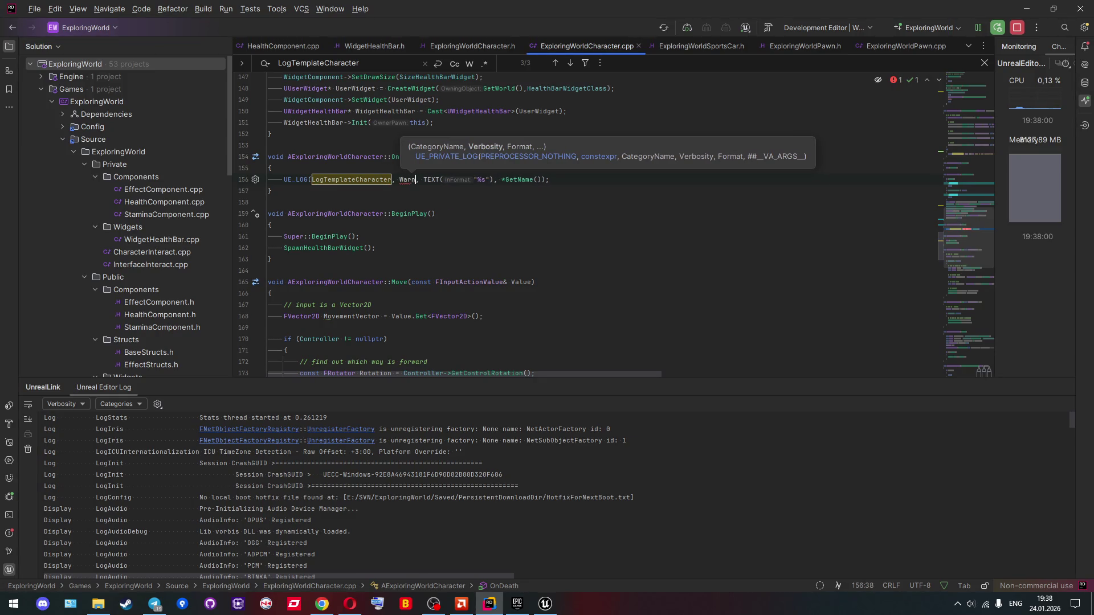
pyautogui.press('Down')
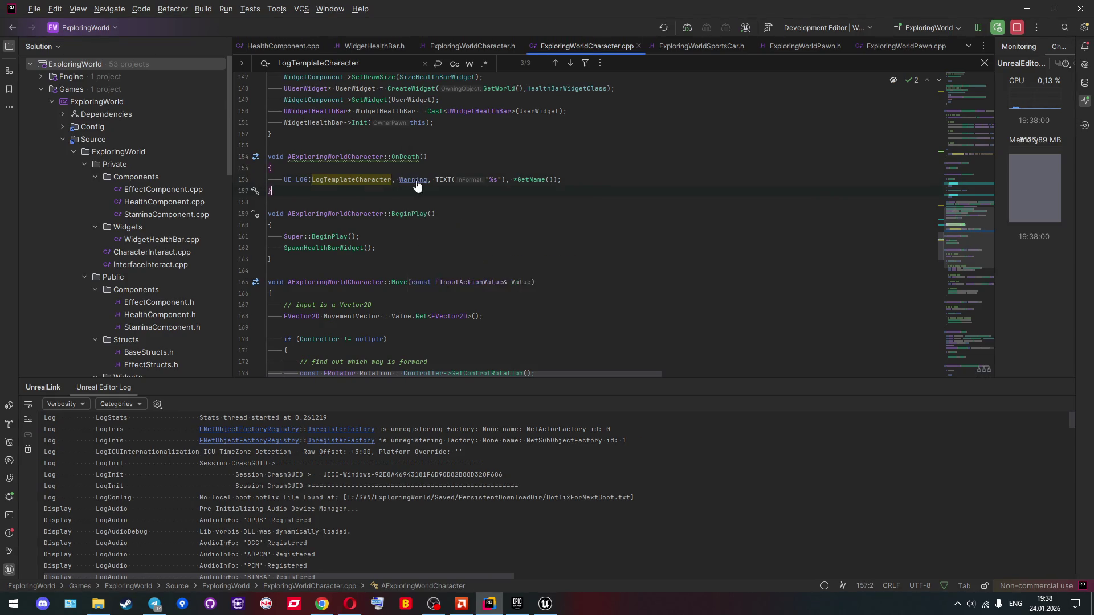
pyautogui.keyDown('ctrl'); pyautogui.click(405, 181); pyautogui.keyUp('ctrl')
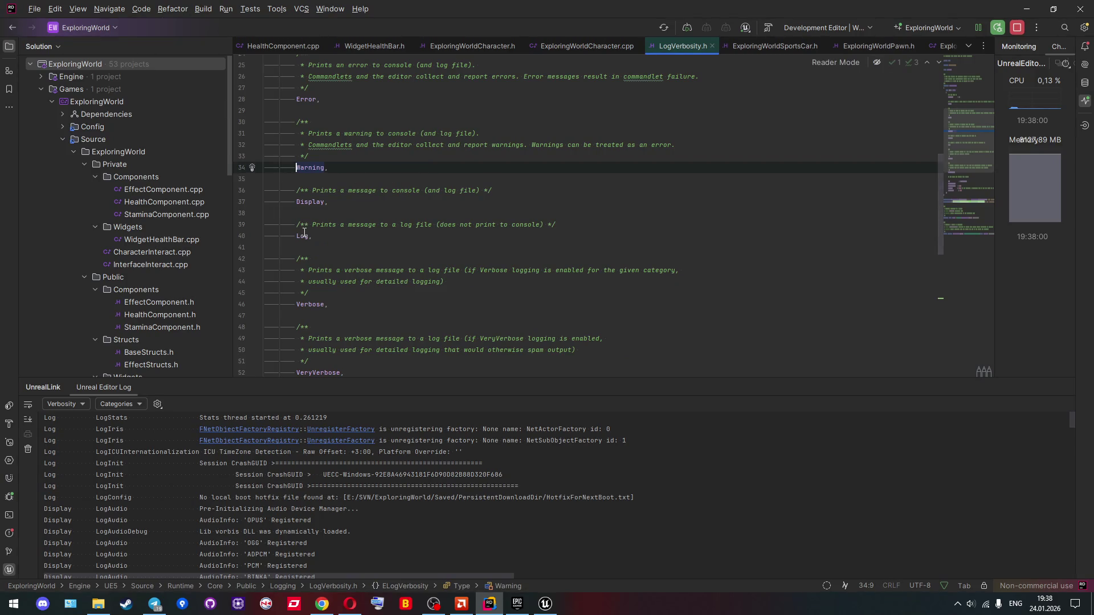
pyautogui.moveTo(312, 209)
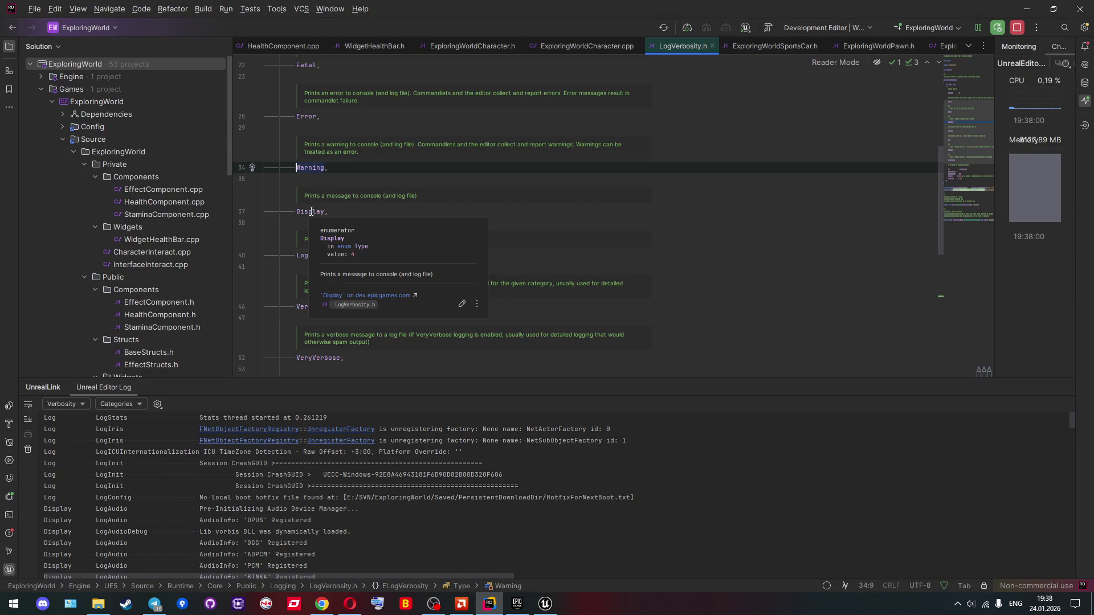
pyautogui.scroll(-1, 350, 205)
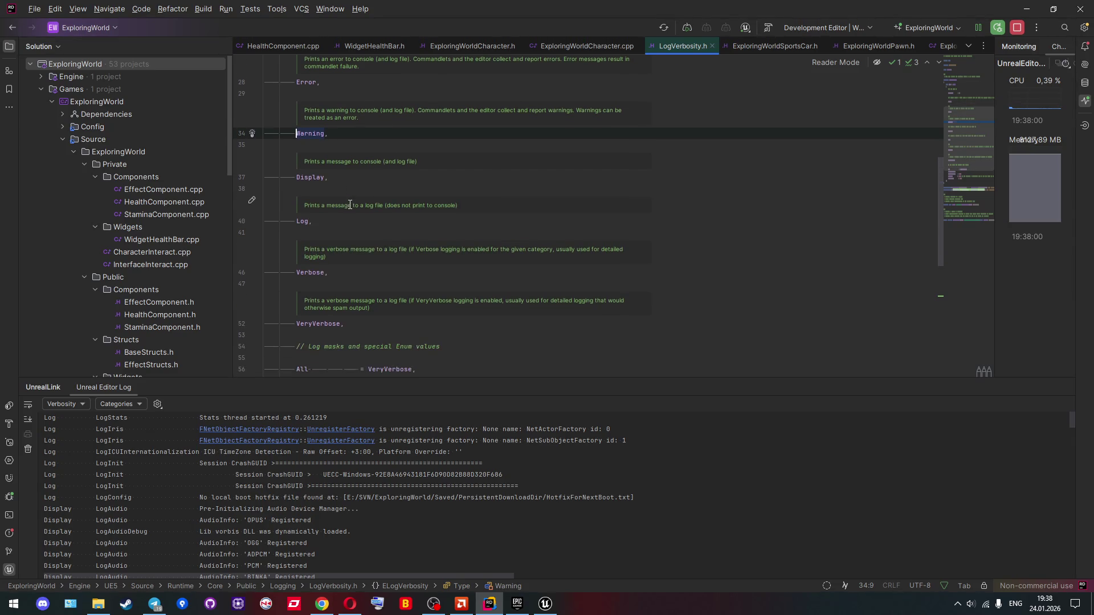
pyautogui.doubleClick(314, 178)
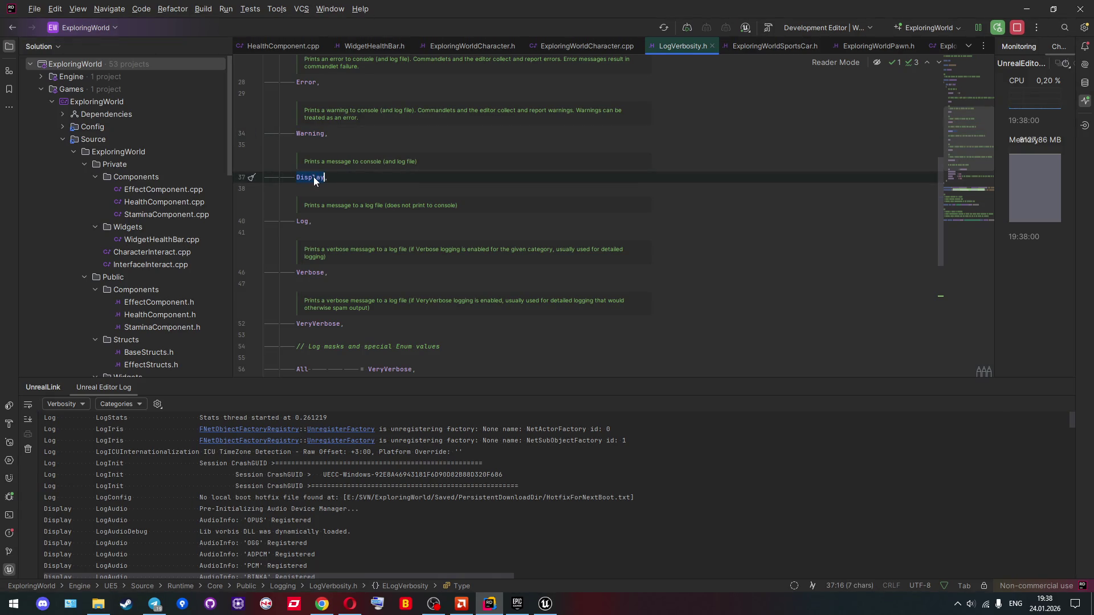
pyautogui.scroll(-2, 314, 179)
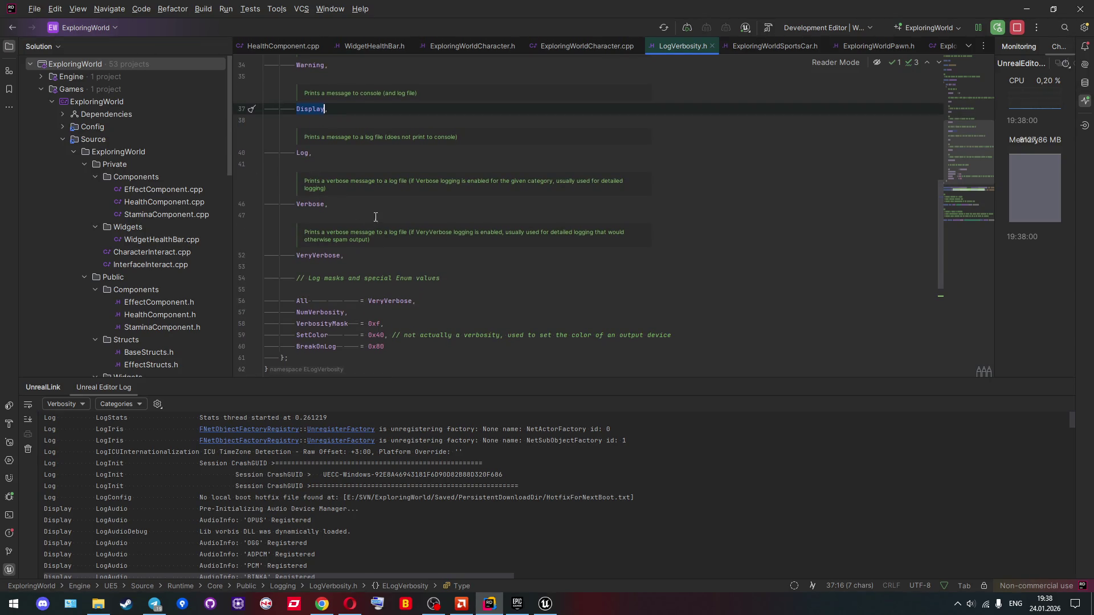
pyautogui.scroll(-2, 398, 211)
pyautogui.scroll(2, 398, 211)
pyautogui.click(712, 46)
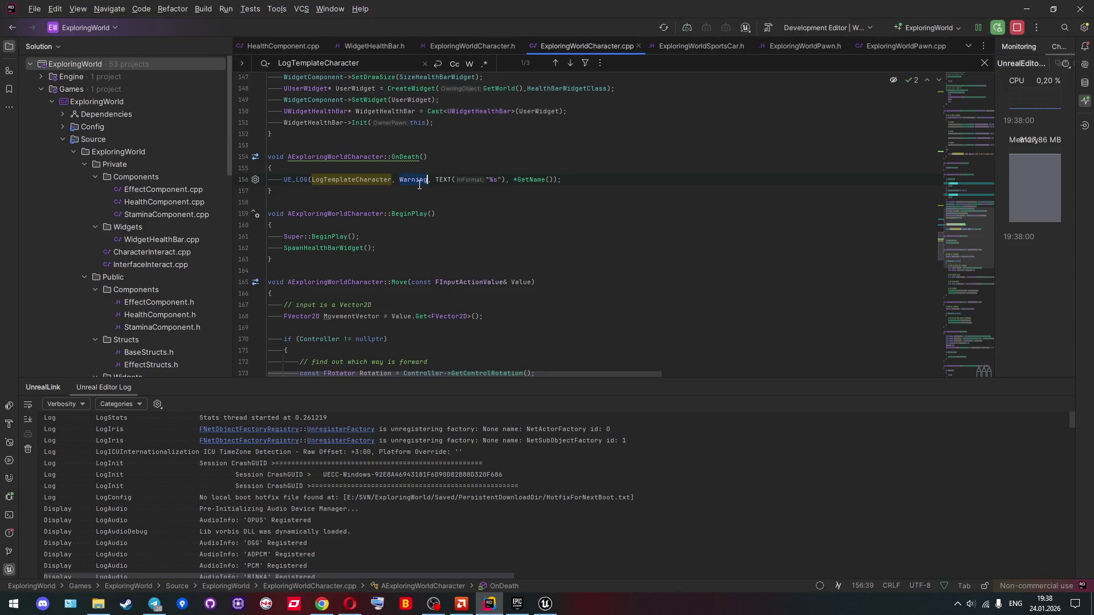
pyautogui.write('Display')
# Step: Append 'is dead' after %s in the OnDeath log format string
pyautogui.click(497, 161)
pyautogui.scroll(1, 495, 163)
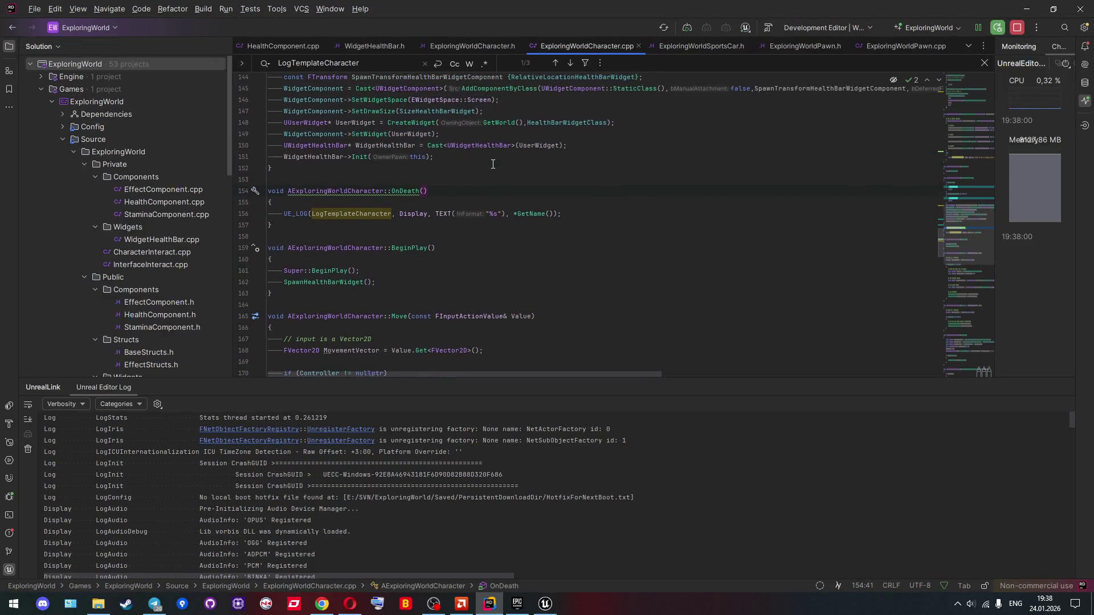
pyautogui.click(497, 213)
pyautogui.write('is dead')
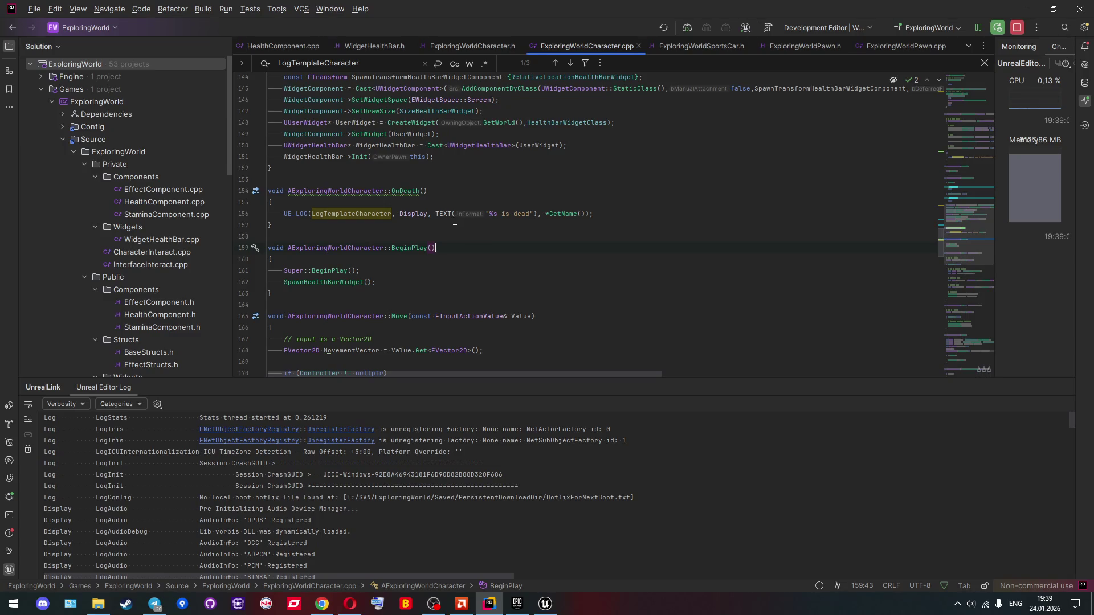
pyautogui.click(600, 215)
# Step: Add GetCharacterMovement()->DisableMovement() below the log statement in OnDeath
pyautogui.hotkey('alt', 'Tab')
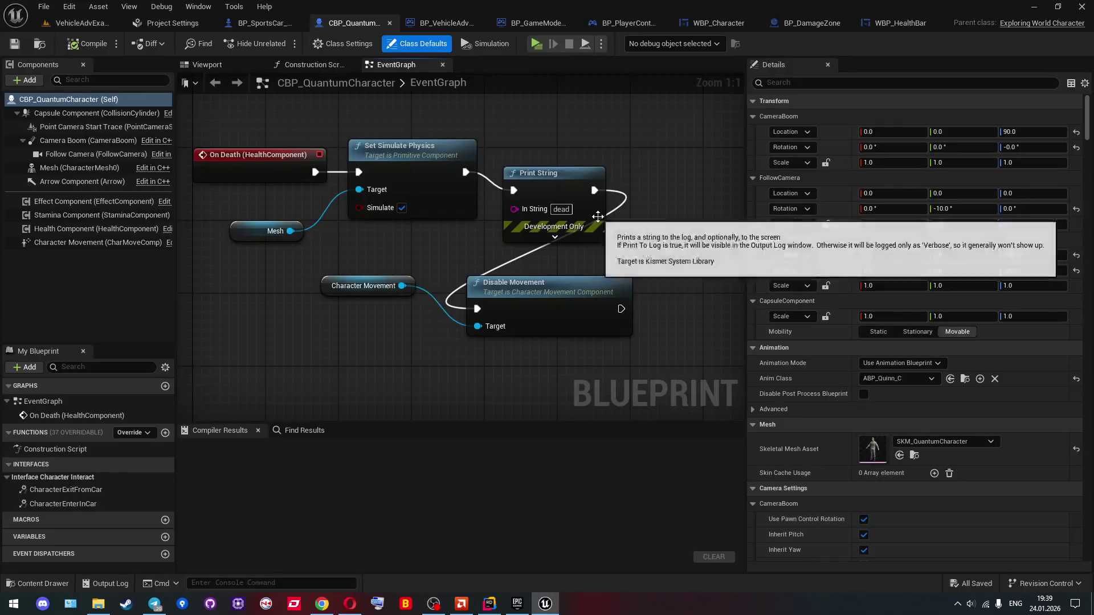
pyautogui.hotkey('alt', 'Tab')
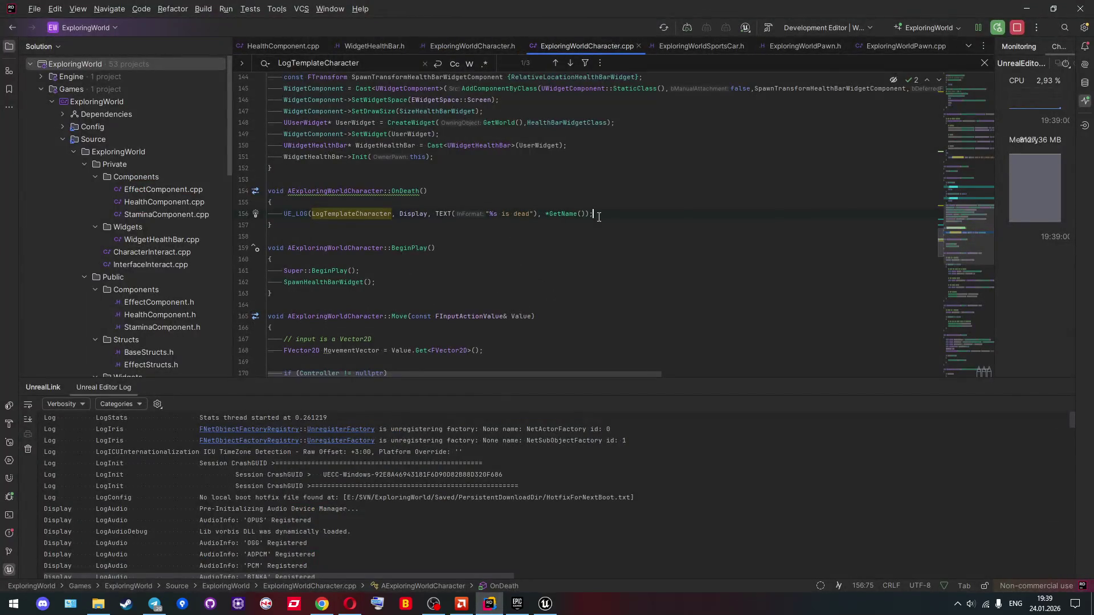
pyautogui.press('Return')
pyautogui.write('Chara')
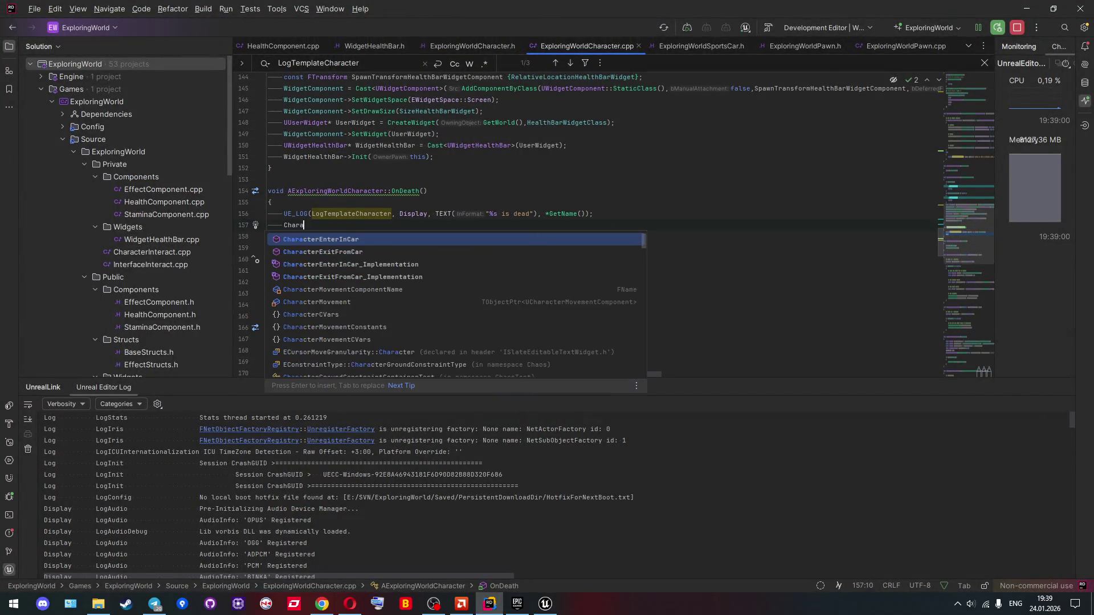
pyautogui.write('cterMov')
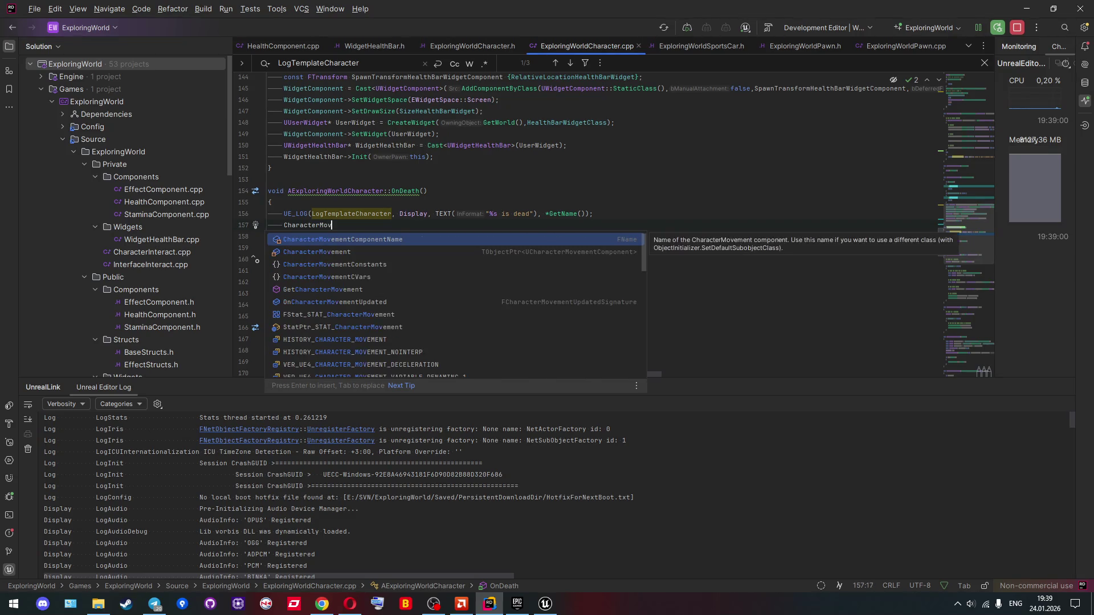
pyautogui.press('Down')
pyautogui.press('Down')
pyautogui.press('Down')
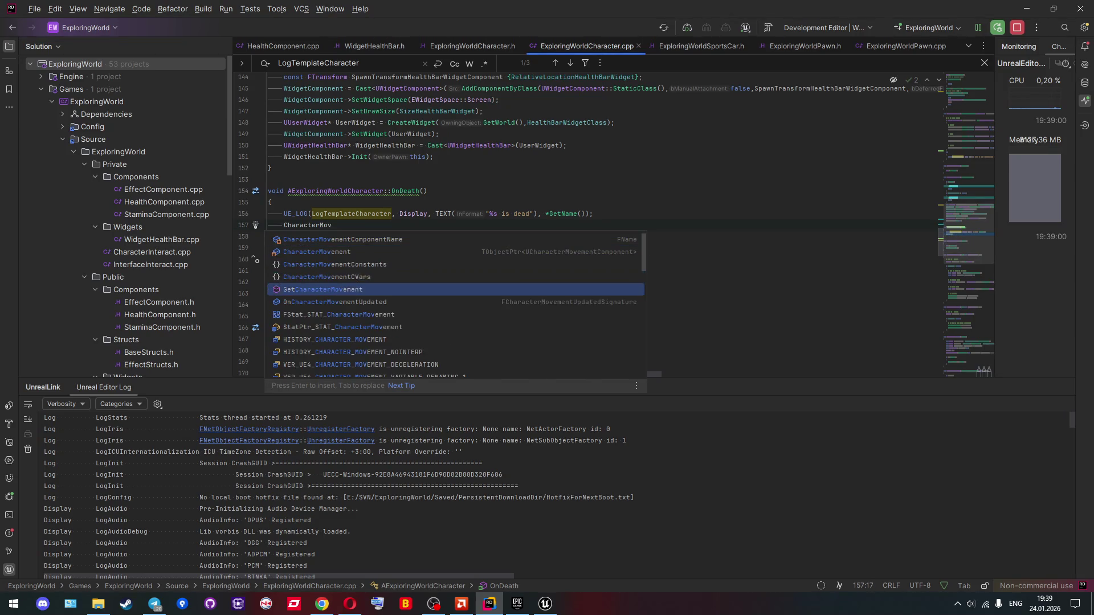
pyautogui.press('Return')
pyautogui.write('->Disab')
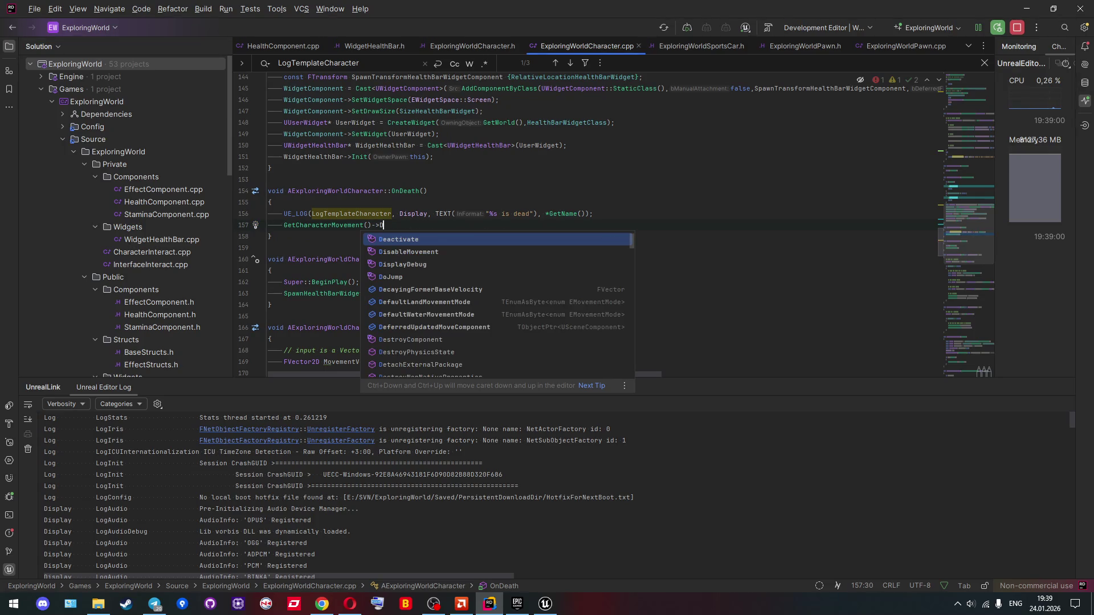
pyautogui.press('Tab')
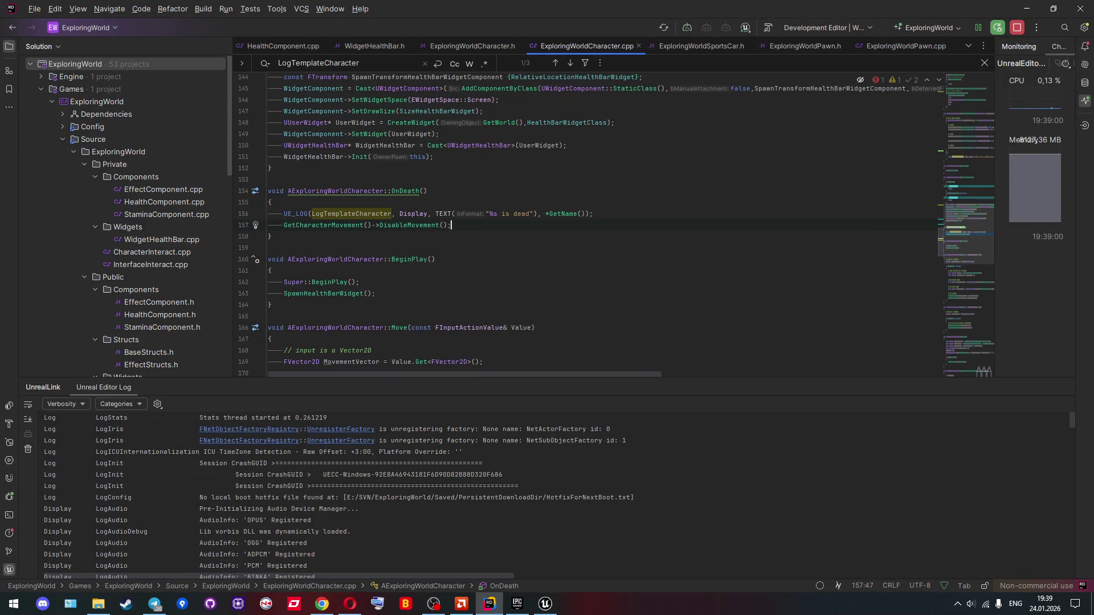
# Step: Delete the OnDeath nodes from the character Blueprint, then compile and save it
pyautogui.hotkey('alt', 'Tab')
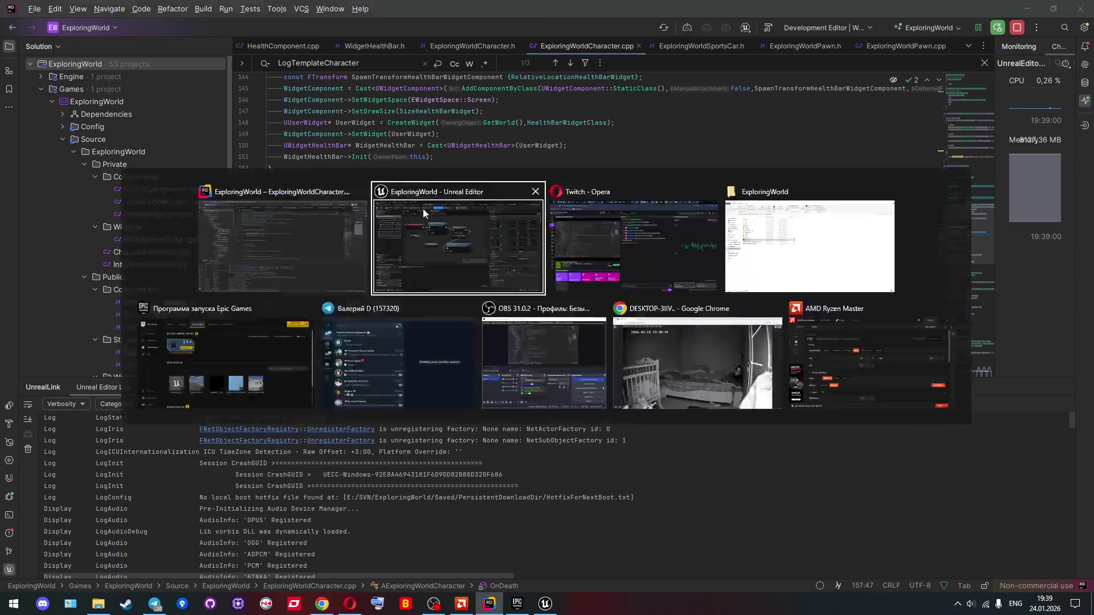
pyautogui.moveTo(562, 367); pyautogui.dragTo(278, 179)
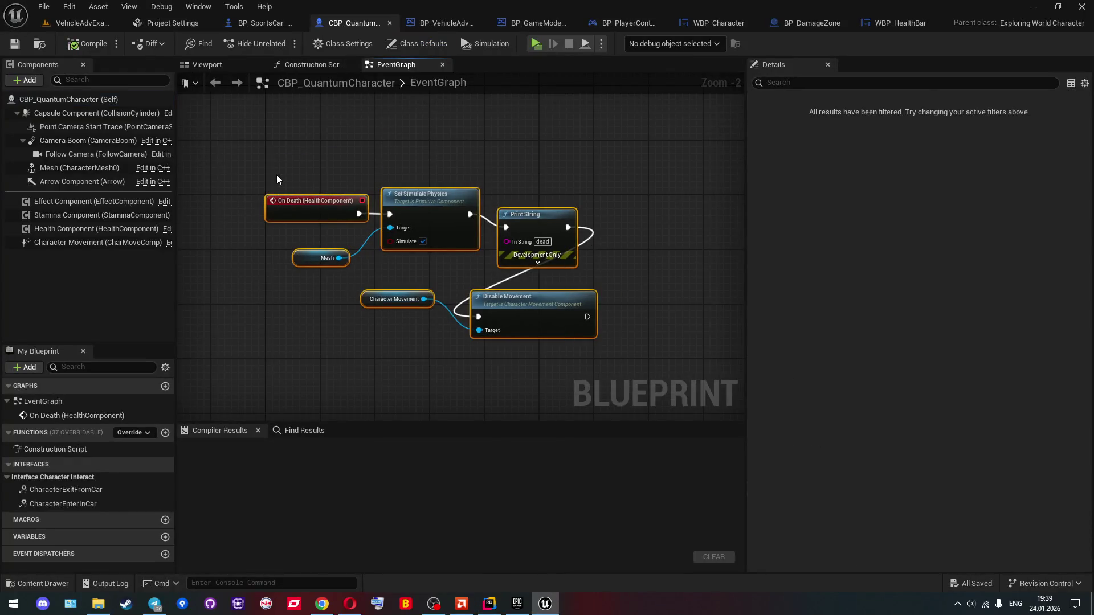
pyautogui.press('Delete')
pyautogui.click(89, 44)
pyautogui.click(16, 46)
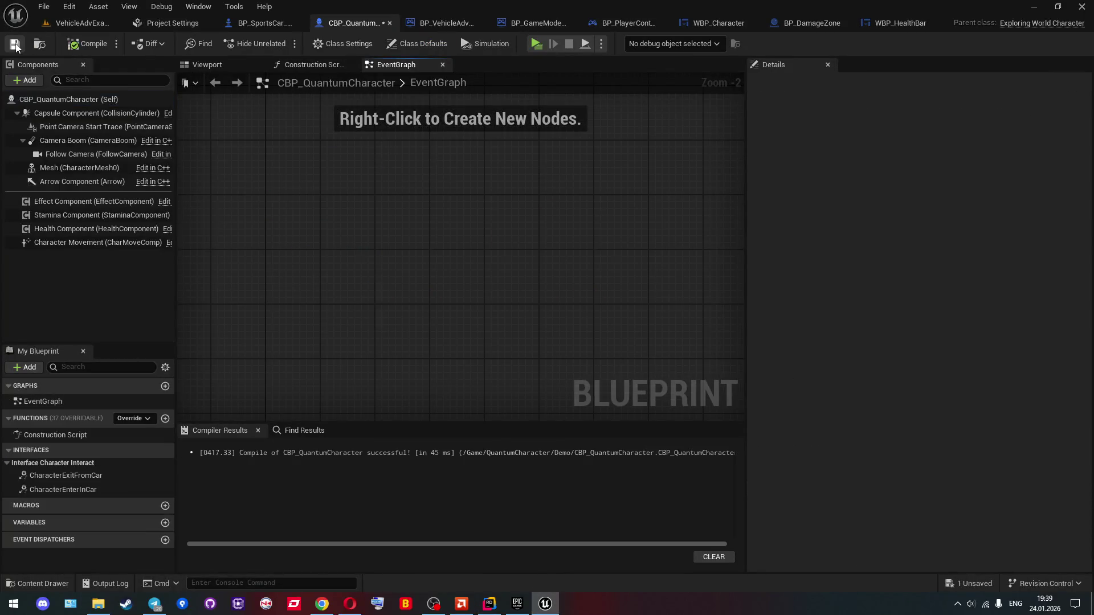
pyautogui.hotkey('alt', 'Tab')
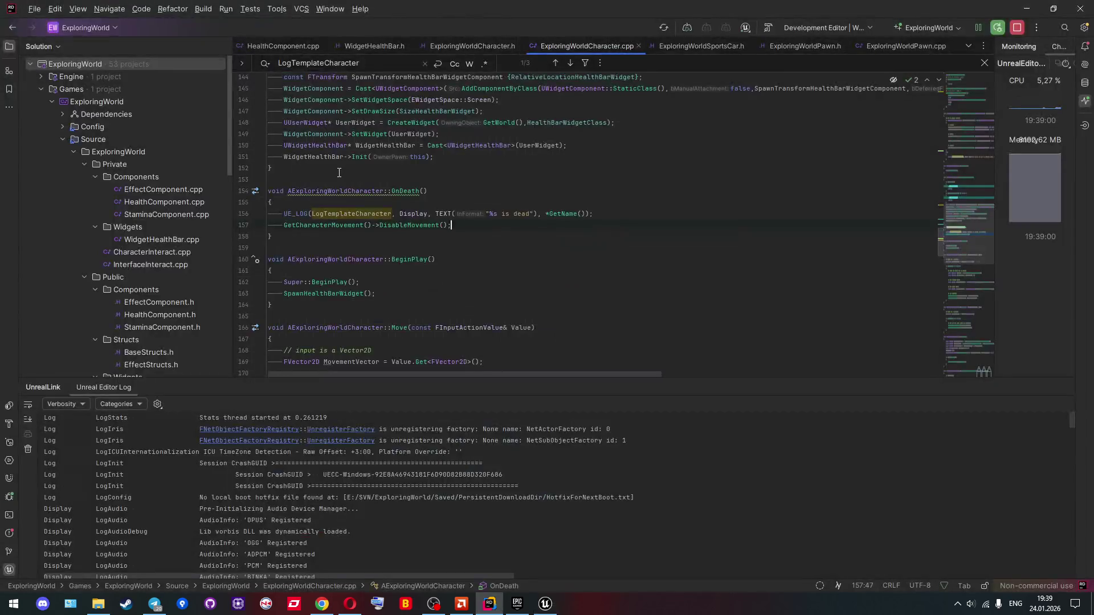
# Step: Briefly bring up the VehicleAdvExample level in Unreal Editor, then return to the OnDeath code
pyautogui.click(416, 195)
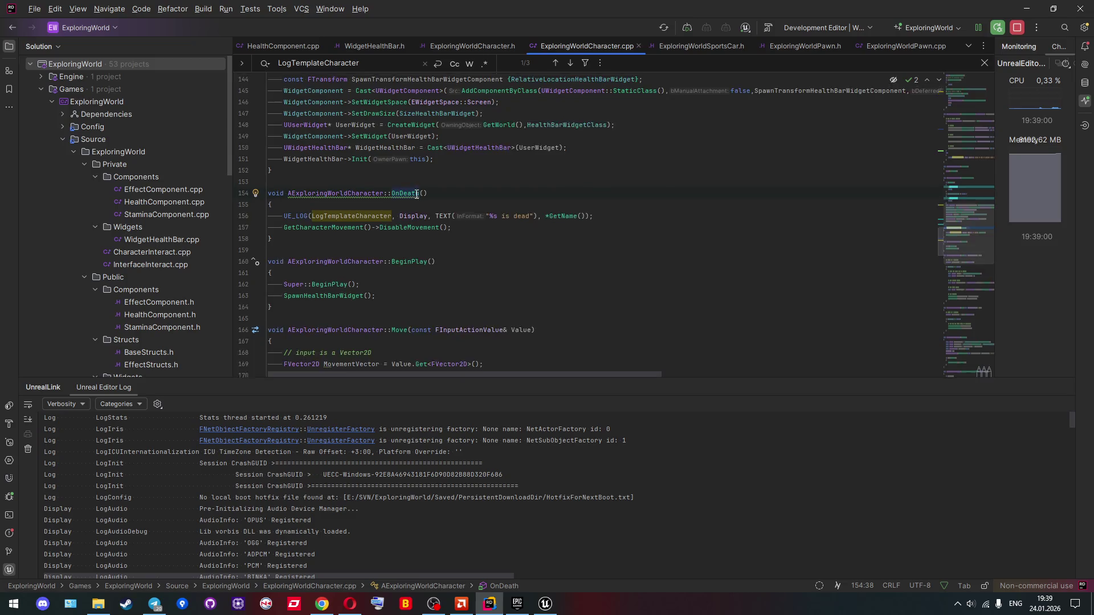
pyautogui.hotkey('alt', 'Tab')
pyautogui.click(79, 24)
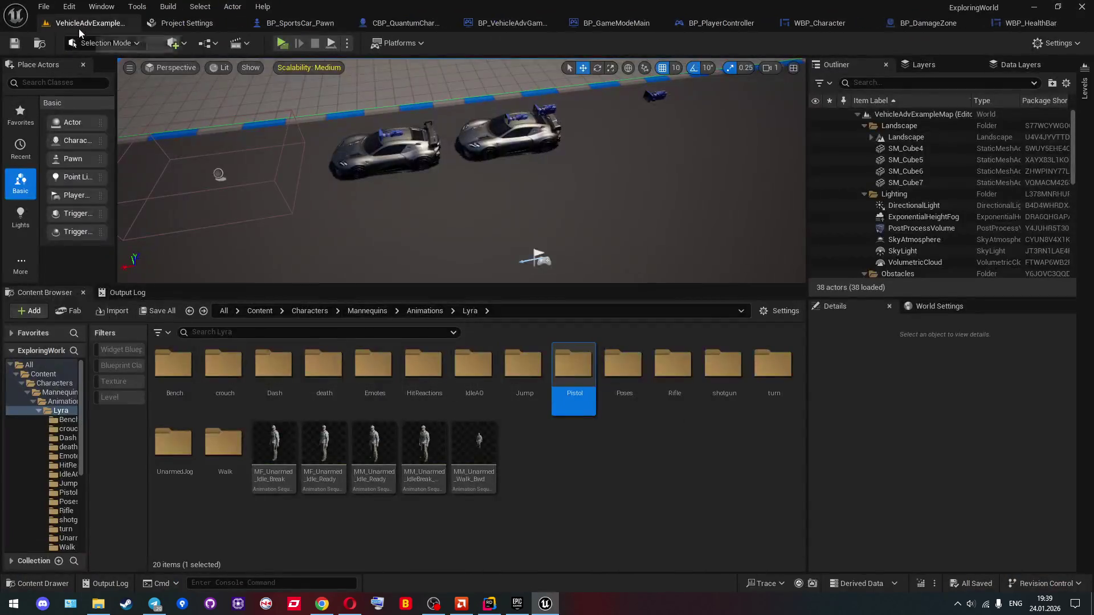
pyautogui.click(44, 6)
pyautogui.press('Escape')
pyautogui.hotkey('alt', 'Tab')
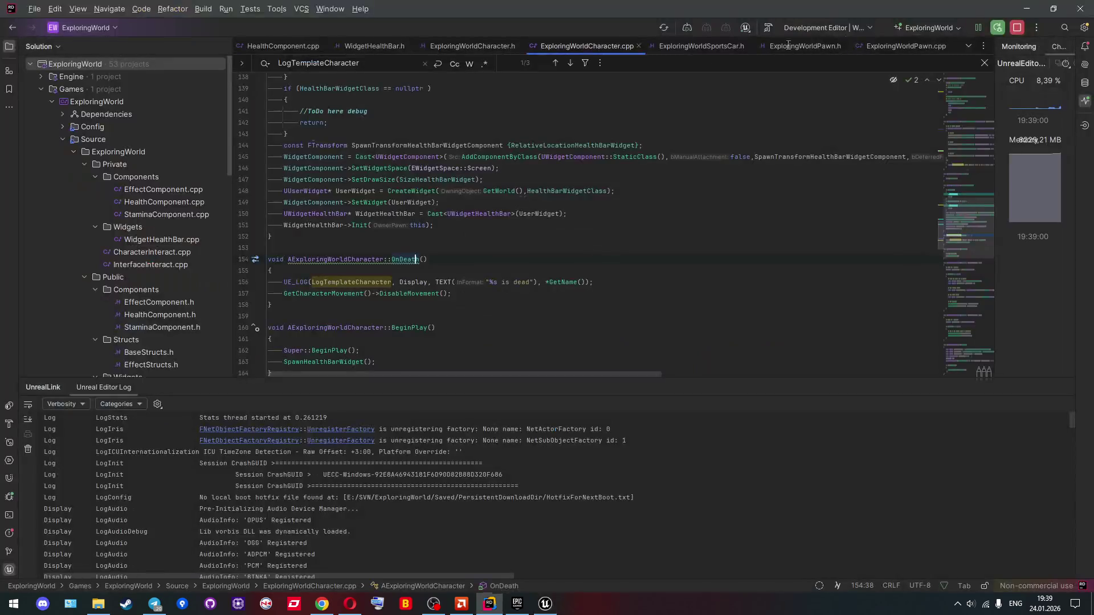